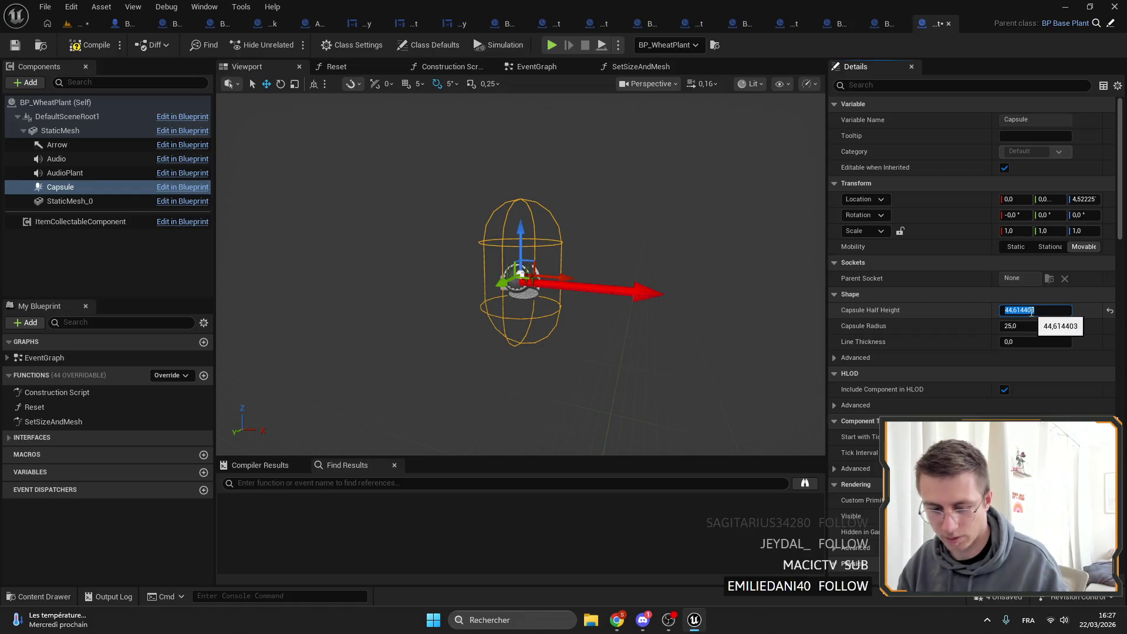
type("30")
Set BP_WheatPlant's capsule half height to 25 and radius to 15, then compile and save.
key("Return")
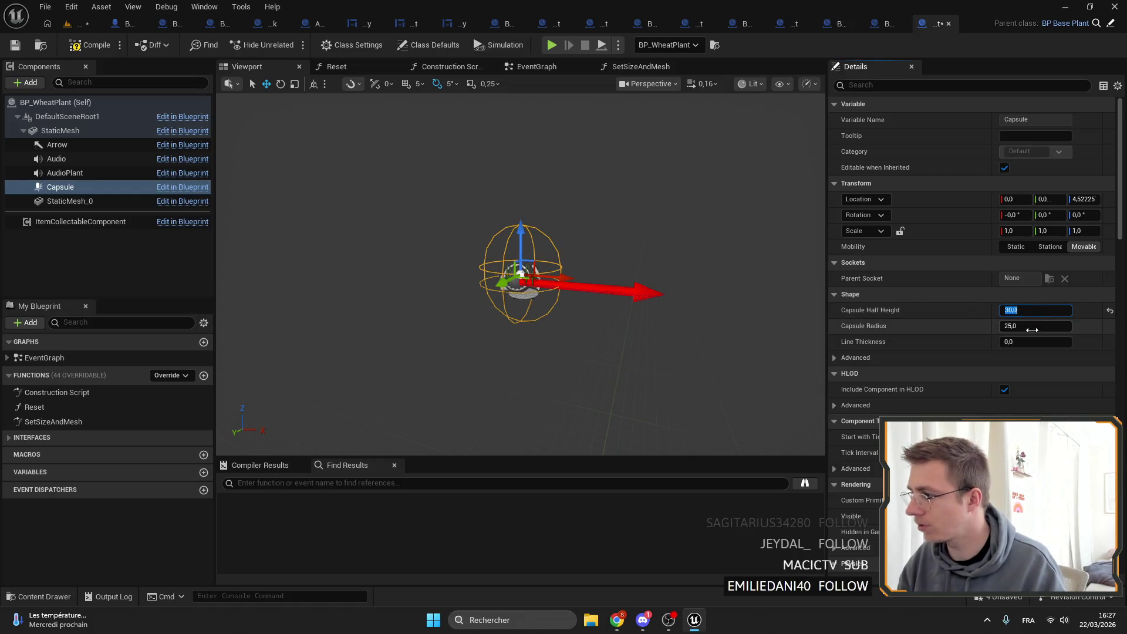
left_click(1036, 326)
type("15")
key("Return")
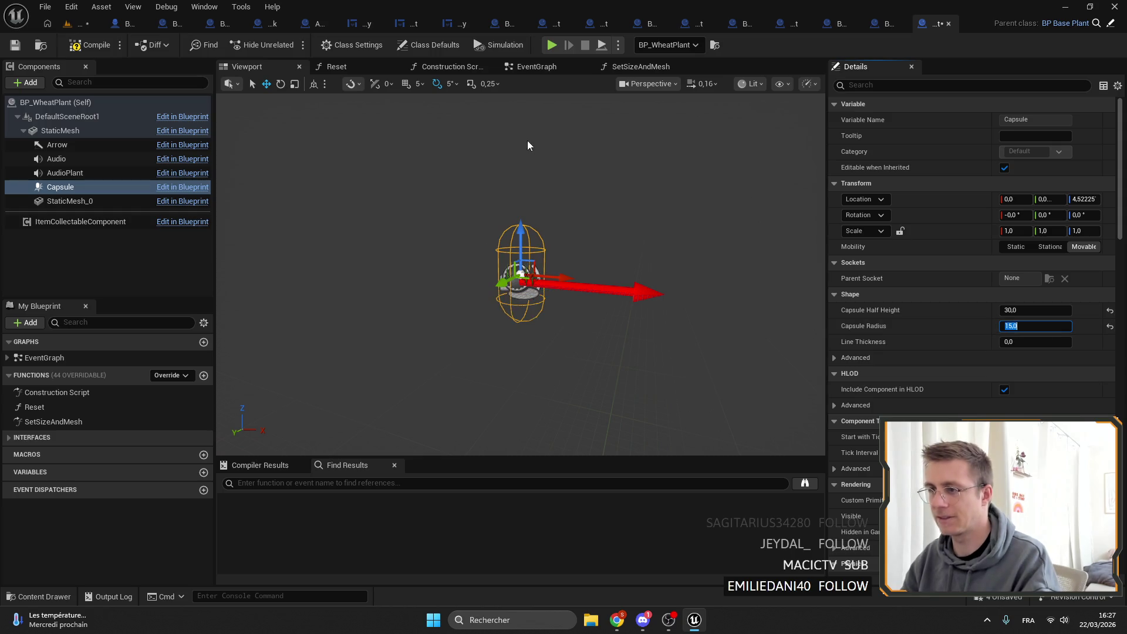
left_click(83, 23)
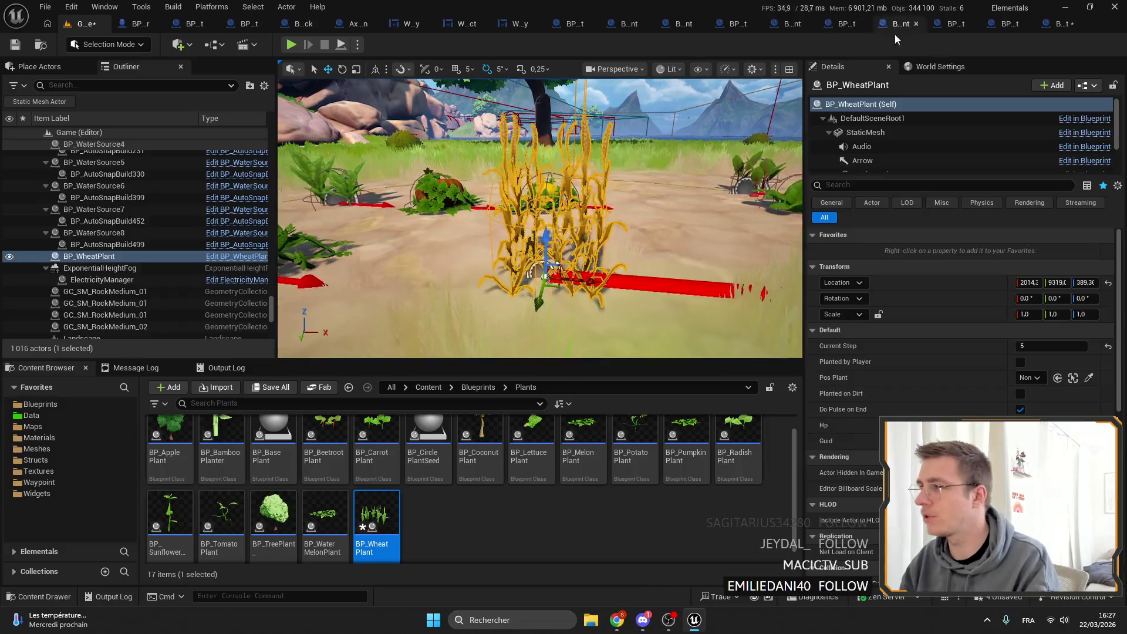
left_click(1057, 24)
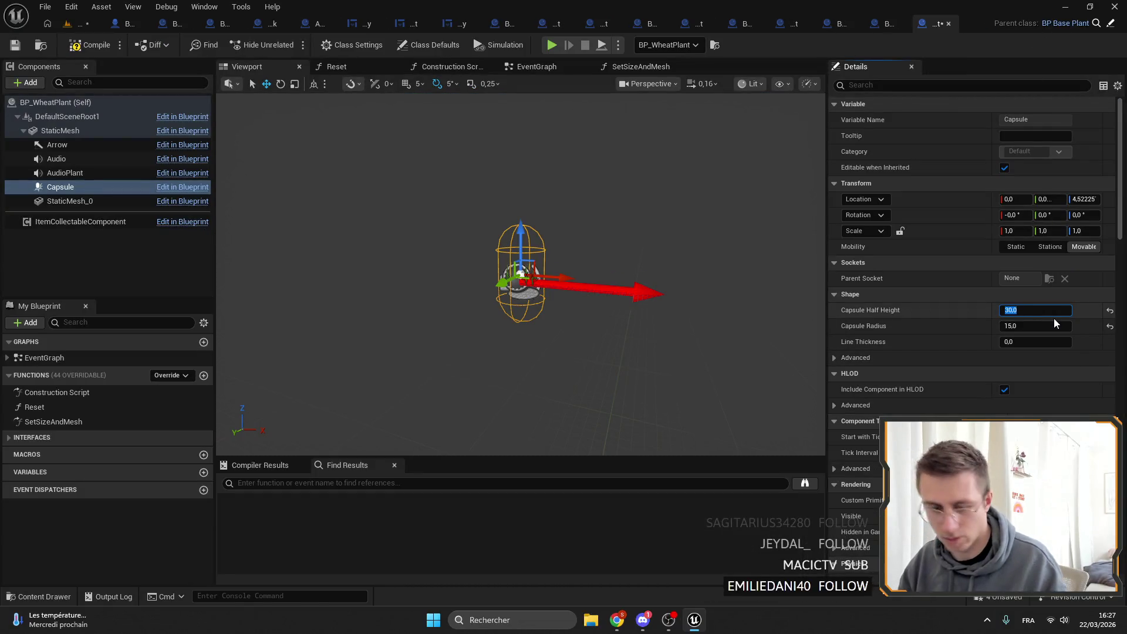
type("25")
key("Return")
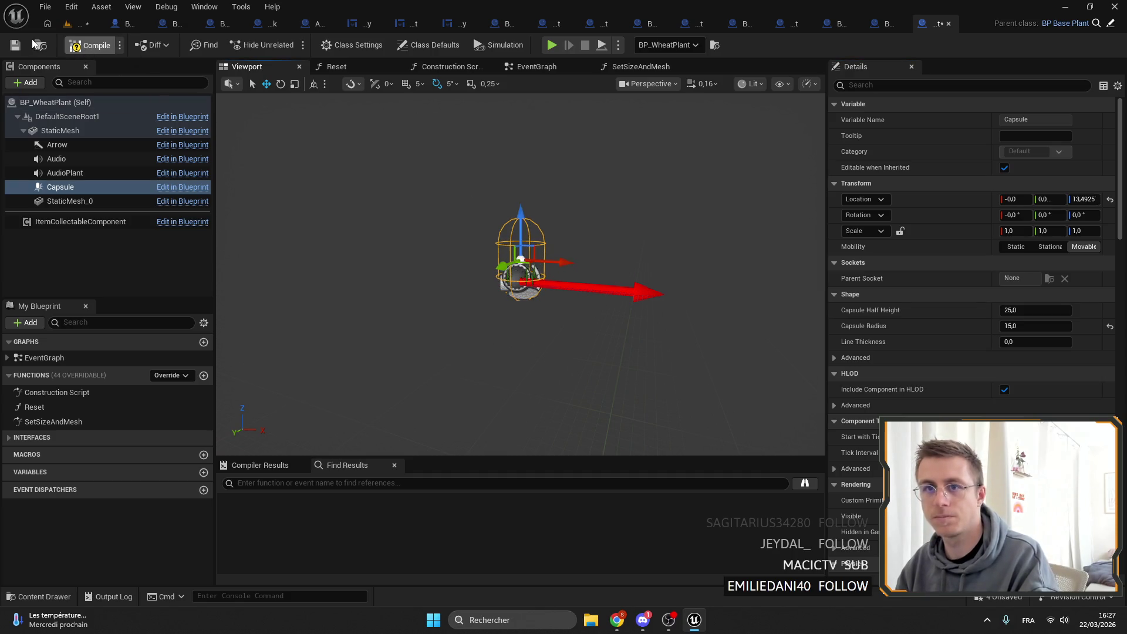
left_click(16, 45)
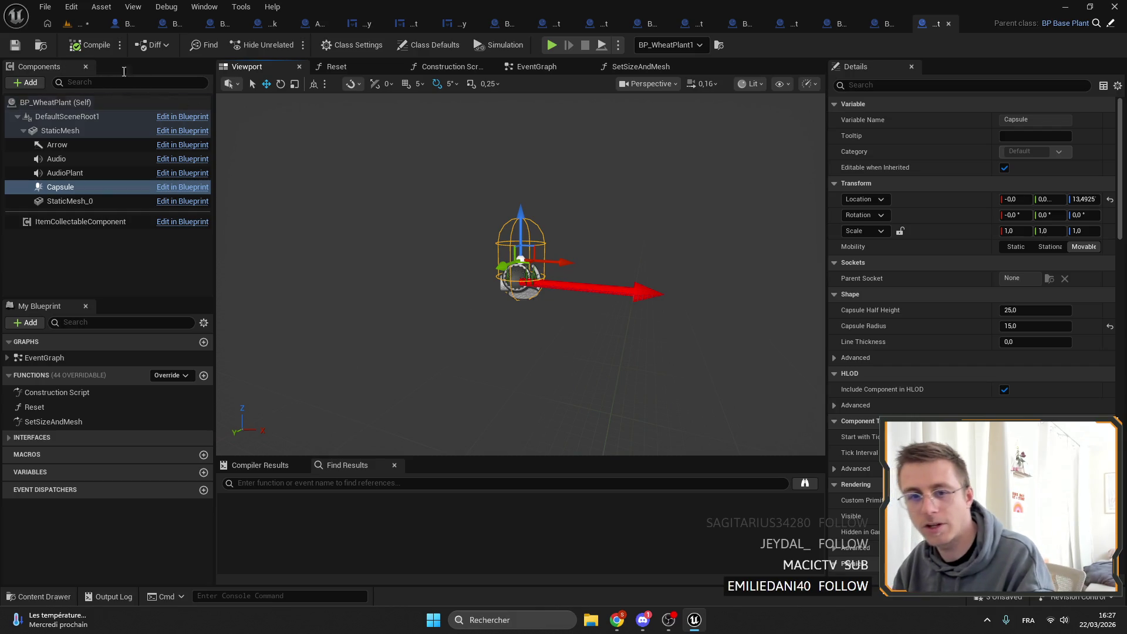
left_click(94, 27)
Save the map and select the placed test plants in the viewport from above.
key("ctrl+s")
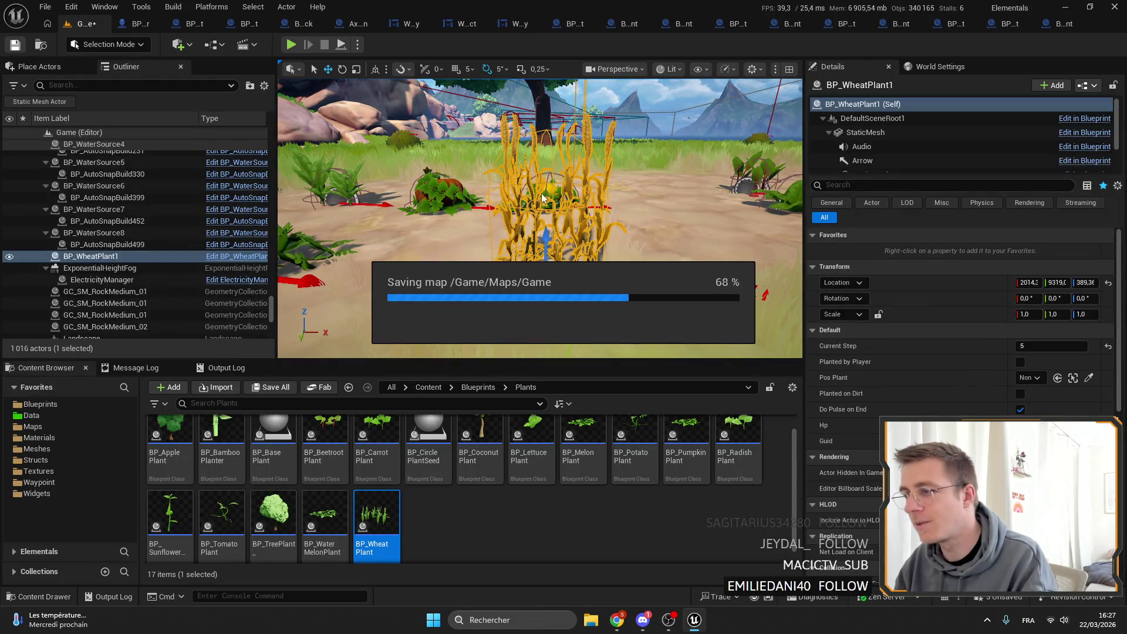
left_click_drag(557, 188, 561, 294)
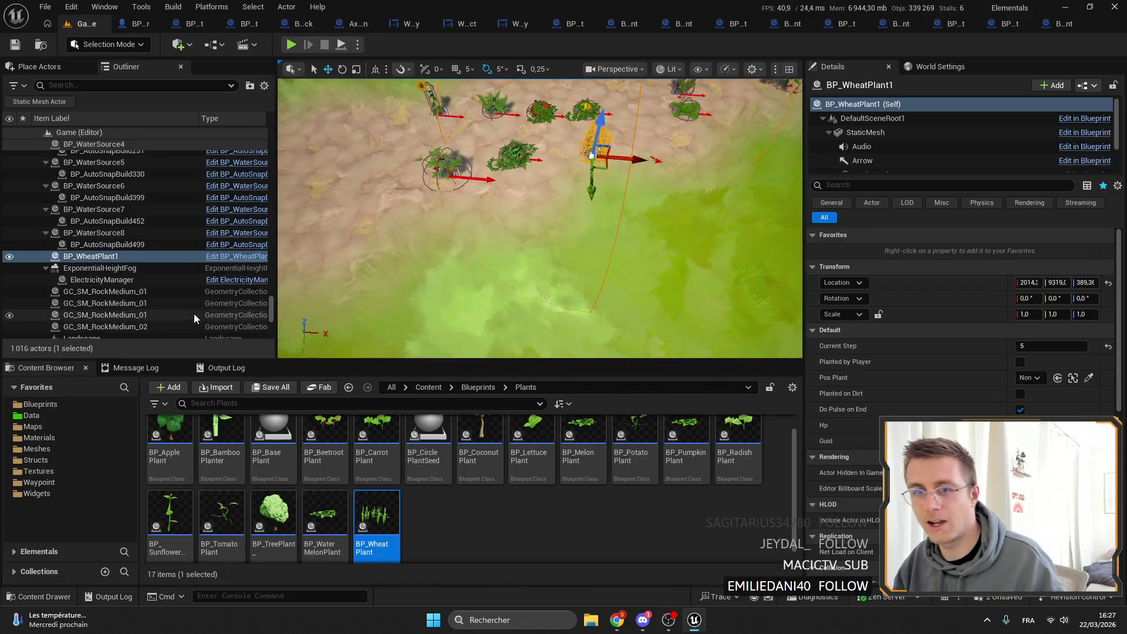
left_click(59, 232)
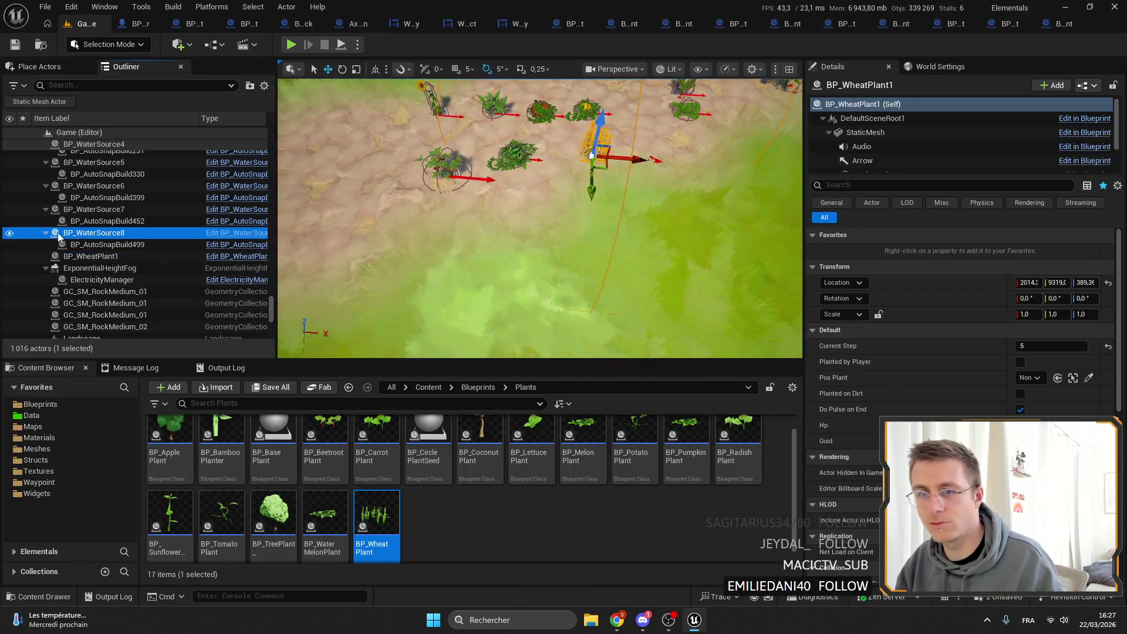
left_click(82, 256)
left_click(518, 159, "ctrl")
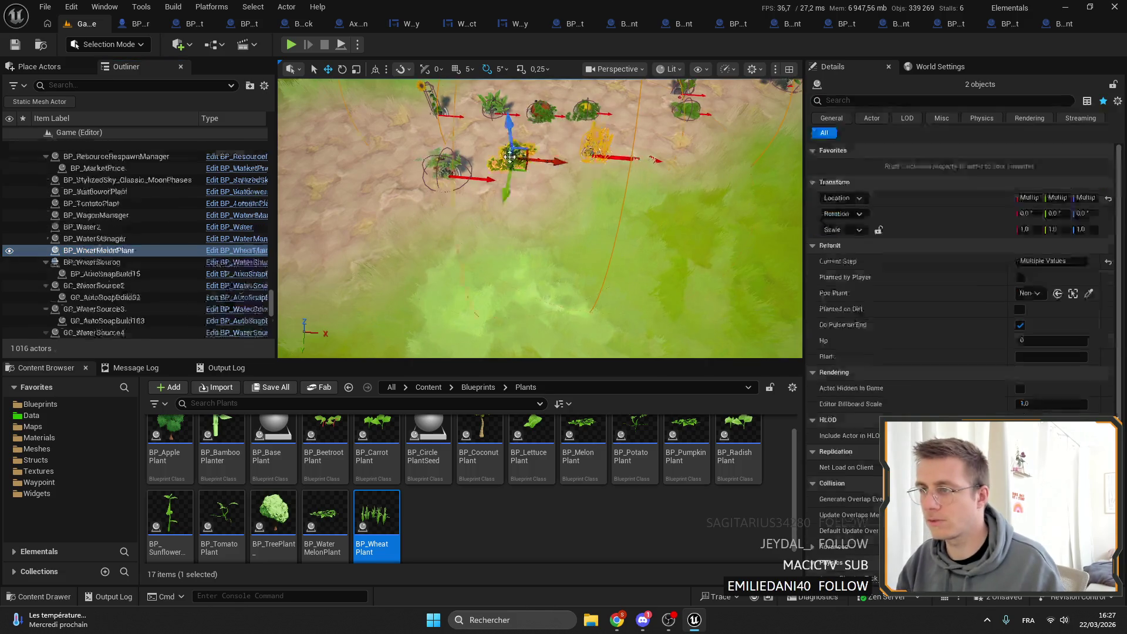
left_click(446, 164)
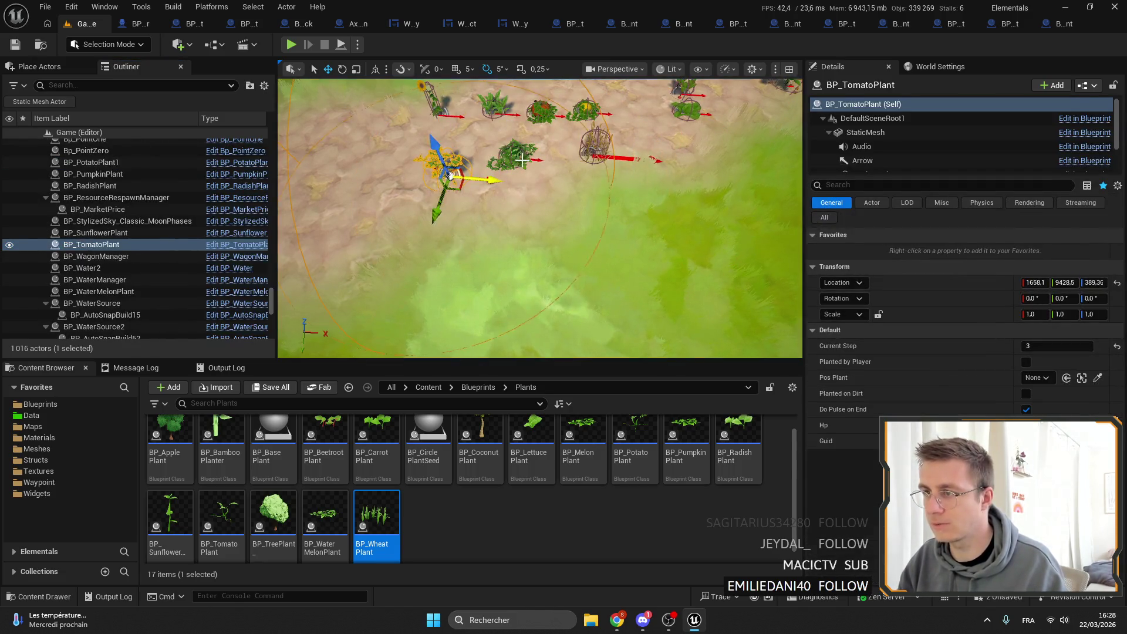
left_click(522, 160, "ctrl")
left_click(596, 150)
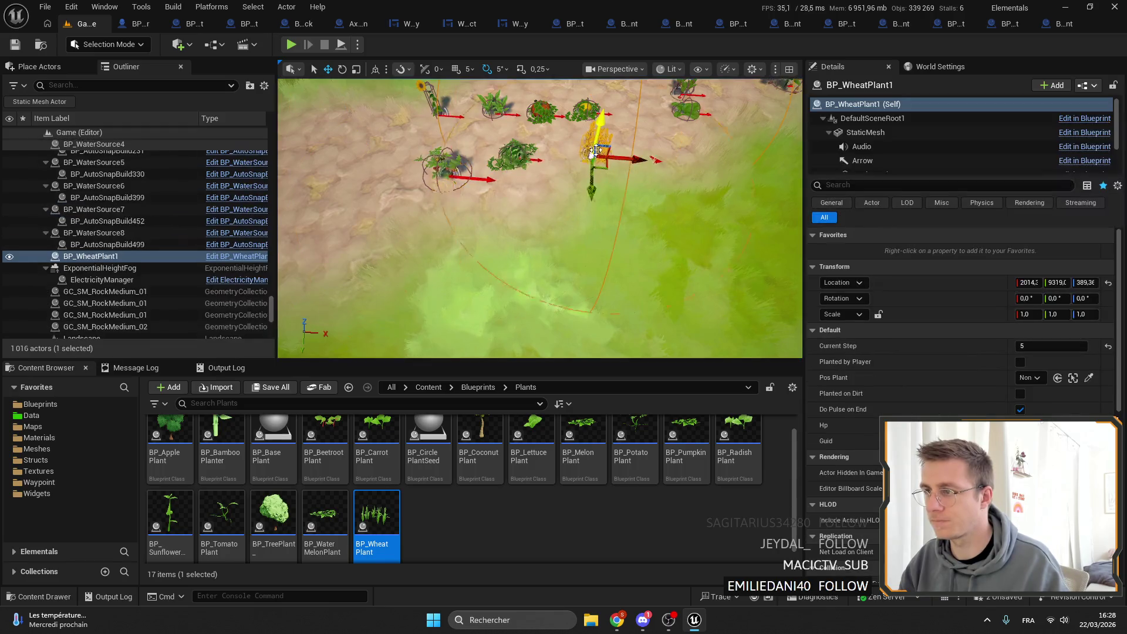
Delete the first test plants, including the radish, sunflower and lettuce.
left_click(521, 154, "ctrl")
key("Delete")
left_click(446, 163)
key("Delete")
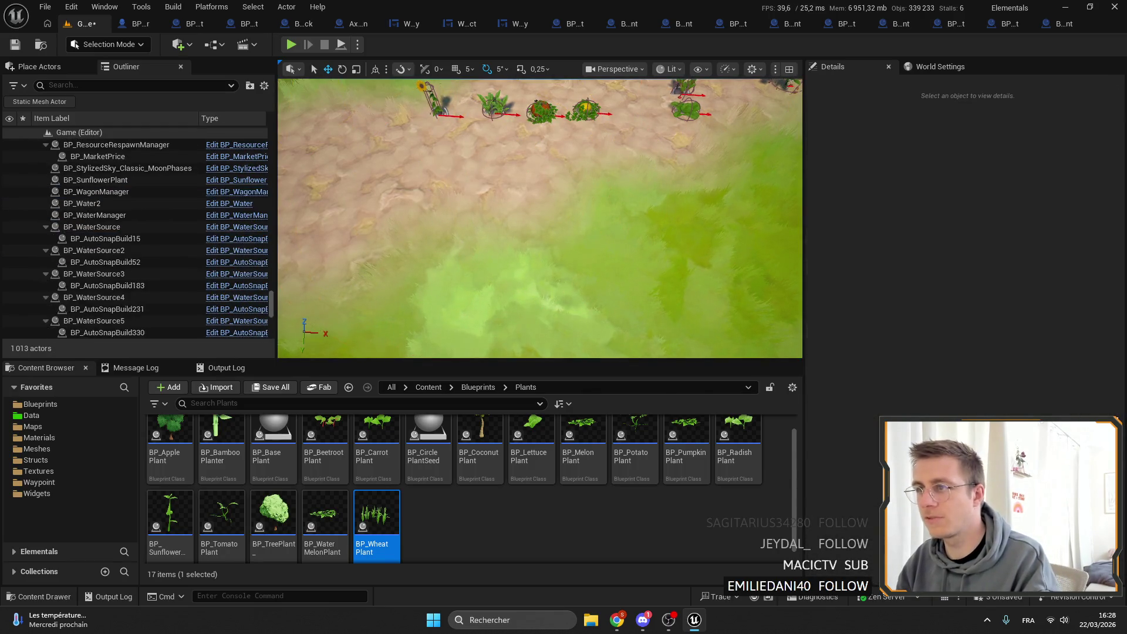
left_click(493, 105)
key("Delete")
left_click(435, 108)
key("Delete")
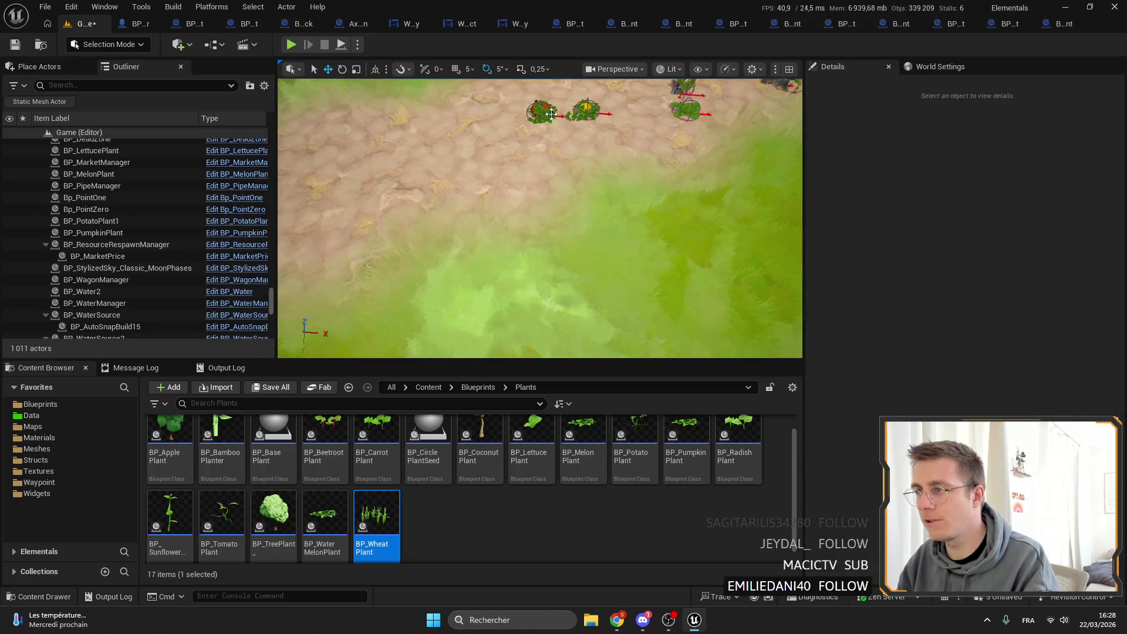
left_click(552, 113)
key("Delete")
Delete the remaining plants, including BP_CarrotPlant1, and save the map with Ctrl+S.
left_click(587, 109)
key("Delete")
left_click(688, 109)
key("Delete")
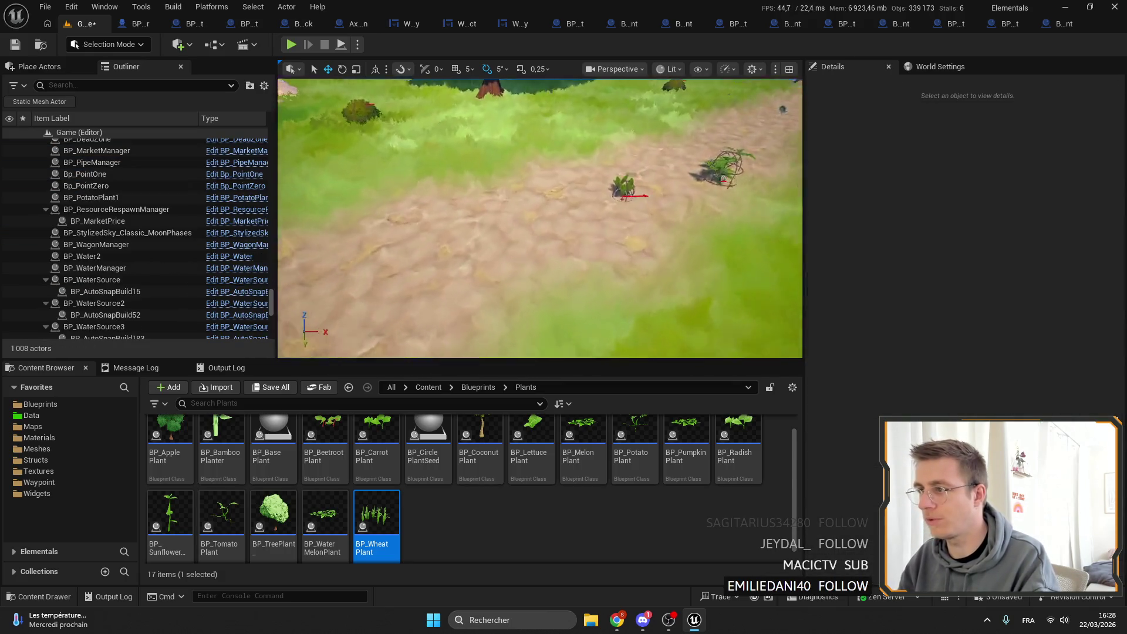
left_click(593, 249)
key("Delete")
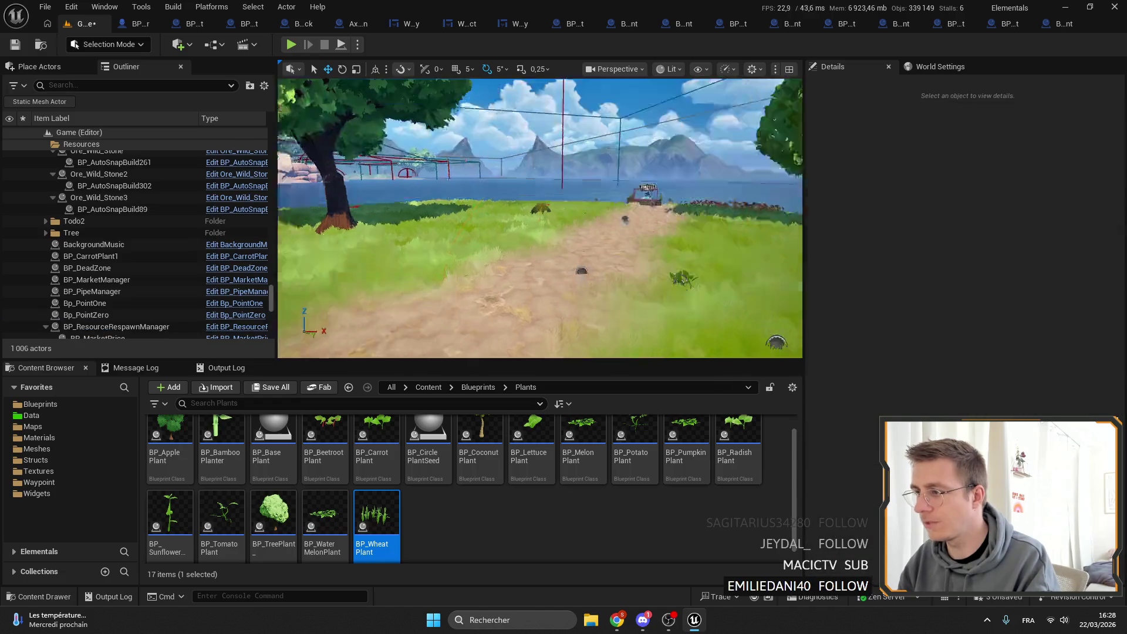
left_click(631, 259)
key("Delete")
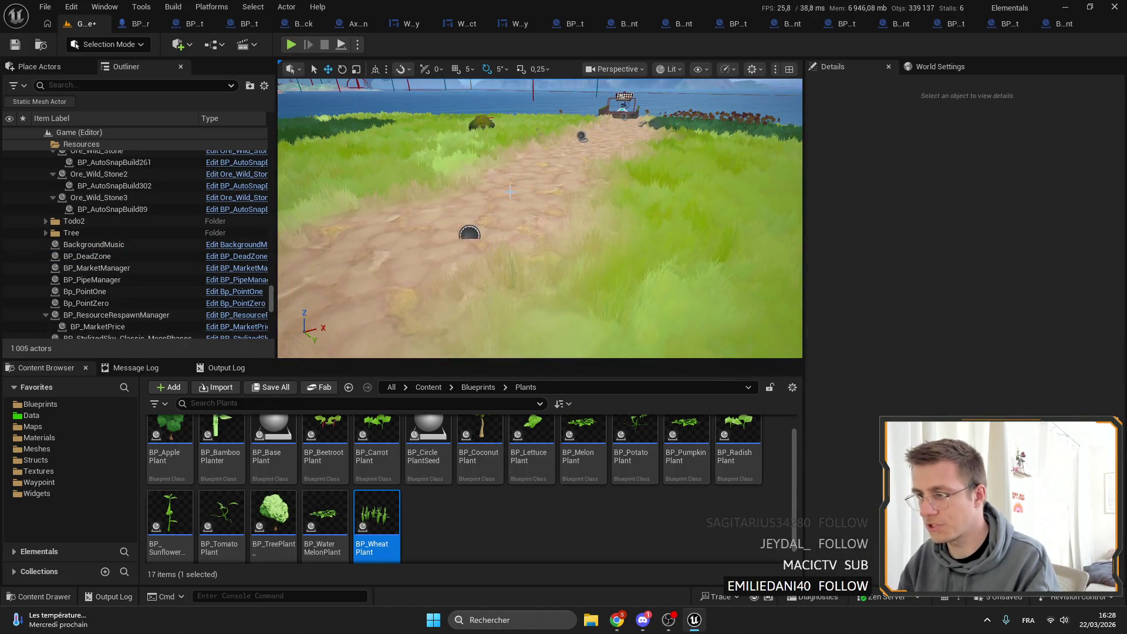
key("ctrl+s")
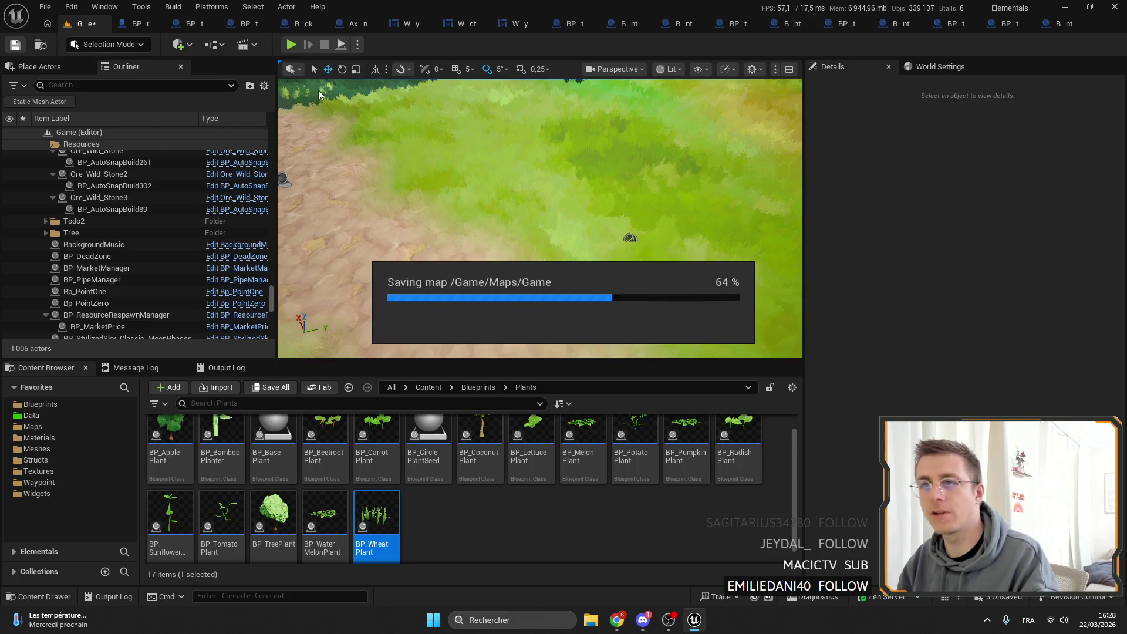
right_click(82, 27)
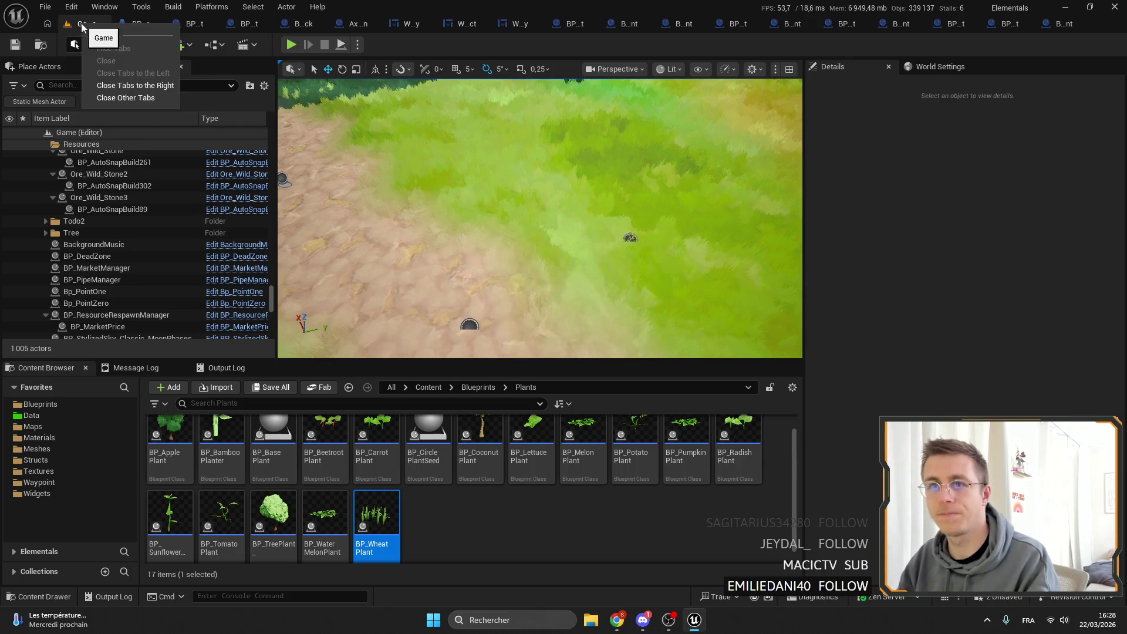
left_click(399, 162)
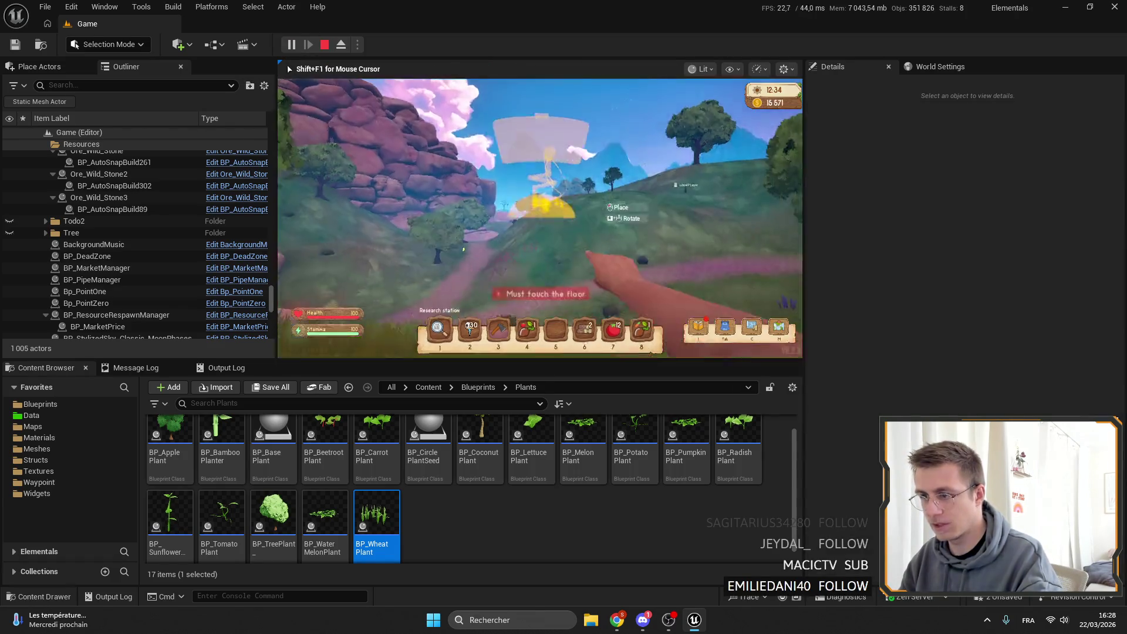
Start Play In Editor and walk the character across the meadow onto the dirt path.
key("F11")
key("5")
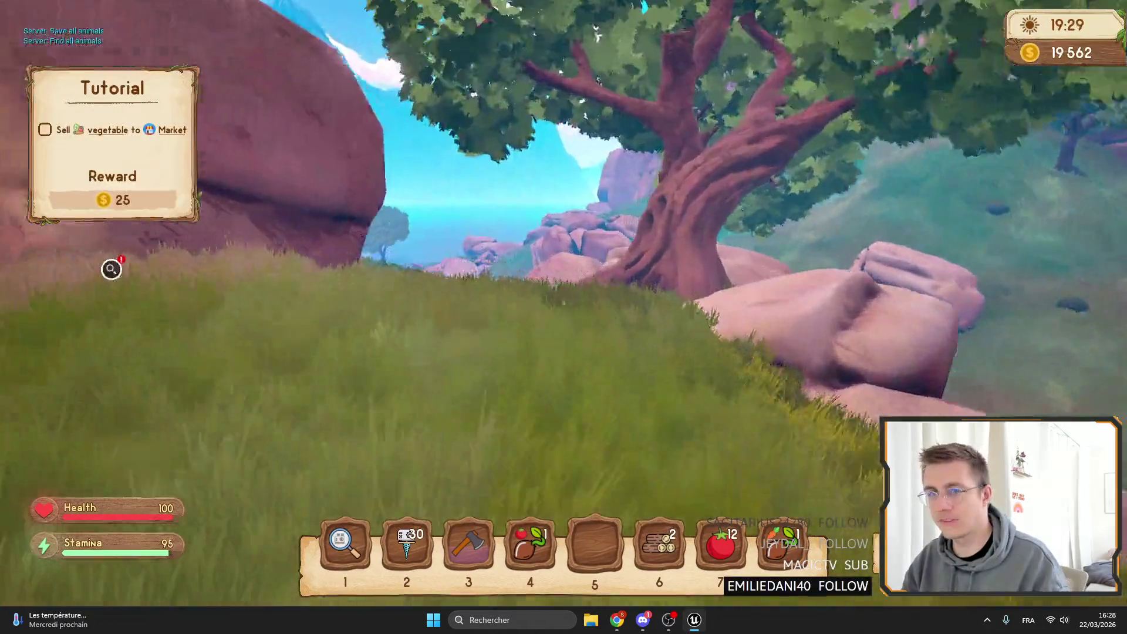
key("w")
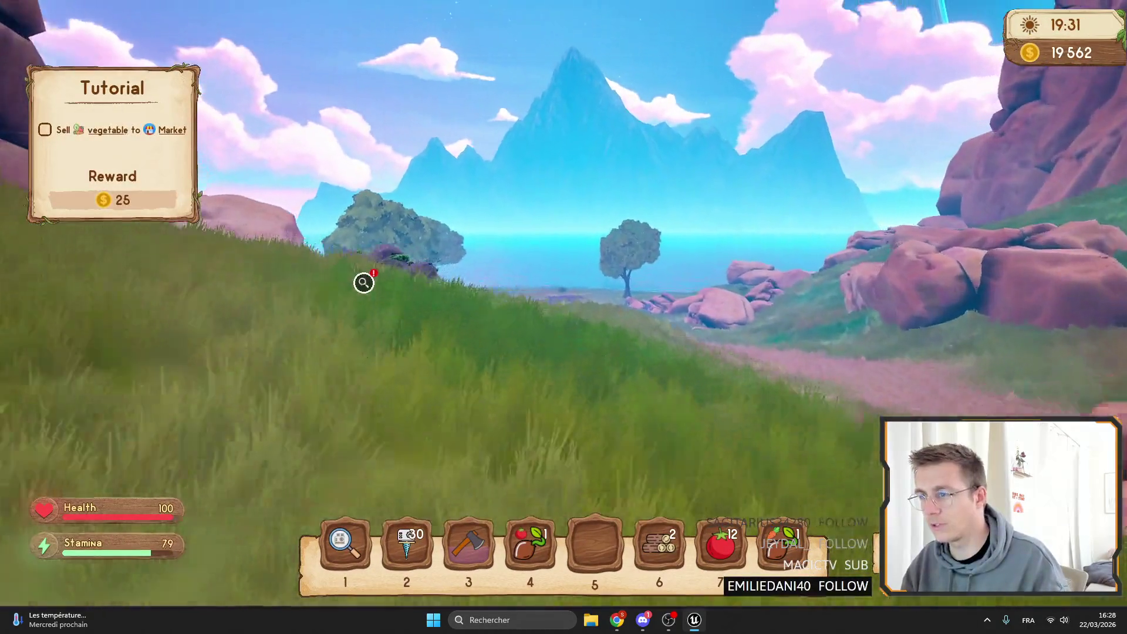
key("w")
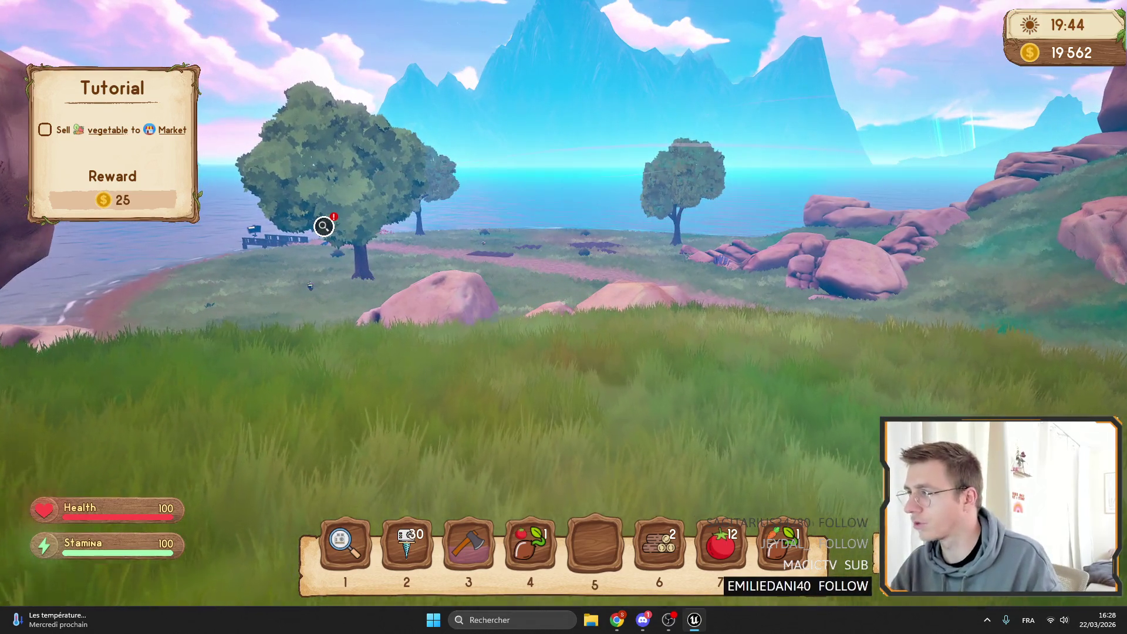
key("w")
key("w")
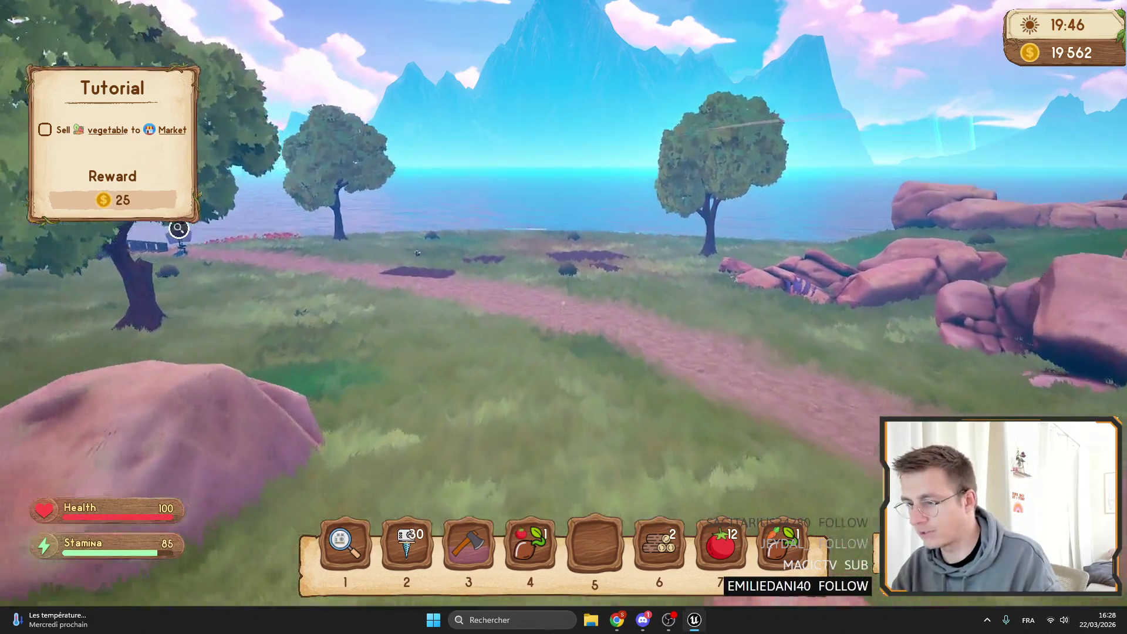
key("w")
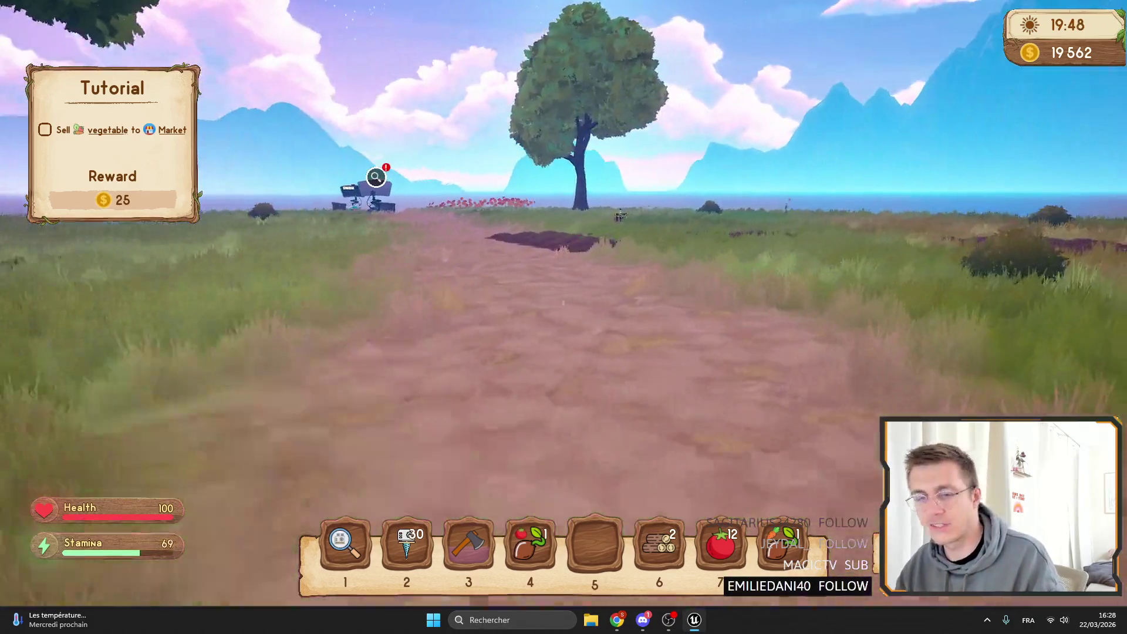
key("w")
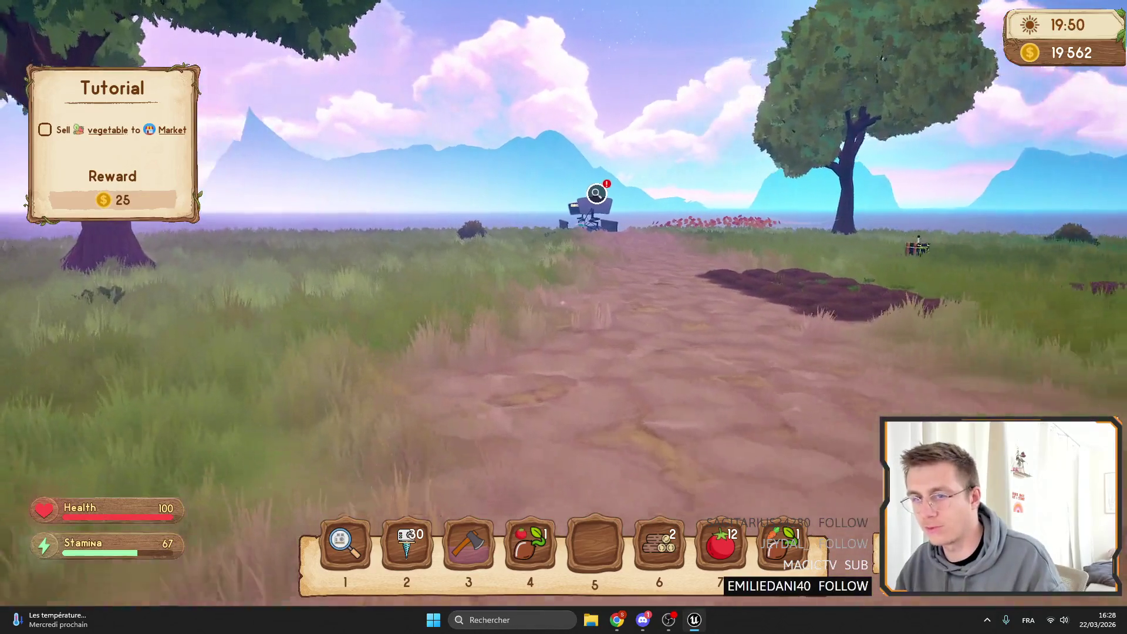
Open and close the Drill Tier2 window, then bring up the buildable item list.
key("i")
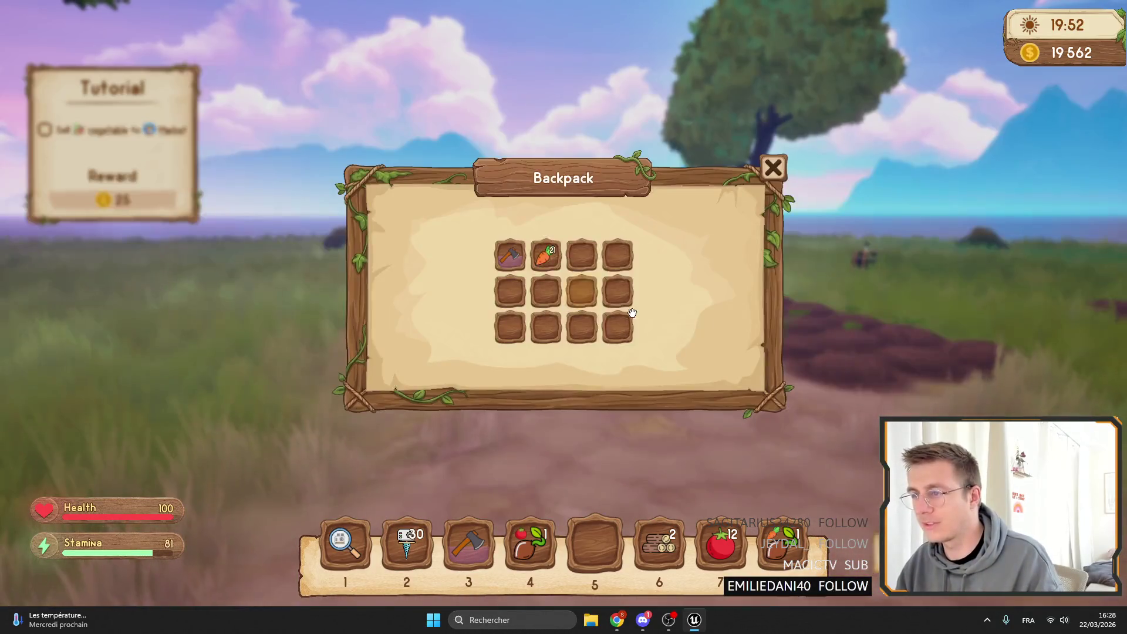
key("i")
key("w")
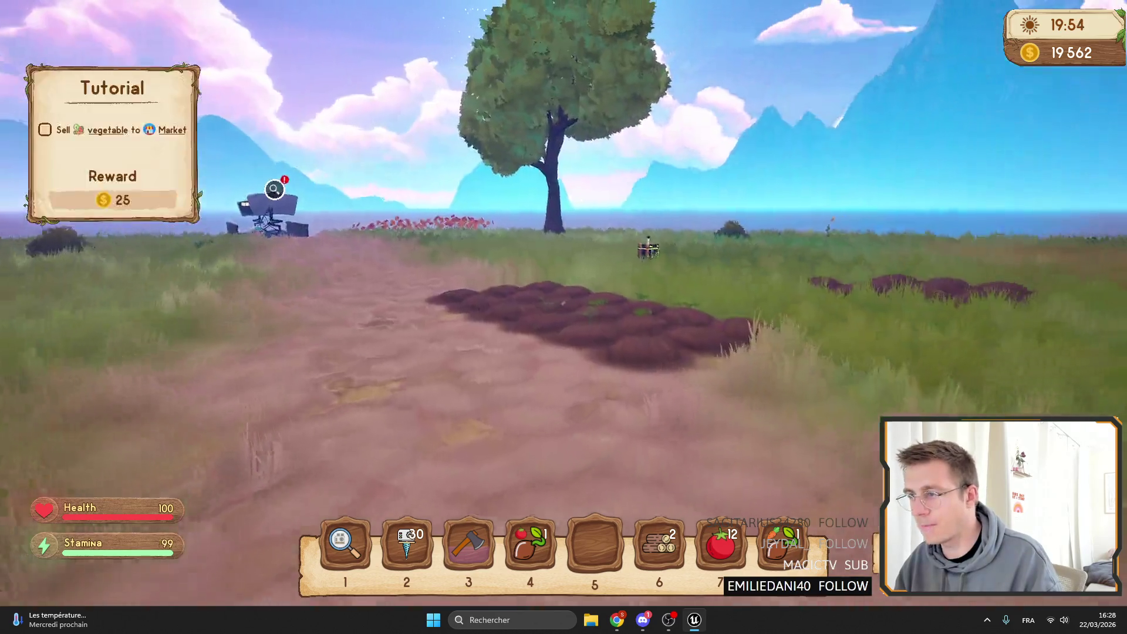
key("e")
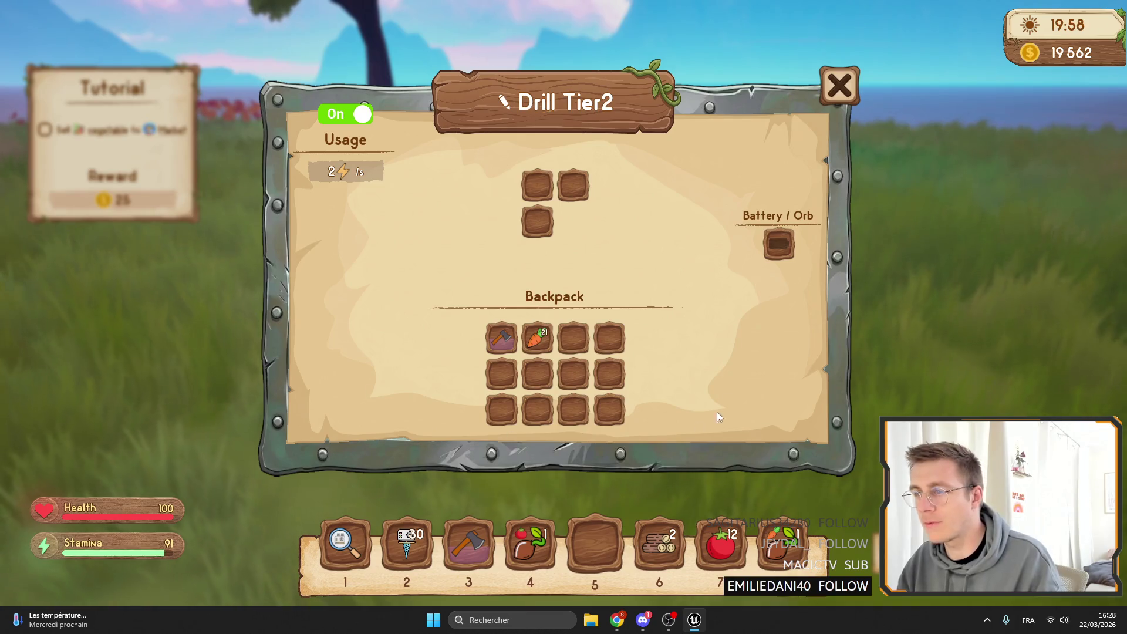
key("e")
key("e")
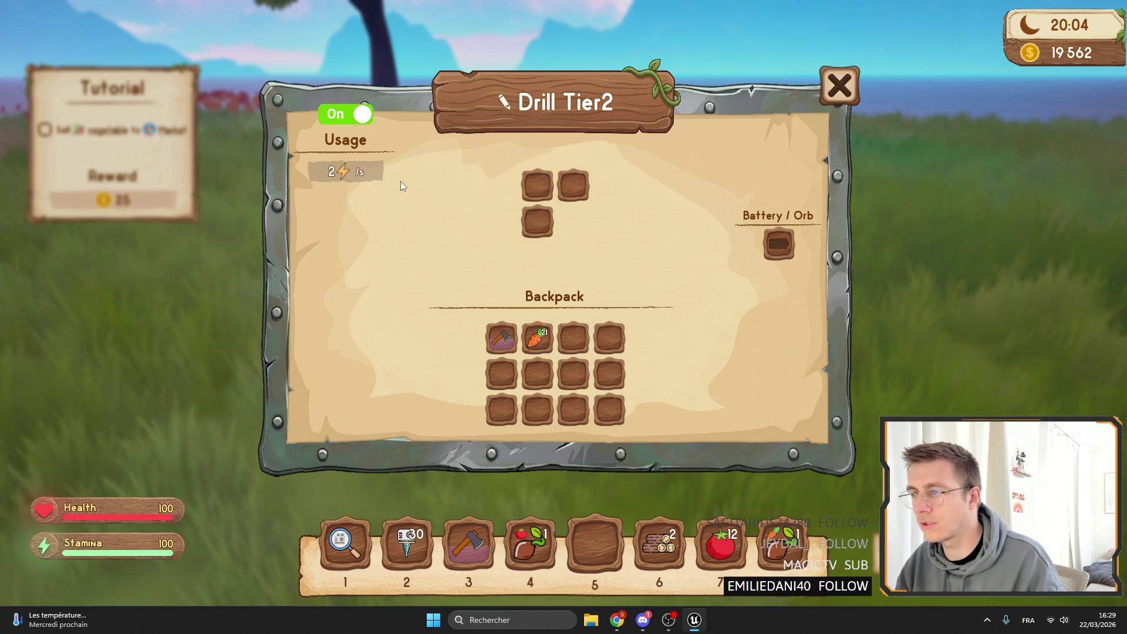
key("e")
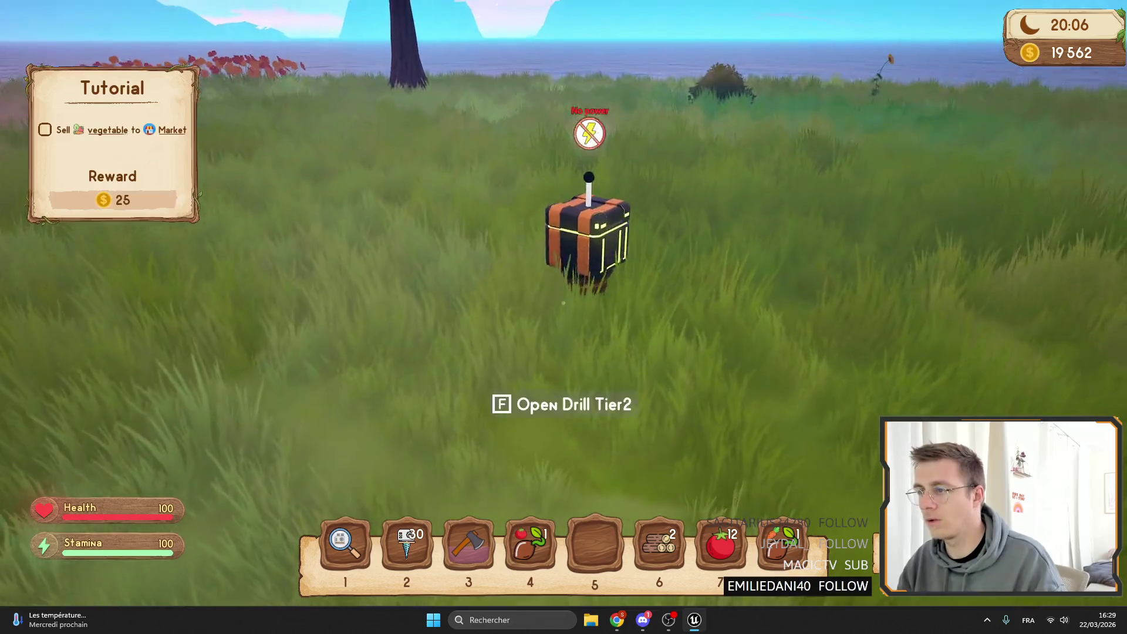
key("e")
key("e")
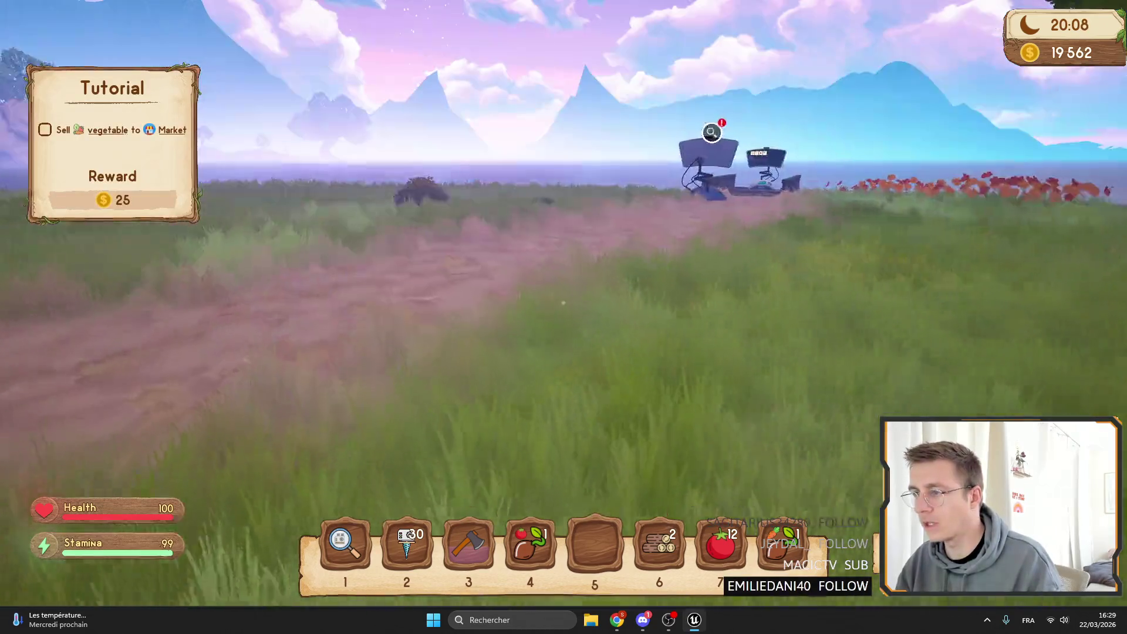
key("i")
key("i")
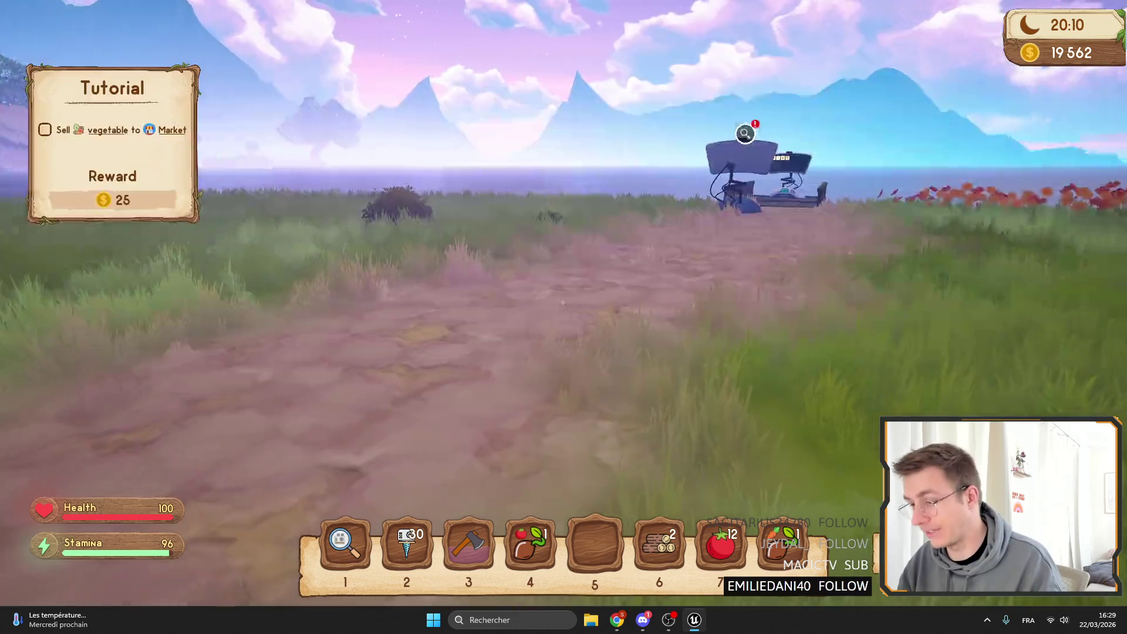
key("Tab")
scroll(91, 234, "down", 3)
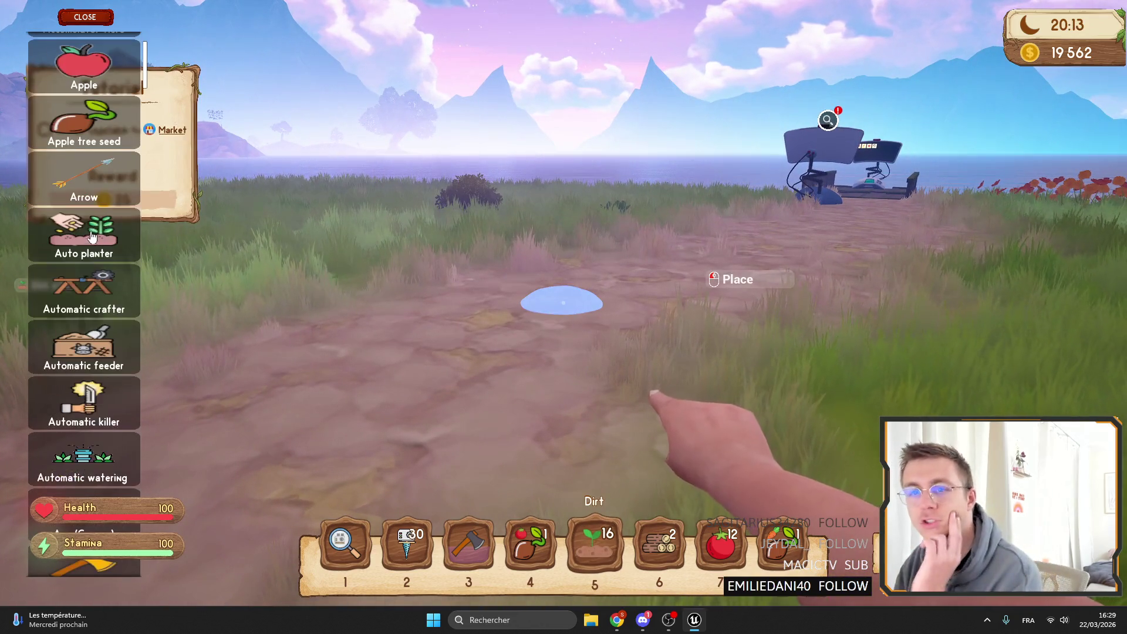
Rearrange entries in the buildable item list, then close it.
scroll(85, 327, "down", 10)
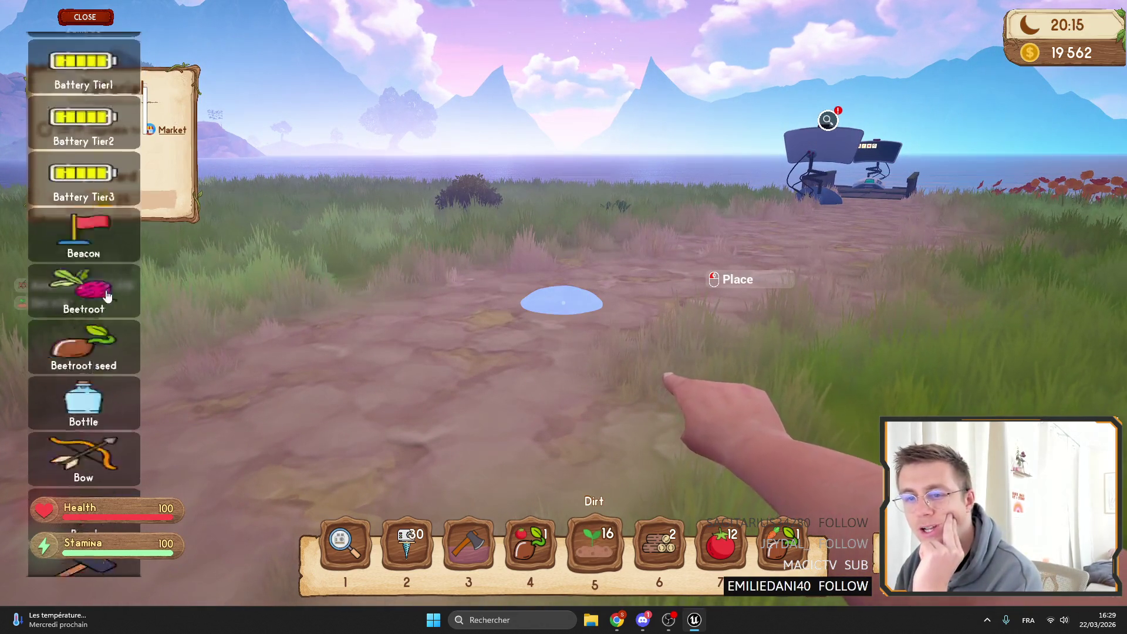
left_click_drag(144, 126, 160, 566)
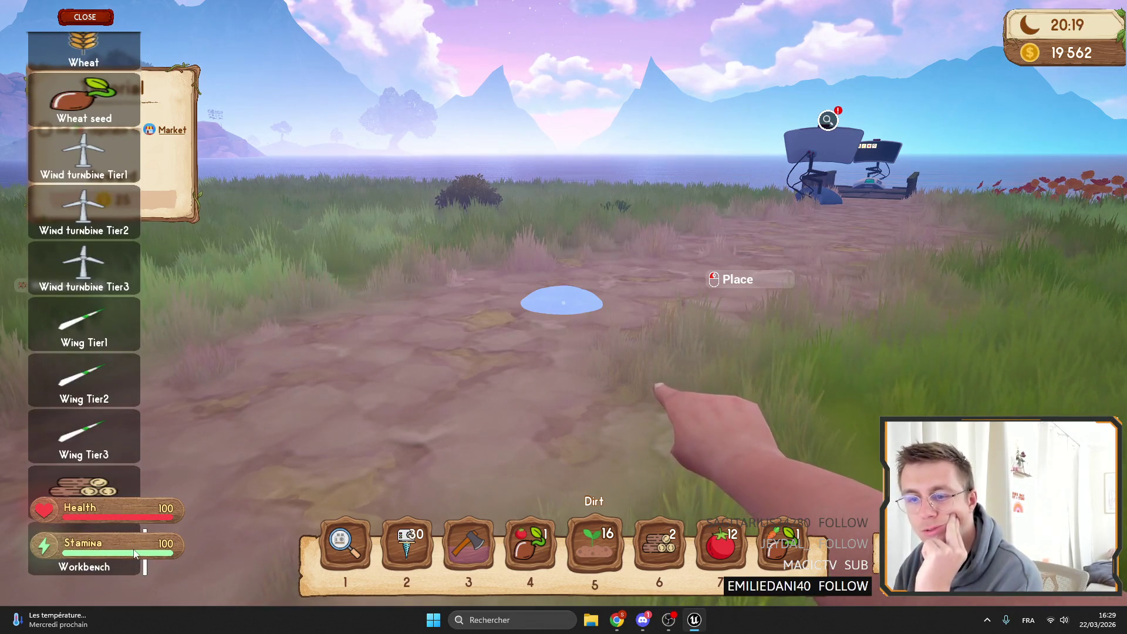
mouse_move(147, 578)
left_mouse_down()
mouse_move(168, 508)
mouse_move(146, 479)
mouse_move(182, 368)
left_mouse_up()
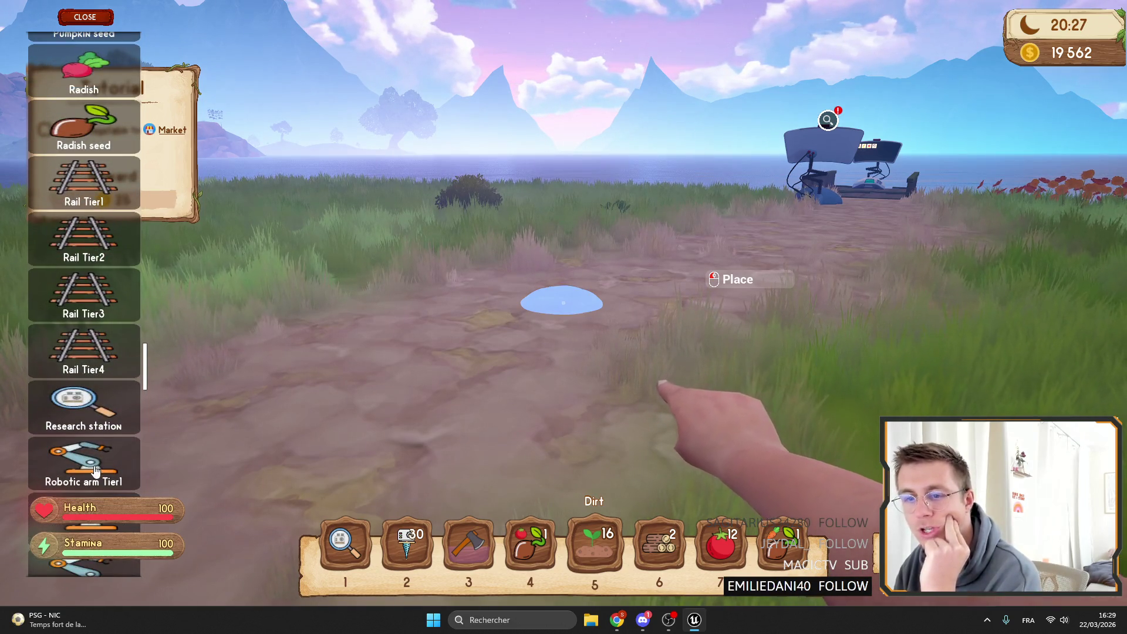
left_click(97, 18)
Move both Automatic crafter stacks and the Robotic arm stack from the backpack into the hotbar.
key("i")
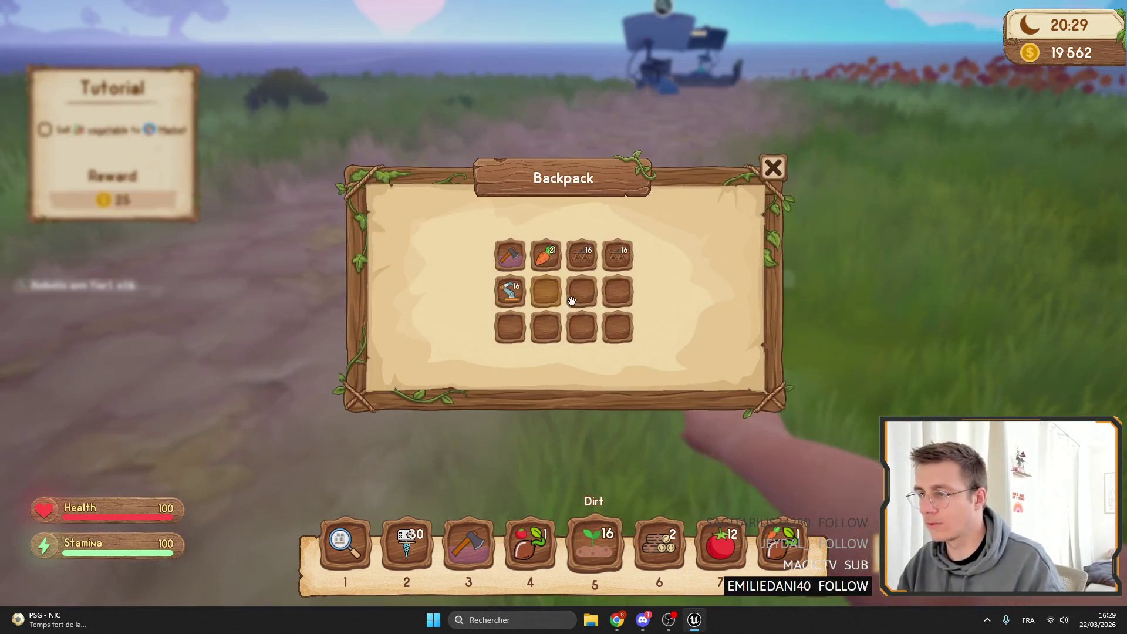
left_click_drag(614, 434, 594, 543)
left_click_drag(617, 255, 658, 543)
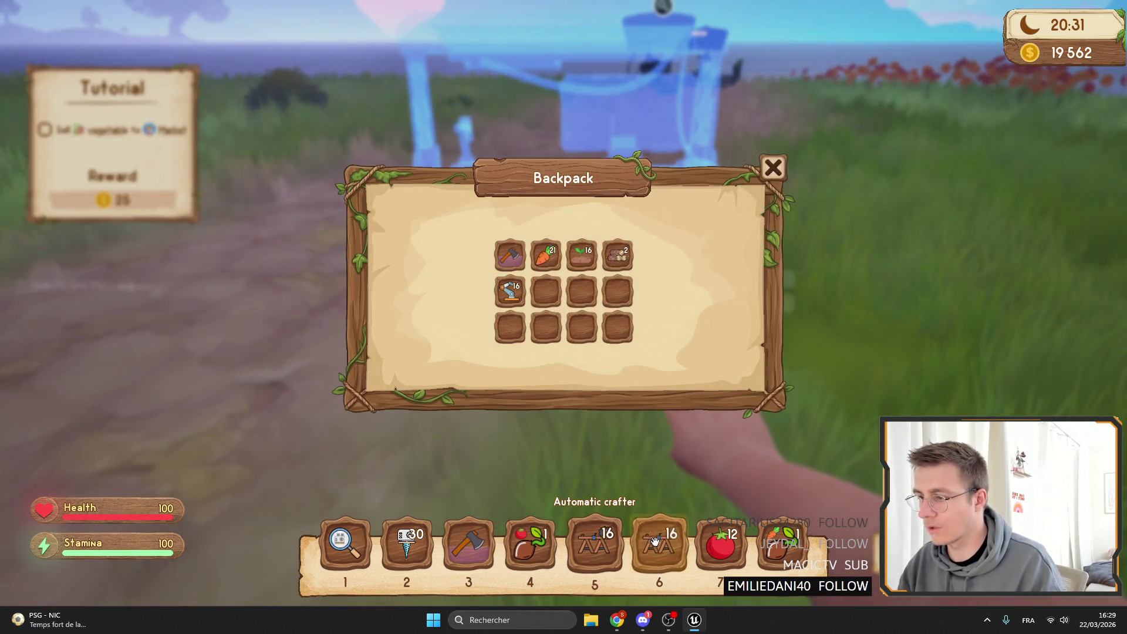
left_click_drag(509, 295, 530, 543)
key("i")
Place a Robotic arm Tier1 in the field and inspect its Filters and Pickup settings.
key("4")
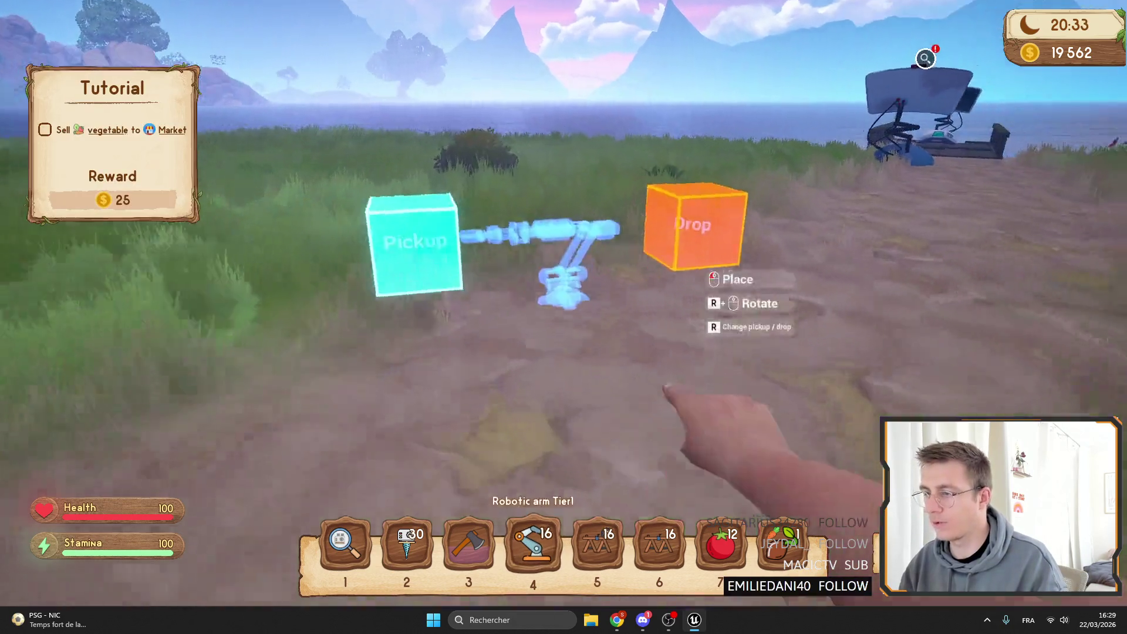
left_click(563, 317)
key("5")
key("3")
key("f")
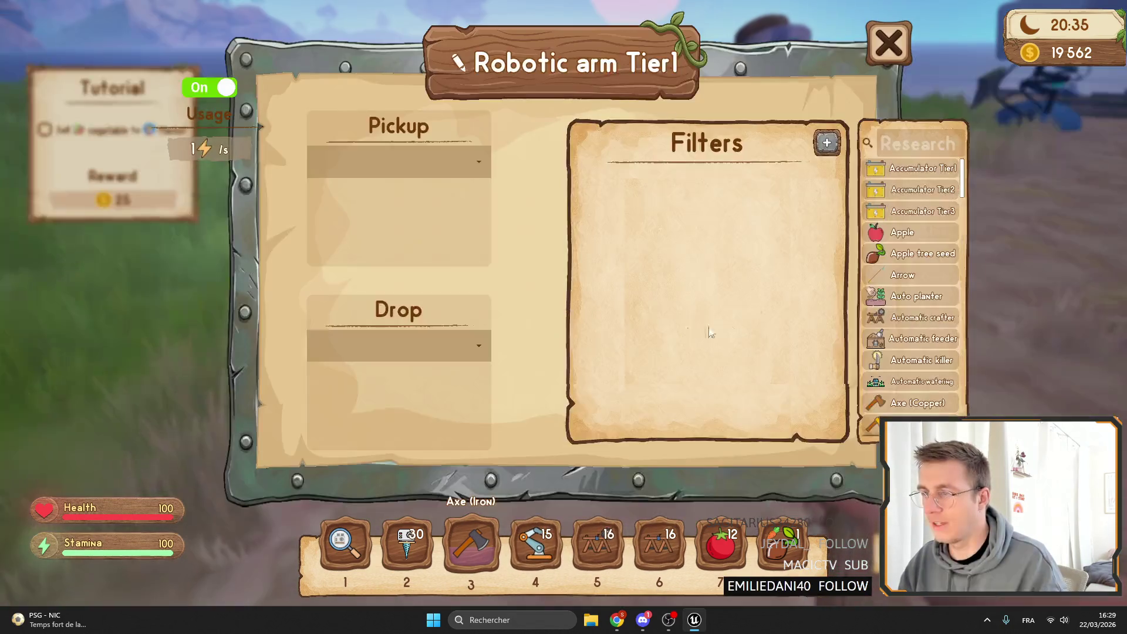
left_click(839, 143)
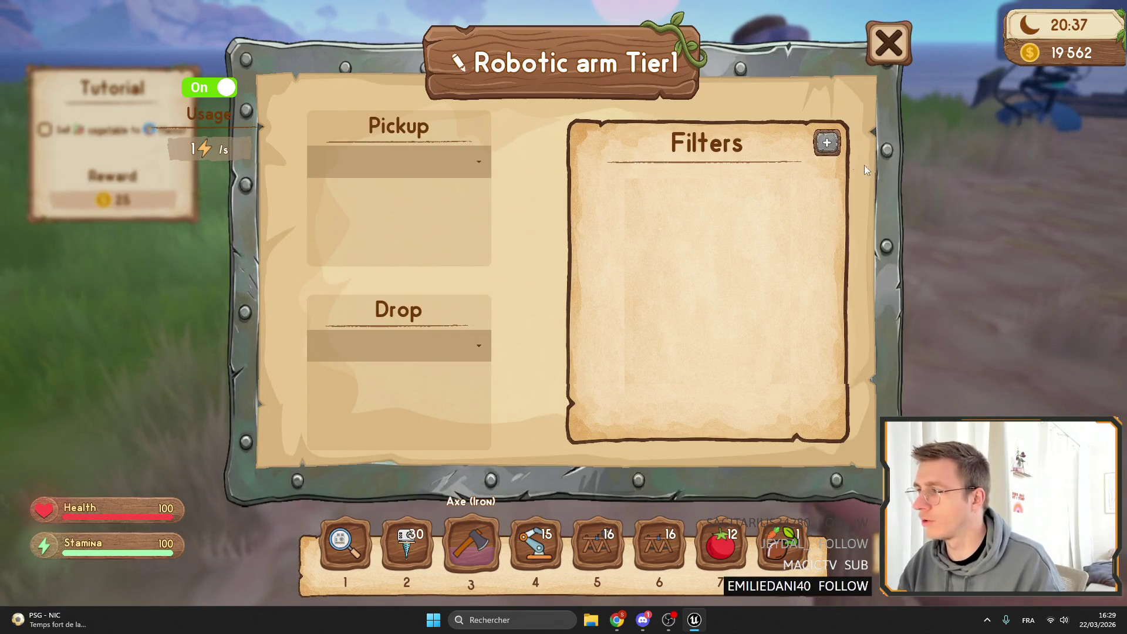
left_click(423, 164)
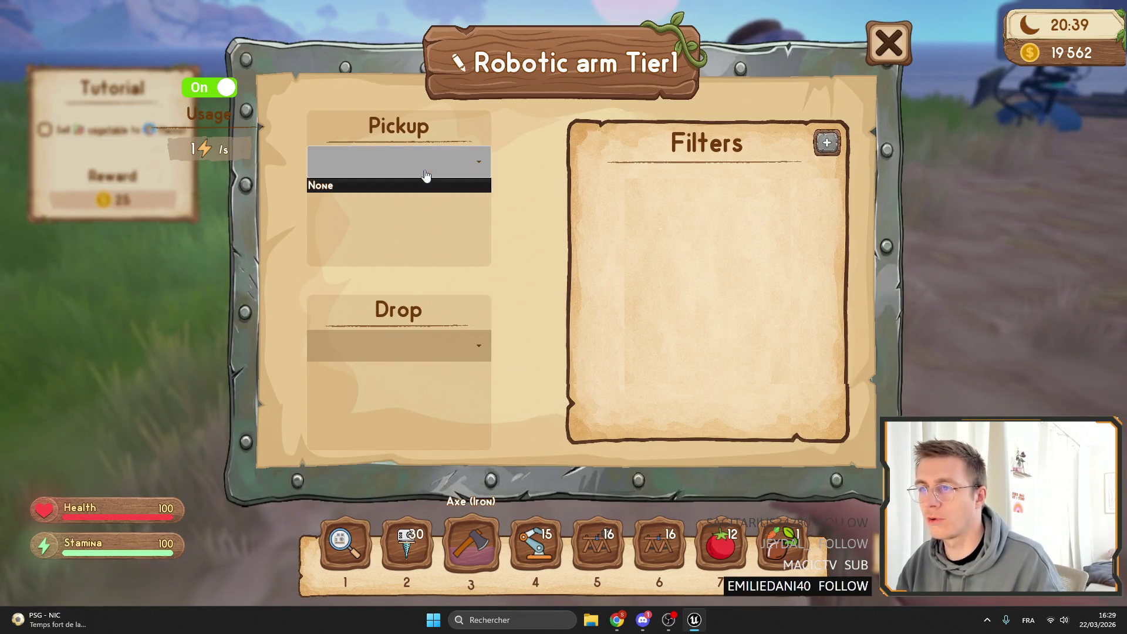
left_click(421, 183)
left_click(890, 59)
scroll(564, 317, "down", 2)
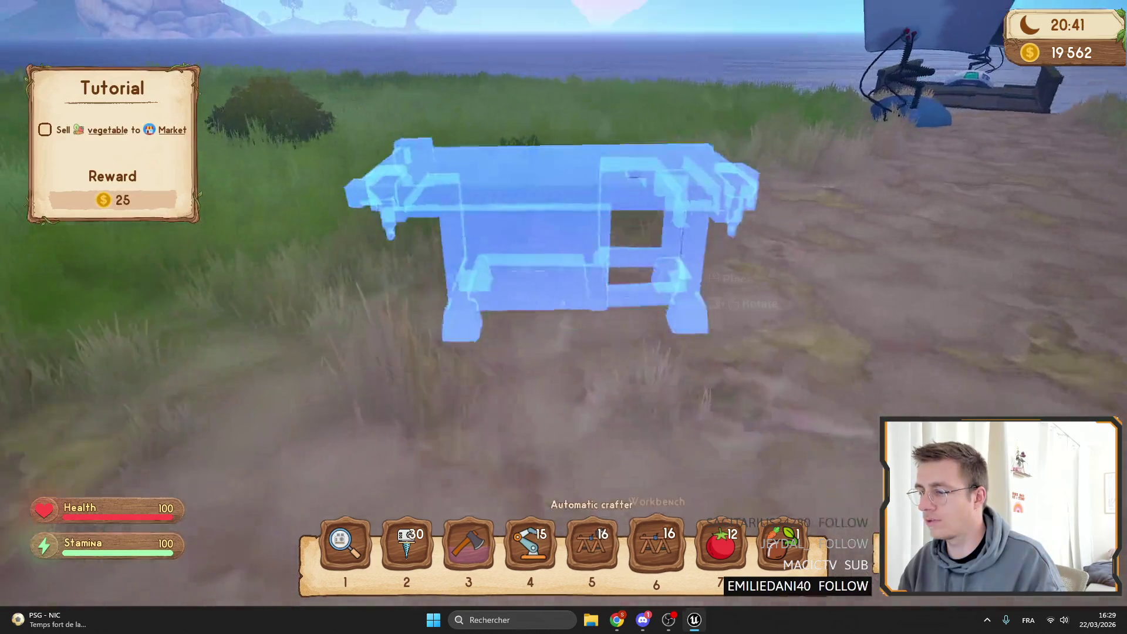
Place a workbench and browse its Bow and Beacon recipes.
left_click(563, 317)
scroll(564, 317, "up", 2)
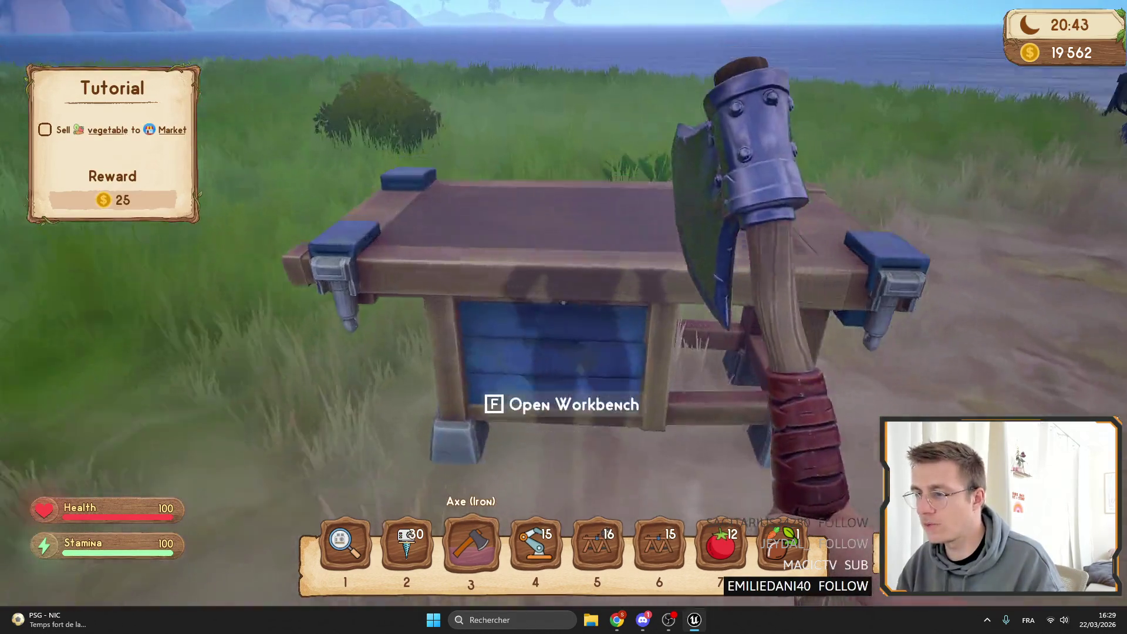
key("f")
scroll(859, 152, "down", 10)
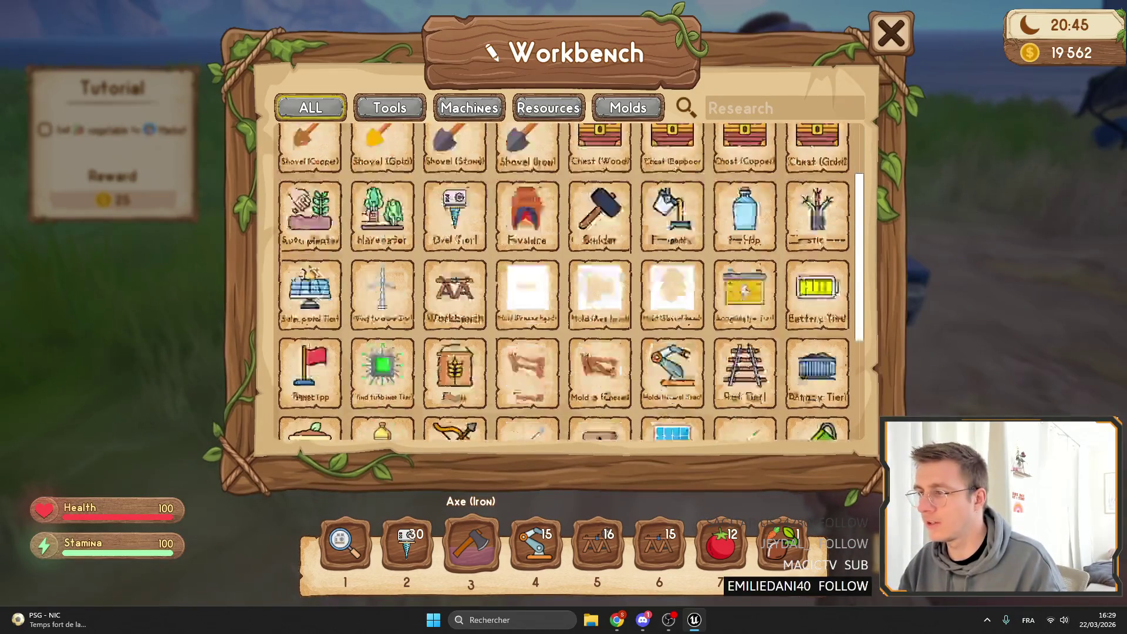
left_click(437, 250)
left_click(312, 189)
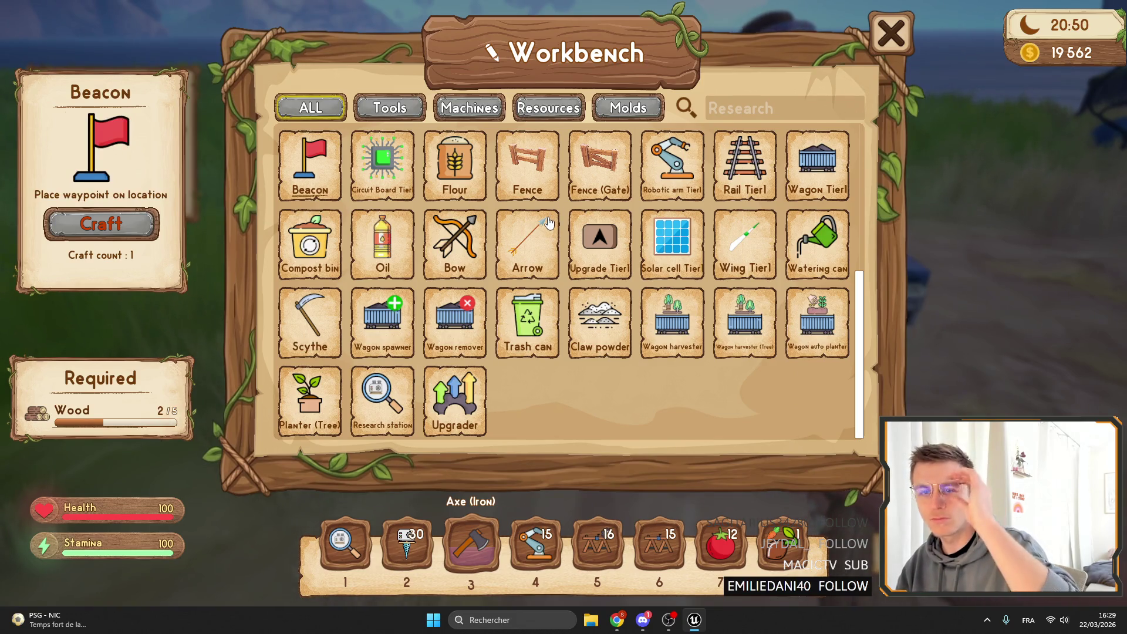
key("Escape")
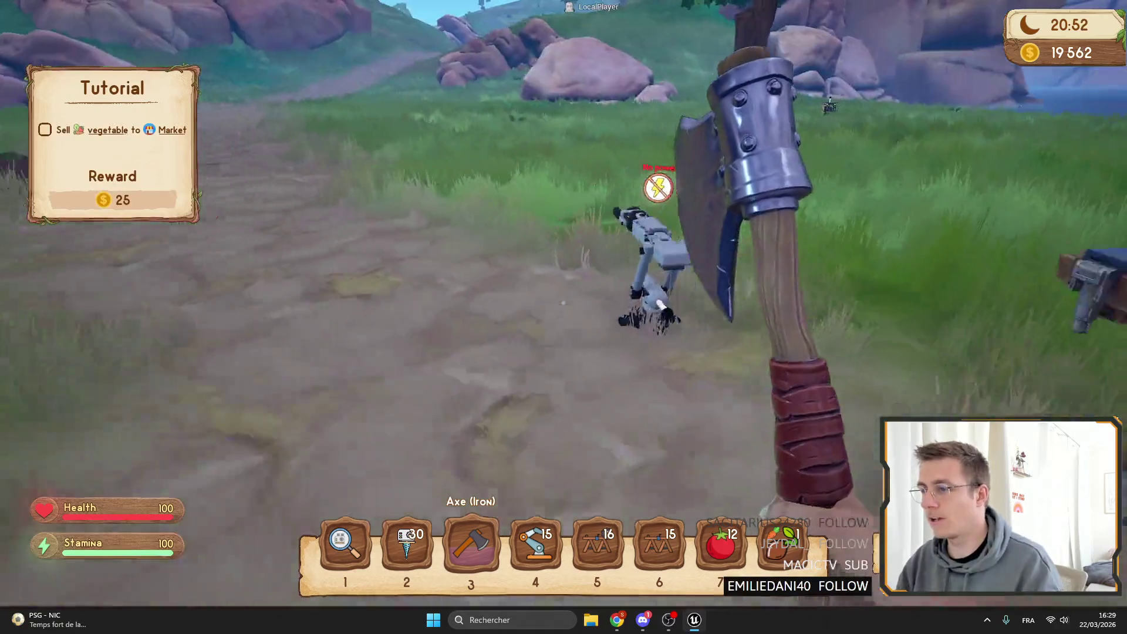
Stop the Play In Editor session with Shift+F1 and Esc.
key("Tab")
key("Tab")
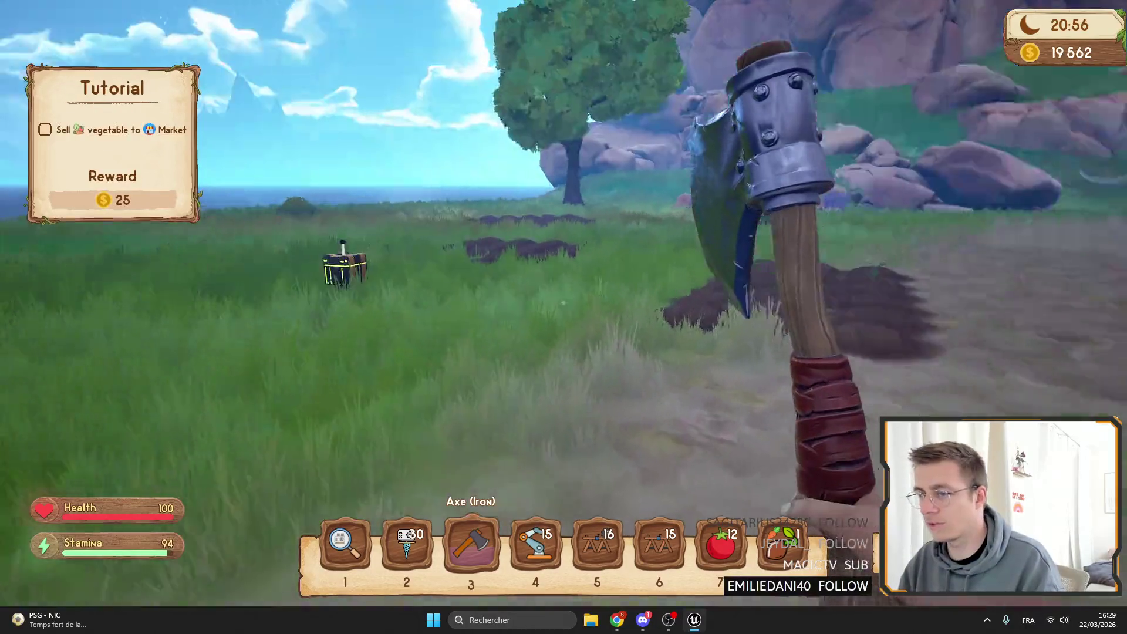
key("F11")
key("Escape")
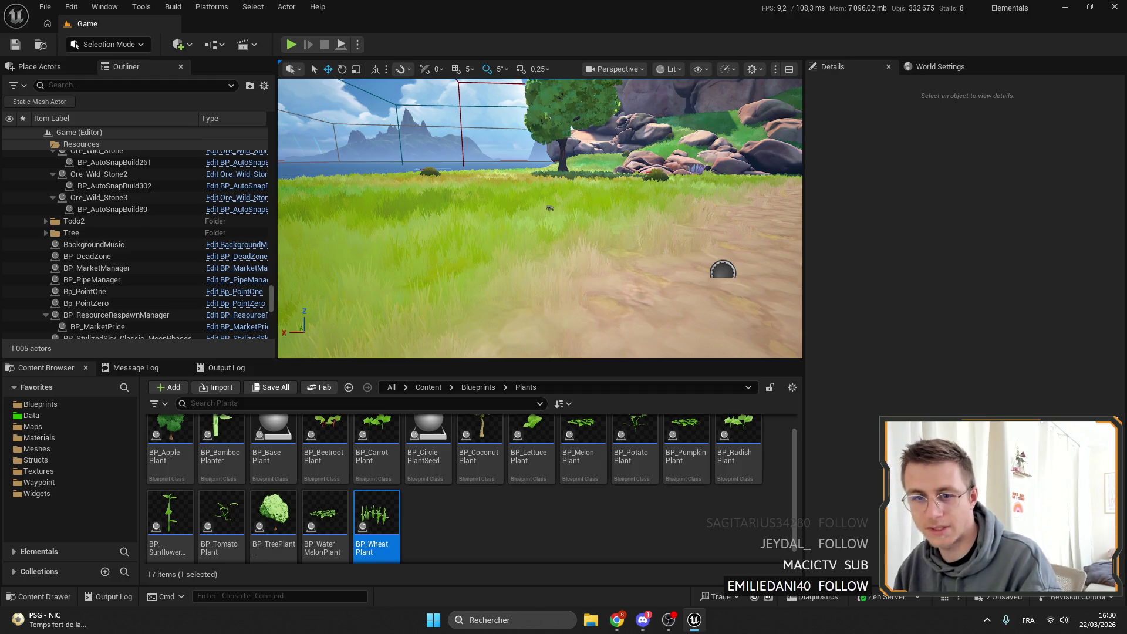
Open the WB_Gameplay widget blueprint from the Widgets folder.
left_click_drag(450, 188, 505, 100)
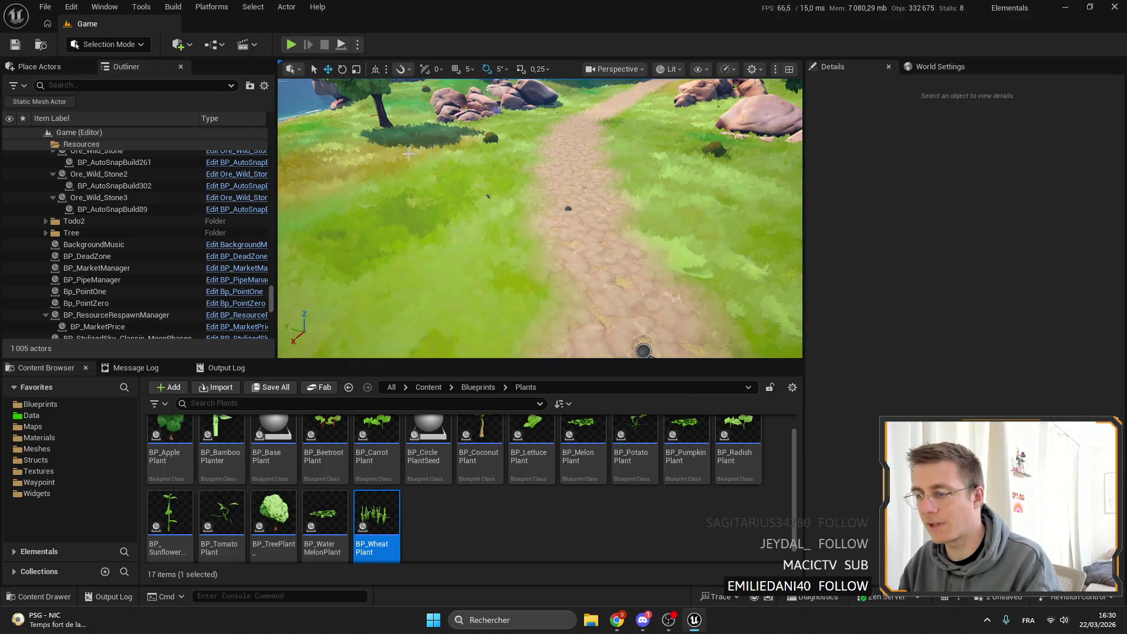
scroll(439, 478, "up", 1)
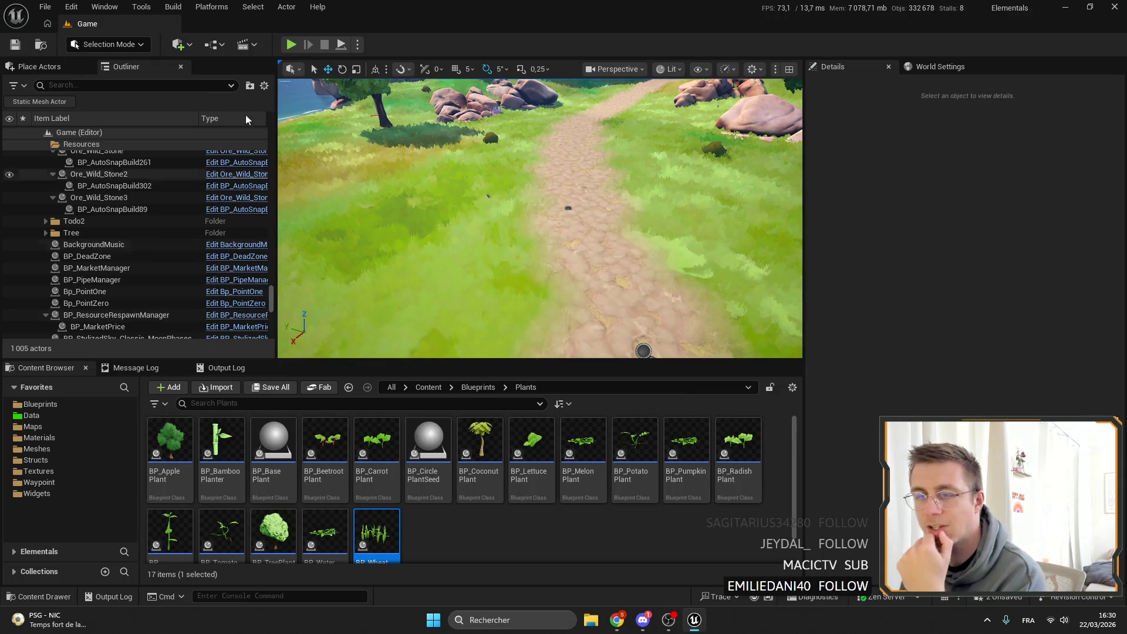
left_click(52, 471)
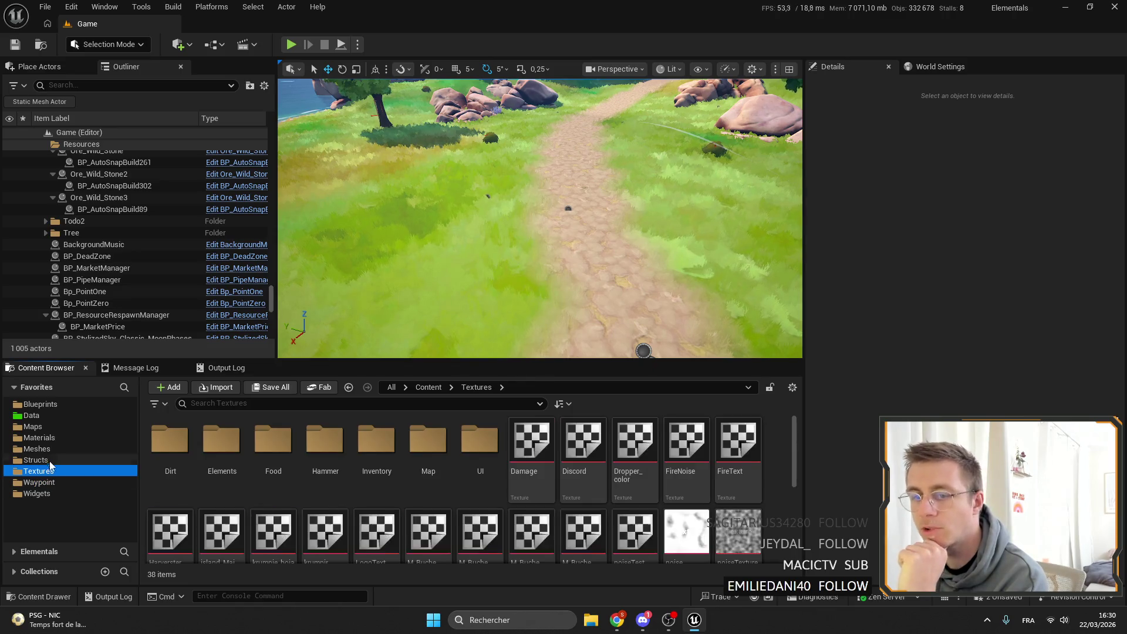
left_click(47, 438)
scroll(566, 509, "up", 2)
left_click(32, 494)
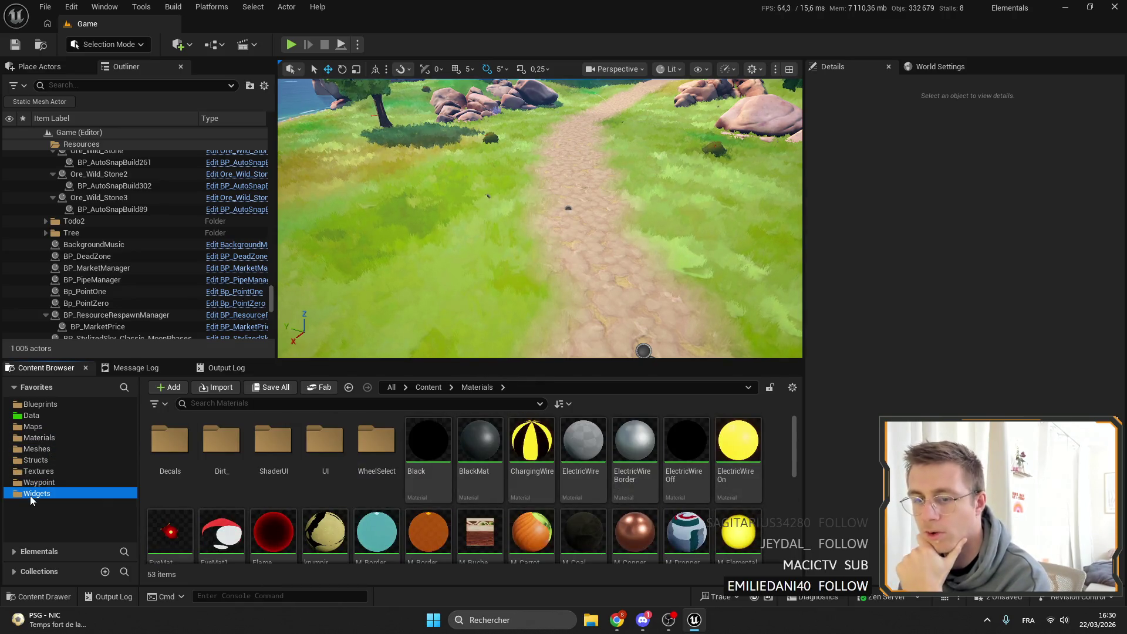
scroll(524, 470, "up", 1)
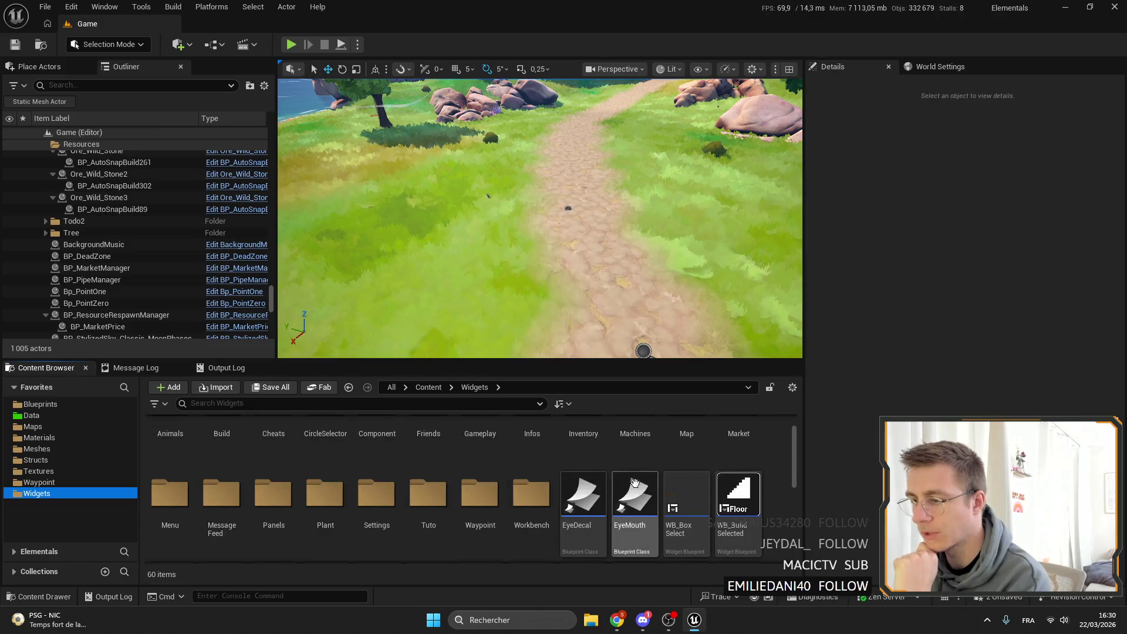
scroll(525, 470, "down", 2)
double_click(538, 478)
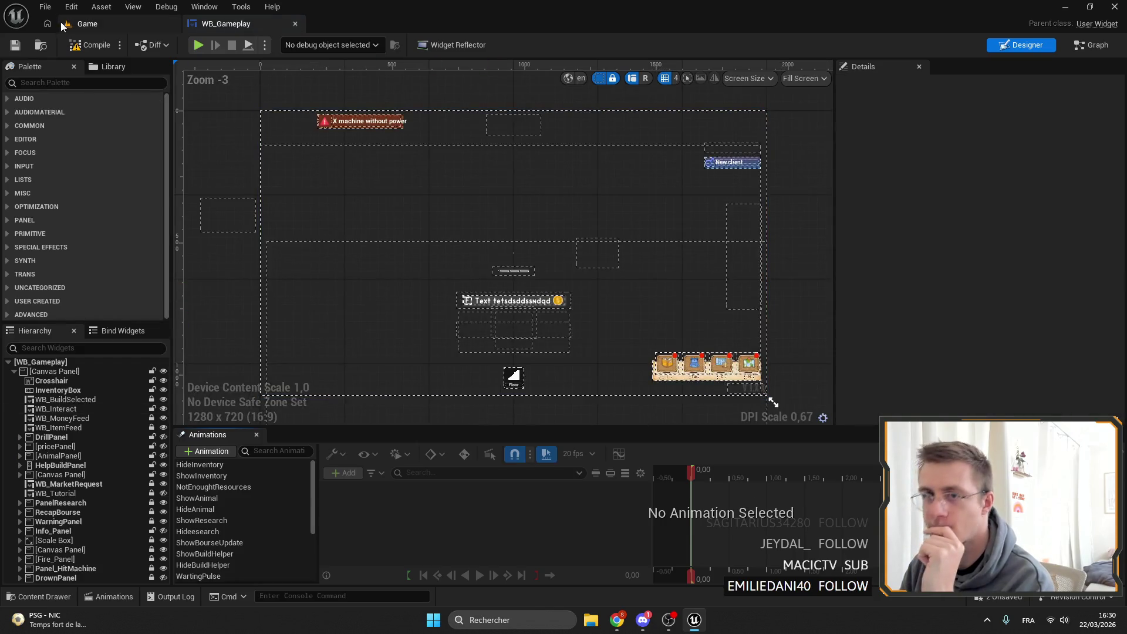
Open the BP_BaseCharacter Blueprint from the Blueprints folder.
left_click(62, 27)
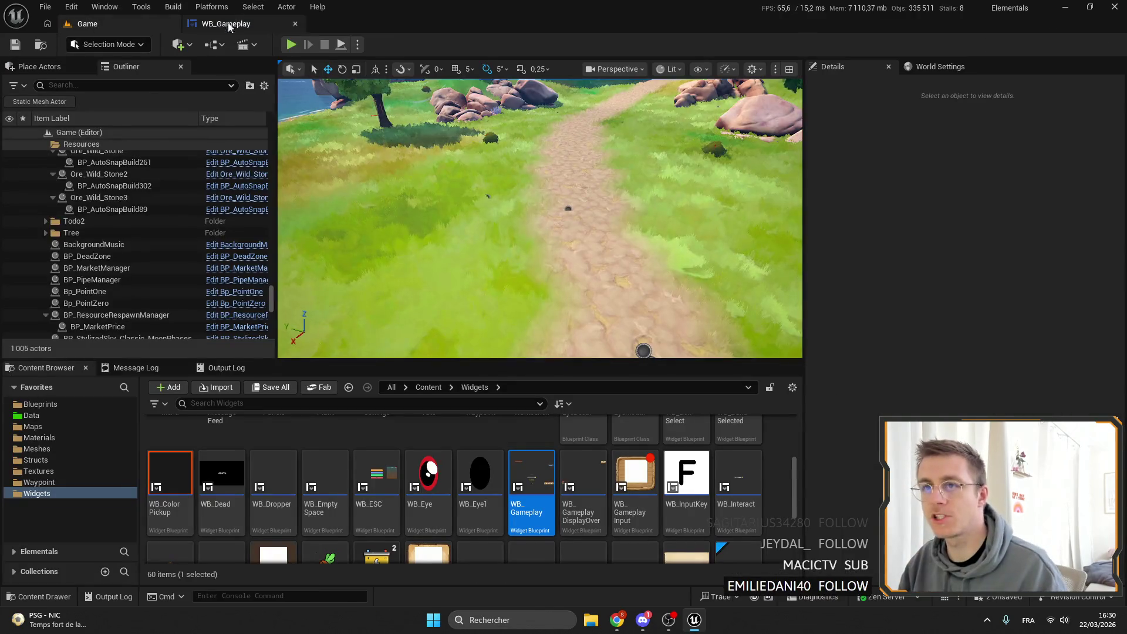
left_click(66, 404)
scroll(497, 482, "down", 2)
double_click(325, 493)
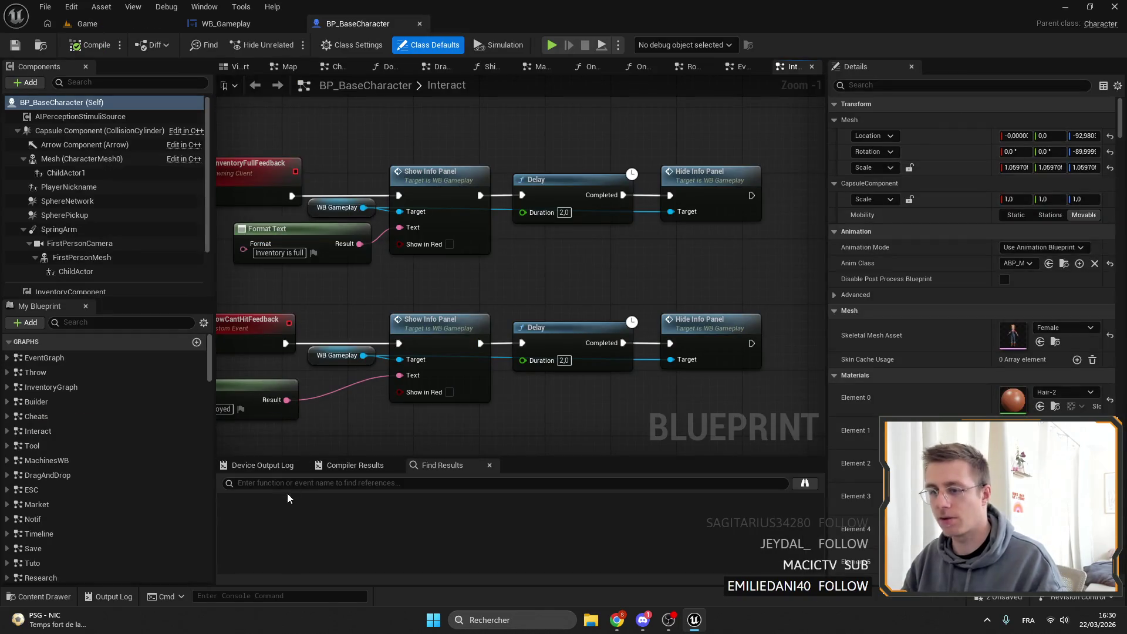
Search the character's nodes for CHEAT and jump to the cheat widget's Add to Viewport node.
double_click(67, 415)
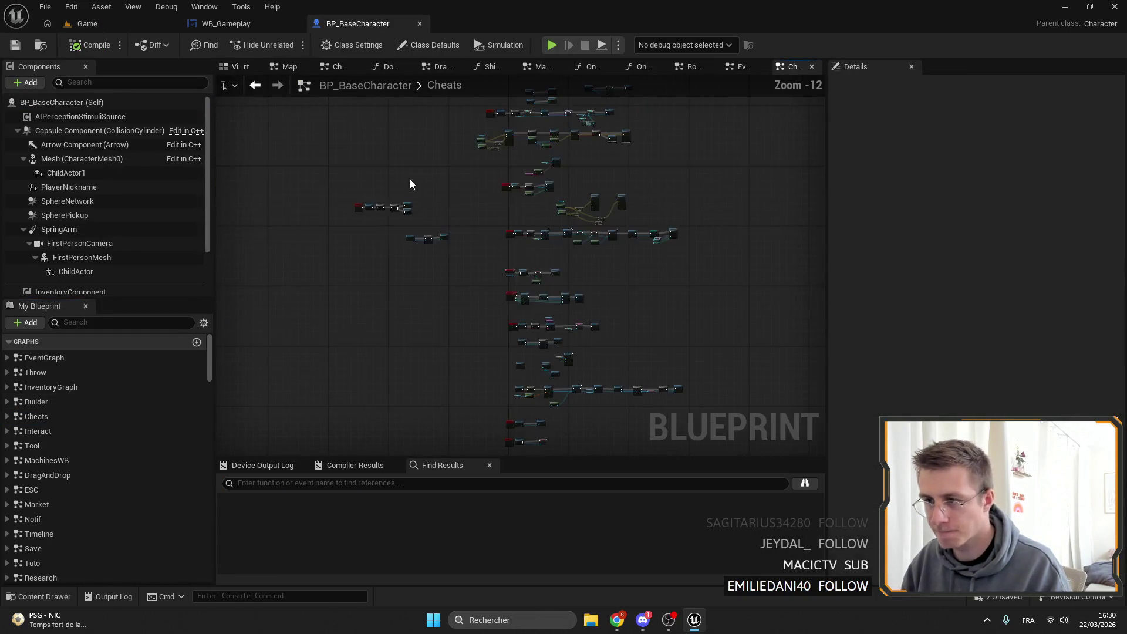
scroll(579, 209, "up", 10)
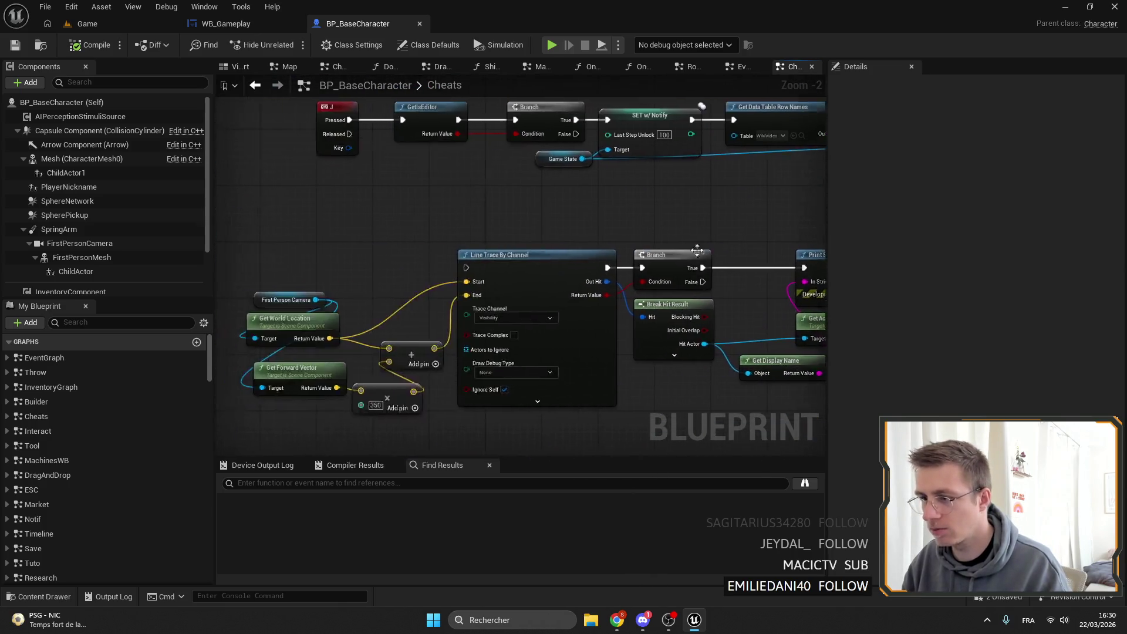
scroll(587, 264, "down", 5)
scroll(431, 366, "up", 5)
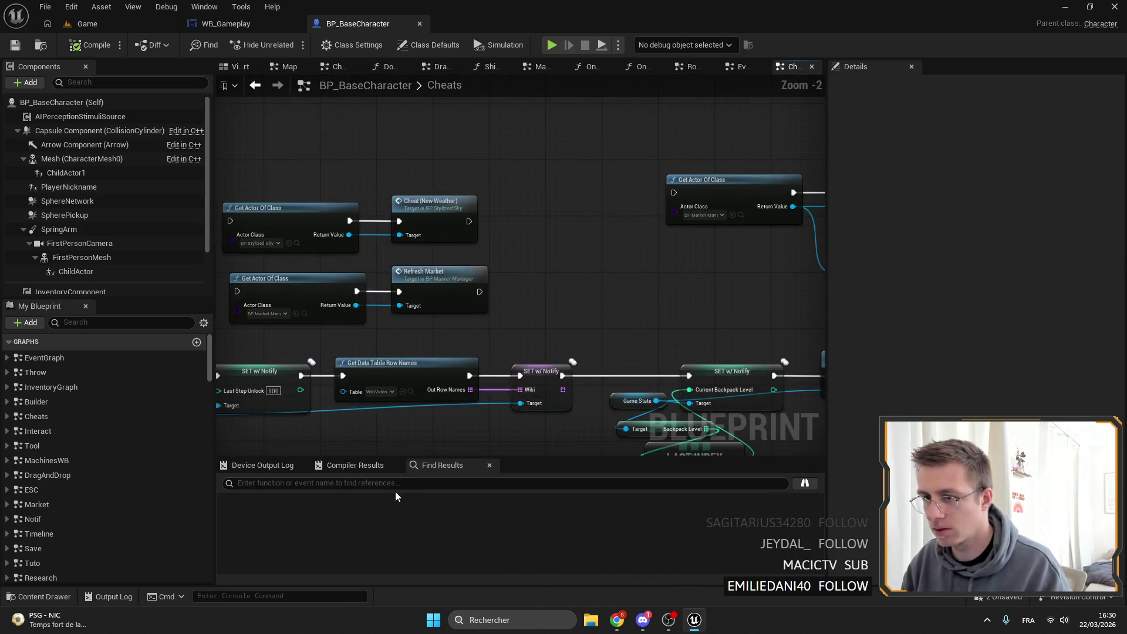
left_click(298, 483)
type("CHEAT")
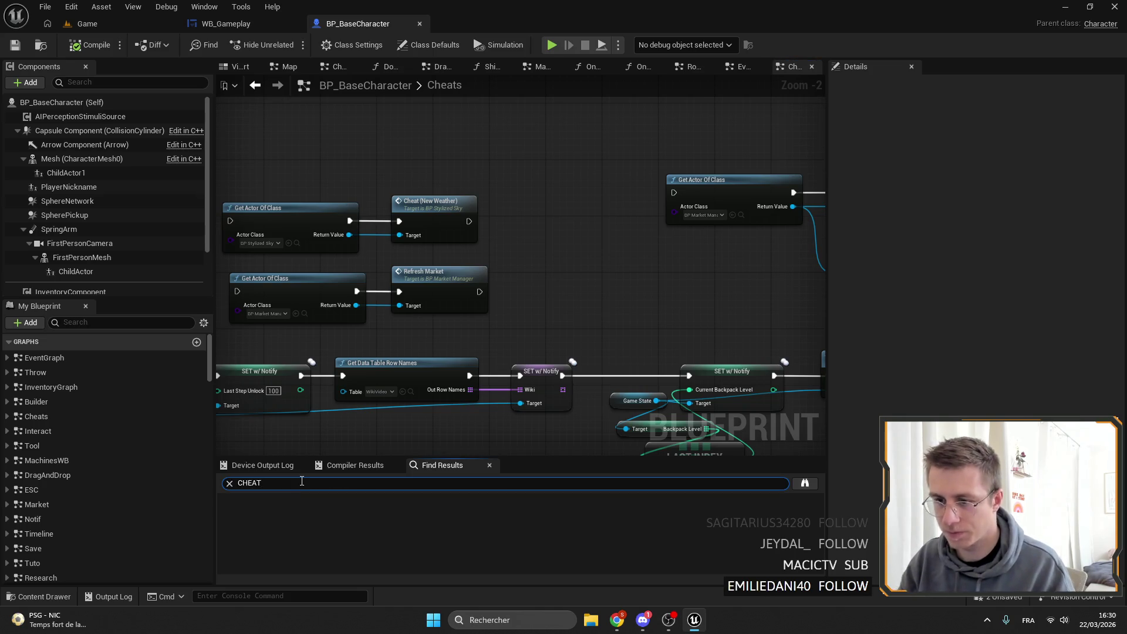
key("Return")
left_click(317, 526)
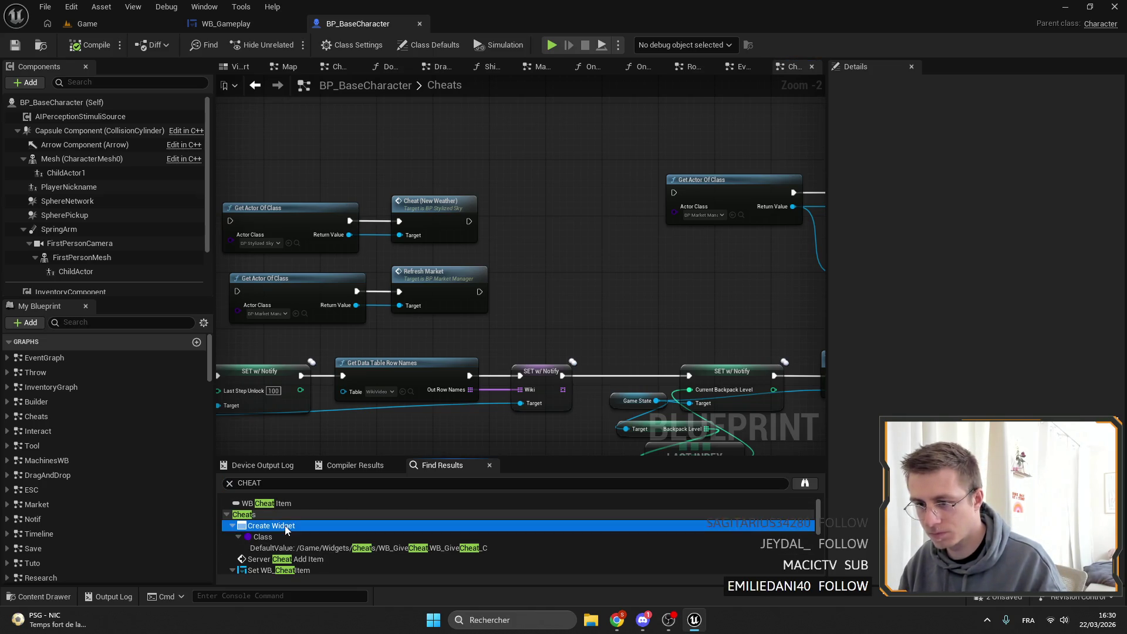
scroll(551, 273, "up", 2)
left_click_drag(535, 270, 277, 279)
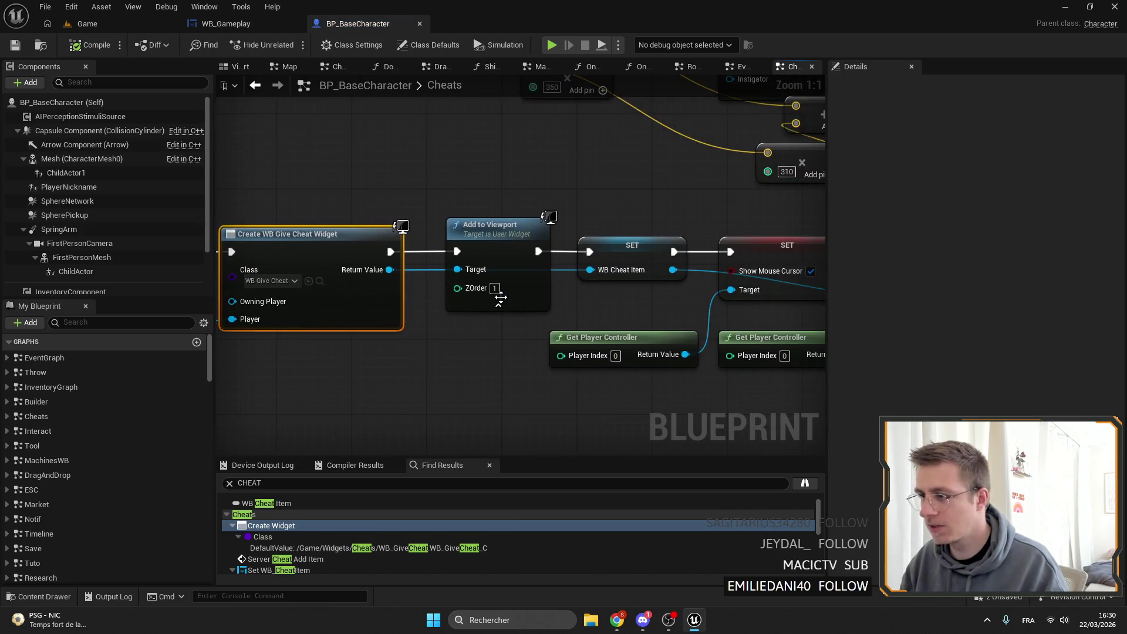
Set the Add to Viewport ZOrder to 3, then compile and save BP_BaseCharacter.
key("BackSpace")
type("3")
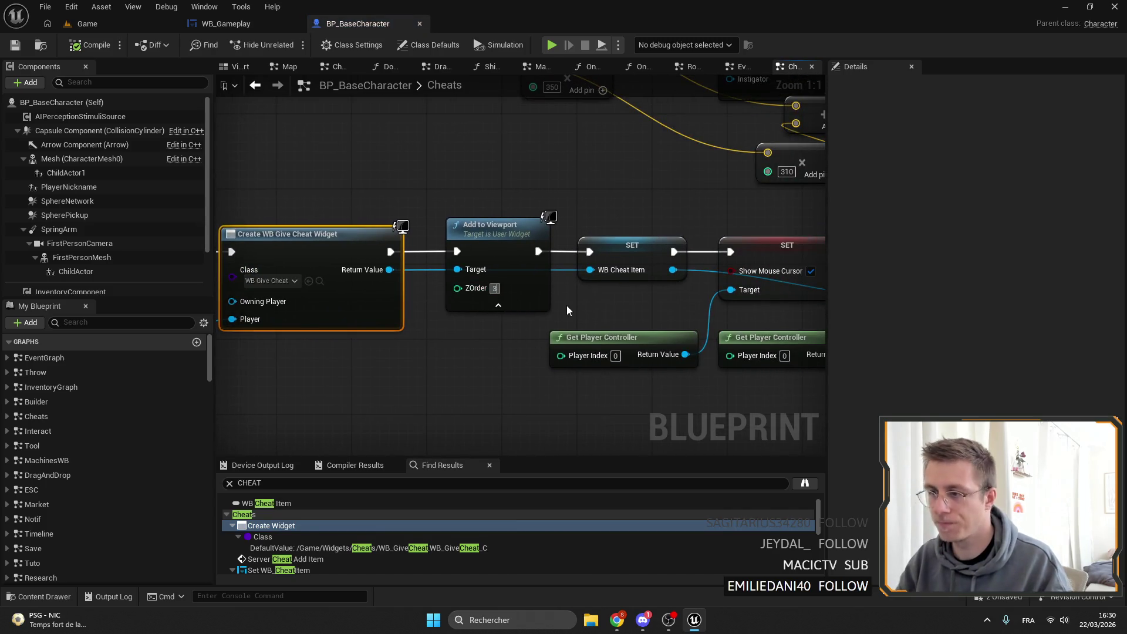
left_click(566, 306)
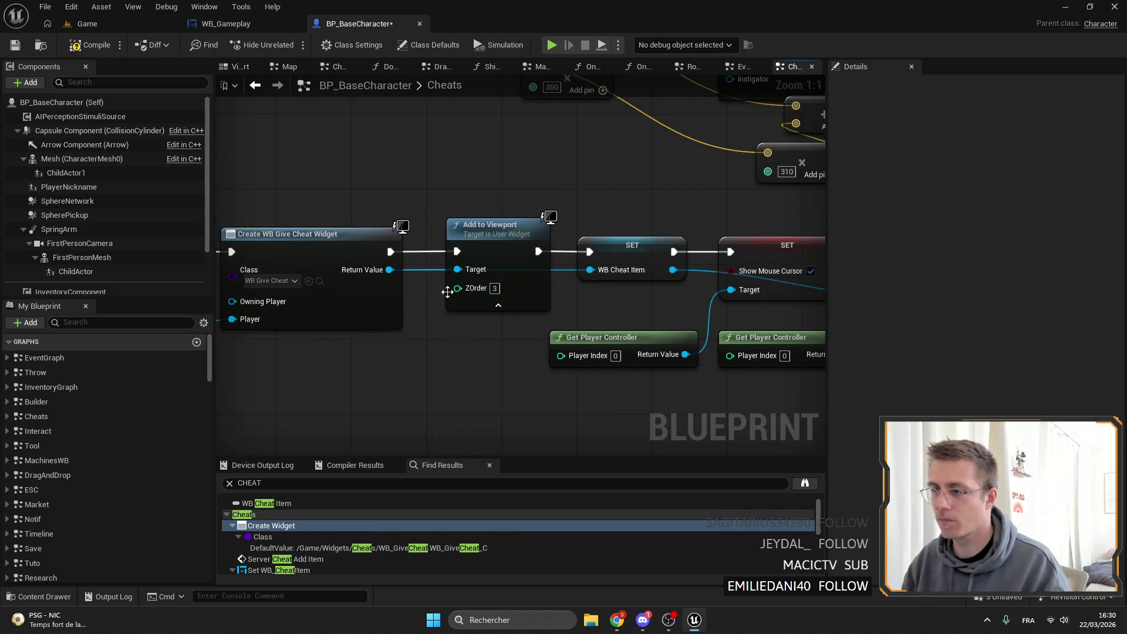
left_click(15, 45)
left_click(16, 47)
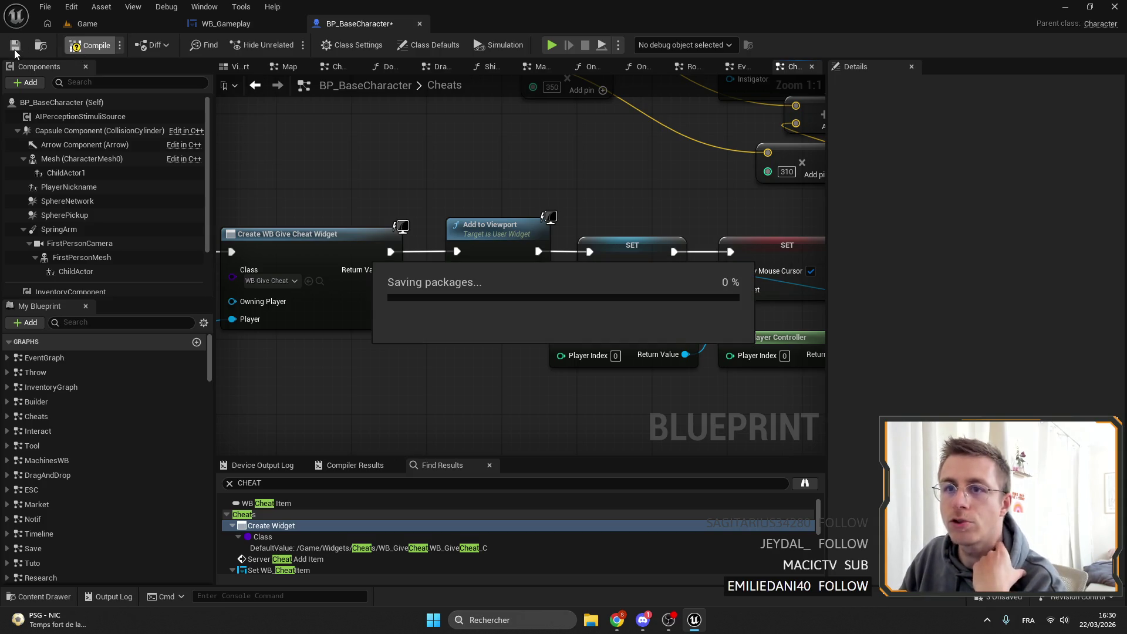
Close all editor tabs except the Game level.
left_click(118, 23)
right_click(115, 23)
left_click(190, 100)
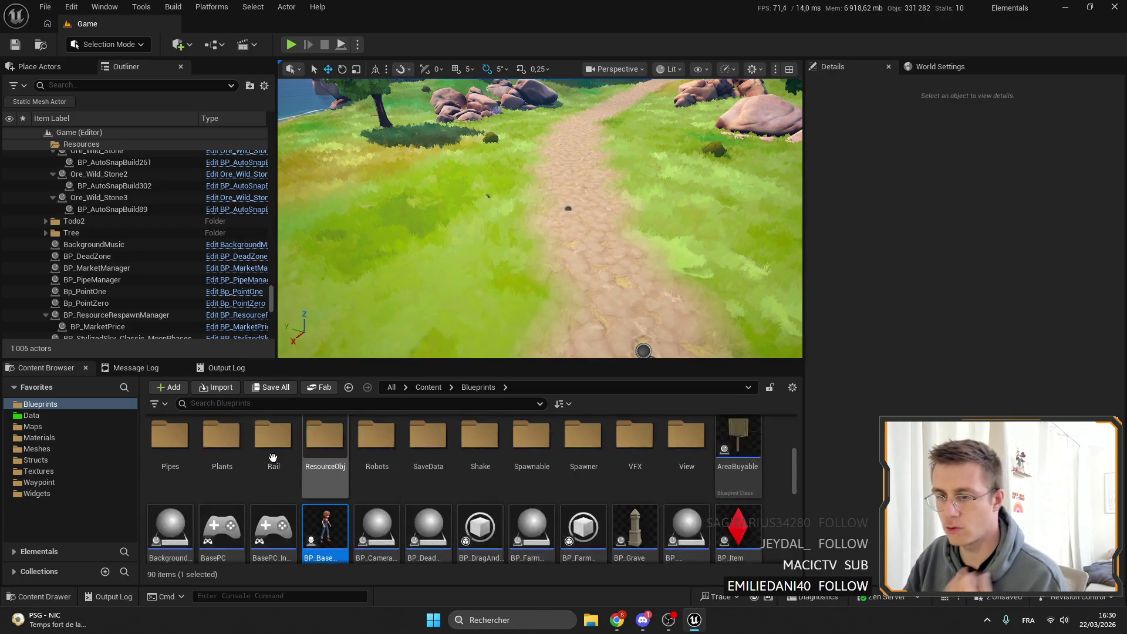
Filter the Widgets folder for 'Esc' to bring up WB_ESC.
left_click(36, 494)
left_click(217, 404)
type("sc")
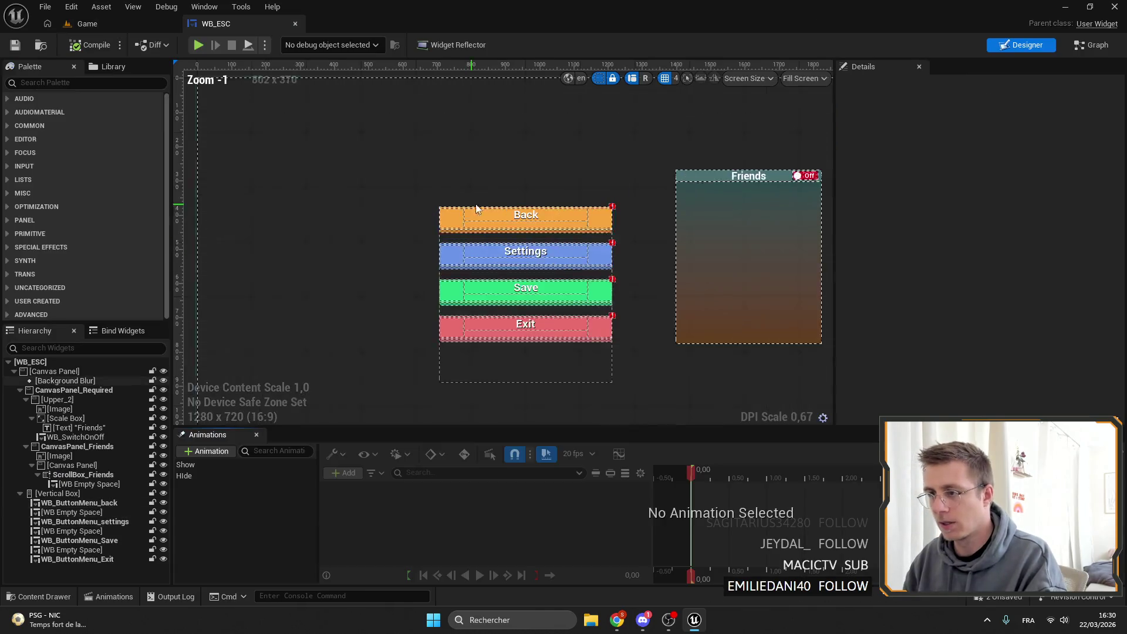
scroll(651, 203, "down", 2)
Select the Exit, Save, Settings and Back buttons together in the WB_ESC Designer.
left_click(568, 210)
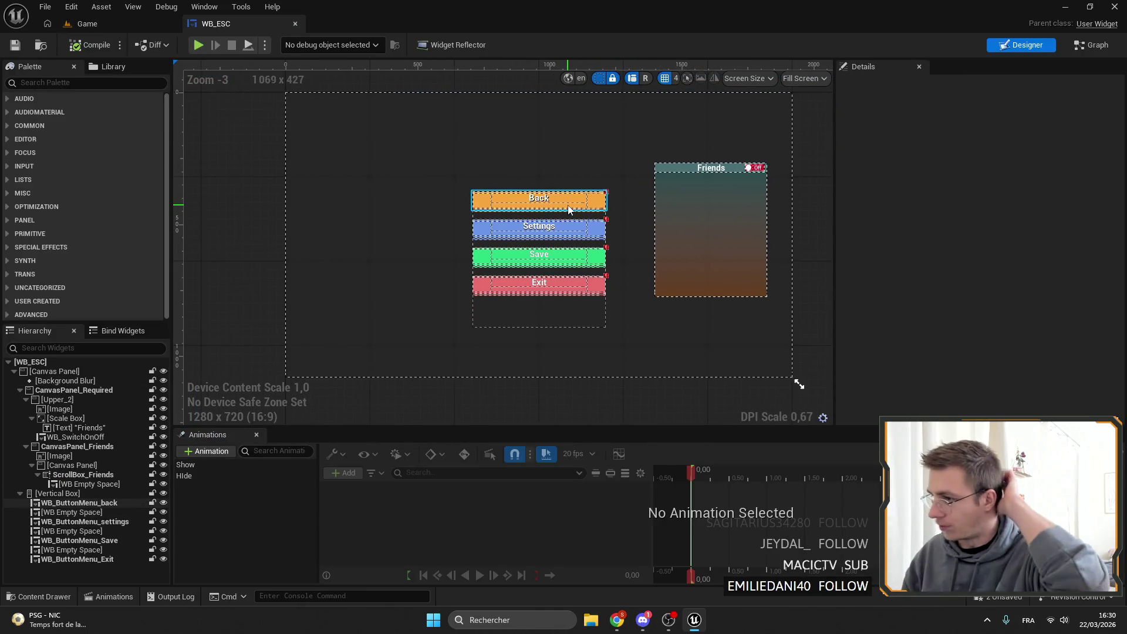
left_click(552, 214)
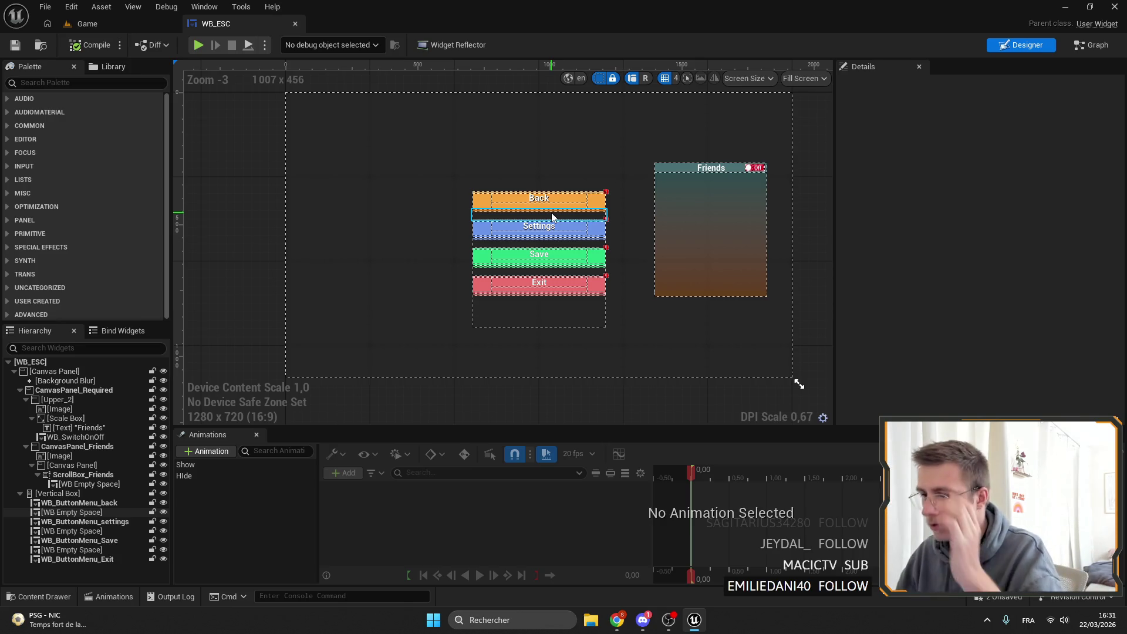
left_click(504, 283)
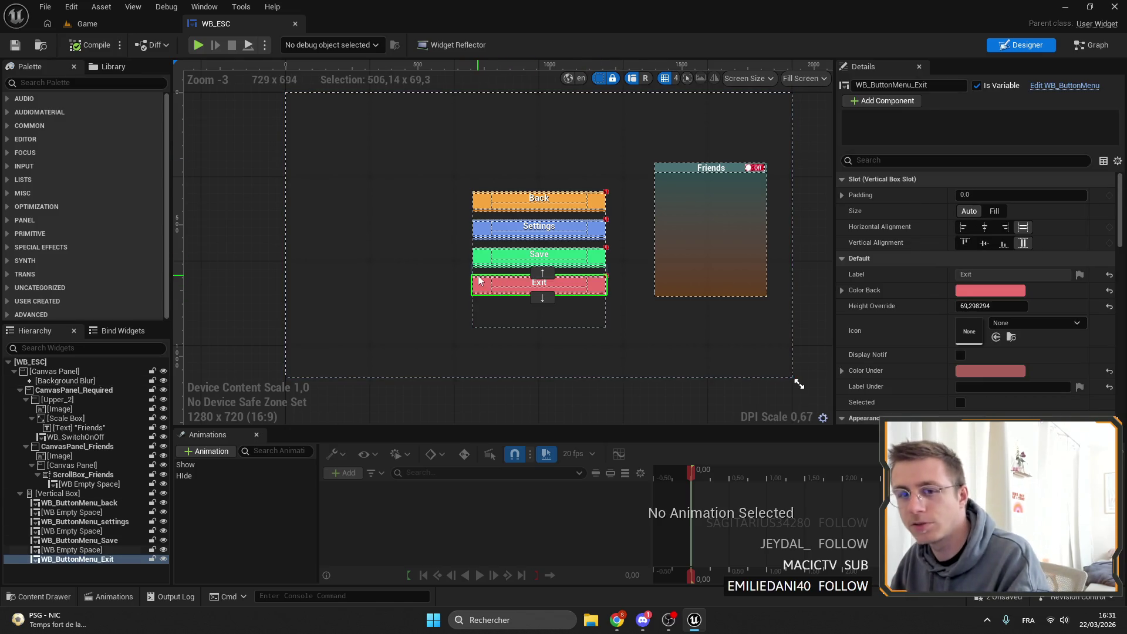
scroll(487, 282, "up", 2)
left_click(567, 249, "ctrl")
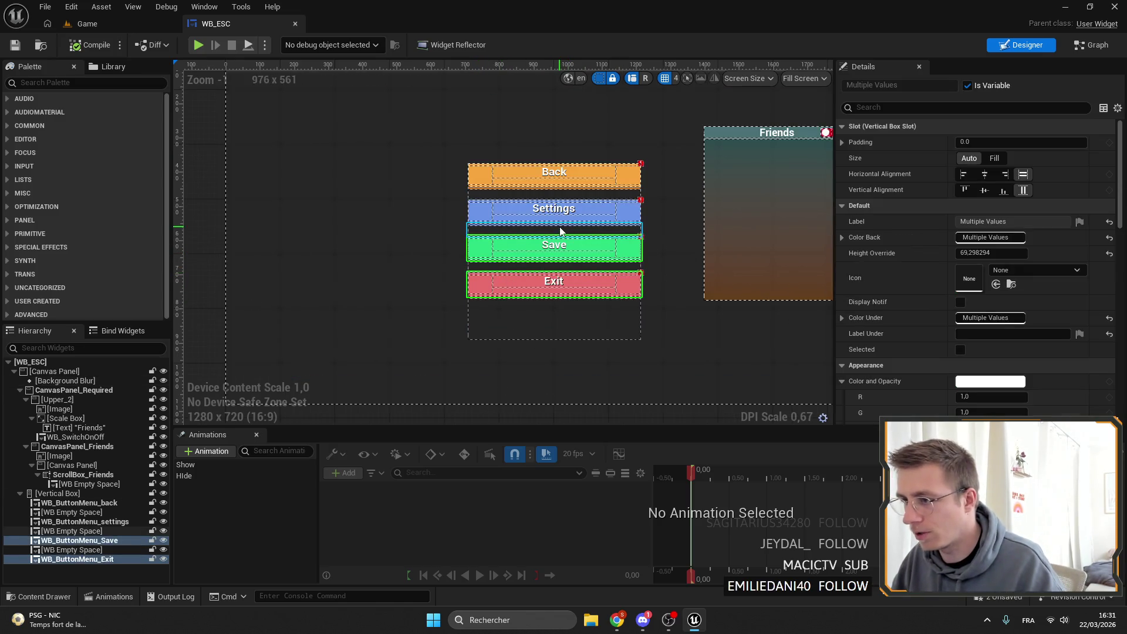
left_click(555, 213, "ctrl")
left_click(554, 176, "ctrl")
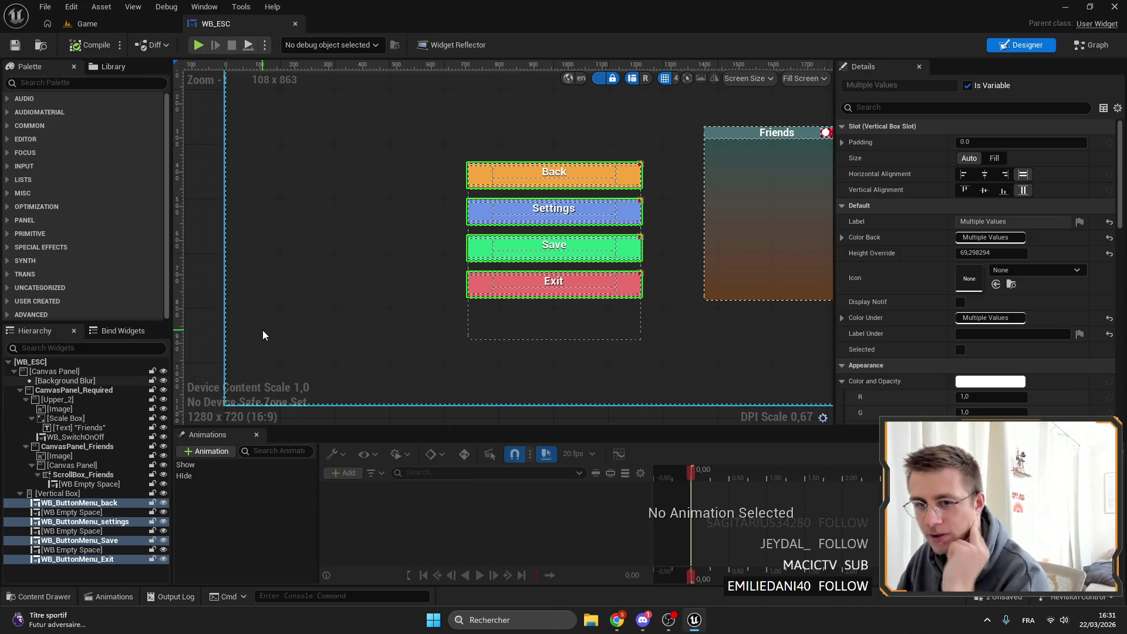
scroll(376, 247, "down", 2)
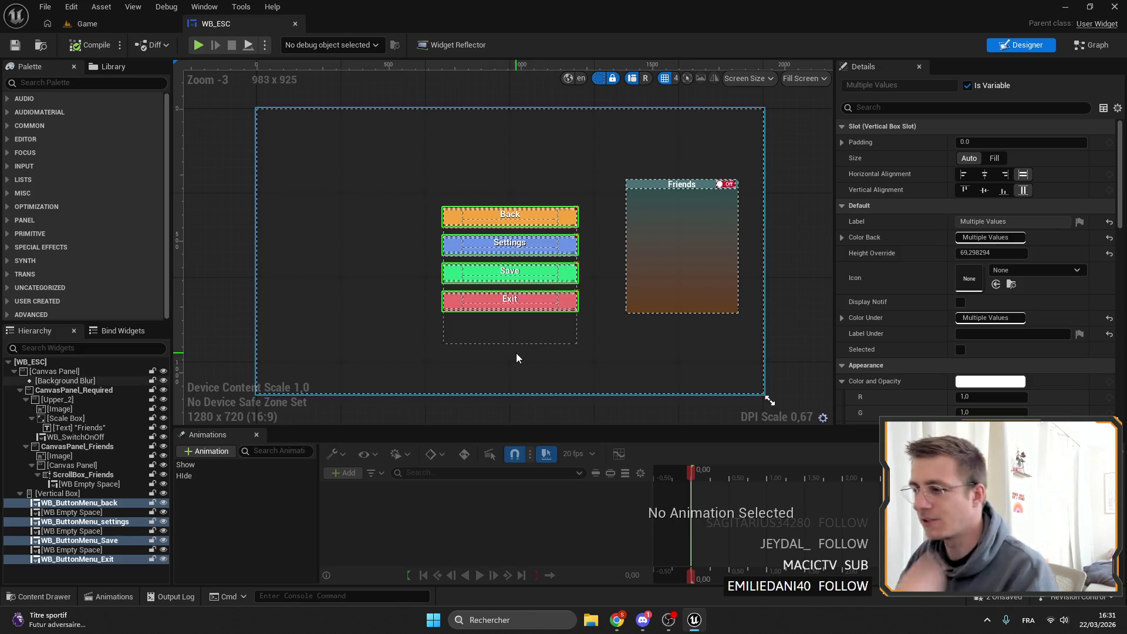
Delete the gradient background image from the Friends panel.
mouse_move(516, 354)
left_mouse_down()
mouse_move(531, 282)
mouse_move(550, 270)
left_mouse_up()
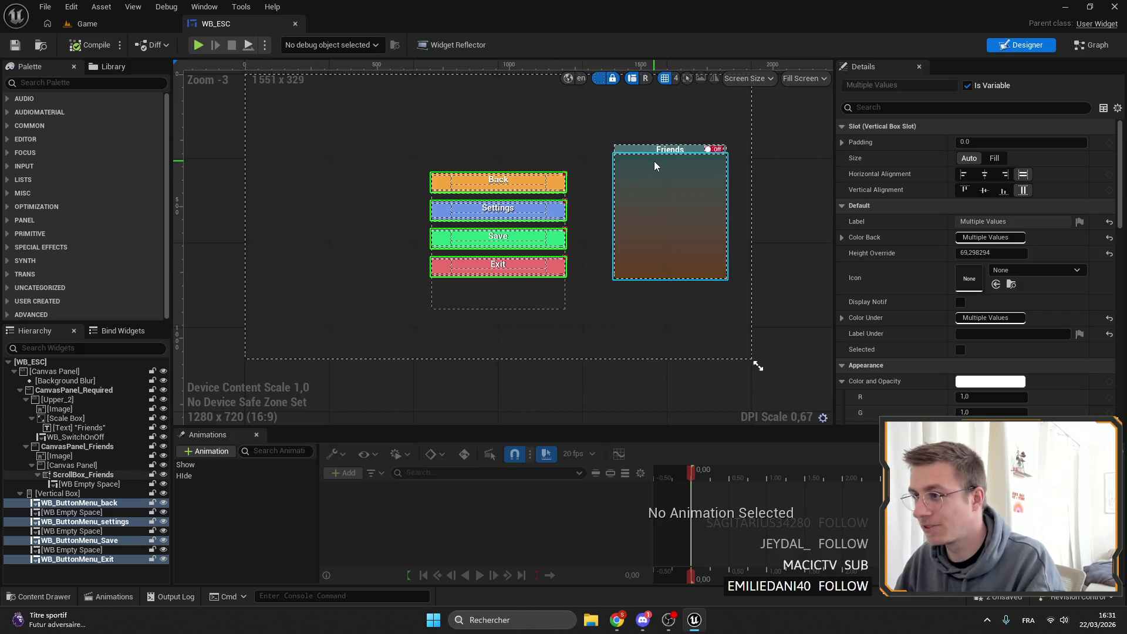
left_click(649, 181)
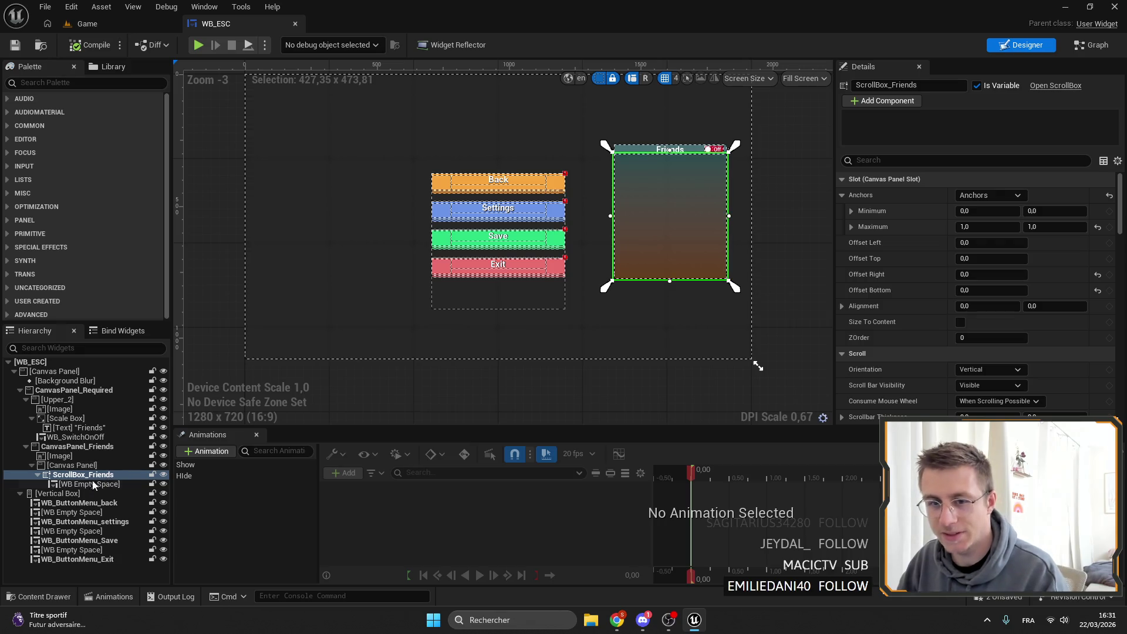
left_click(63, 456)
key("Delete")
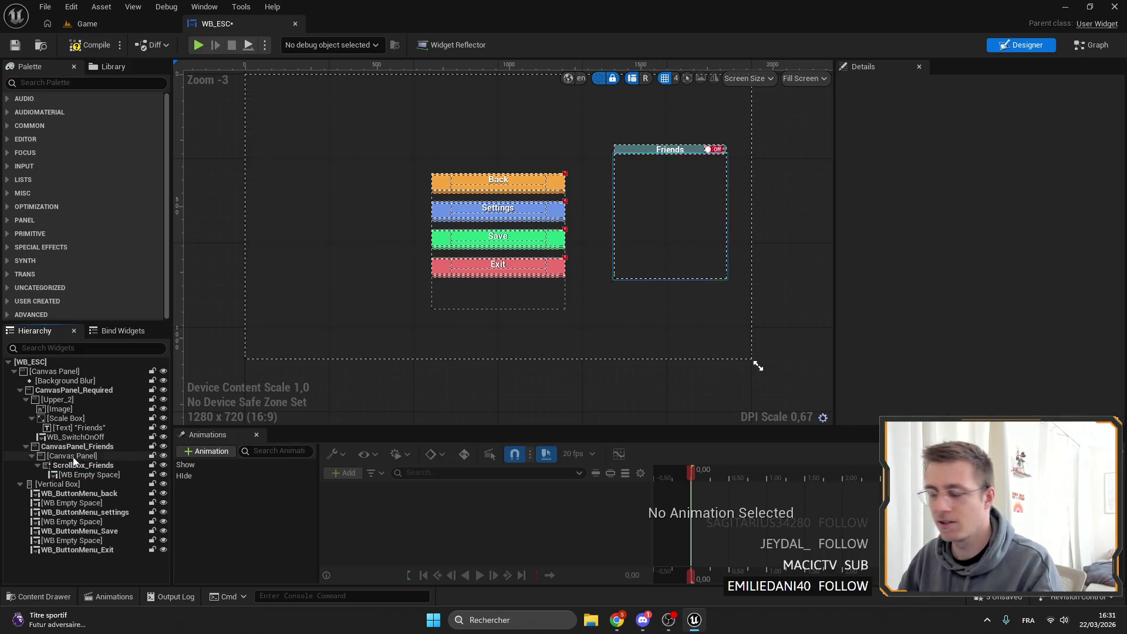
Add a WB Paper Panel to the Friends canvas, anchored to stretch across the whole area.
left_click(66, 458)
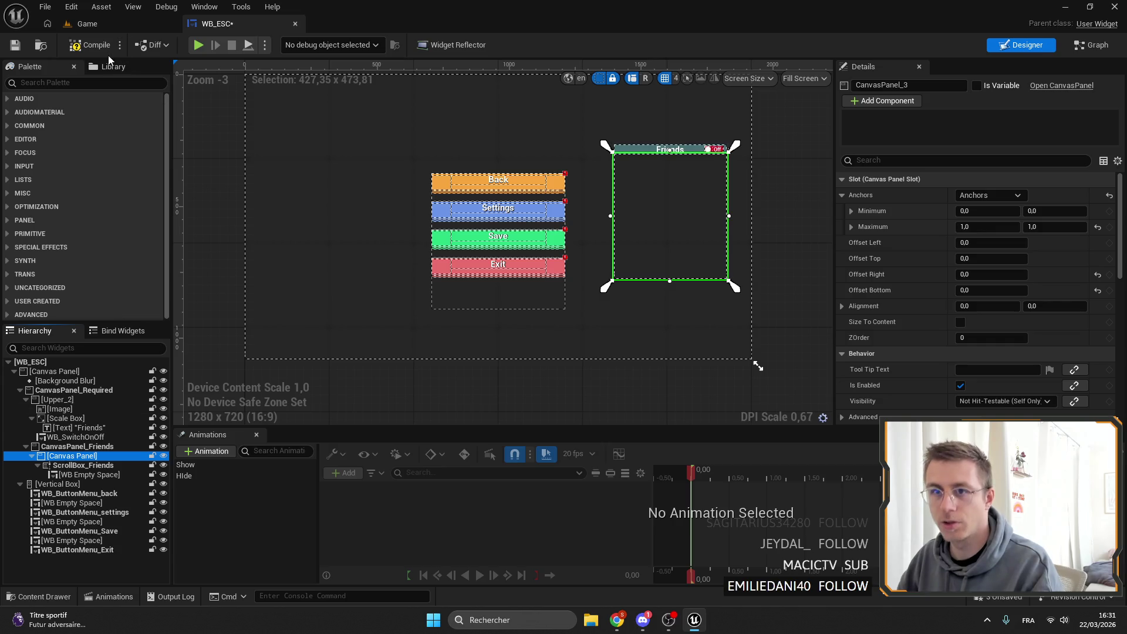
left_click(100, 81)
type("paper")
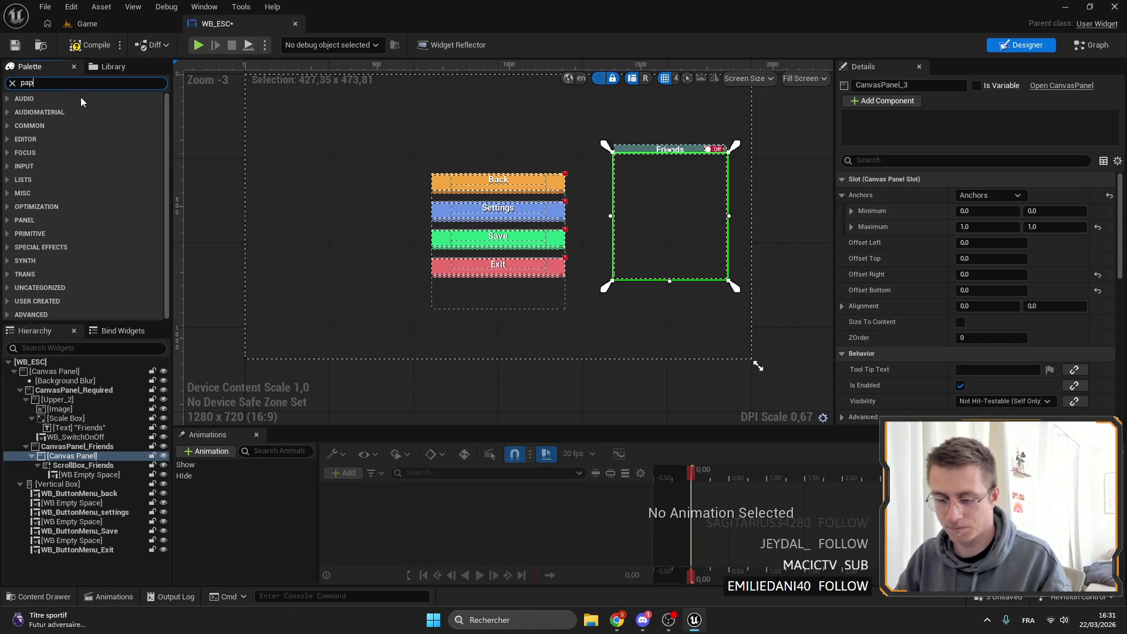
left_click_drag(50, 112, 75, 458)
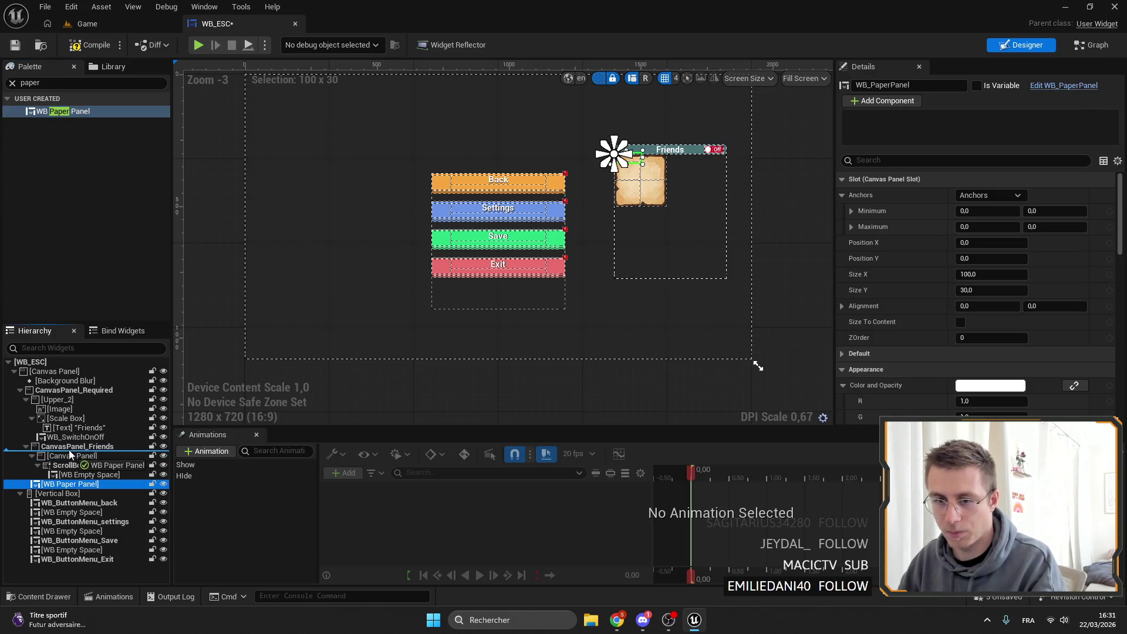
left_click(989, 195)
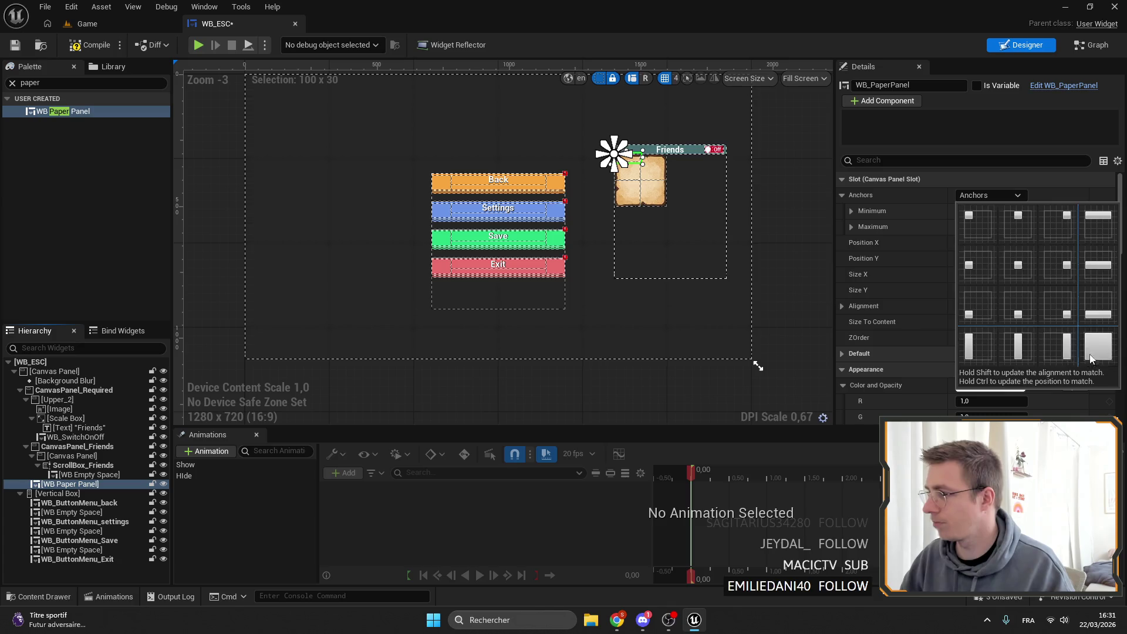
left_click(1097, 361, "ctrl+shift")
scroll(670, 132, "up", 5)
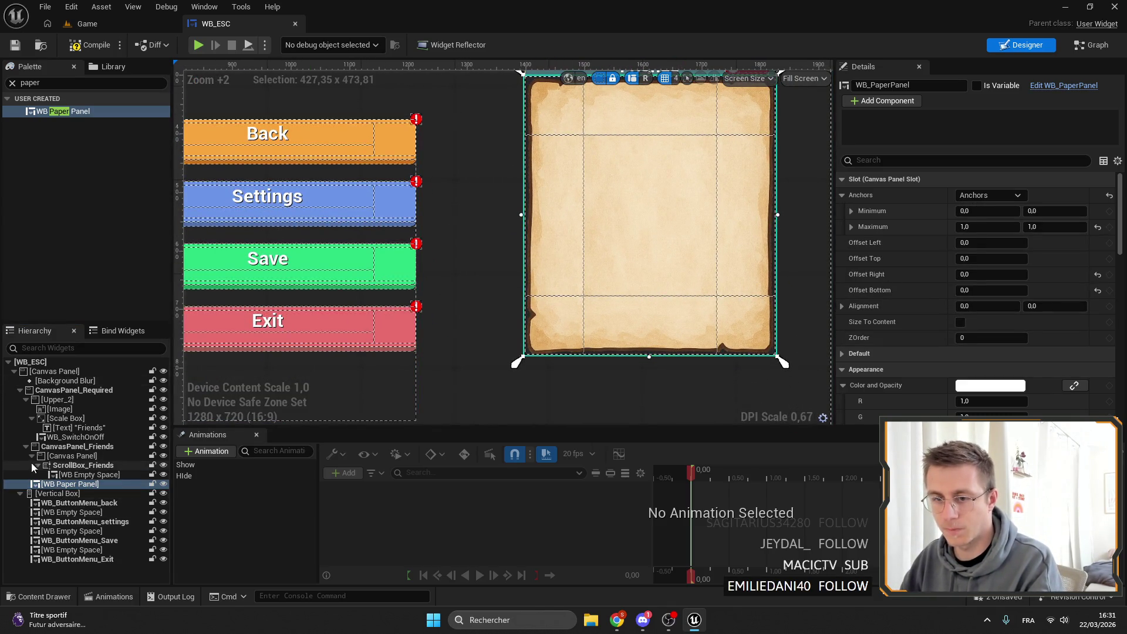
Move the Upper_2 header into CanvasPanel_Friends at vertical position 0, drawn over the paper.
double_click(64, 455)
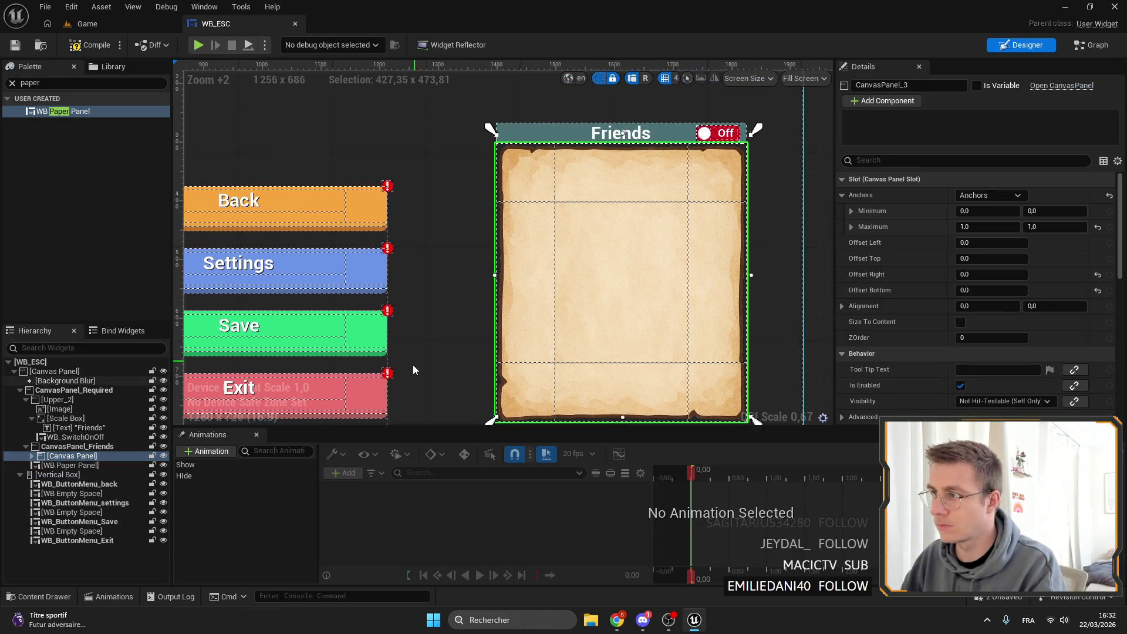
left_click(33, 400)
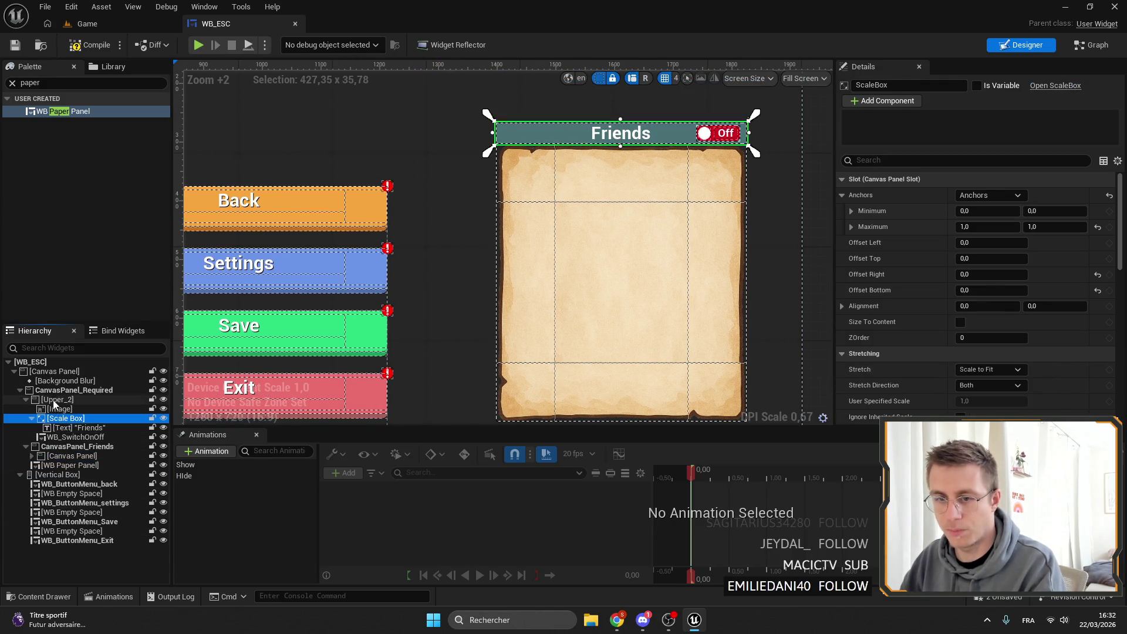
left_click(27, 400)
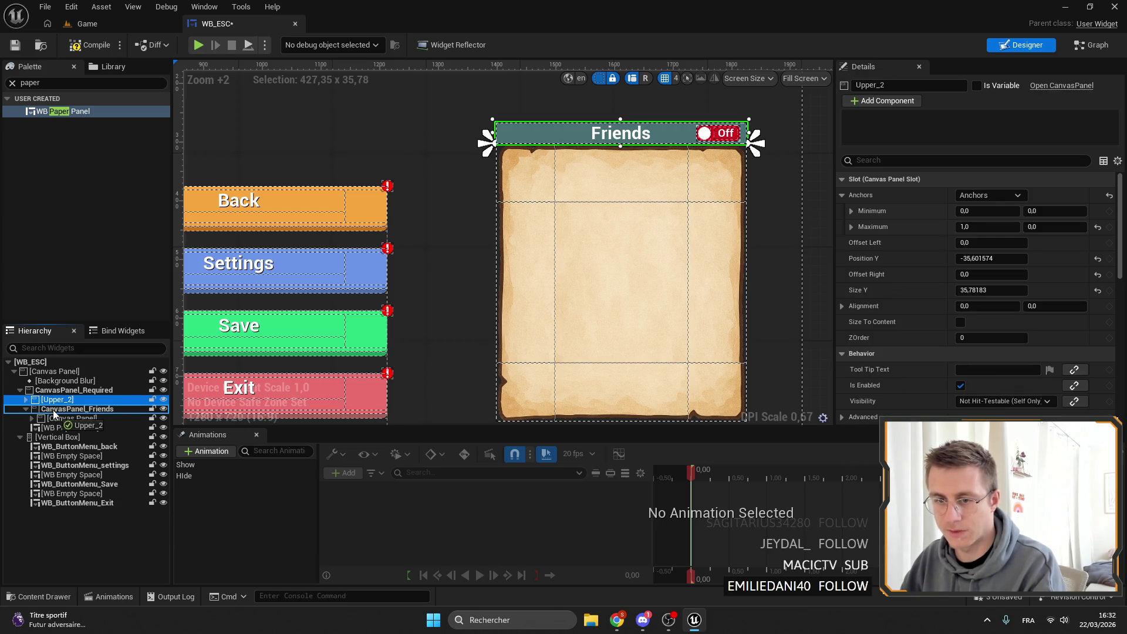
left_click_drag(52, 414, 54, 411)
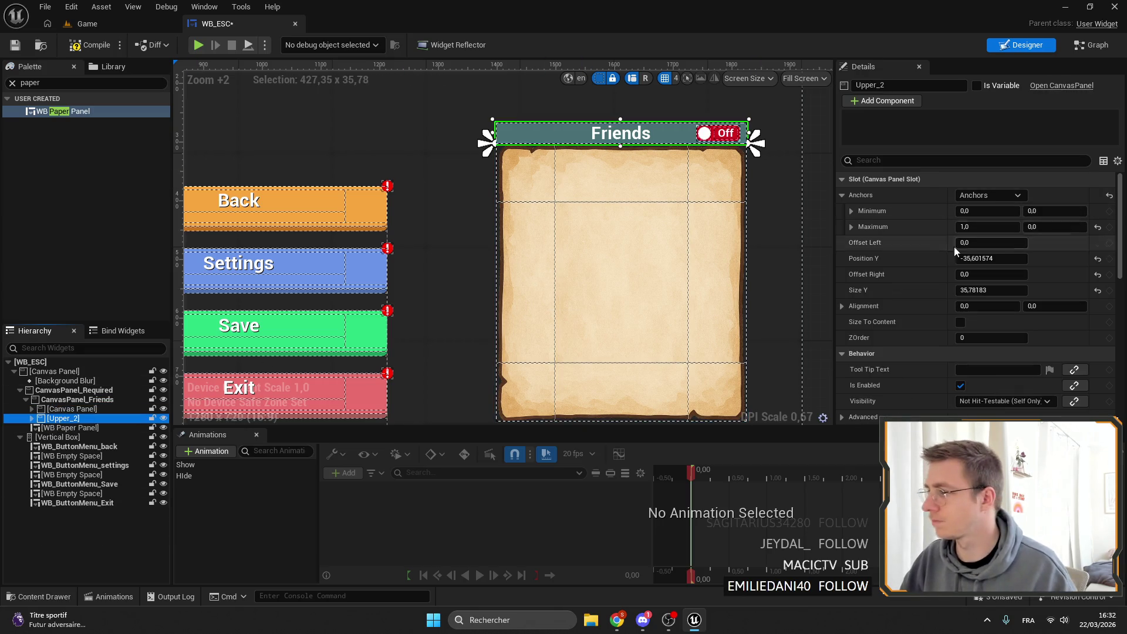
type("0")
key("Return")
scroll(605, 158, "up", 1)
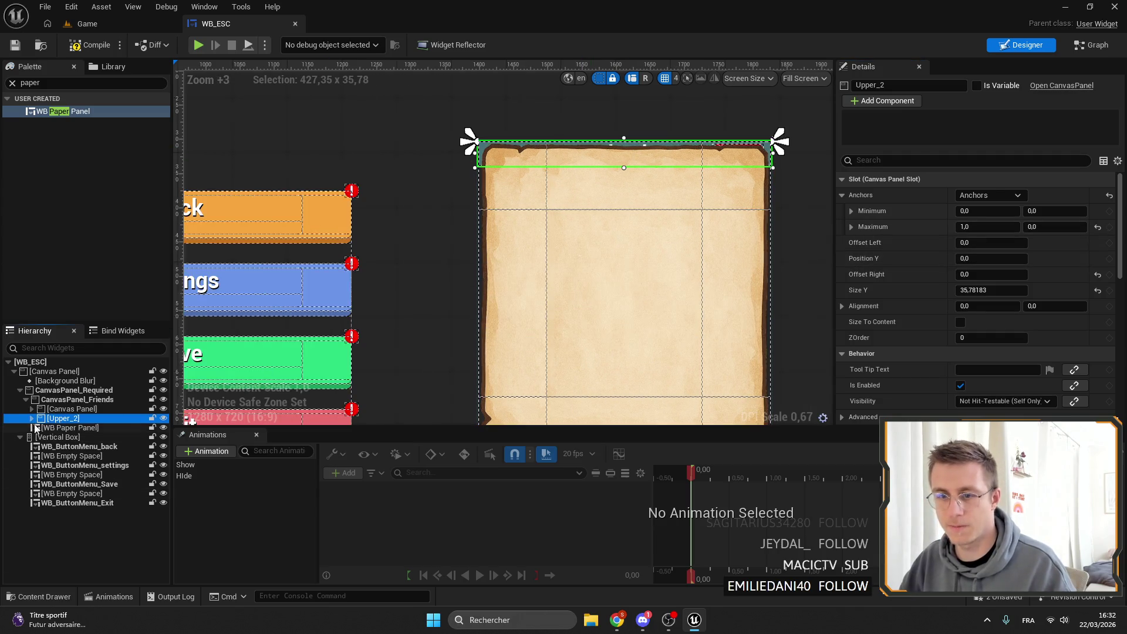
left_click_drag(37, 429, 40, 420)
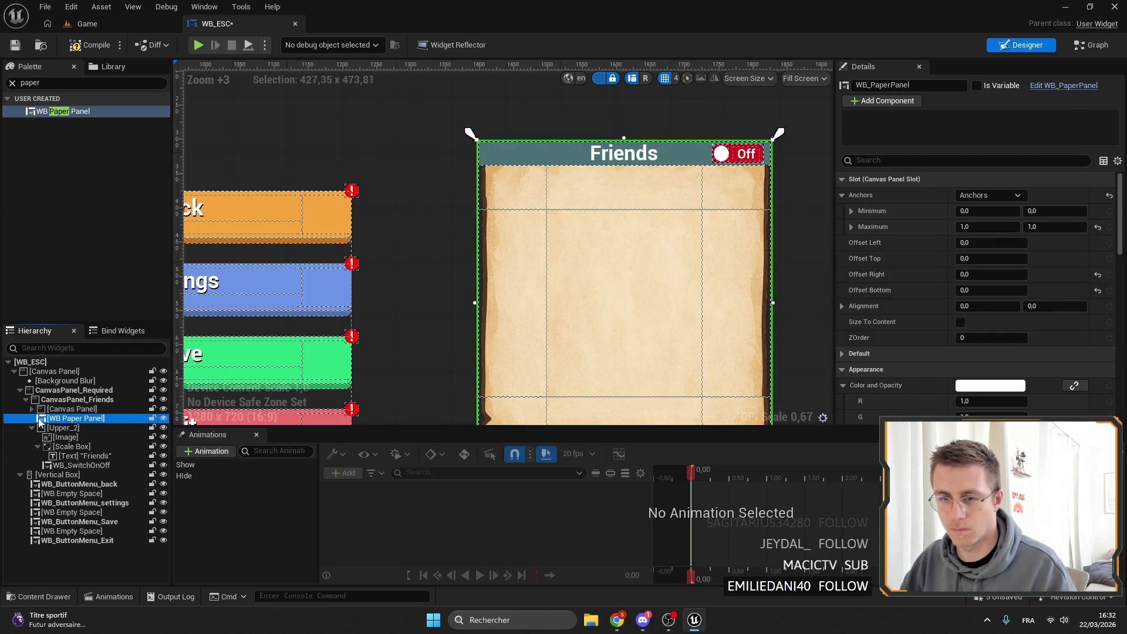
Move ScrollBox_Friends out of the inner canvas panel and delete that empty canvas.
left_click(57, 411)
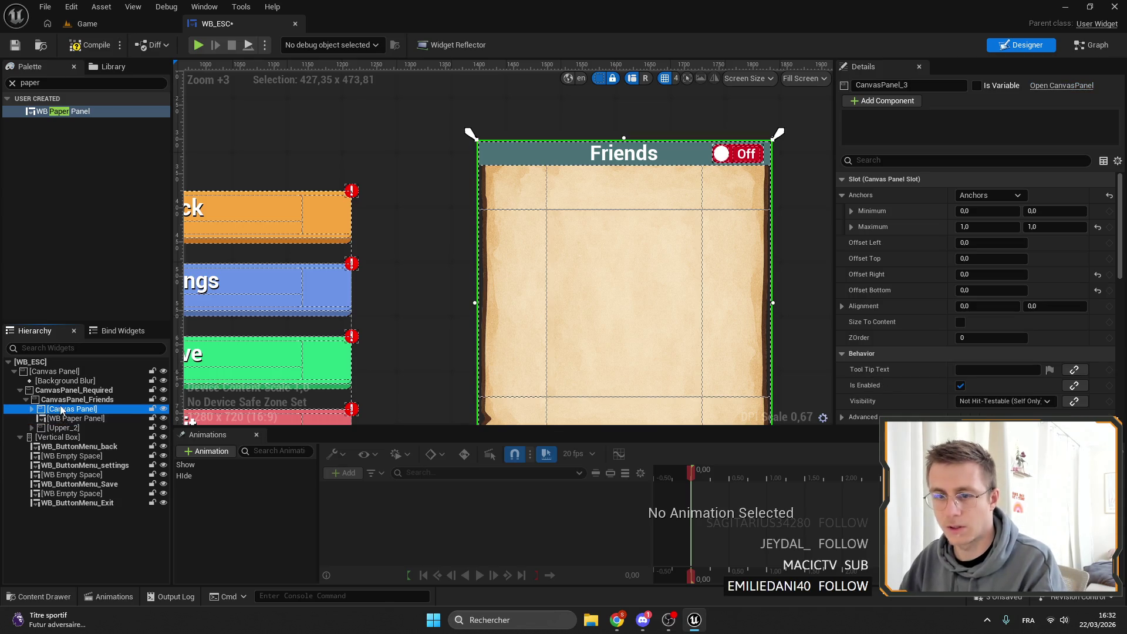
left_click(32, 409)
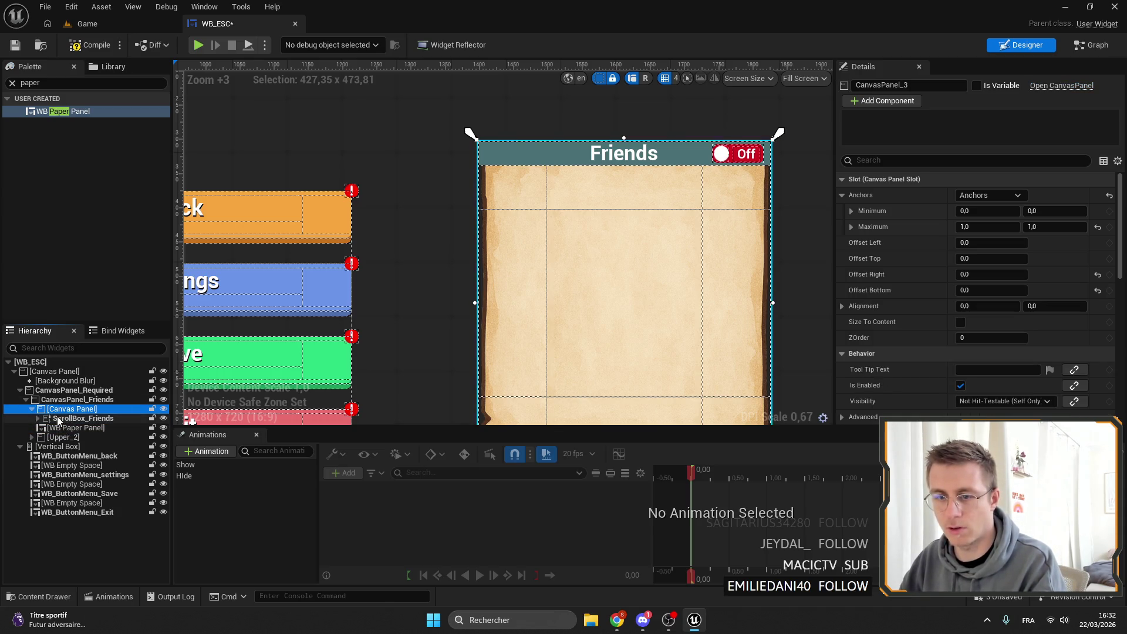
left_click(59, 418)
left_click_drag(61, 435, 30, 438)
left_click(69, 410)
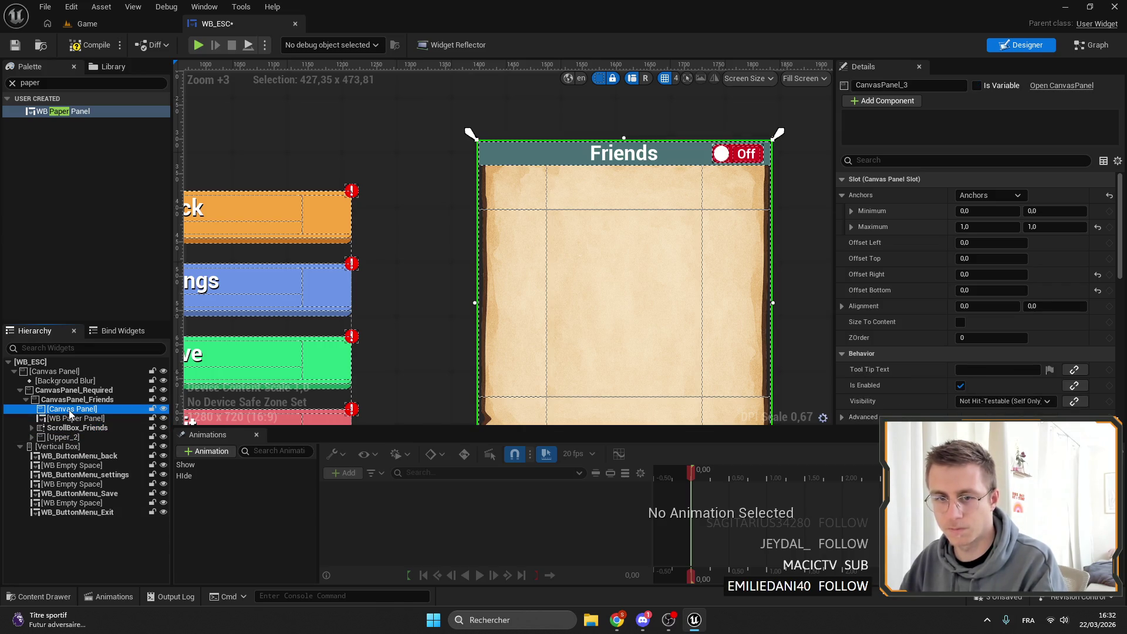
key("Delete")
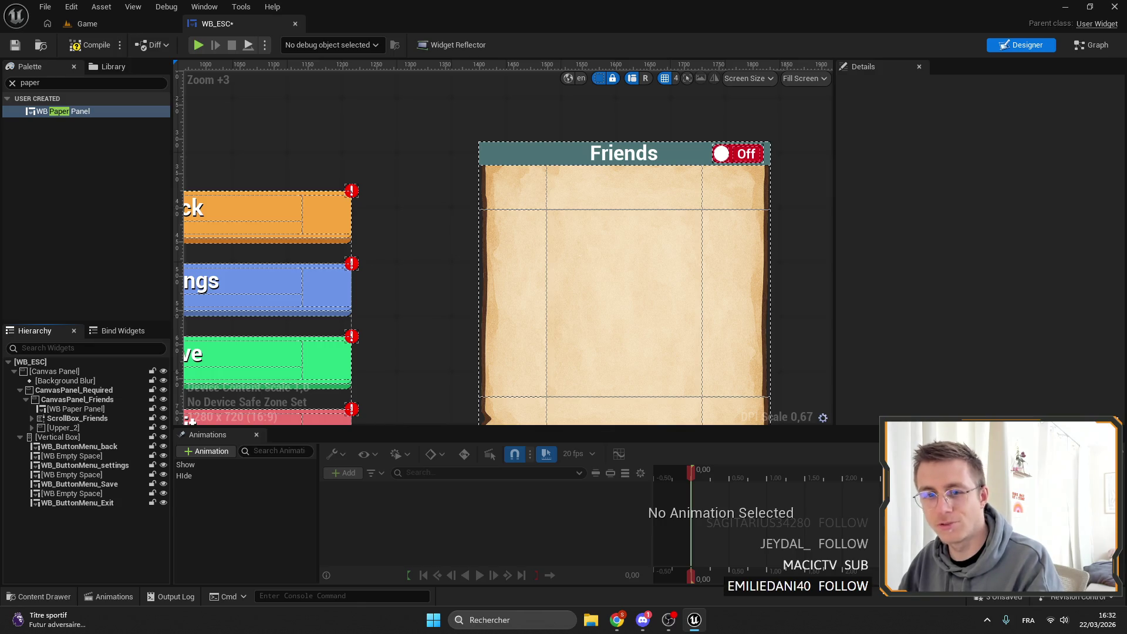
Review the Upper_2 header, its title scale box and the Friends title text settings.
left_click_drag(383, 226, 243, 176)
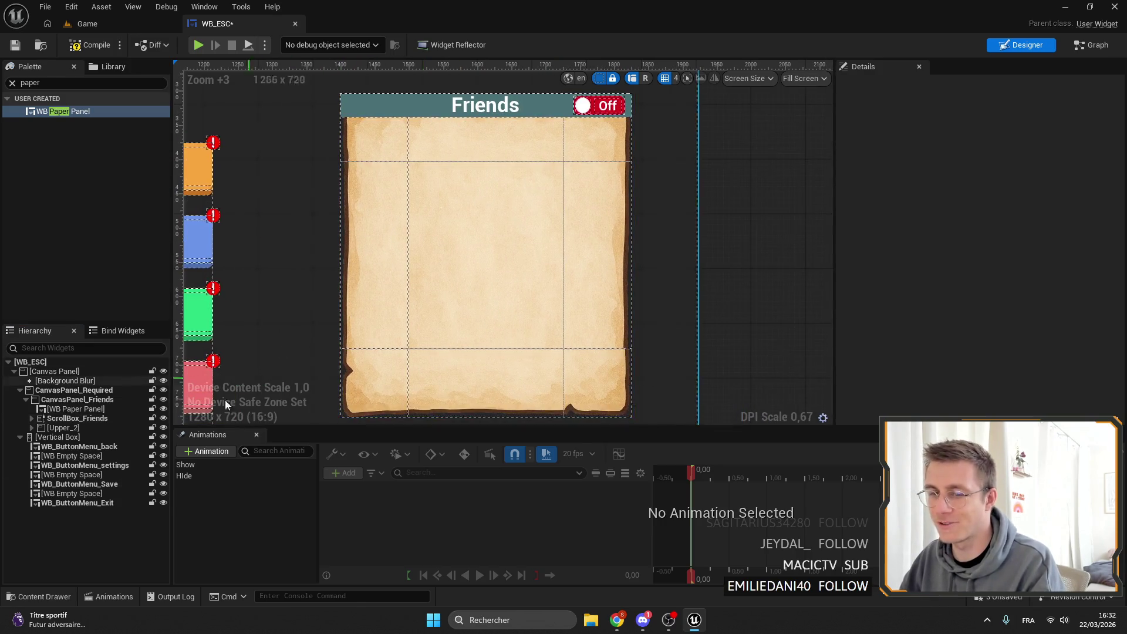
left_click(31, 428)
left_click(64, 429)
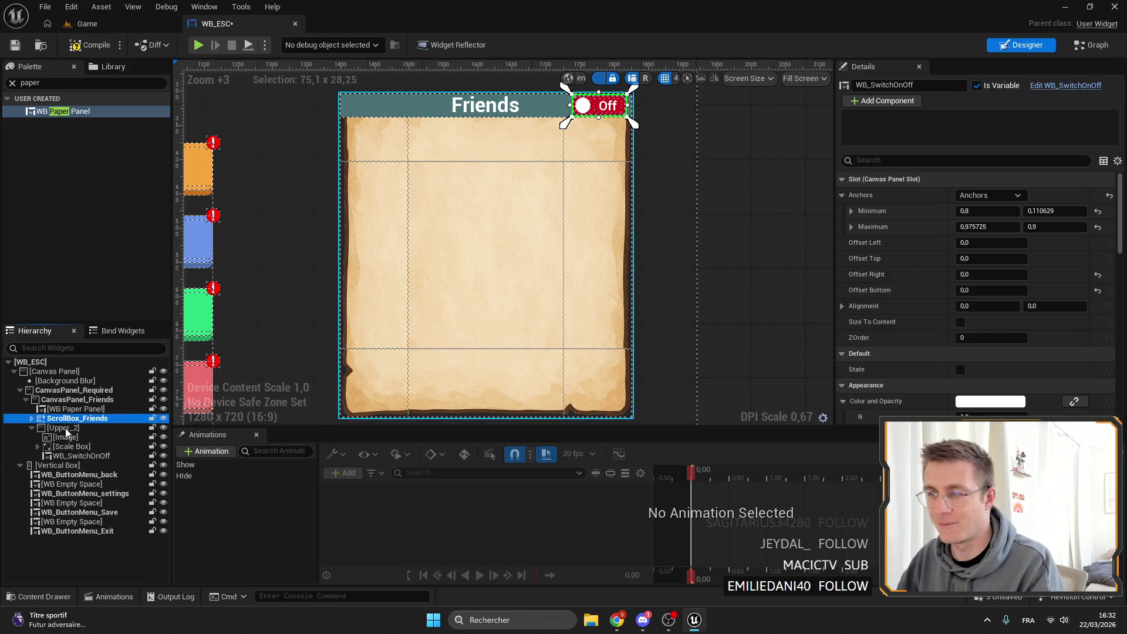
left_click(59, 447)
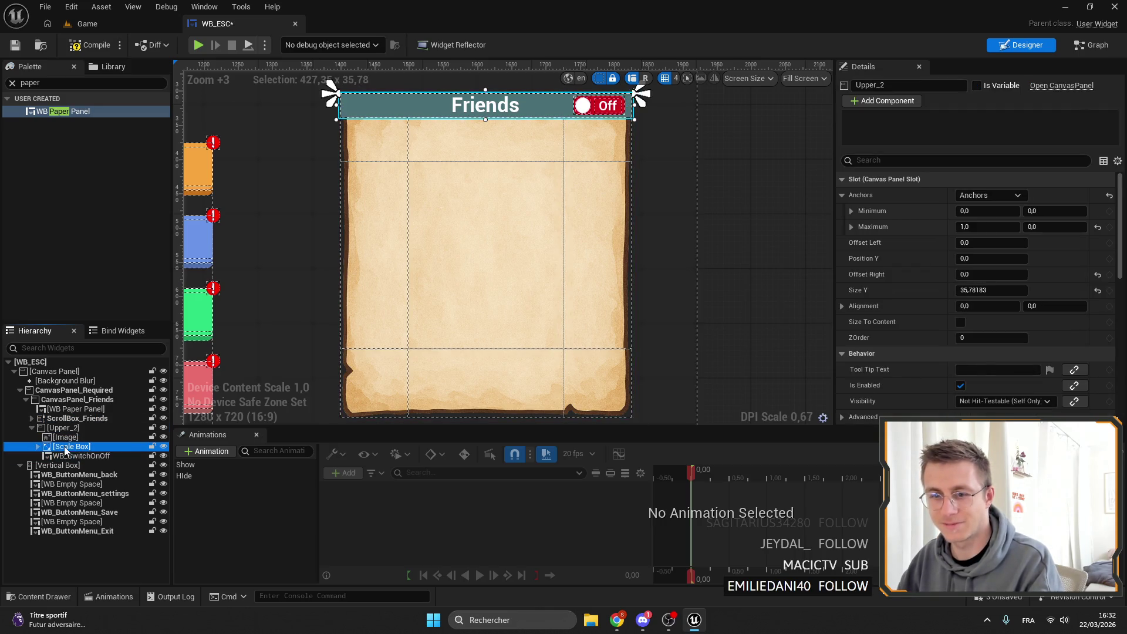
left_click(39, 448)
left_click(79, 455)
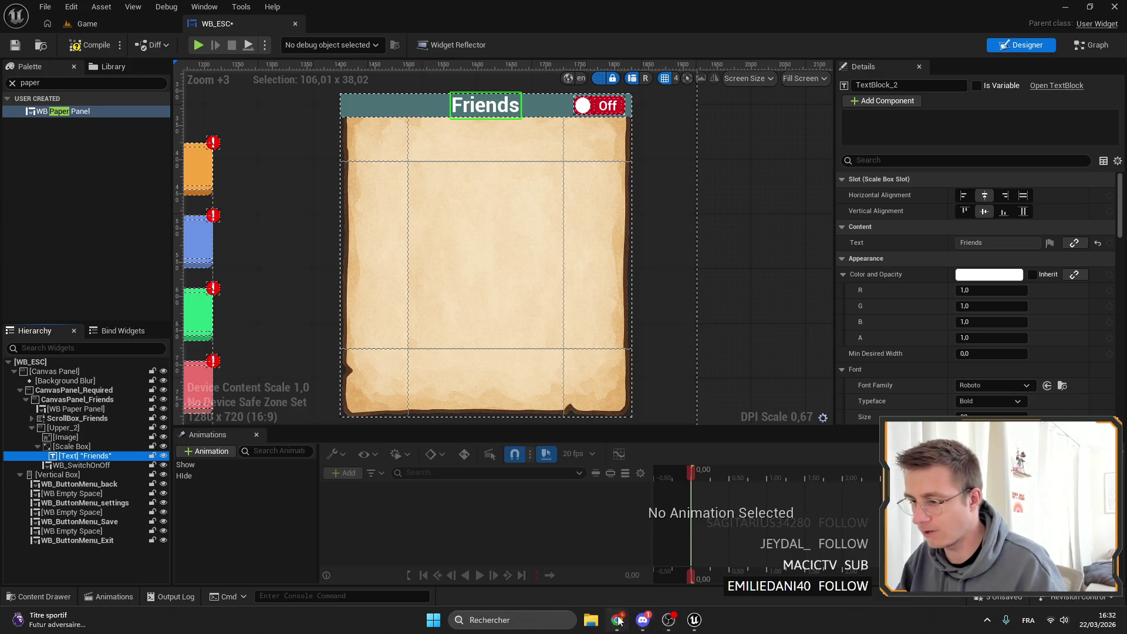
left_click(563, 611)
Launch Steam and activate a product code for The Last Kich Of Us Playtest.
type("steam")
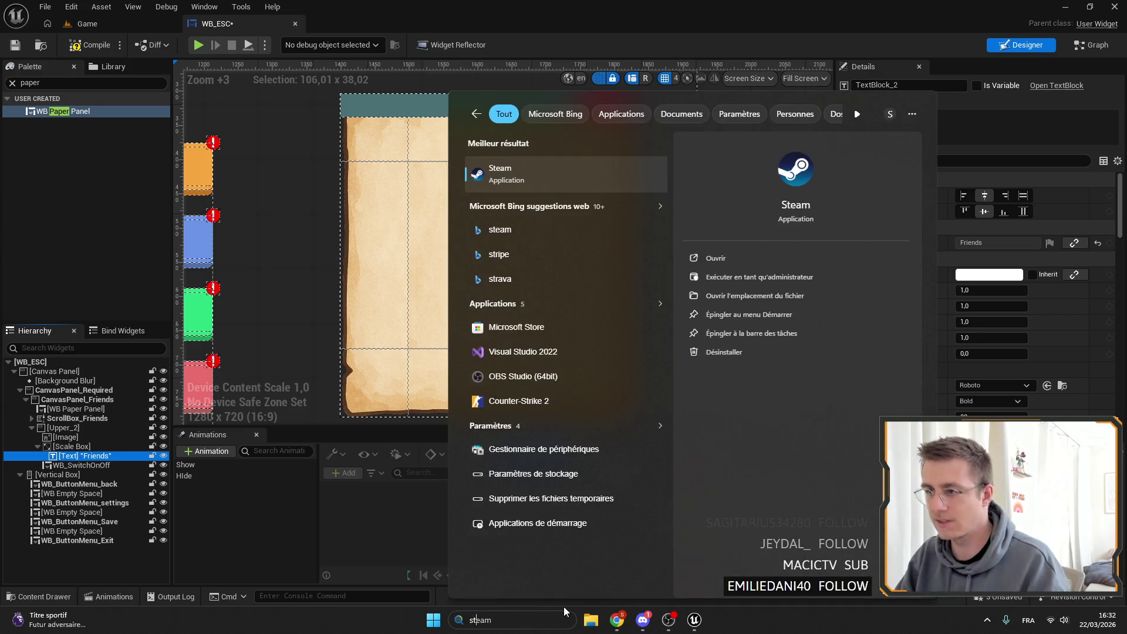
key("Return")
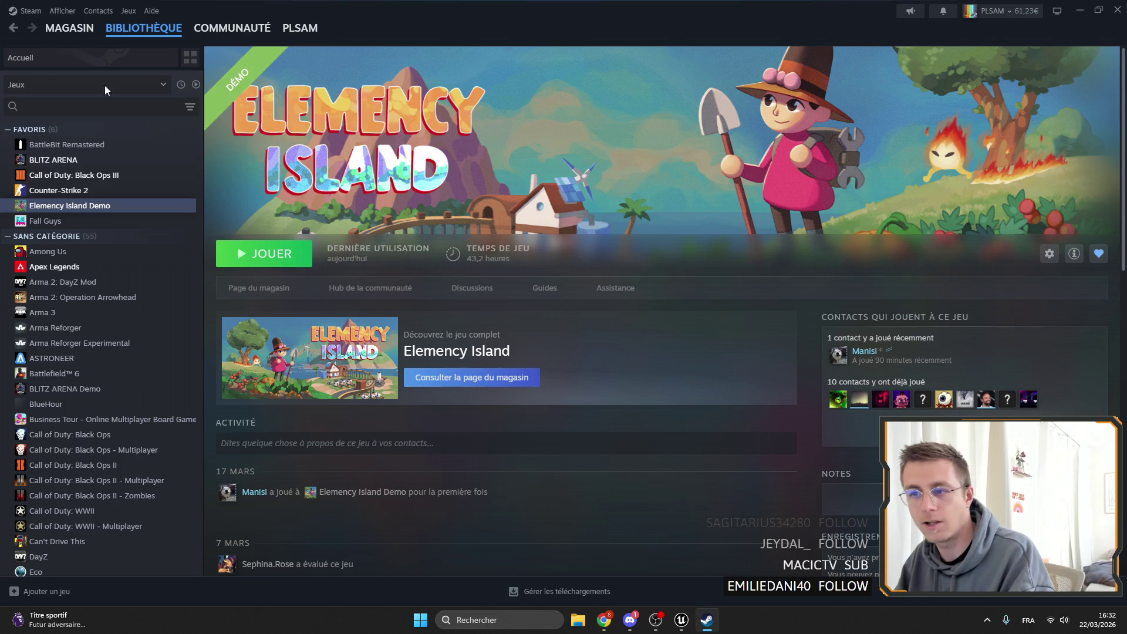
left_click(52, 593)
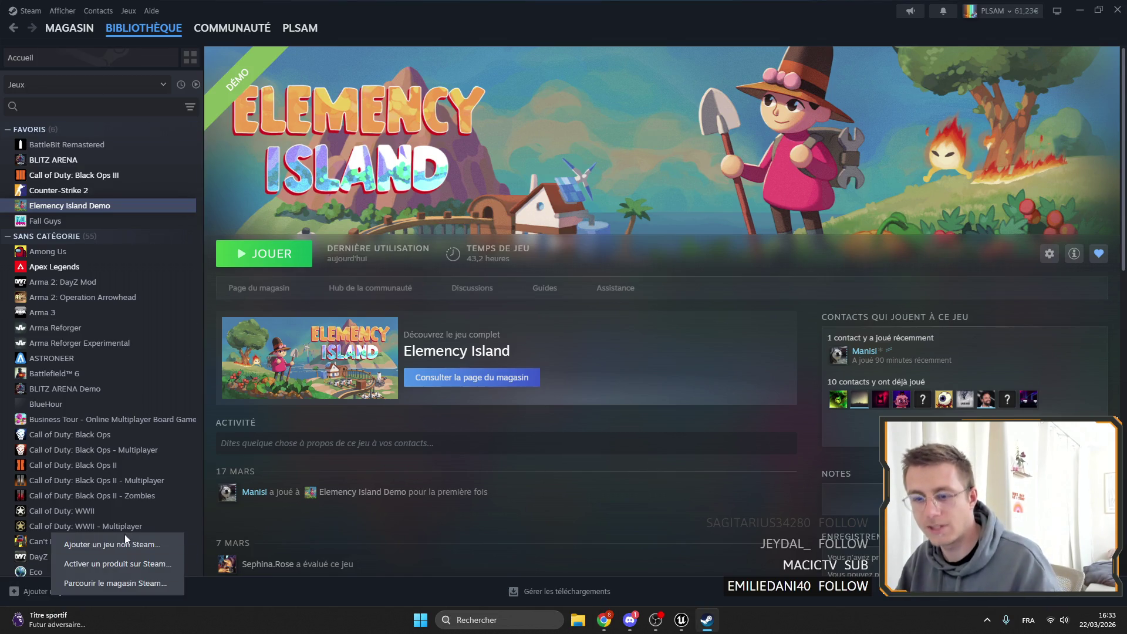
left_click(127, 568)
key("ctrl+v")
left_click(614, 384)
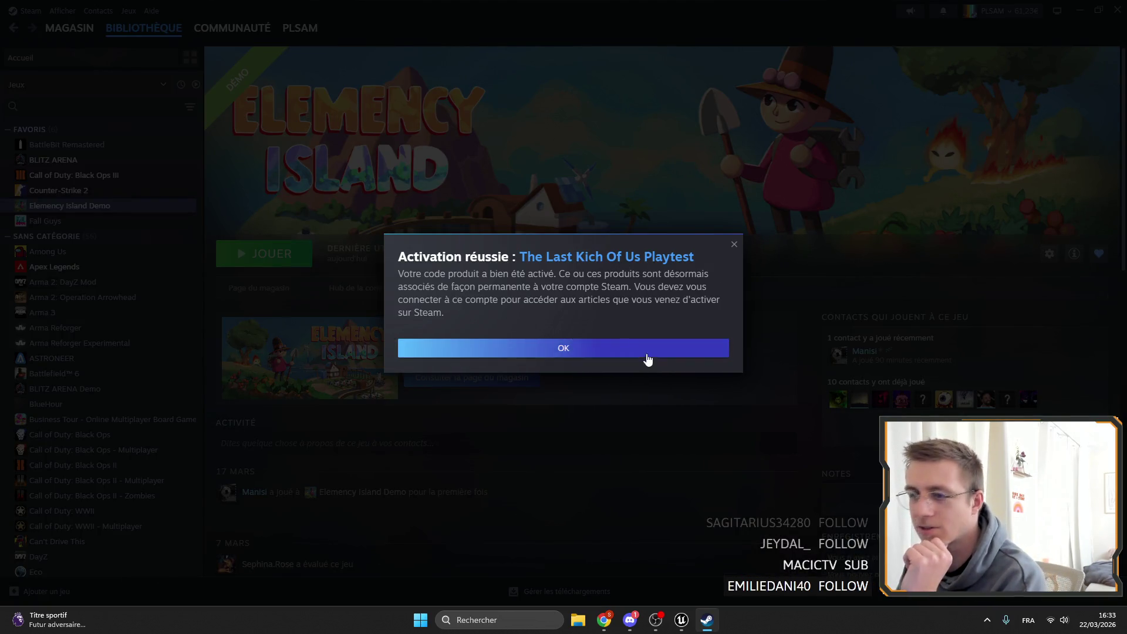
left_click(648, 351)
Open The Last Kich Of Us Playtest from the library and go to its store page.
scroll(88, 299, "down", 10)
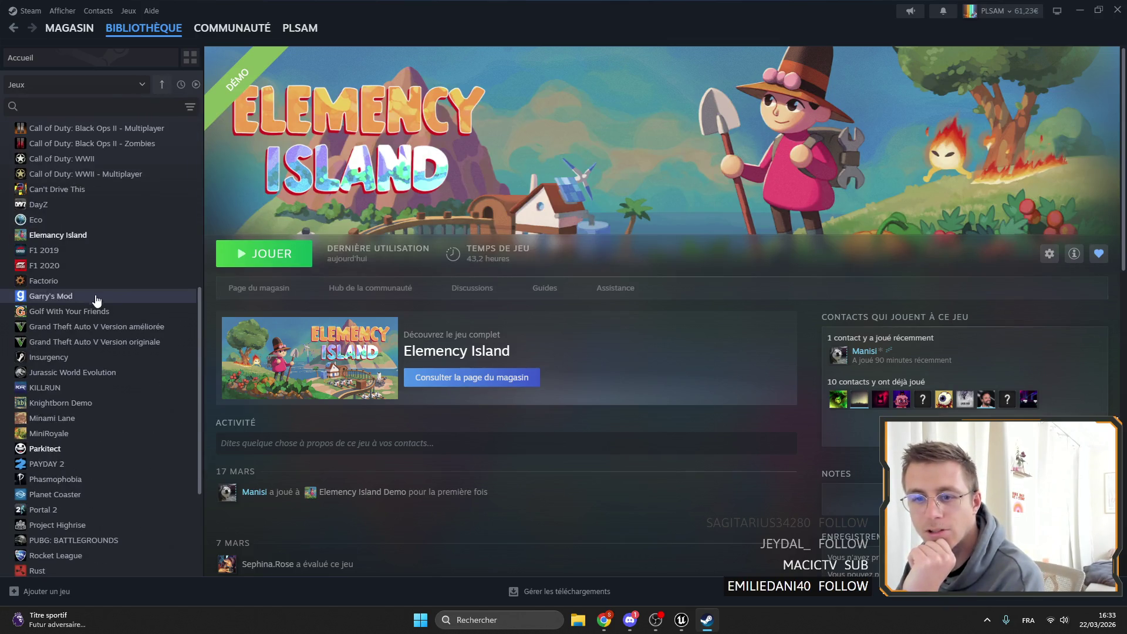
left_click(80, 477)
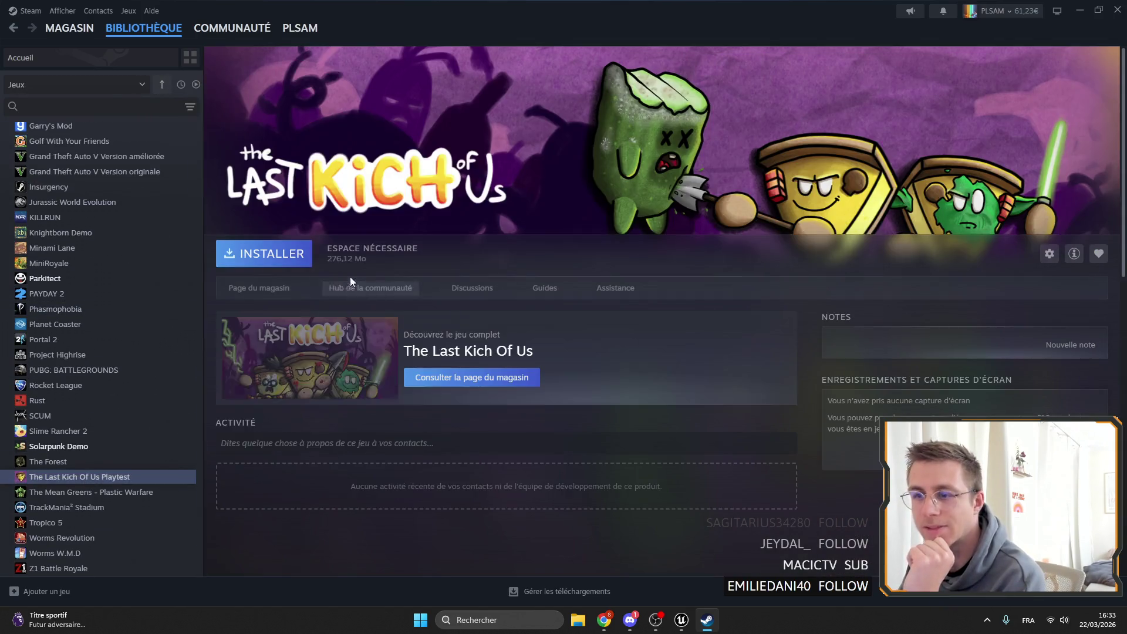
left_click(258, 287)
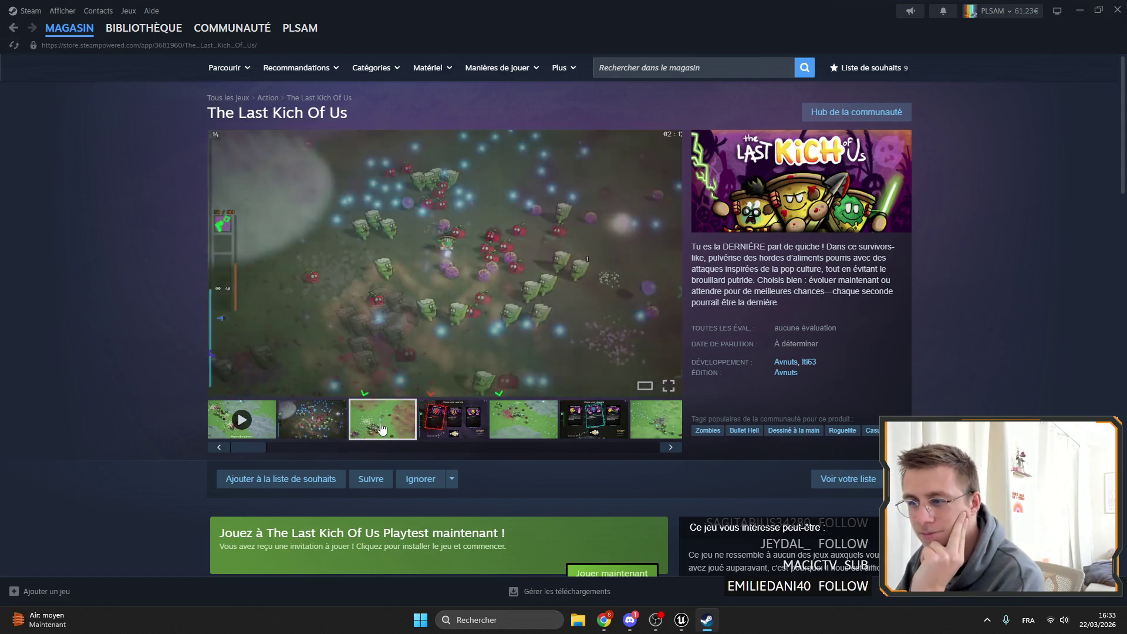
Browse the store page screenshots and expand the full game description.
left_click(479, 431)
left_click(385, 421)
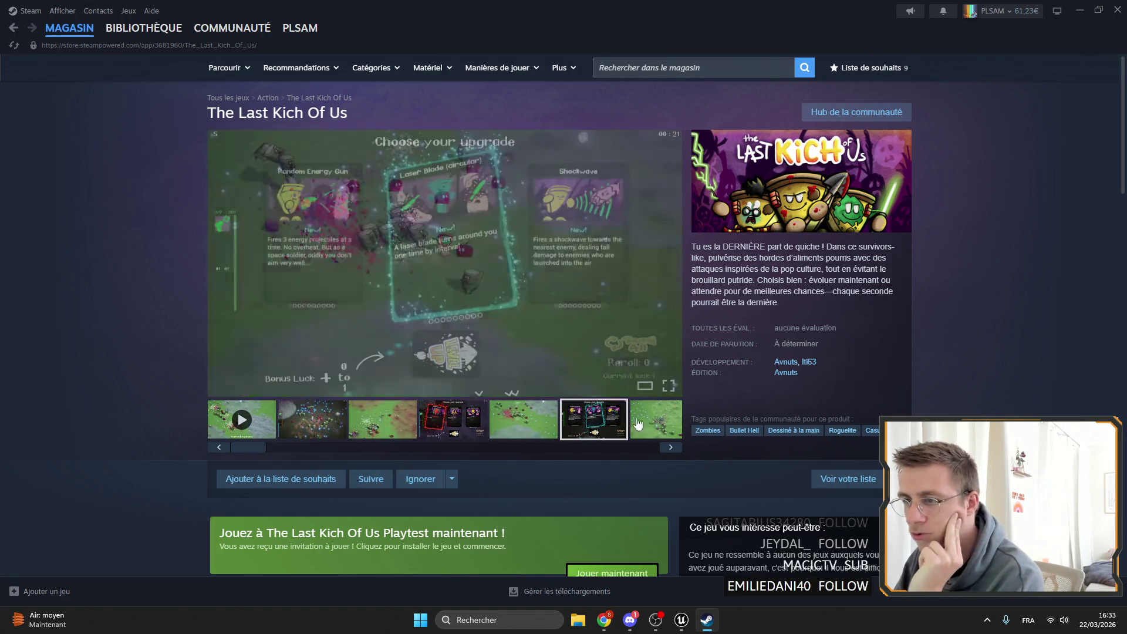
left_click(643, 419)
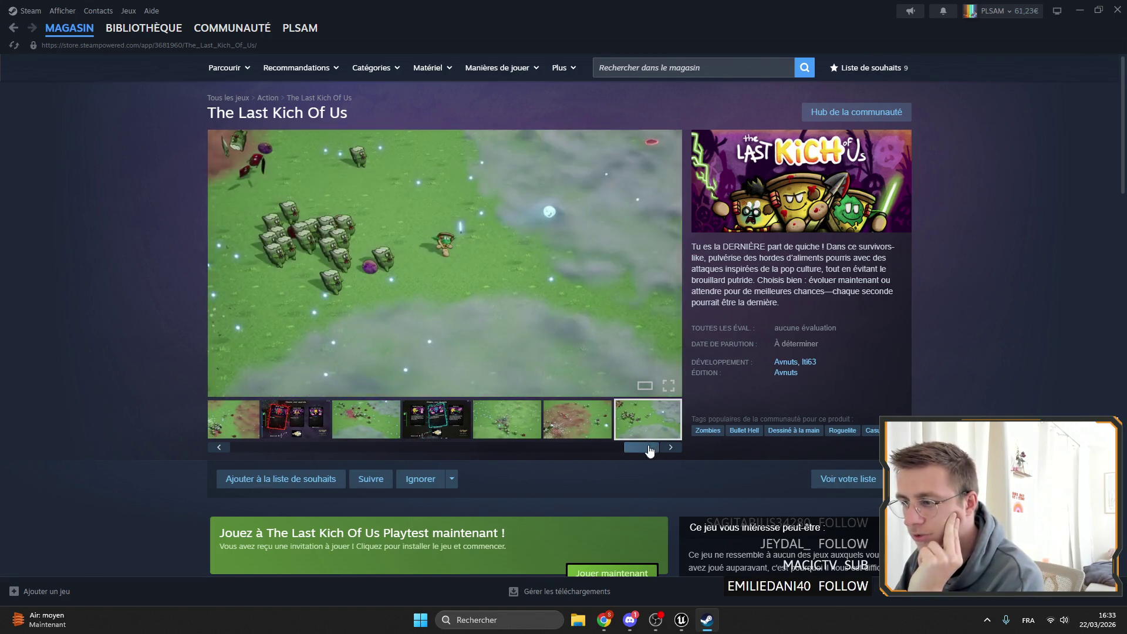
scroll(114, 302, "down", 5)
scroll(111, 296, "down", 12)
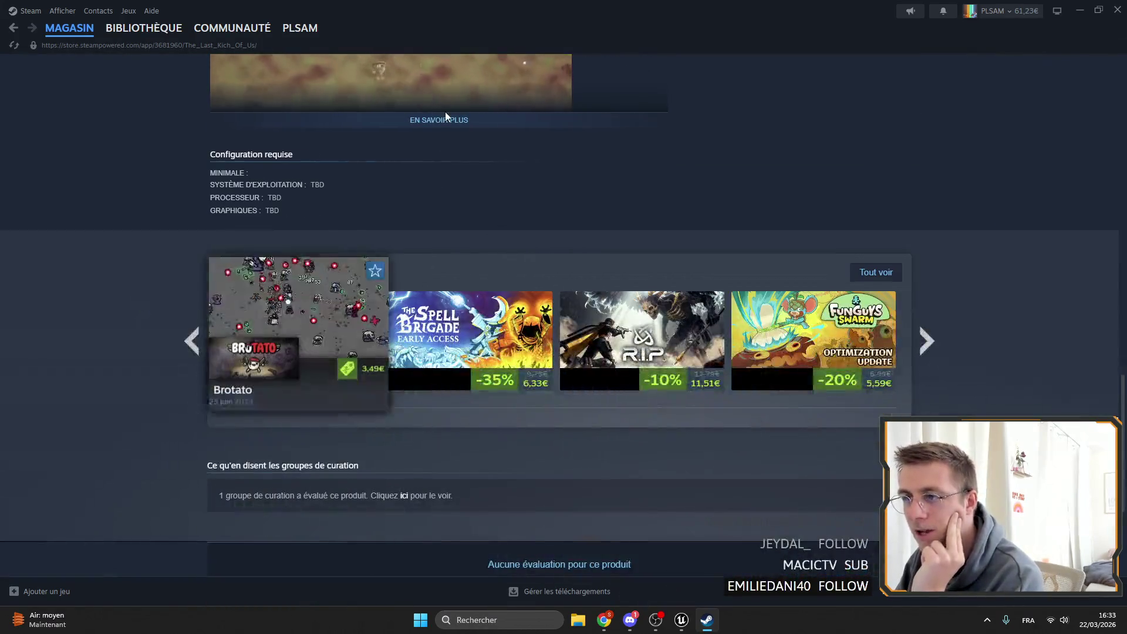
left_click(445, 118)
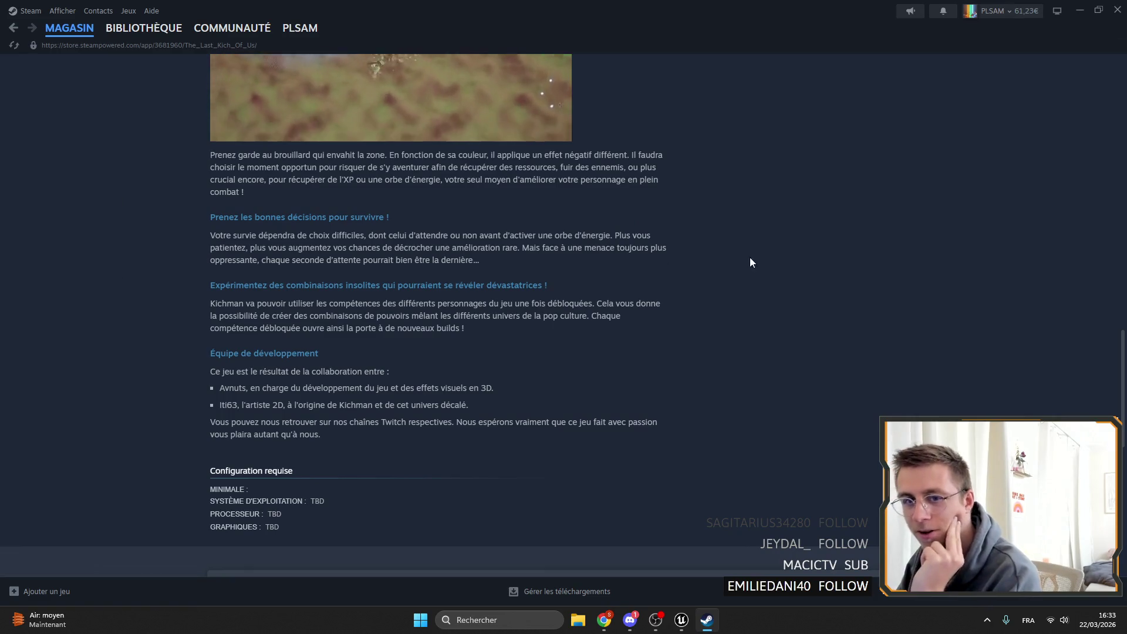
scroll(742, 253, "up", 1)
scroll(682, 259, "up", 4)
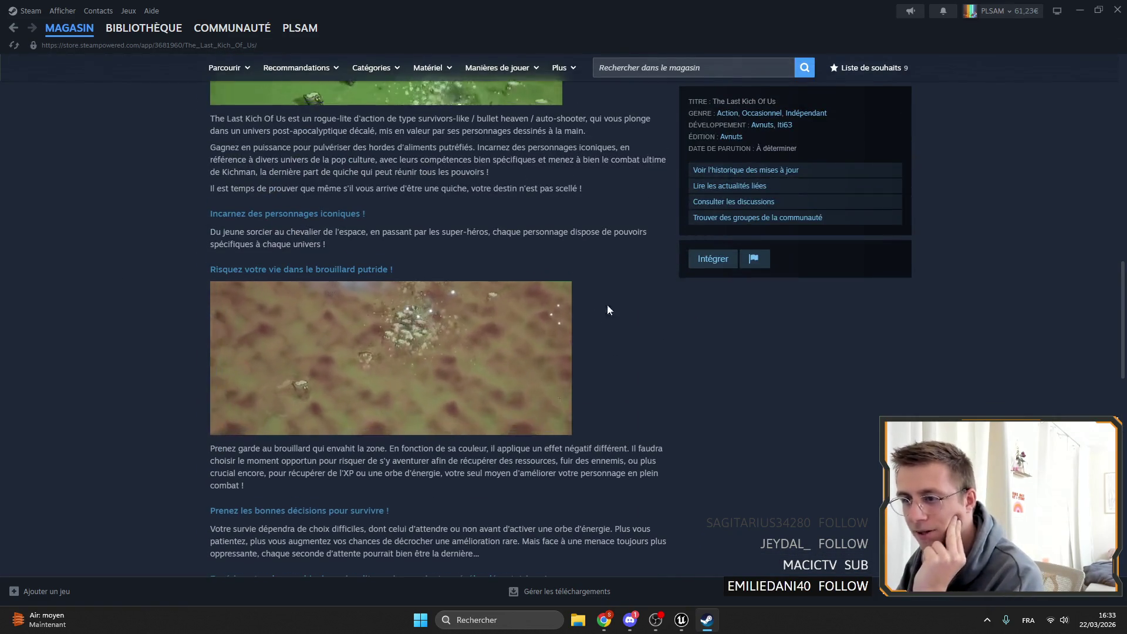
Look through the credits and more screenshots, return to the library page, and minimise Steam.
scroll(546, 302, "down", 5)
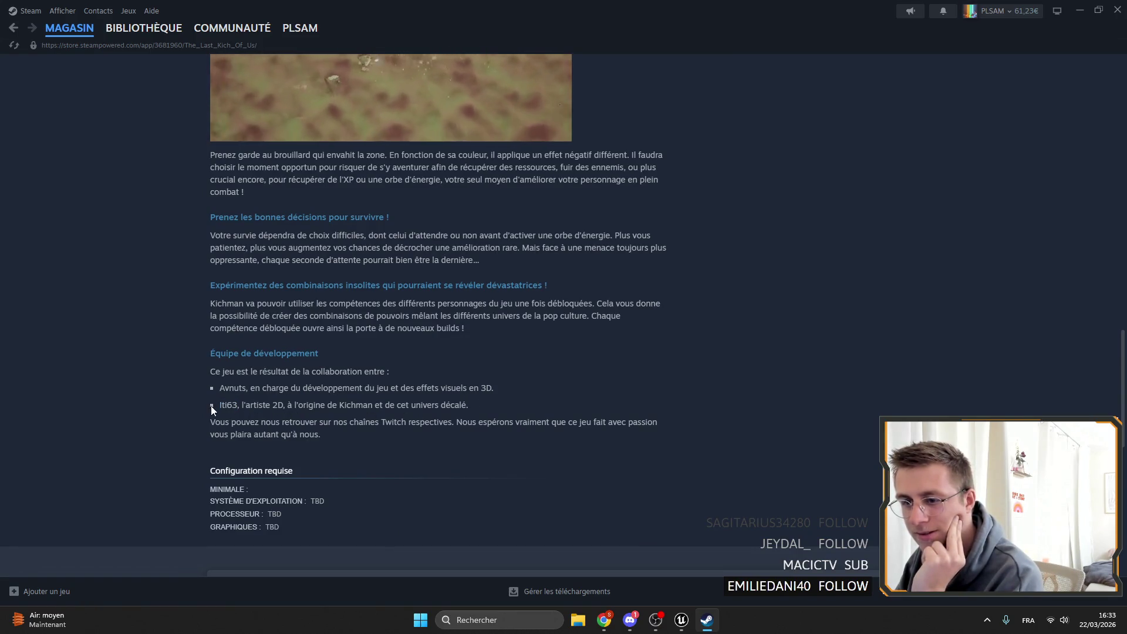
double_click(232, 404)
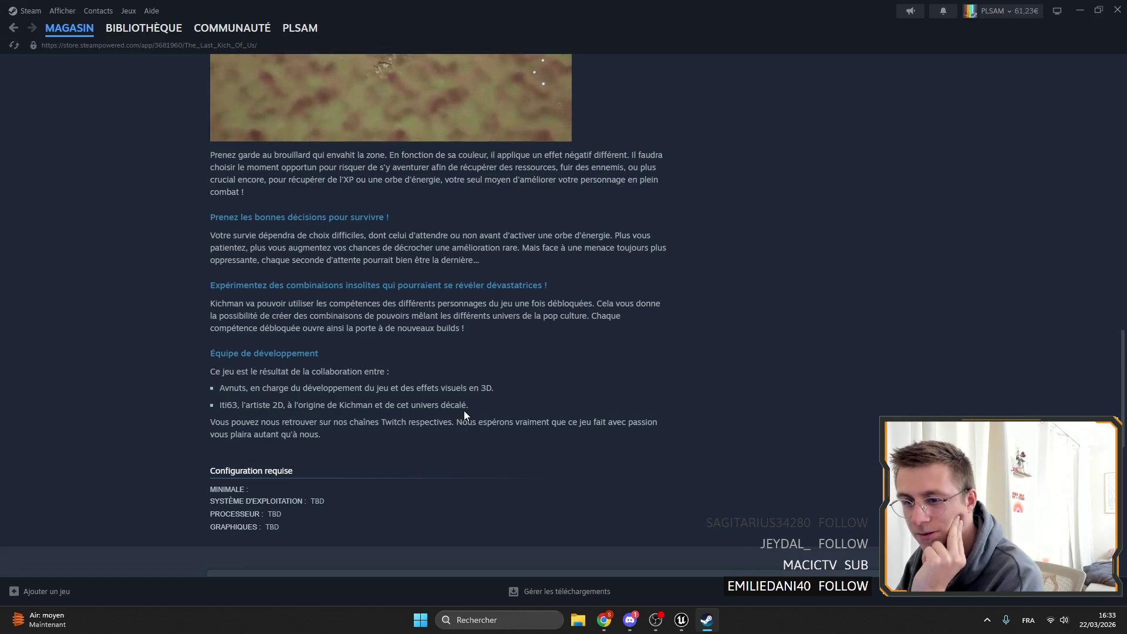
scroll(479, 412, "up", 15)
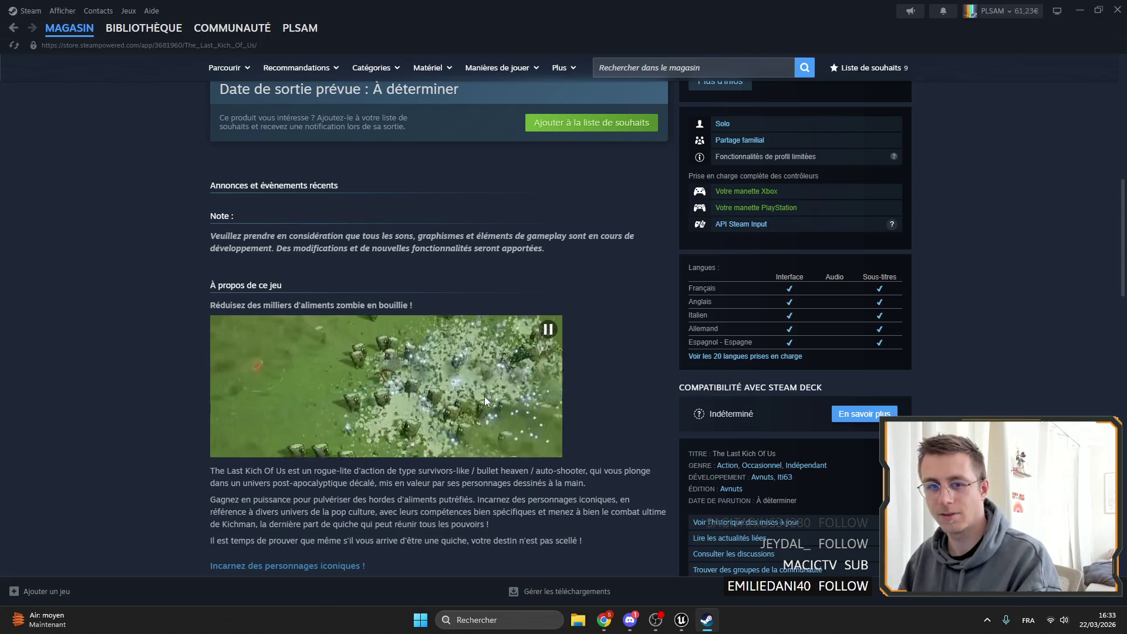
scroll(386, 362, "up", 4)
scroll(404, 366, "up", 5)
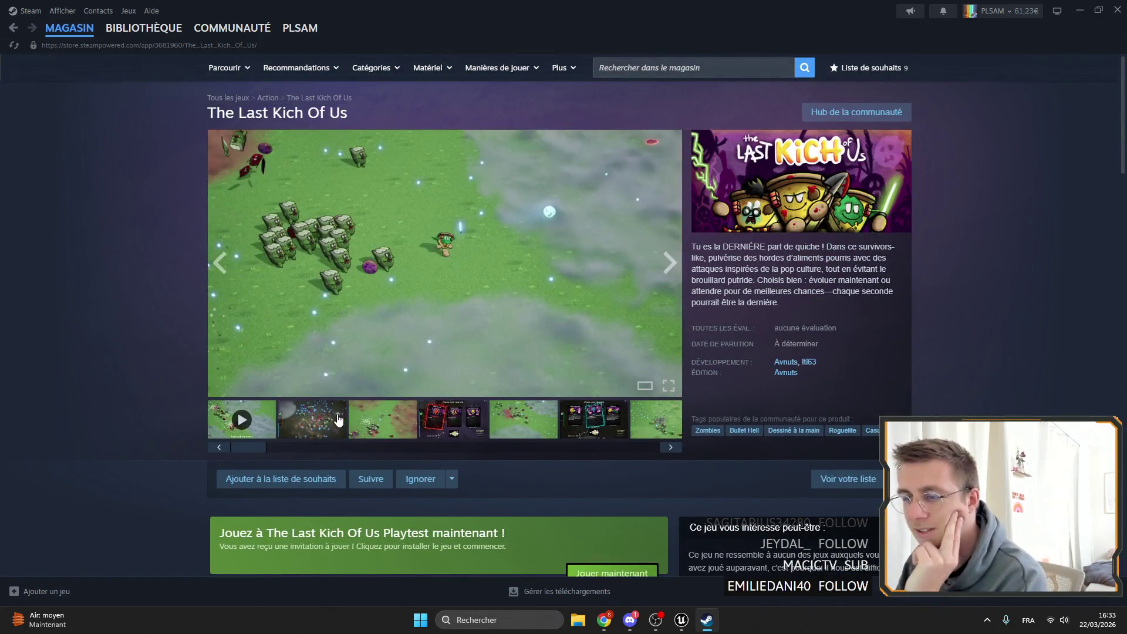
left_click(338, 420)
left_click(383, 420)
left_click(453, 420)
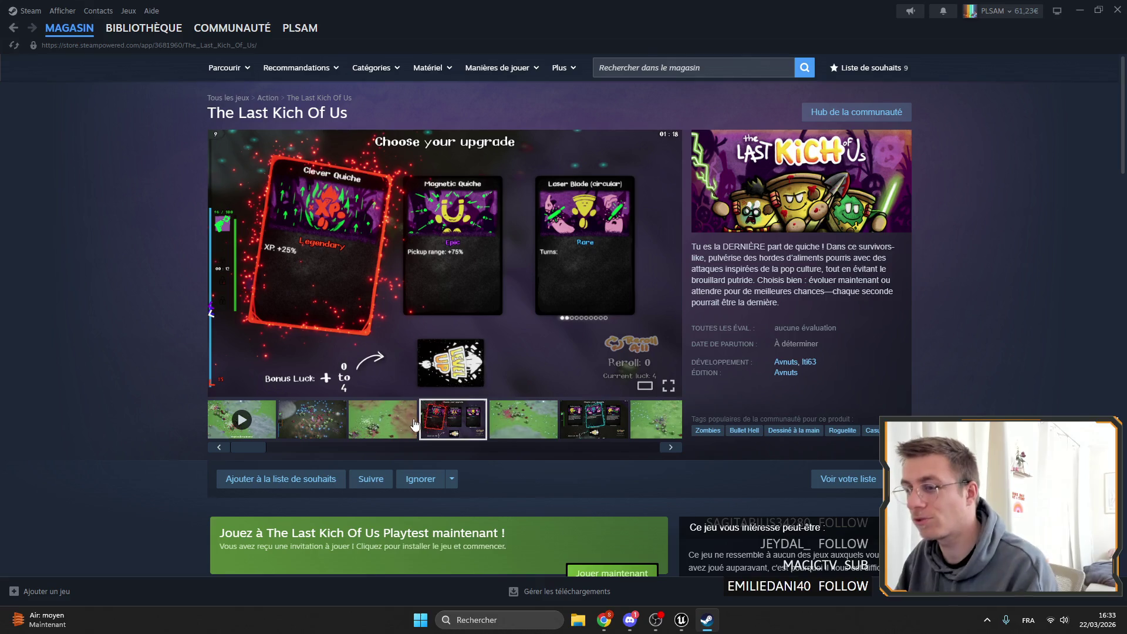
left_click(144, 28)
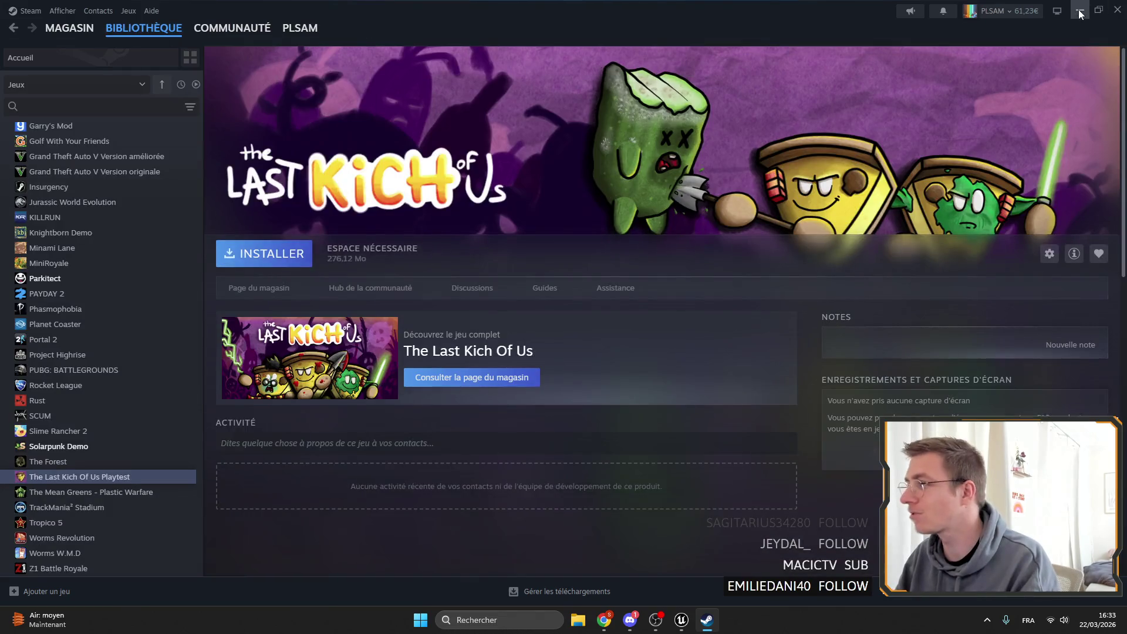
left_click(1079, 10)
Find and open the WB_RequiredPanel widget from the Game level editor.
scroll(611, 287, "down", 4)
scroll(611, 288, "up", 2)
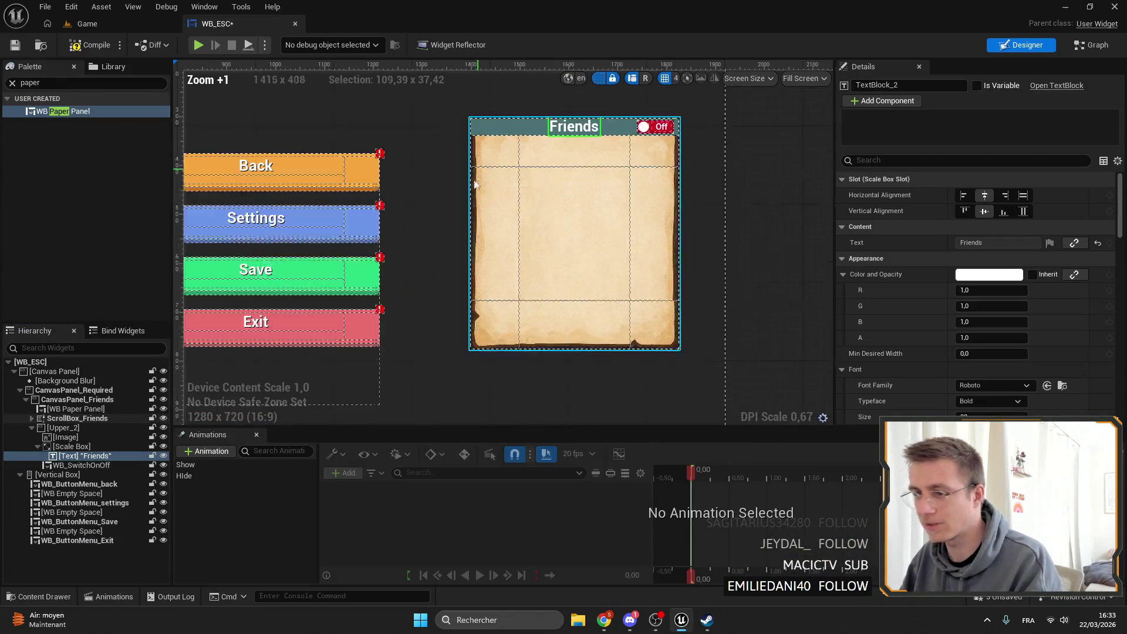
left_click(85, 23)
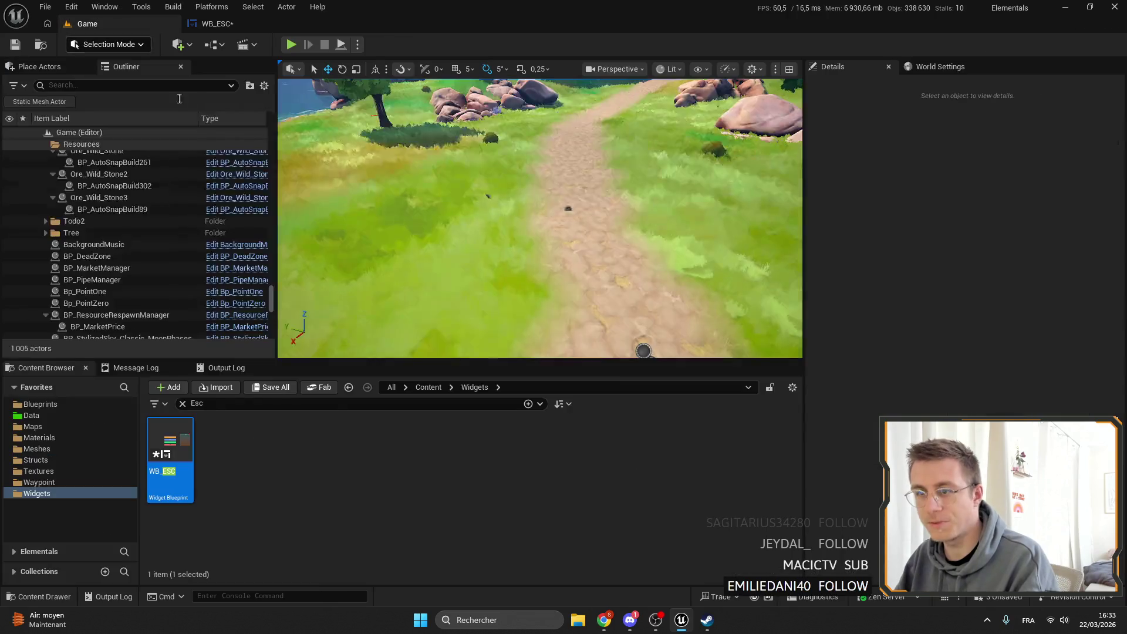
type("rquire")
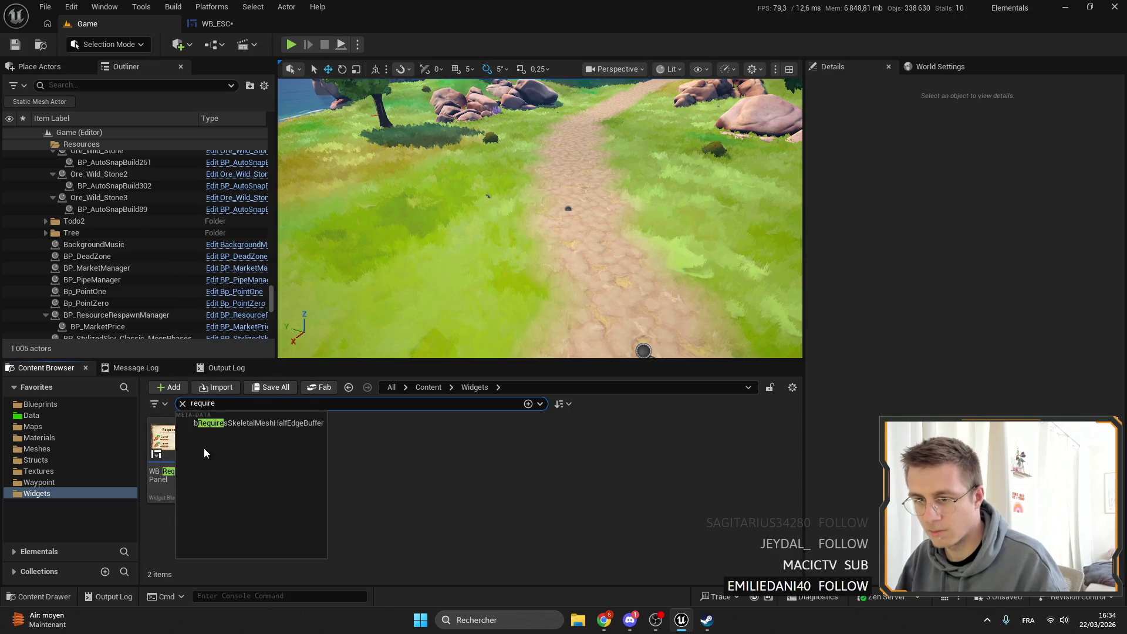
double_click(176, 446)
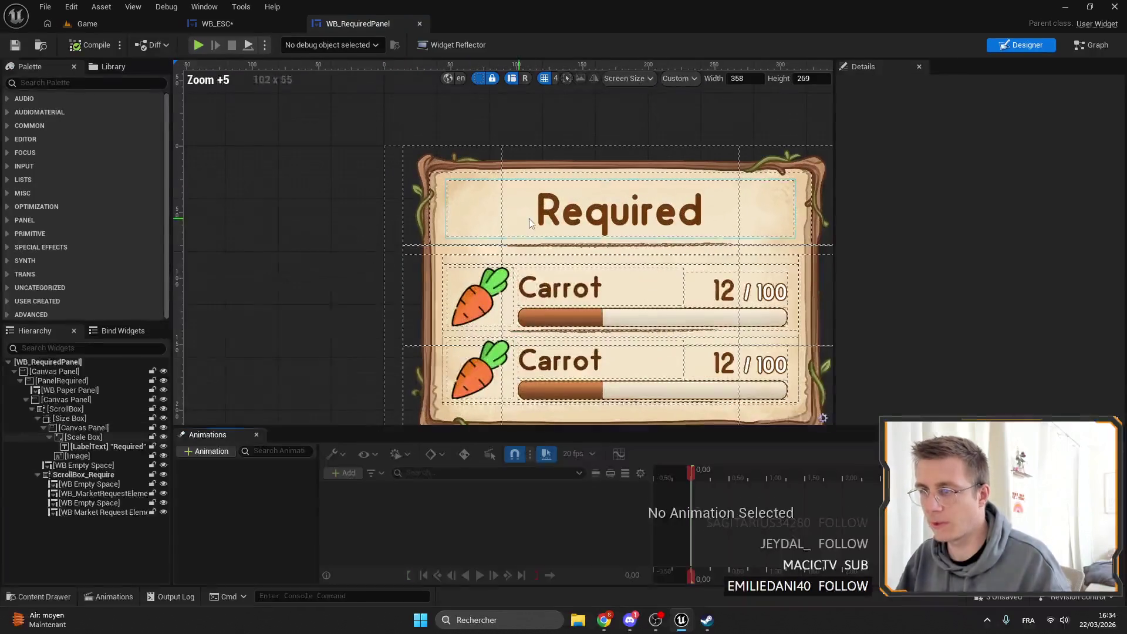
Inspect WB_RequiredPanel's title scale box, ScrollBox and canvas panel, then return to WB_ESC.
left_click(531, 223)
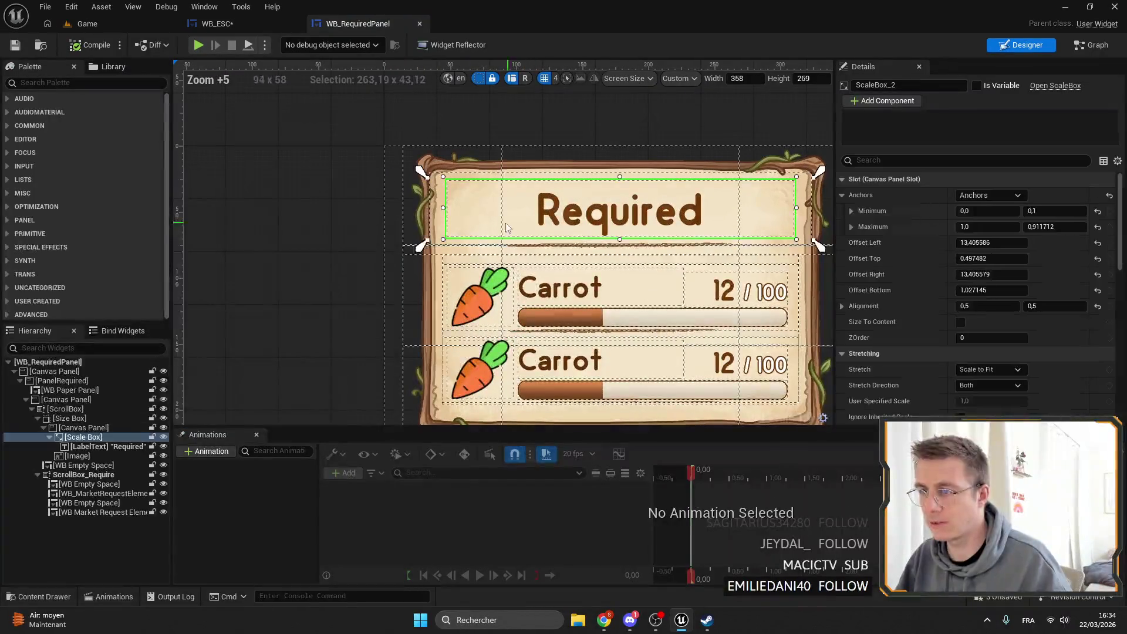
left_click(43, 427)
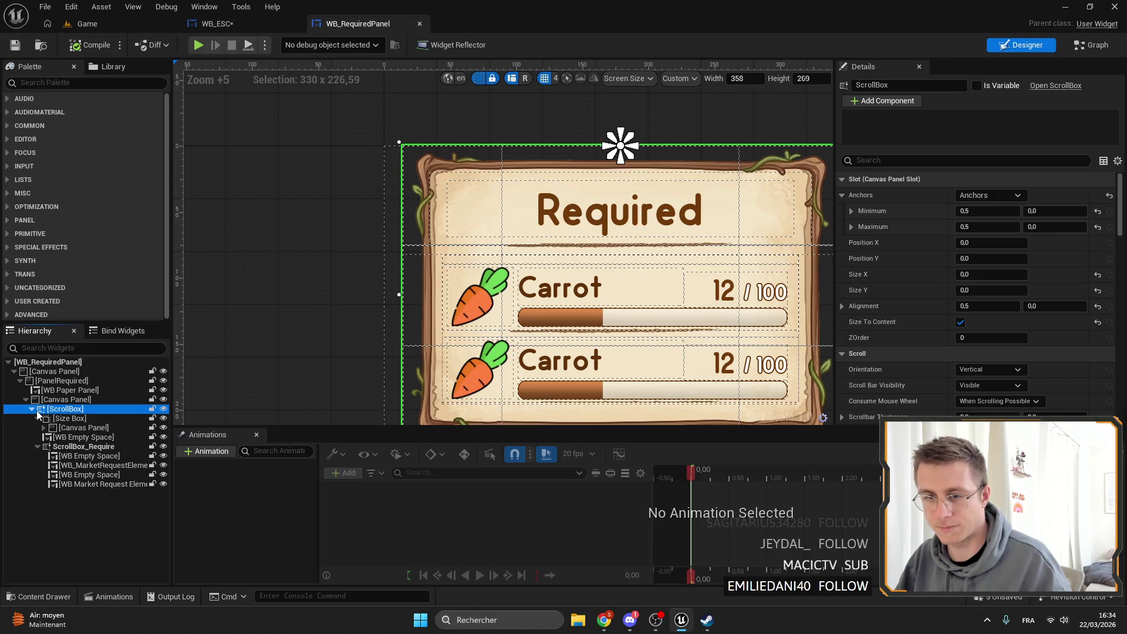
left_click(34, 410)
left_click(31, 401)
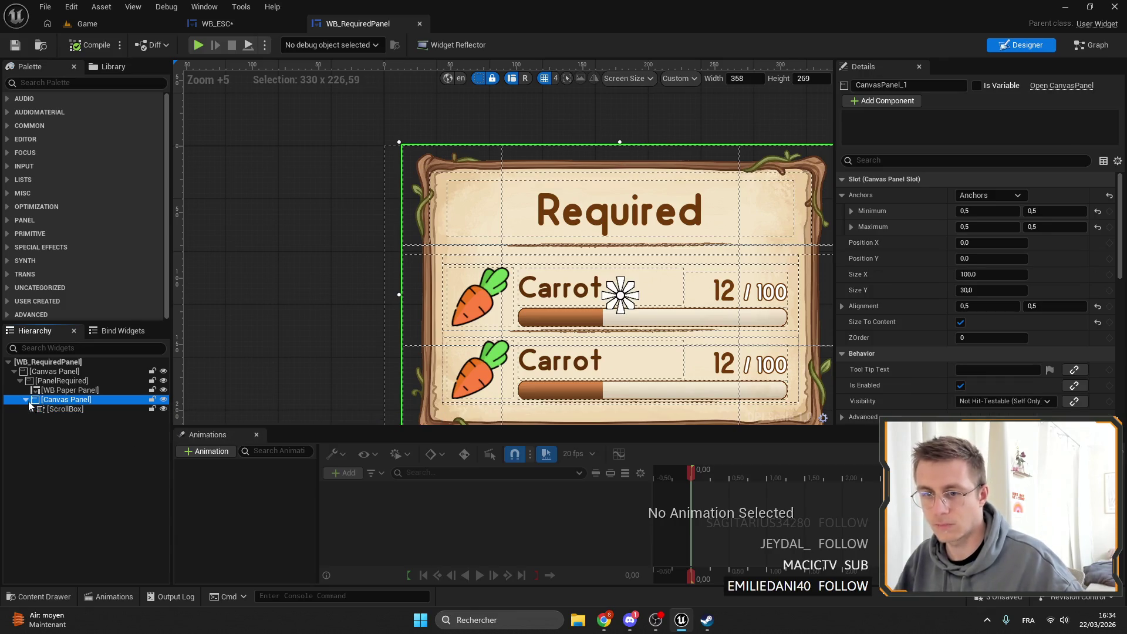
left_click(216, 23)
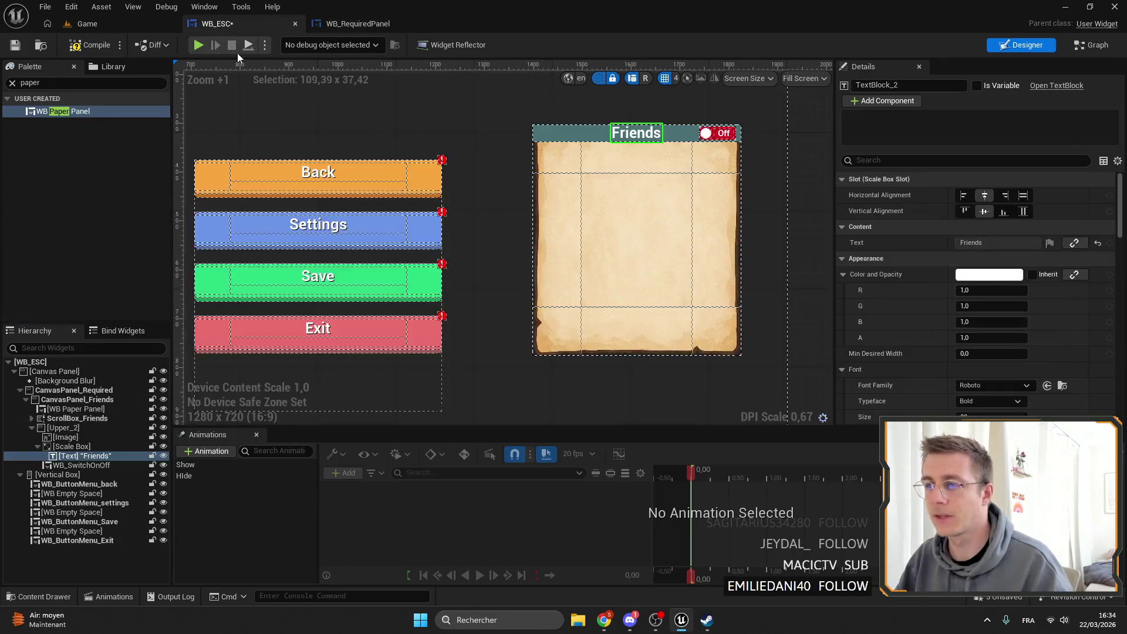
Remove the Friends header Upper_2 and ScrollBox_Friends from the paper panel.
left_click(66, 432)
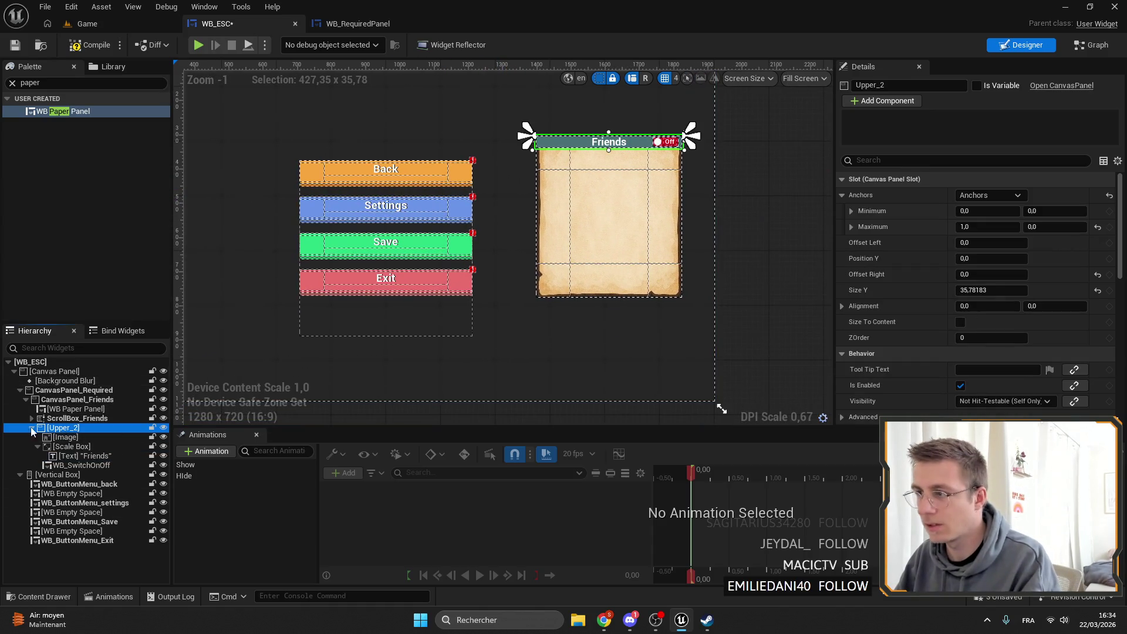
key("ctrl+z")
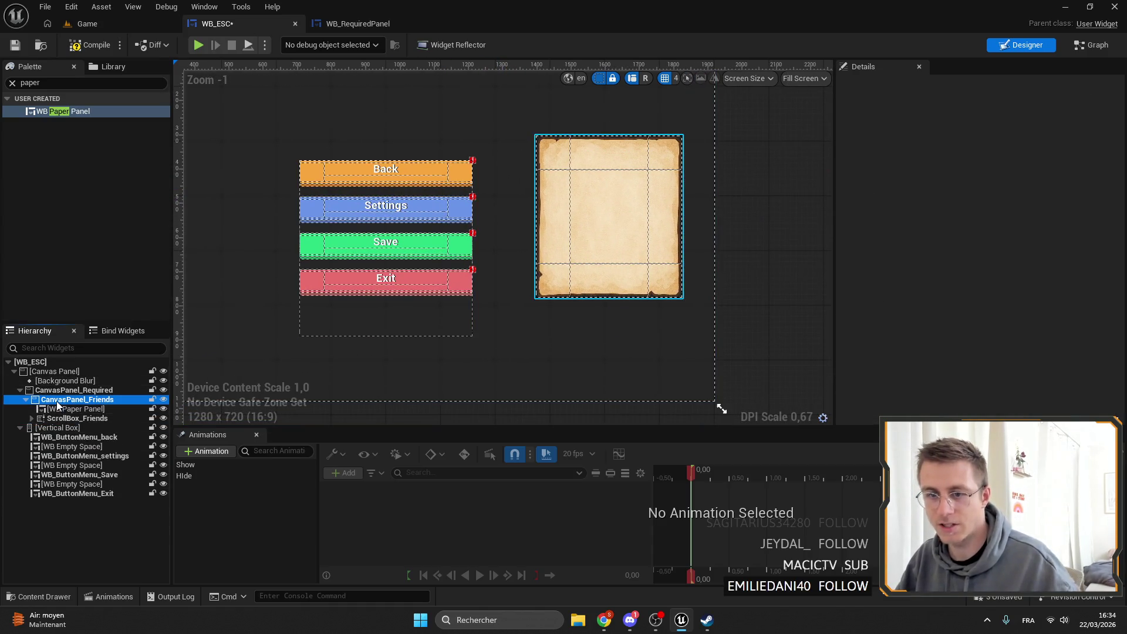
left_click(70, 418)
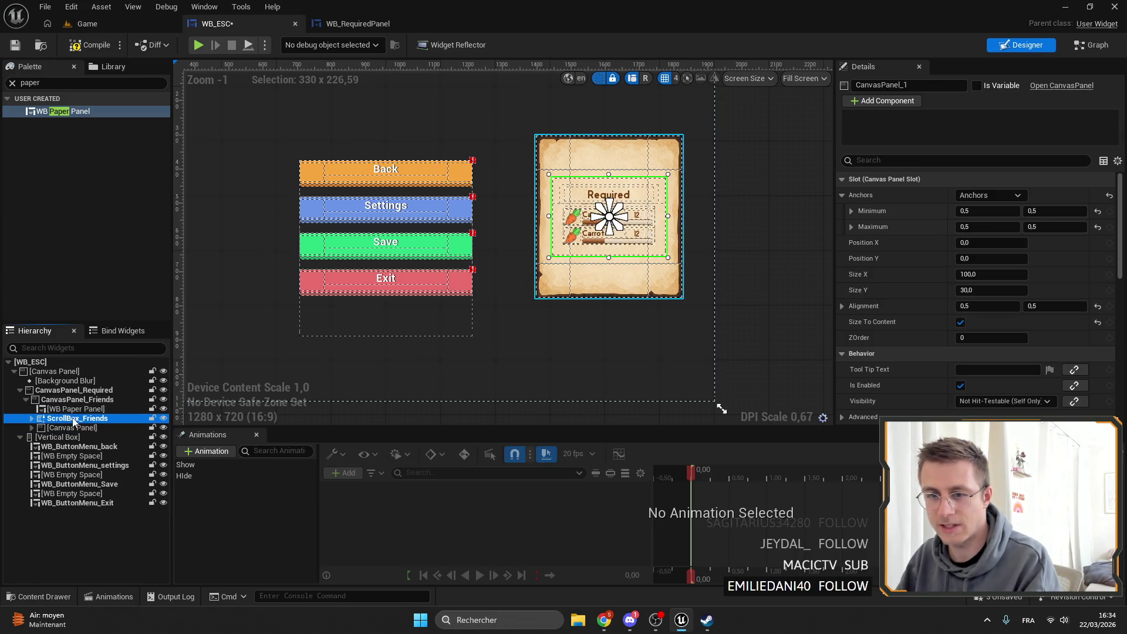
key("Delete")
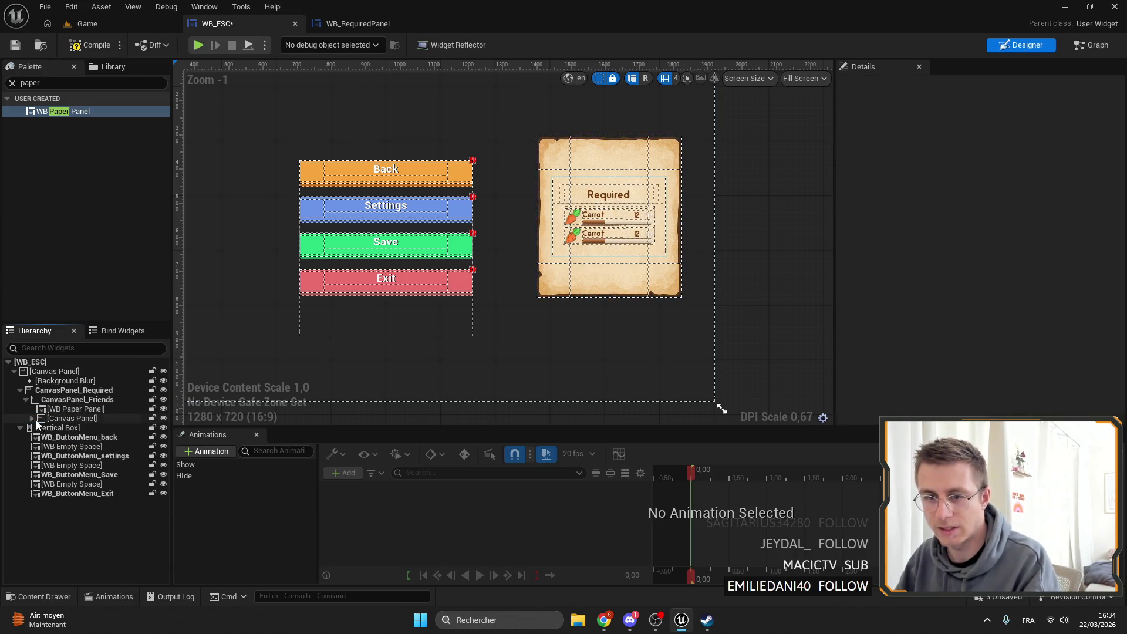
Anchor the pasted canvas panel to full stretch and save WB_ESC.
left_click(32, 418)
left_click(64, 418)
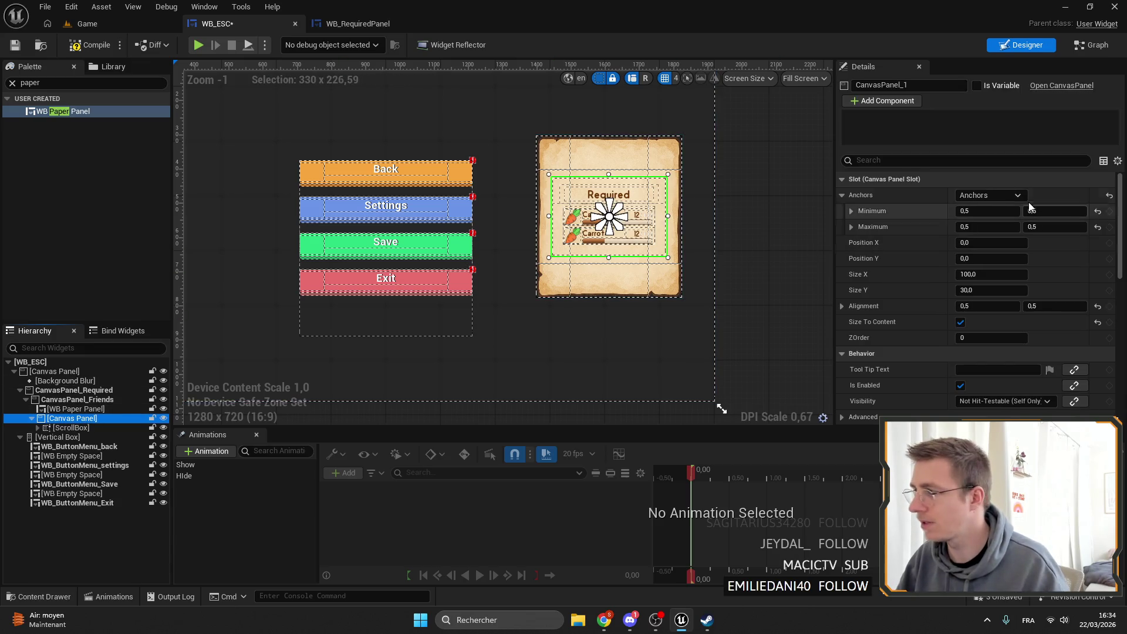
left_click(989, 195)
left_click(1098, 346)
key("ctrl+s")
scroll(589, 138, "up", 4)
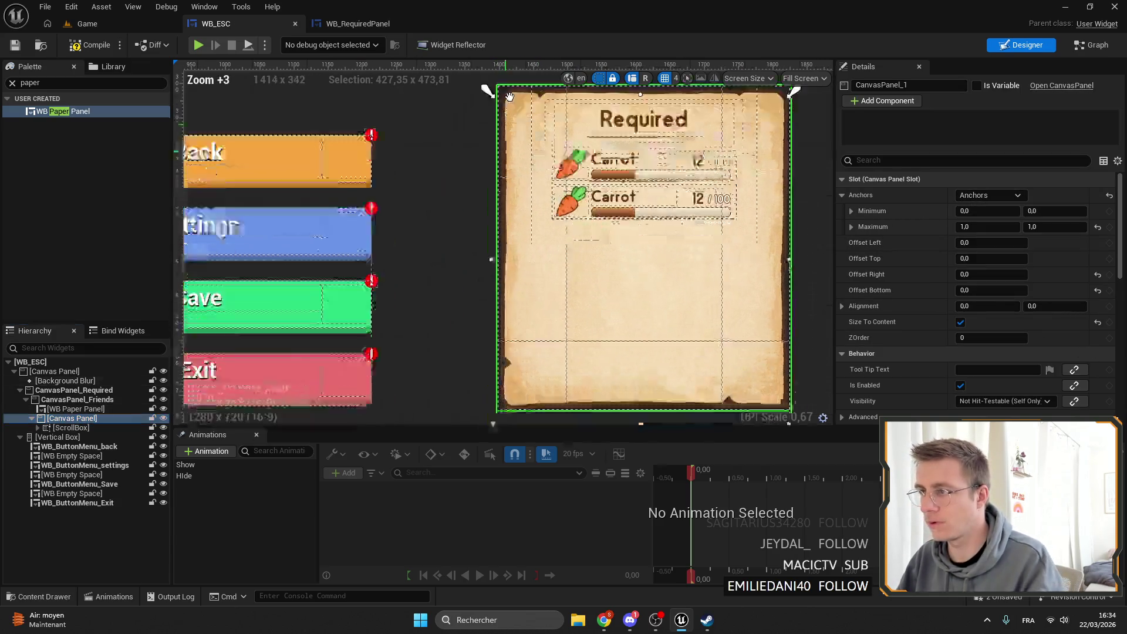
Anchor the inner ScrollBox to stretch across the top, with left and right offsets of 0.
left_click(38, 428)
left_click(65, 428)
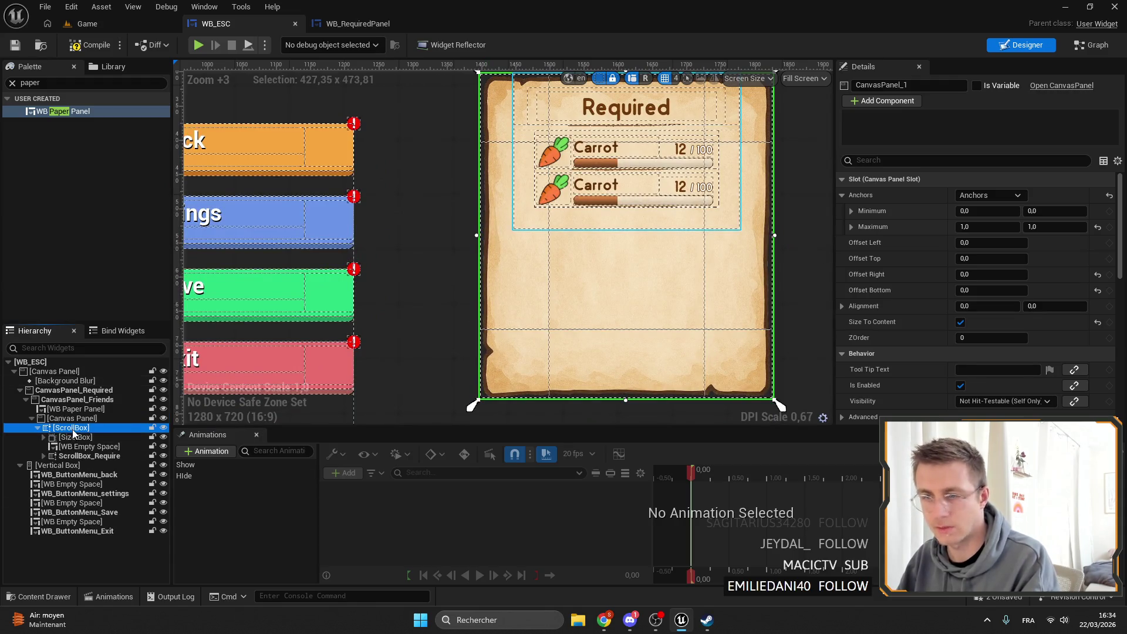
scroll(590, 260, "down", 2)
left_click(993, 195)
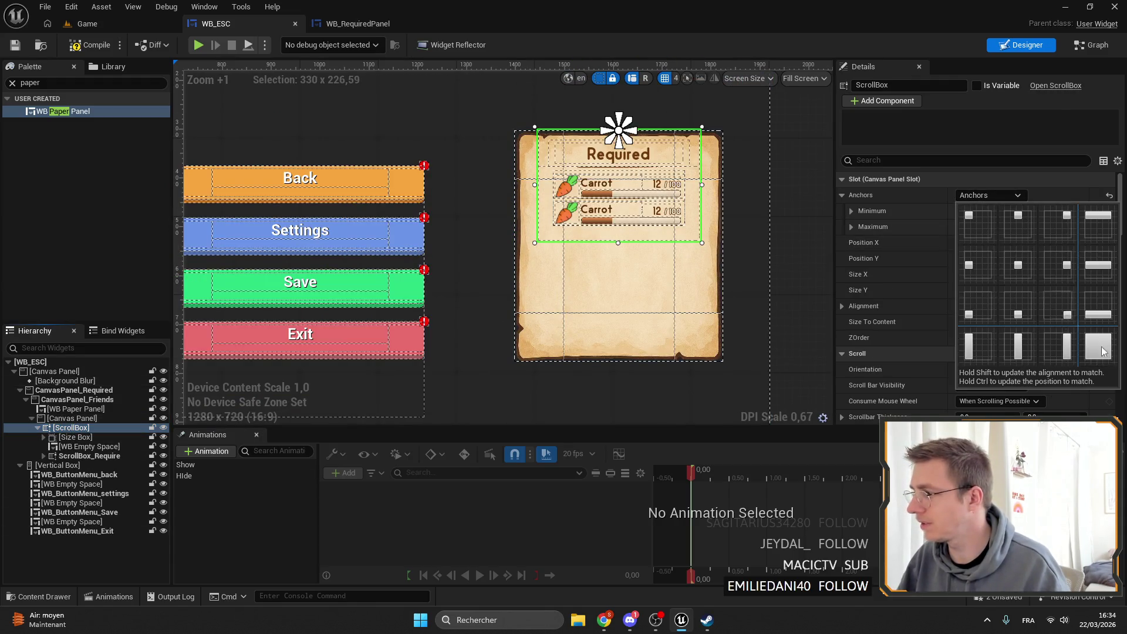
left_click(1101, 315)
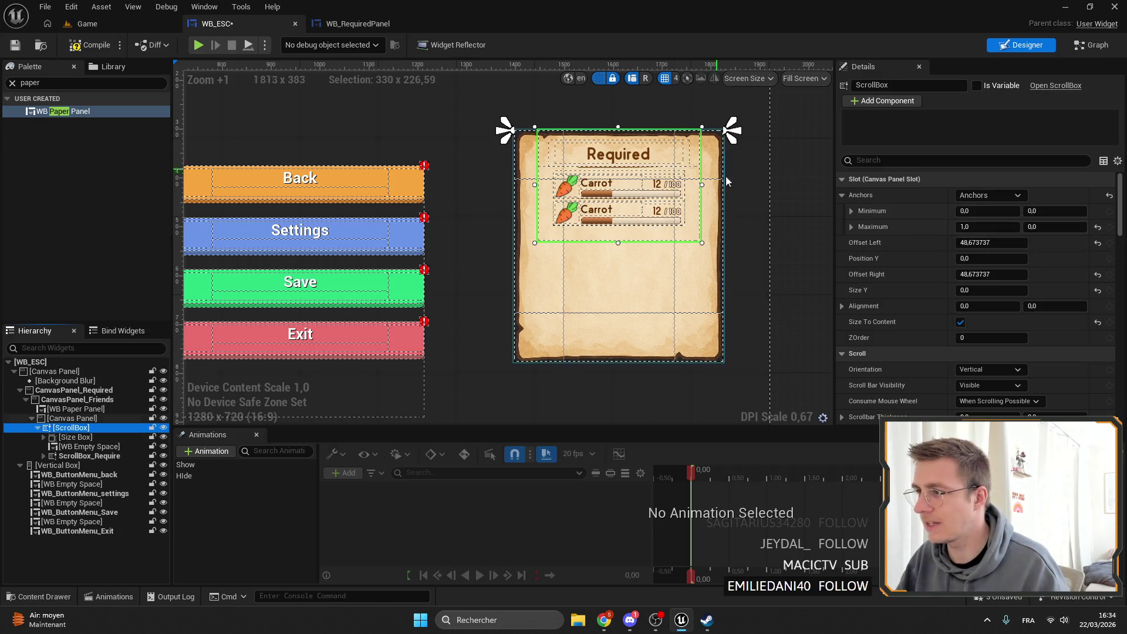
left_click_drag(702, 184, 723, 184)
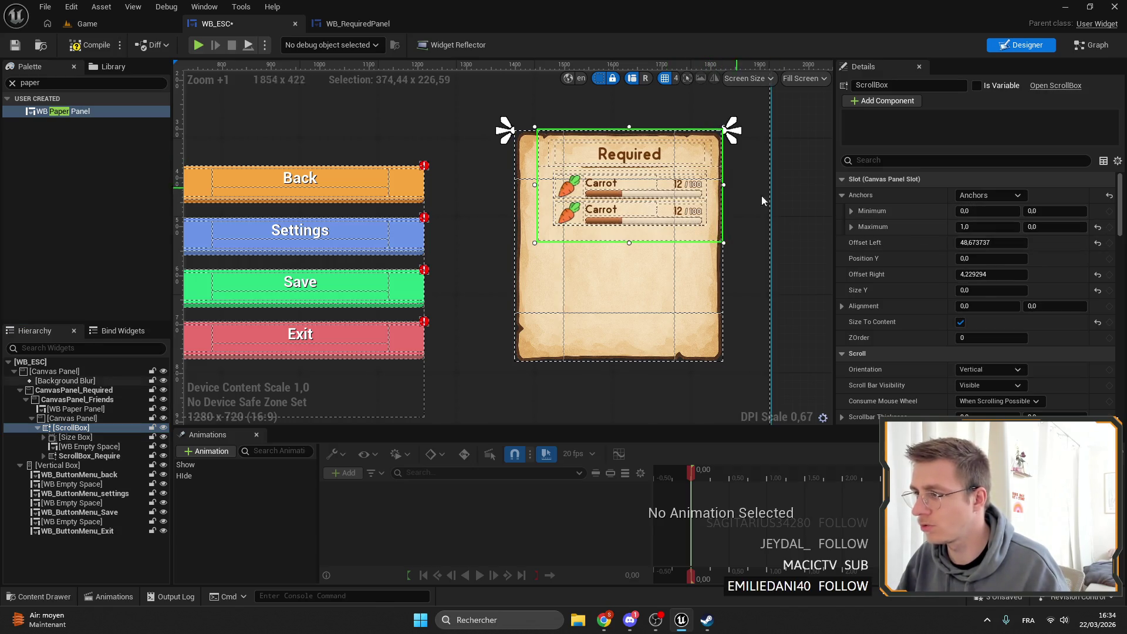
left_click(929, 247)
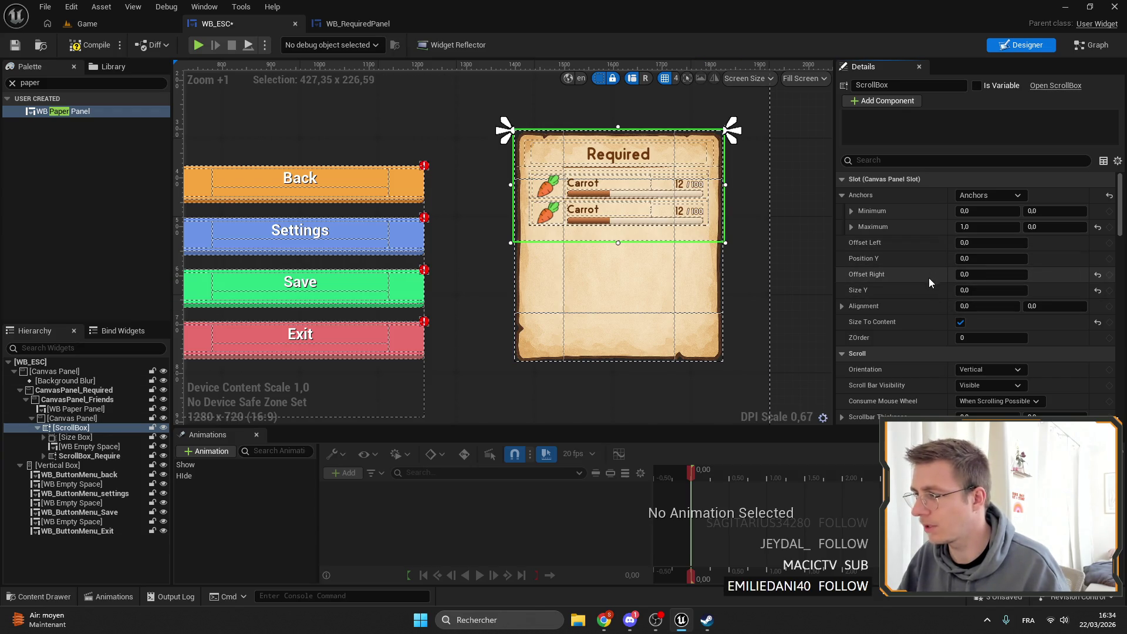
left_click(929, 277)
left_click_drag(573, 245, 585, 201)
scroll(523, 329, "down", 2)
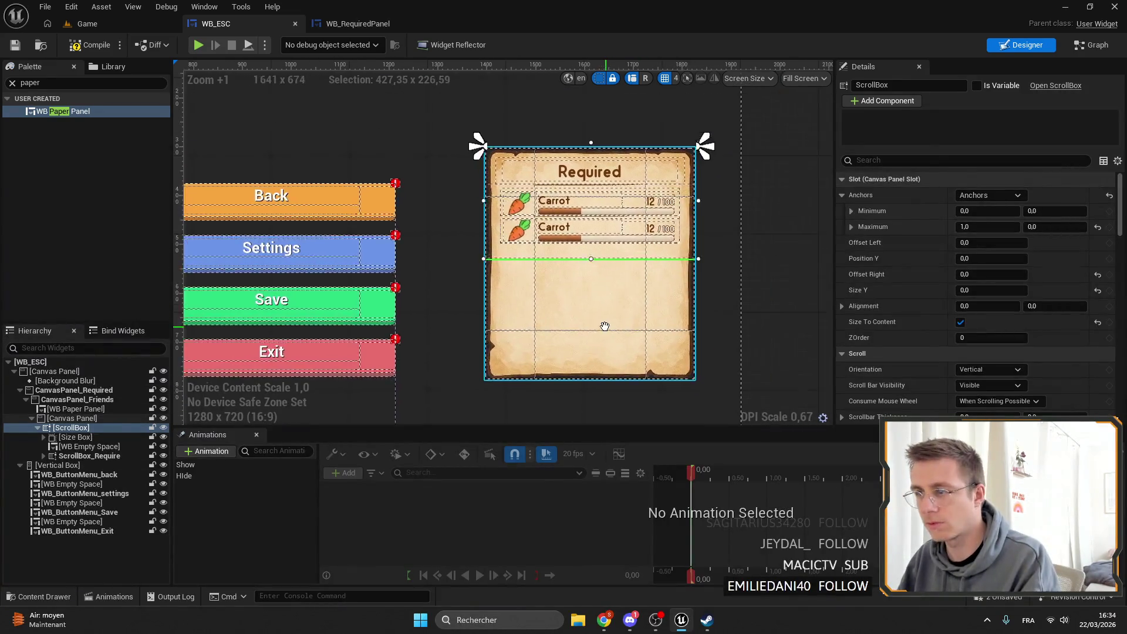
Turn off Size To Content on the pasted canvas panel.
scroll(546, 264, "up", 3)
left_click_drag(517, 300, 532, 255)
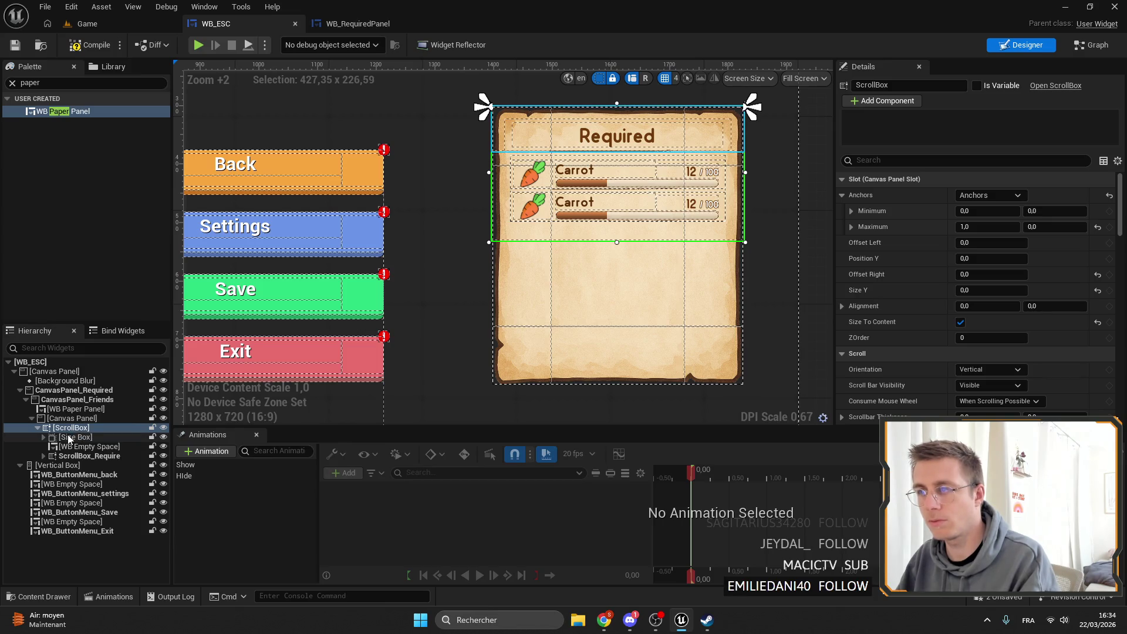
left_click(57, 419)
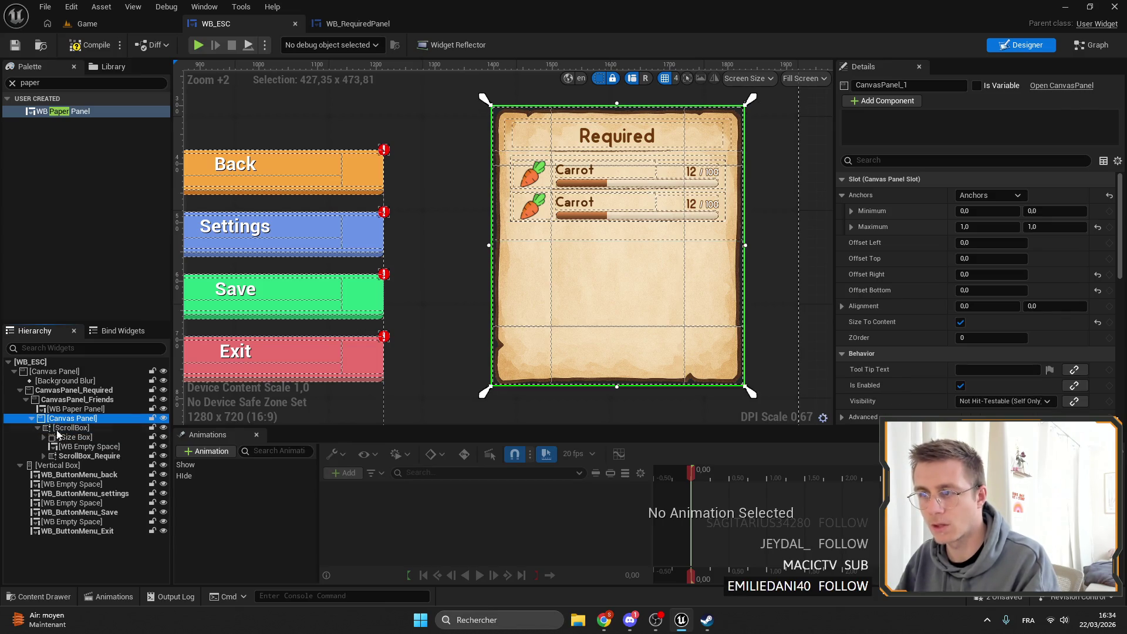
left_click(57, 428)
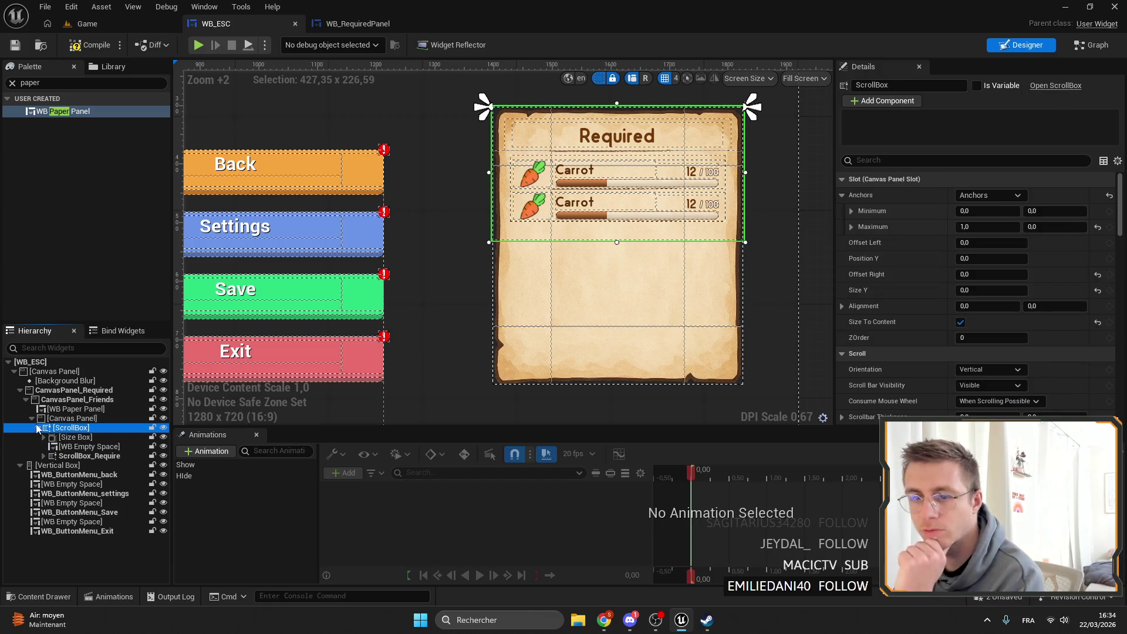
left_click(53, 419)
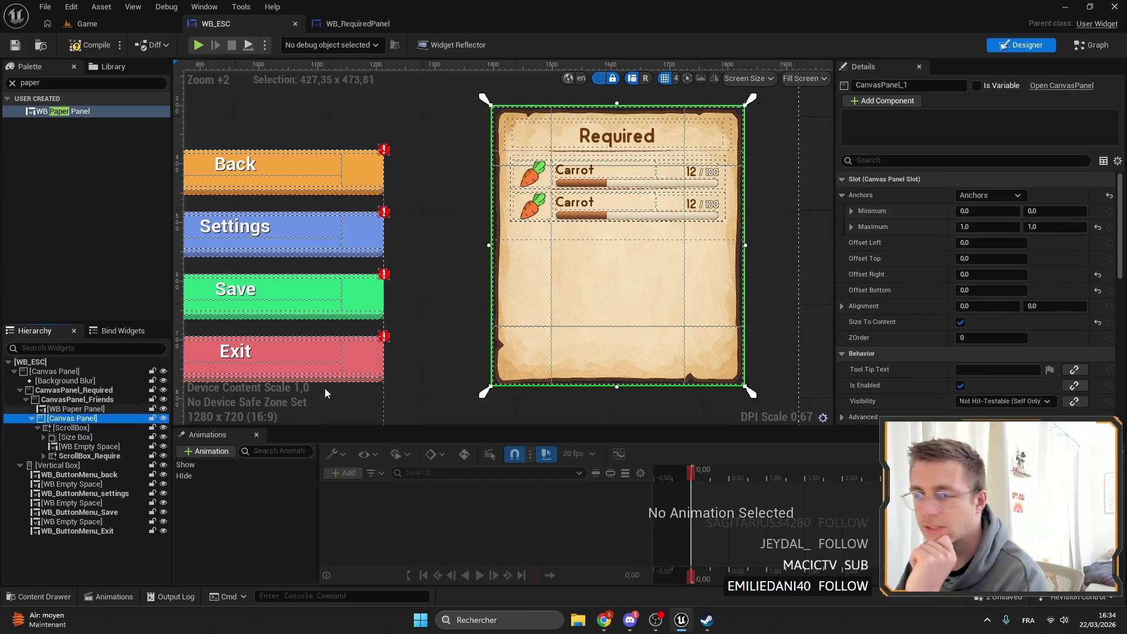
left_click(961, 323)
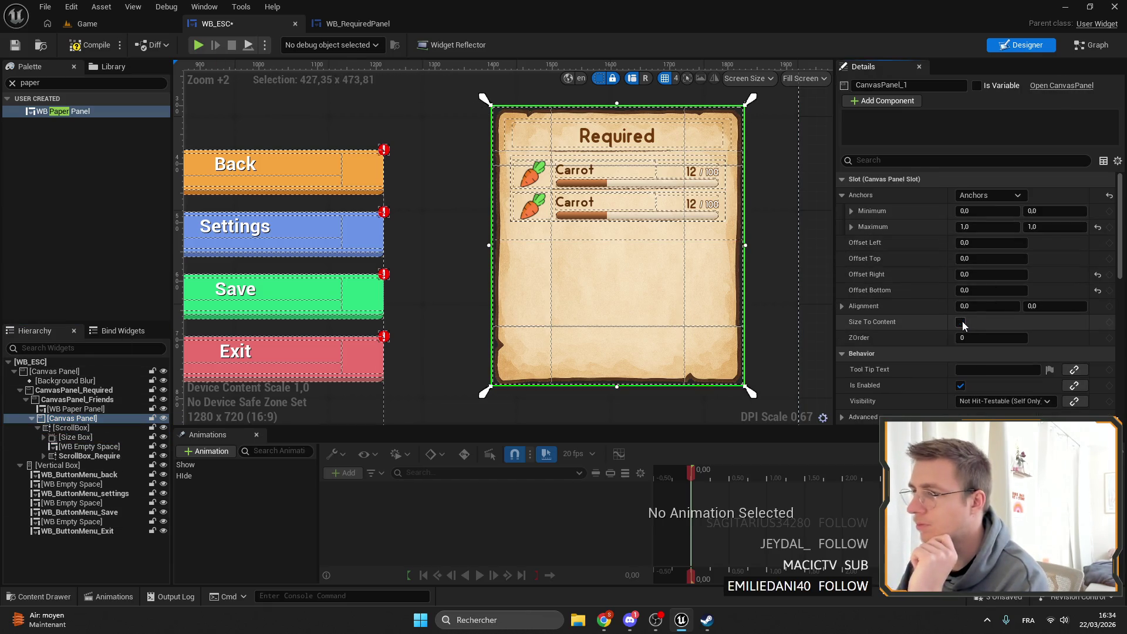
Set ScrollBox_Require's slot Size to Fill.
double_click(89, 456)
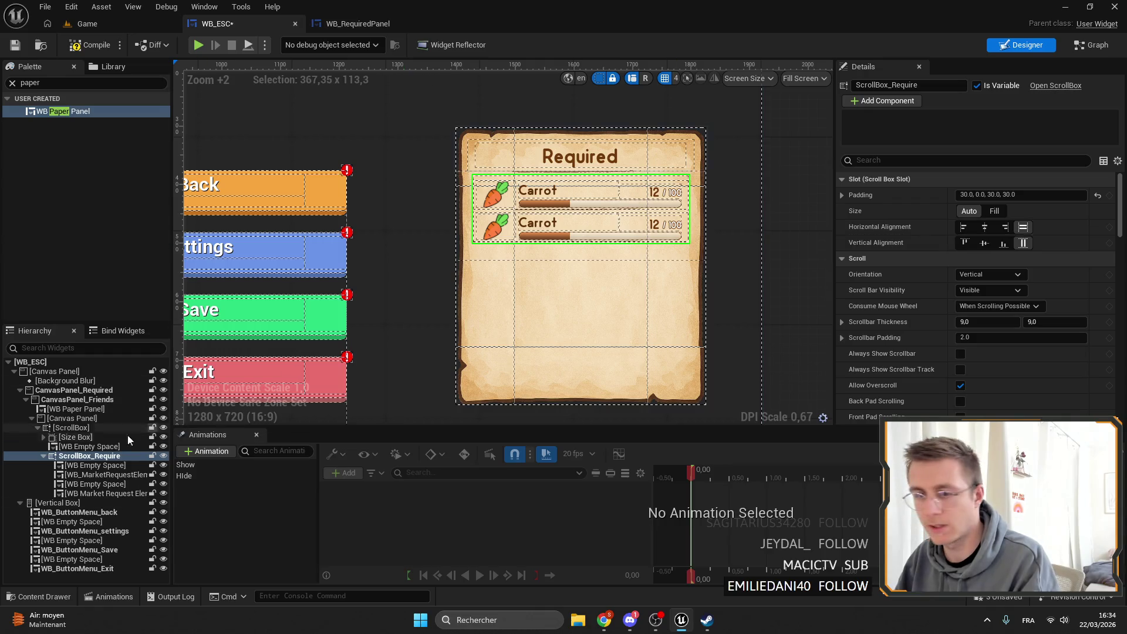
left_click(66, 428)
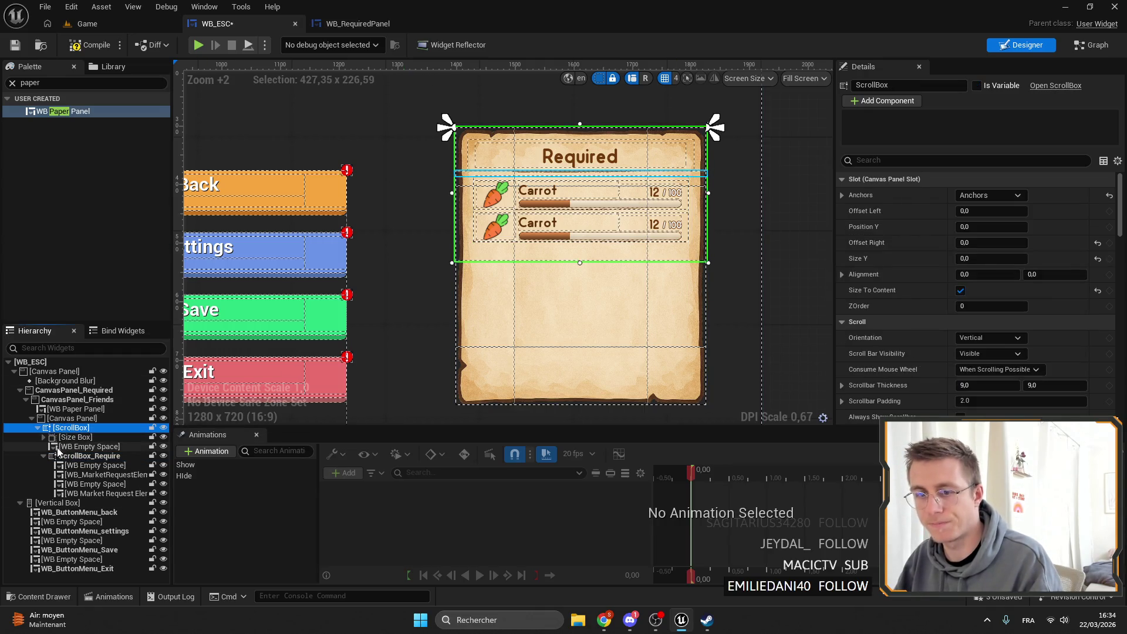
double_click(69, 457)
left_click(65, 438)
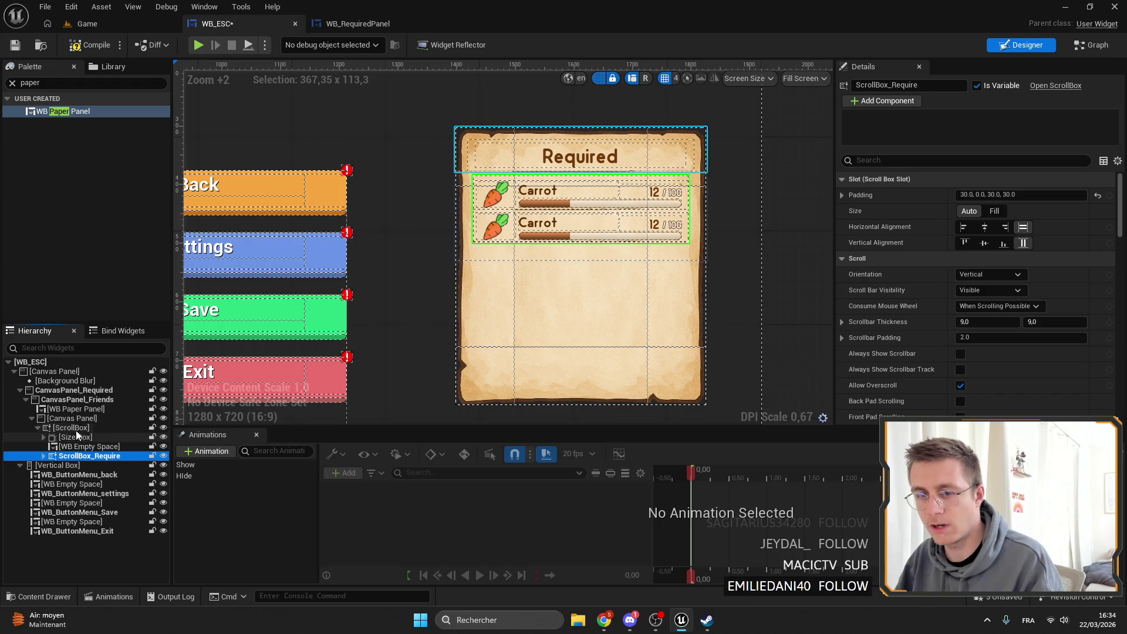
left_click(56, 418)
left_click(37, 428)
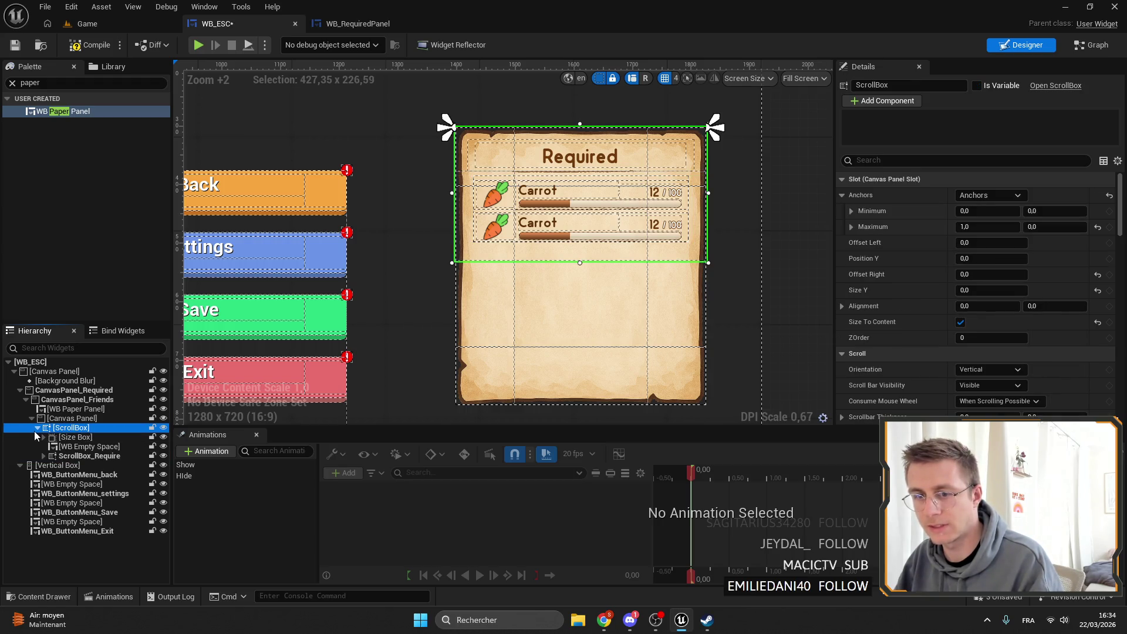
left_click(44, 456)
left_click(88, 456)
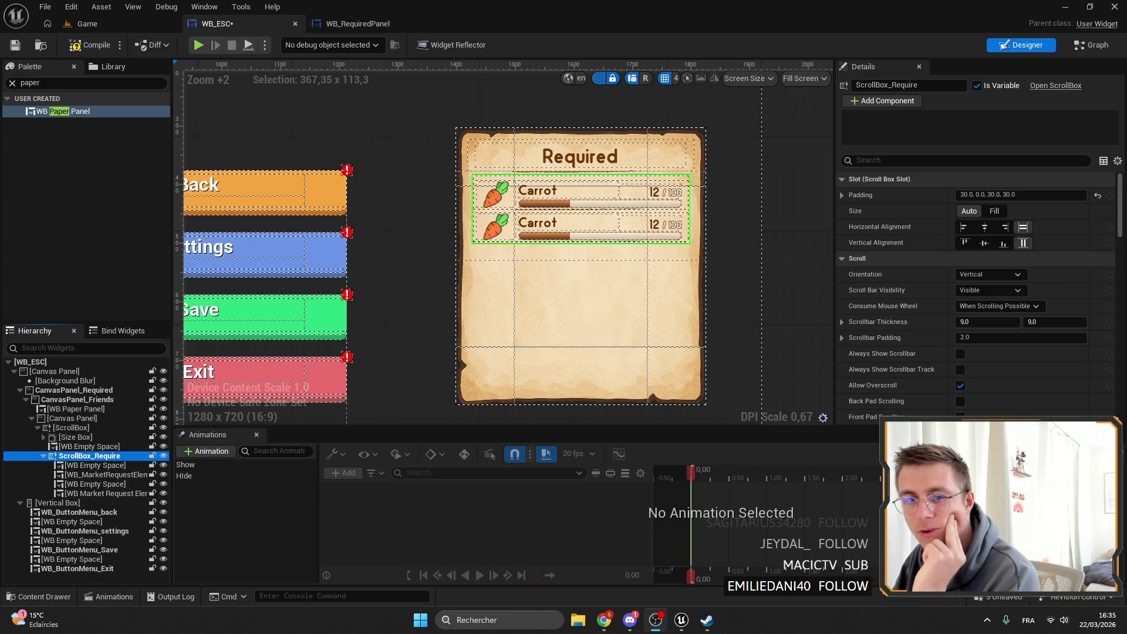
scroll(755, 174, "down", 2)
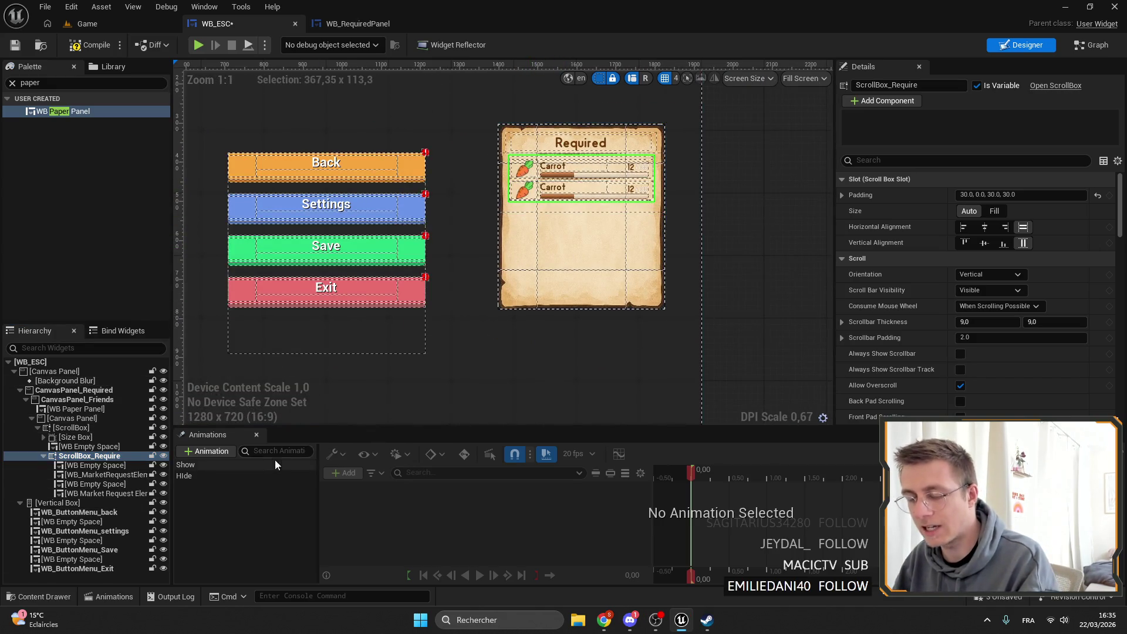
scroll(477, 210, "up", 2)
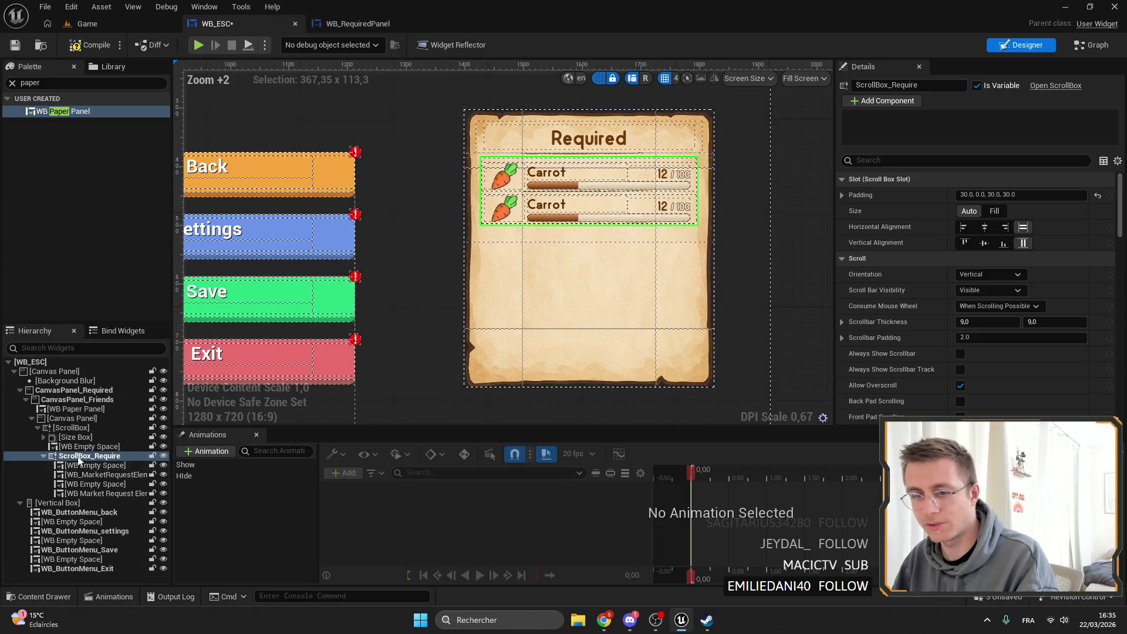
left_click(43, 456)
left_click(84, 456)
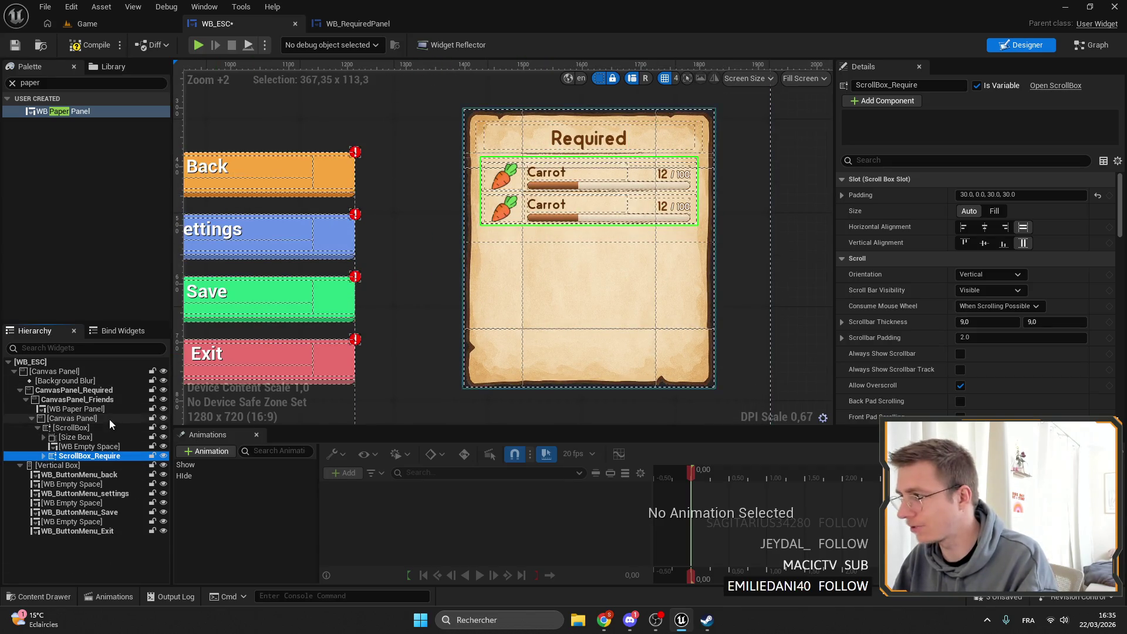
left_click(995, 212)
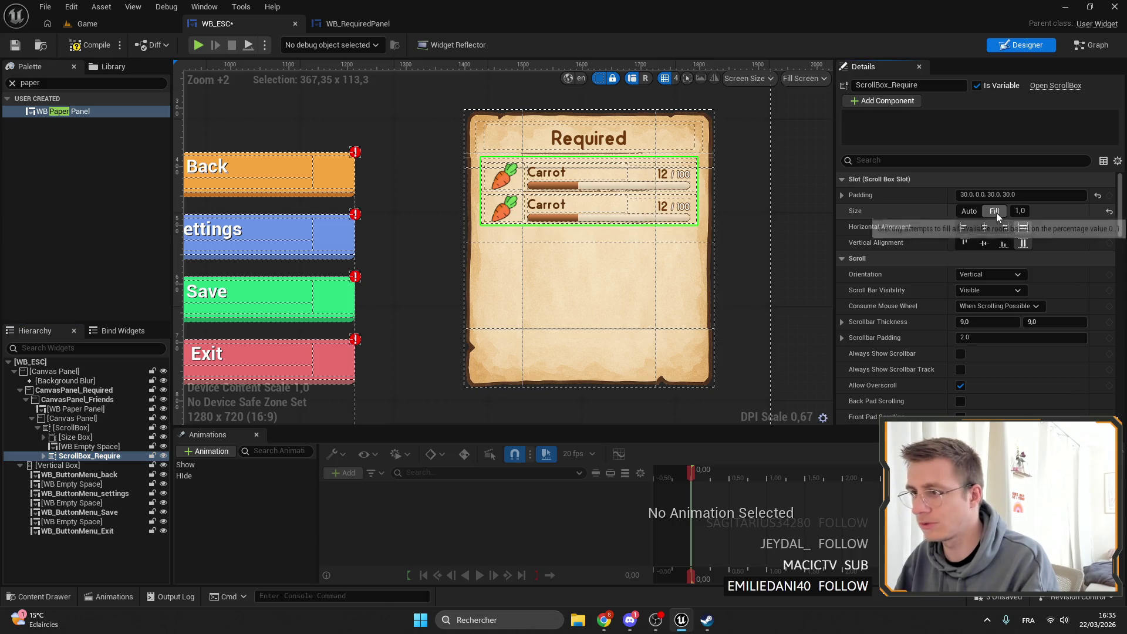
Turn off Size To Content on the ScrollBox, anchor it to full stretch, and save.
left_click(66, 427)
left_click_drag(590, 248, 592, 281)
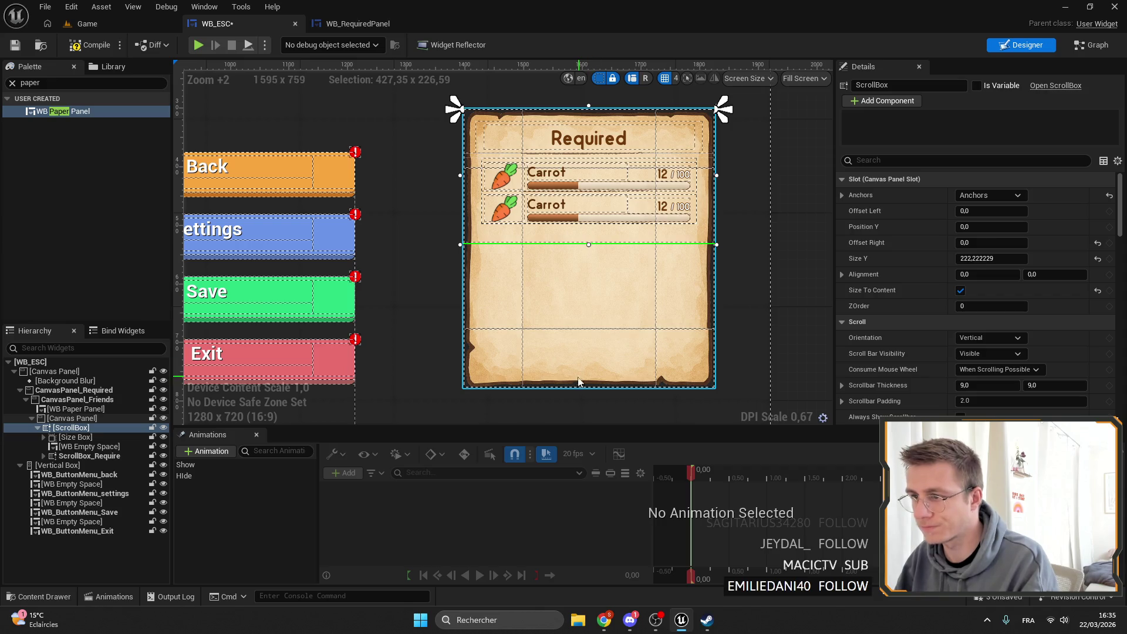
left_click(961, 290)
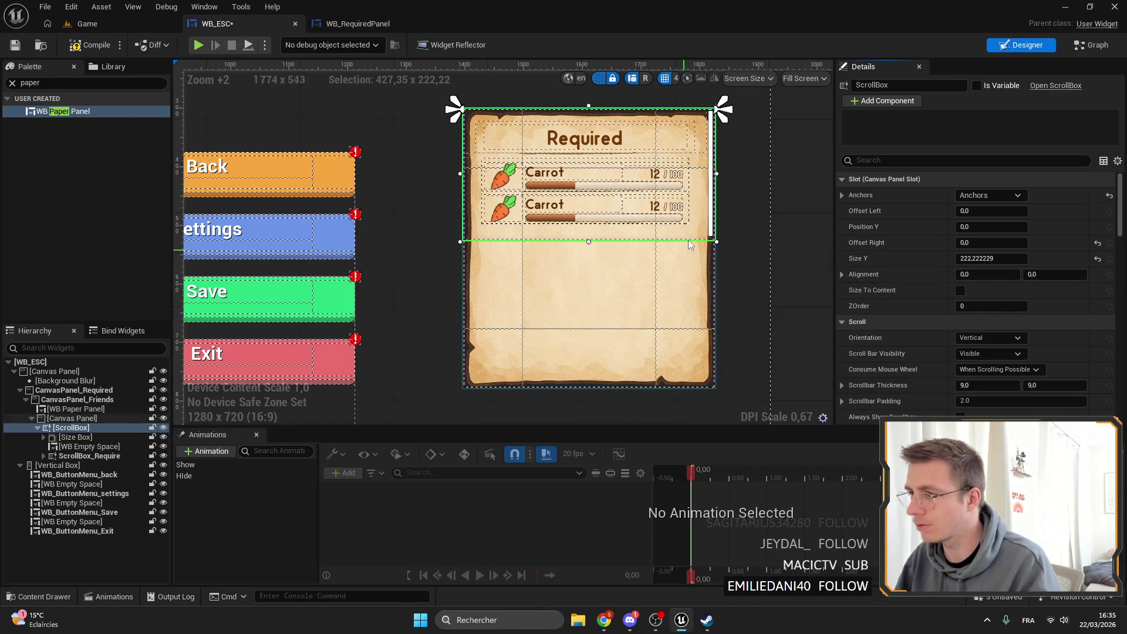
left_click(990, 195)
left_click(1100, 351)
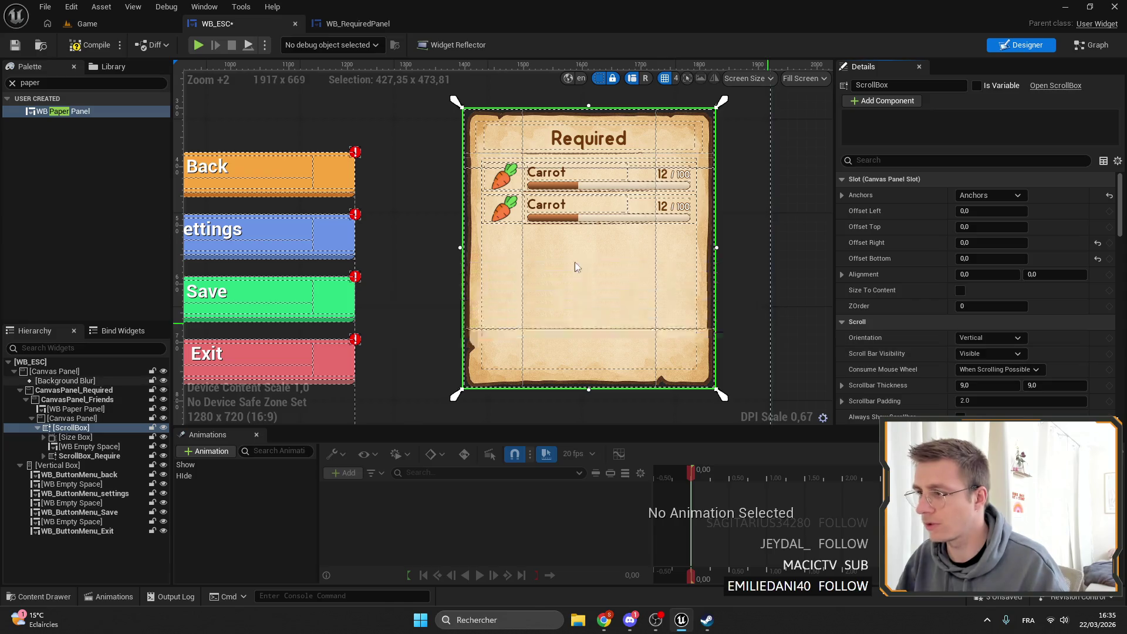
key("ctrl+s")
Delete the four Carrot request rows and spacers under ScrollBox_Require, keeping the Required header.
left_click(69, 438)
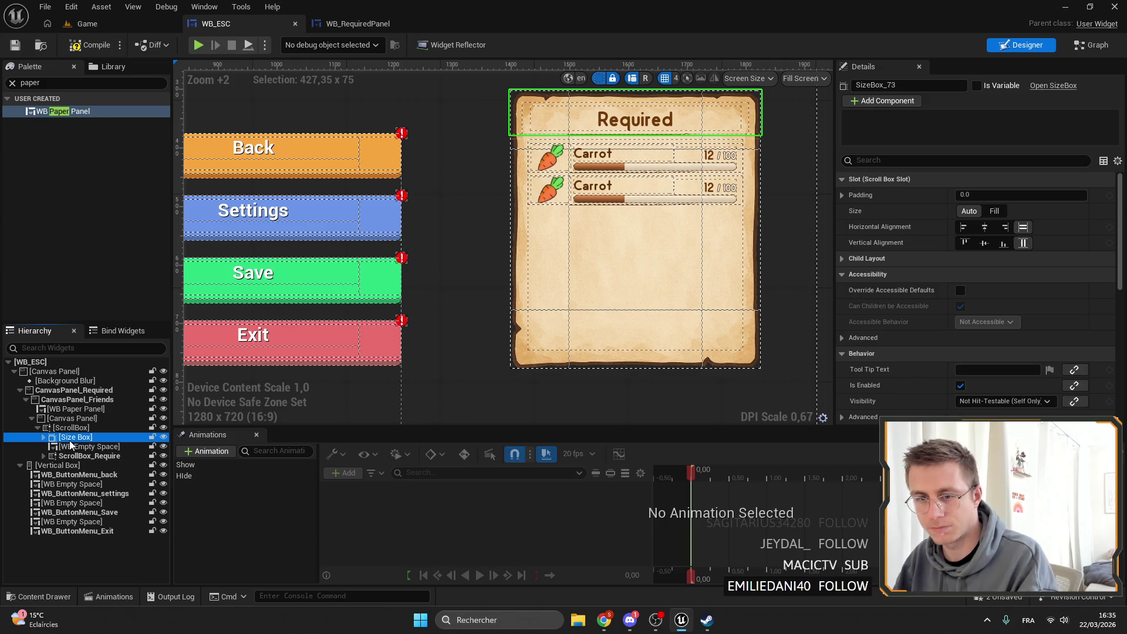
key("Delete")
left_click(74, 440)
left_click(74, 447)
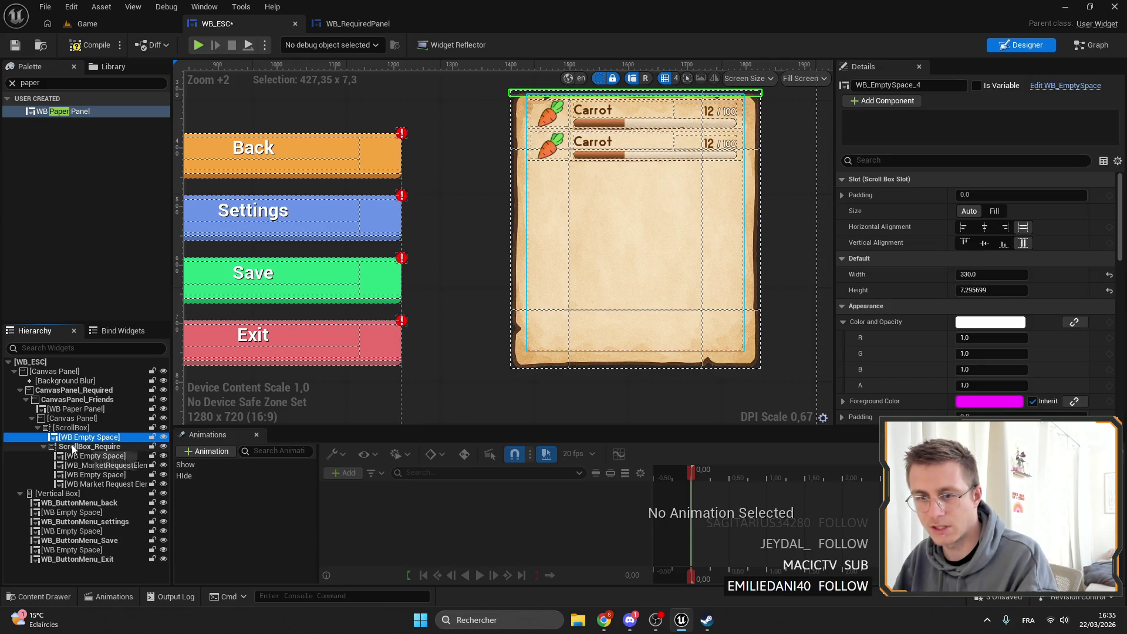
key("Delete")
key("ctrl+z")
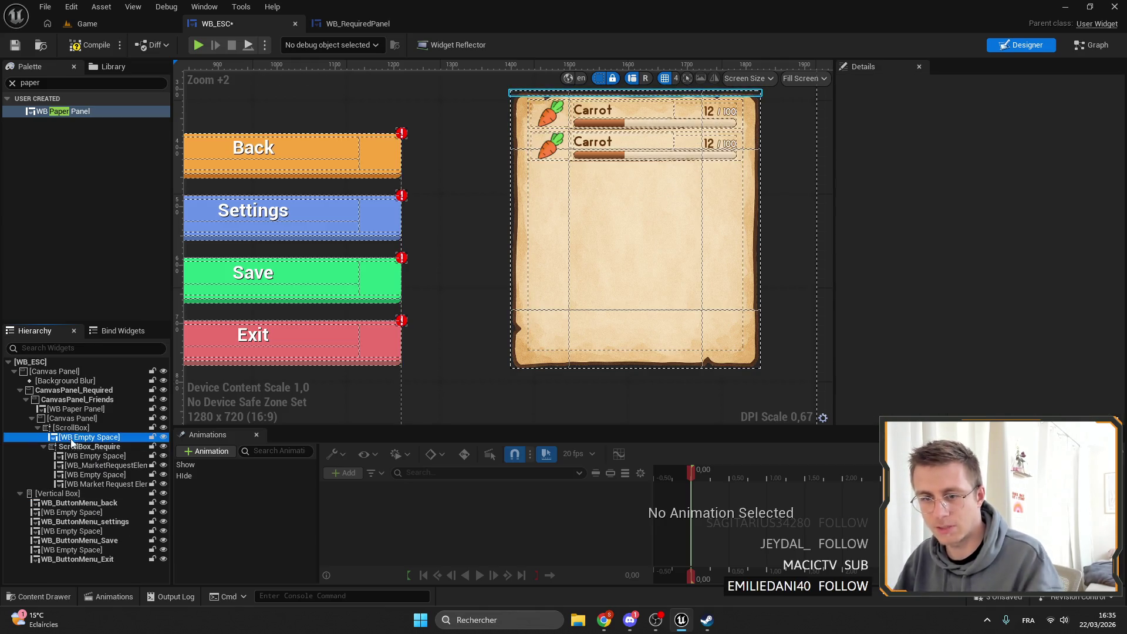
key("ctrl+z")
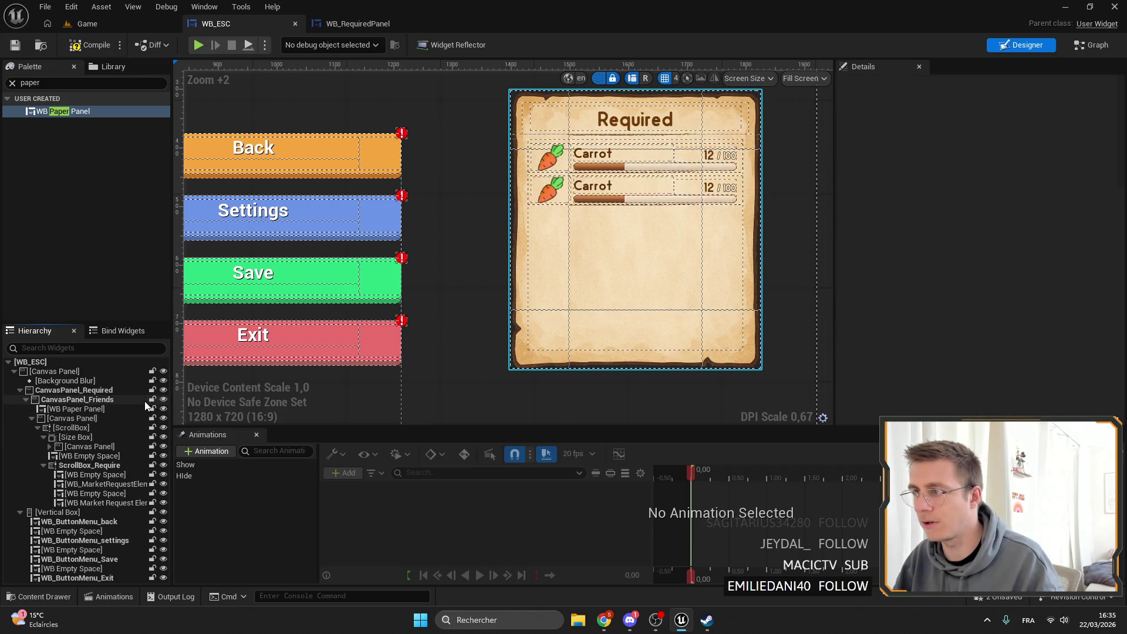
left_click(88, 477)
left_click(105, 501, "shift")
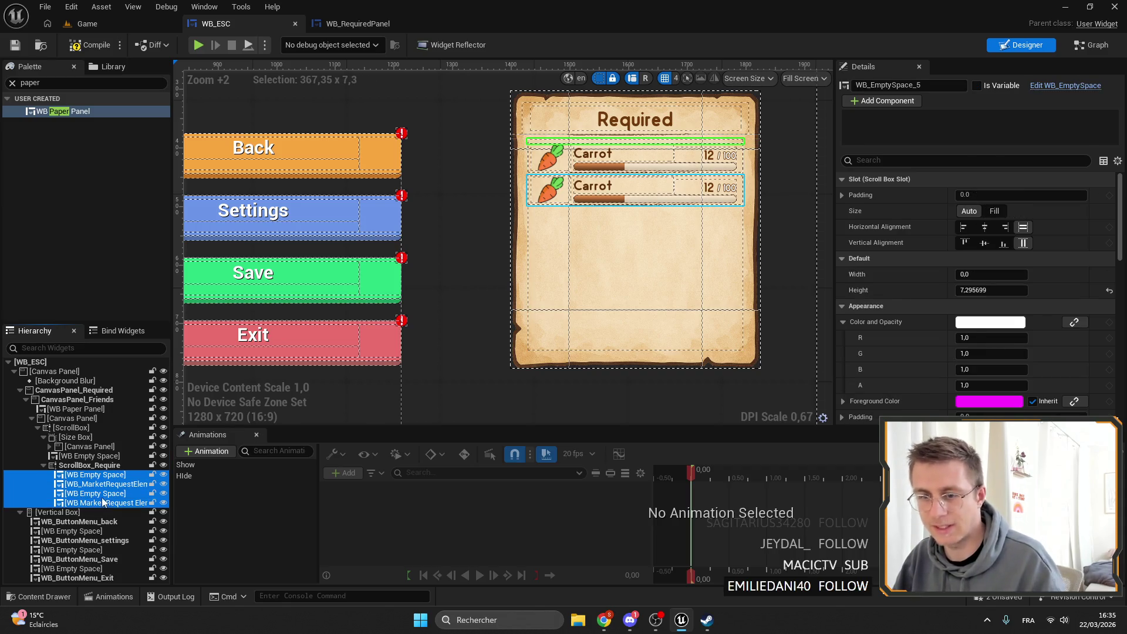
key("Delete")
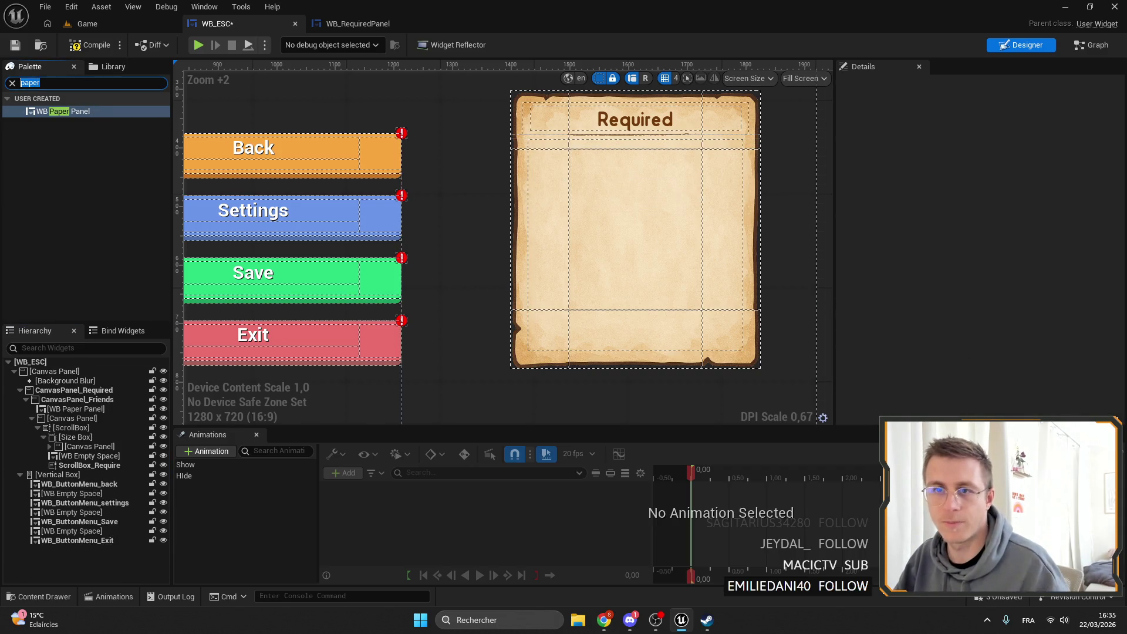
Place a WB Friend Invite row from the Palette into ScrollBox_Require.
type("firen")
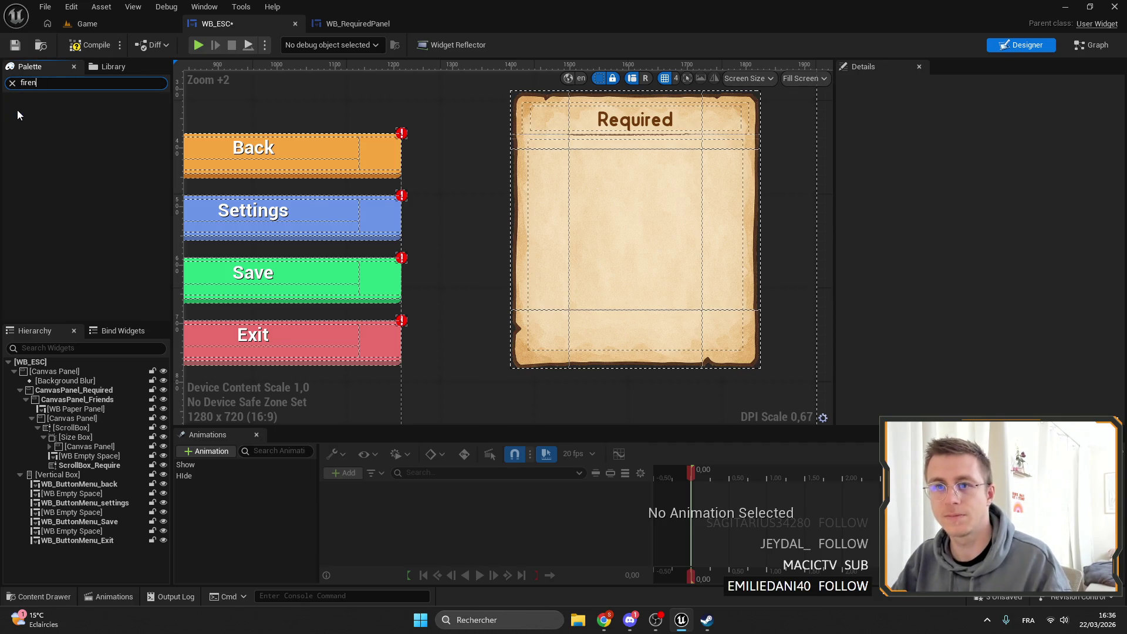
type("riend")
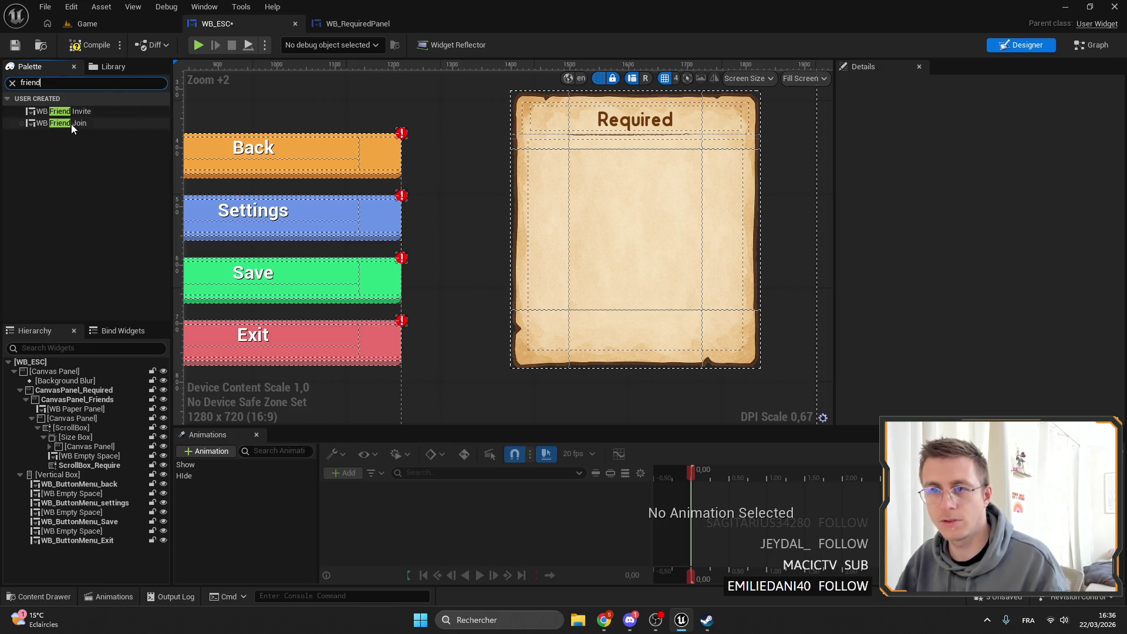
mouse_move(72, 112)
left_mouse_down()
mouse_move(153, 295)
mouse_move(88, 476)
mouse_move(97, 462)
mouse_move(85, 466)
left_mouse_up()
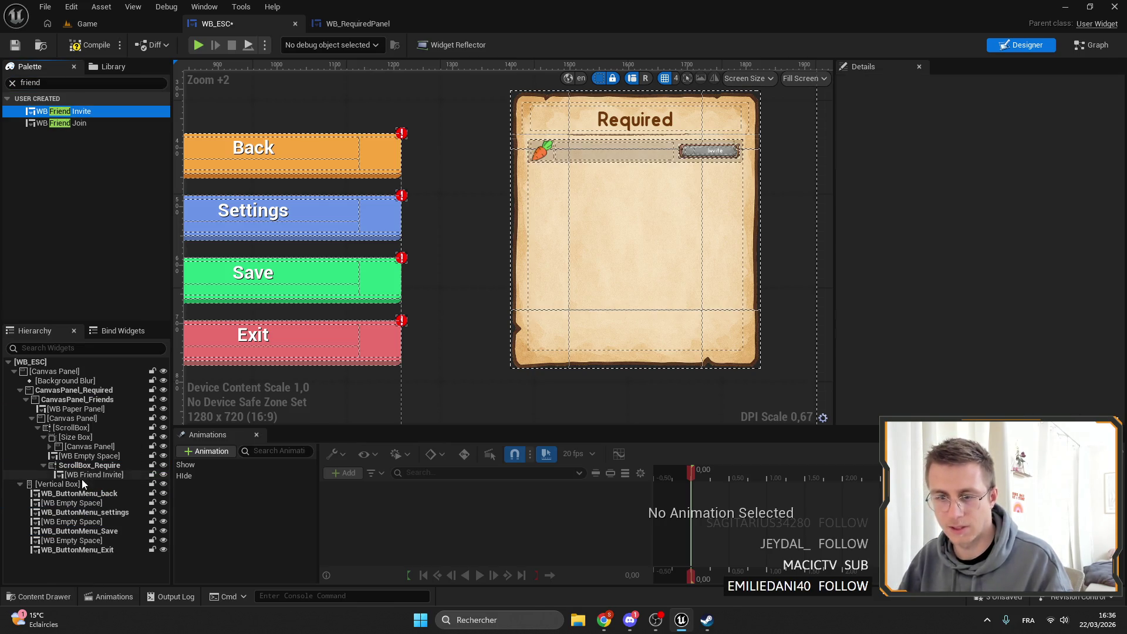
scroll(574, 151, "up", 4)
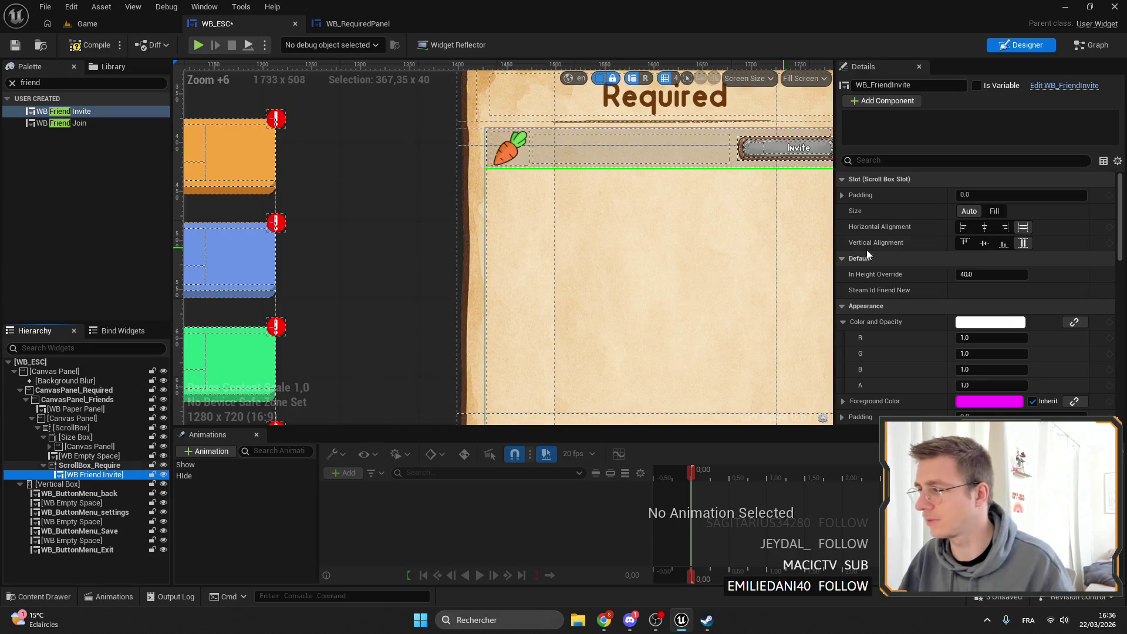
Raise the friend row's In Height Override to about 190.97, compile, and save WB_ESC.
left_click_drag(991, 274, 1007, 274)
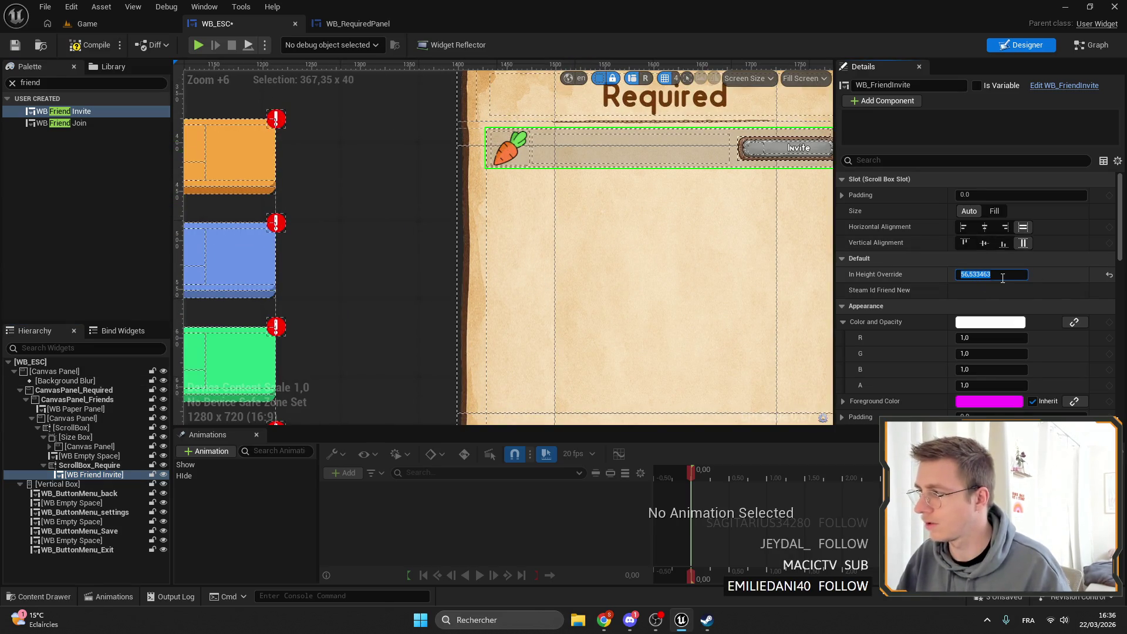
left_click(509, 131)
left_click(509, 125)
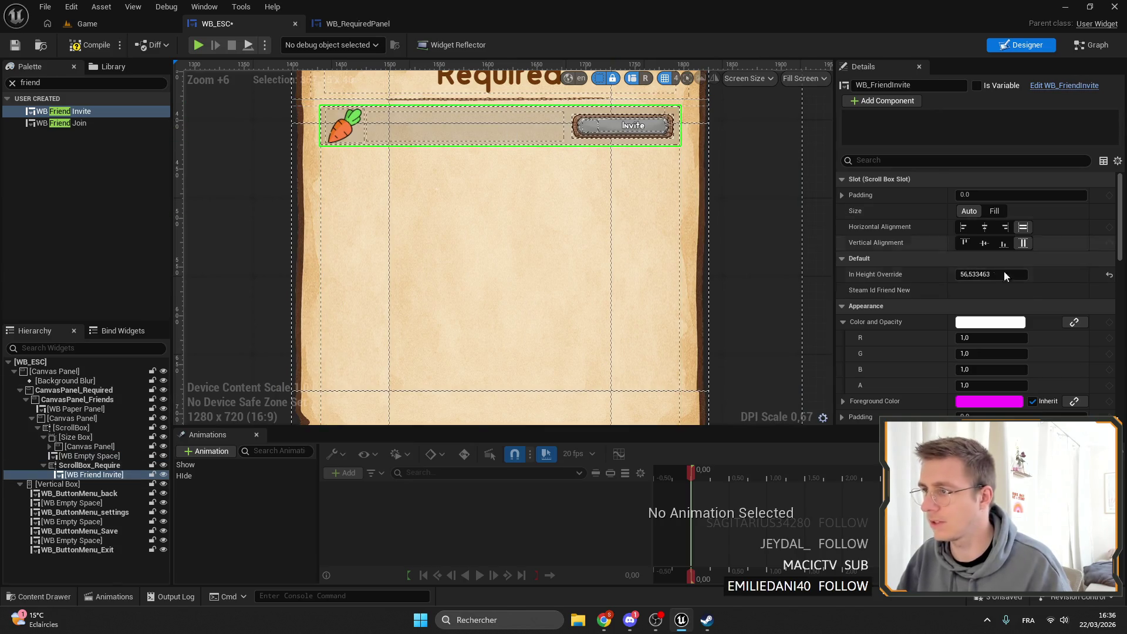
left_click_drag(992, 274, 1007, 275)
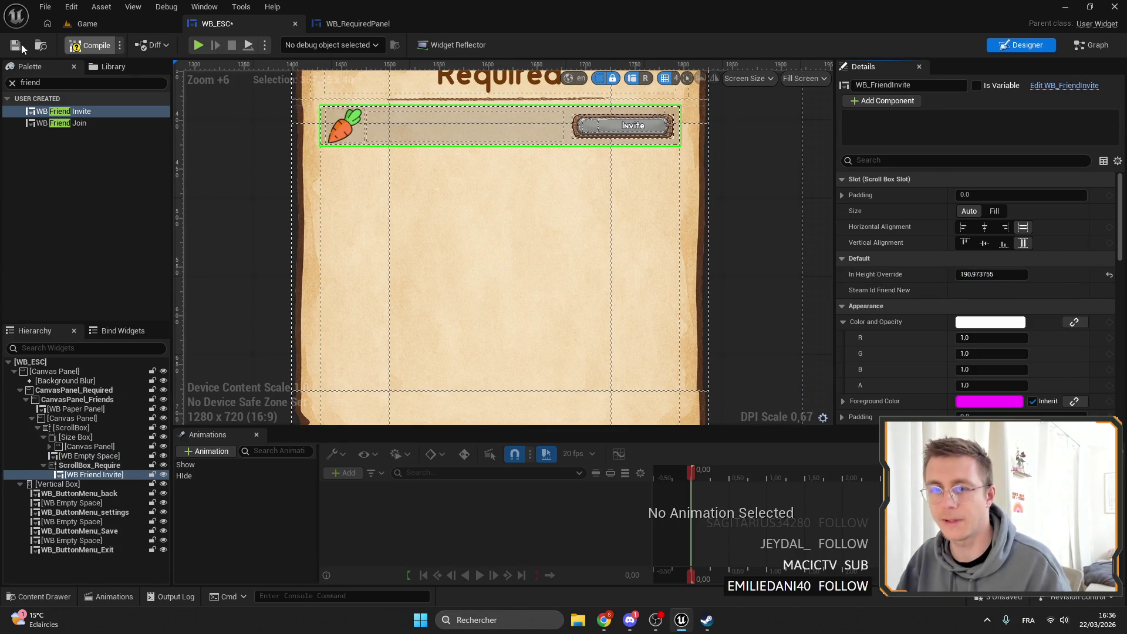
left_click(87, 475)
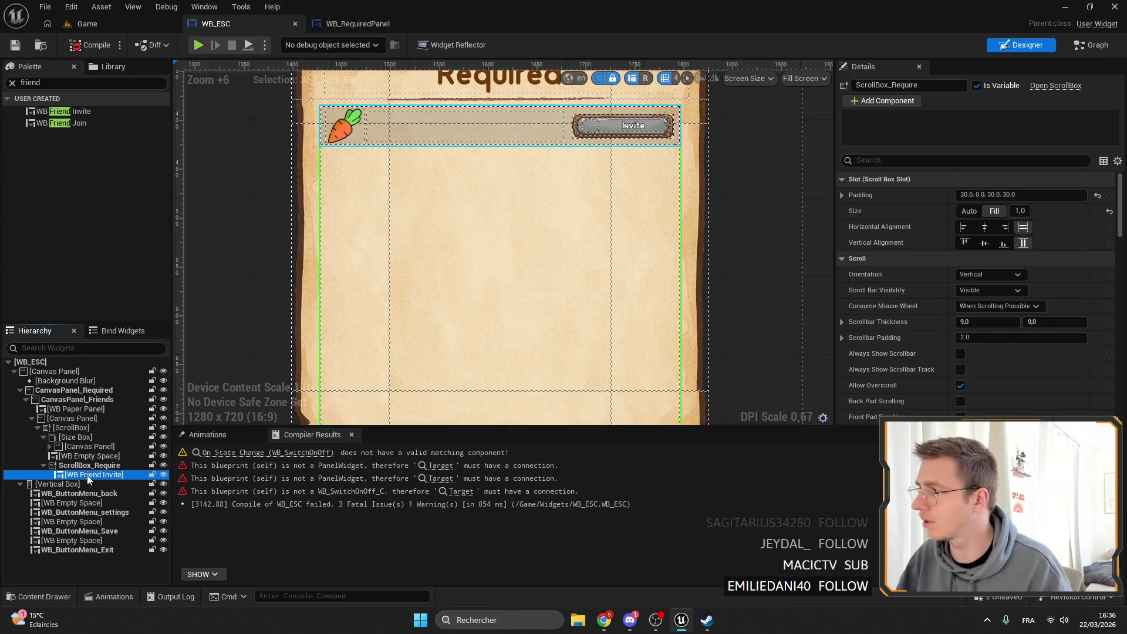
left_click(994, 211)
left_click(969, 210)
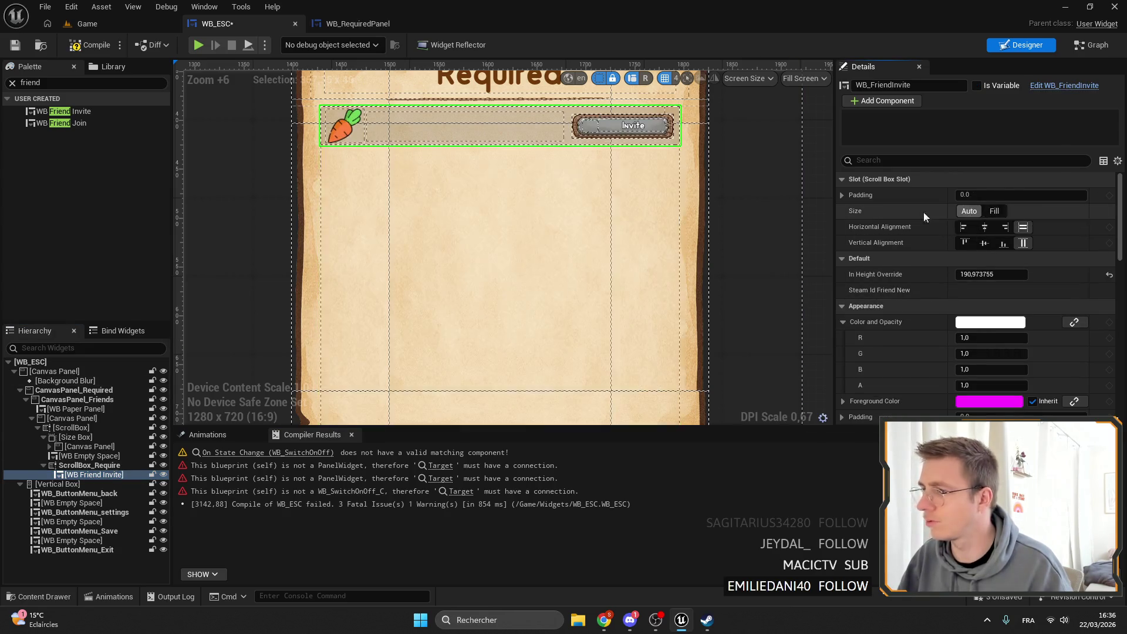
scroll(449, 195, "down", 1)
key("ctrl+s")
scroll(463, 176, "down", 1)
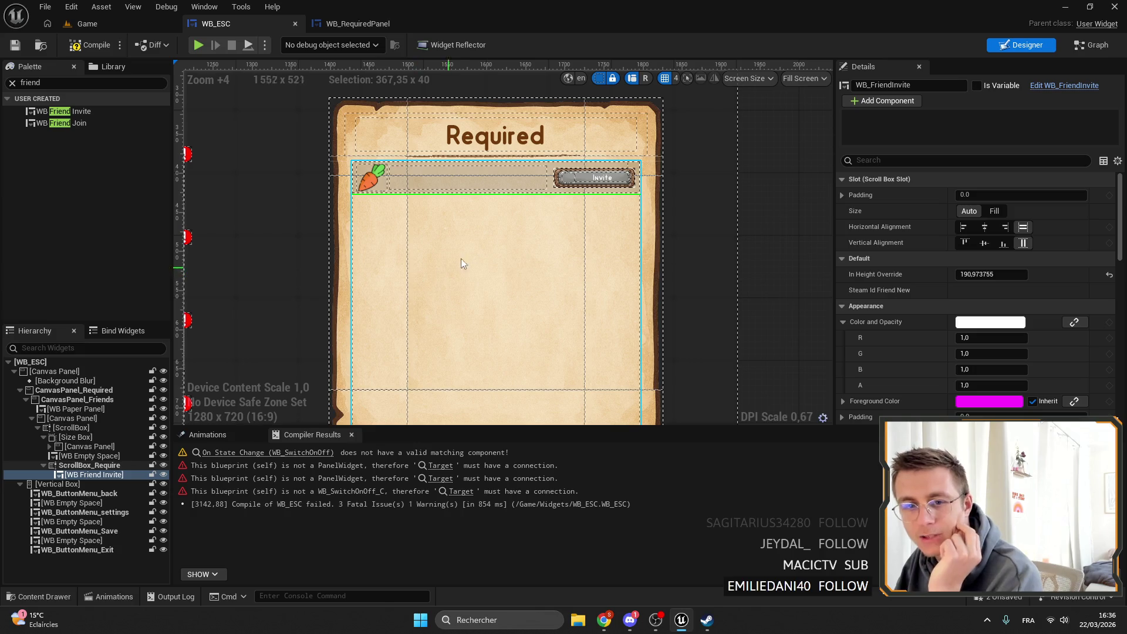
scroll(503, 172, "up", 3)
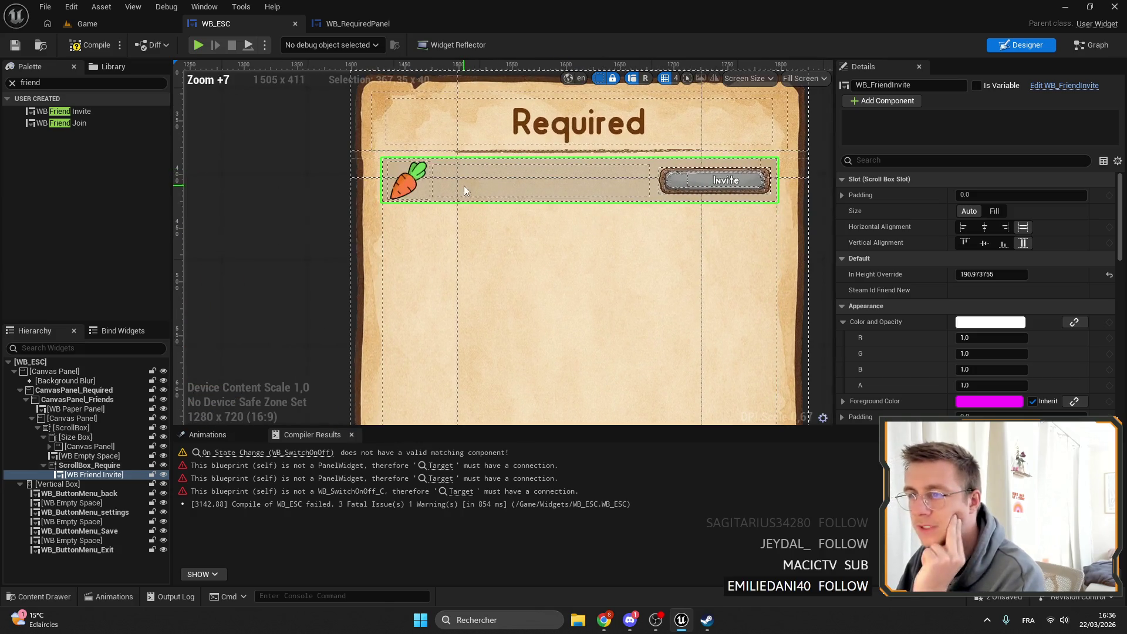
Bind the panel's title text to the Friends key from the ST_UI string table.
left_click(88, 465)
left_click(572, 172)
left_click(541, 134)
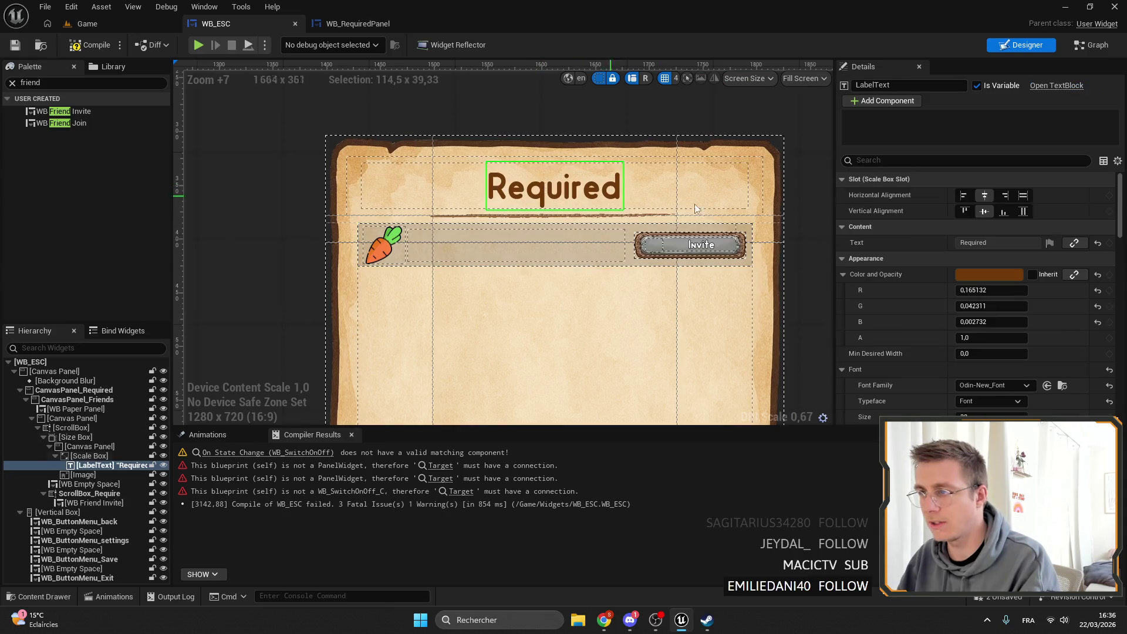
left_click(1050, 243)
left_click(1051, 292)
left_click(1052, 293)
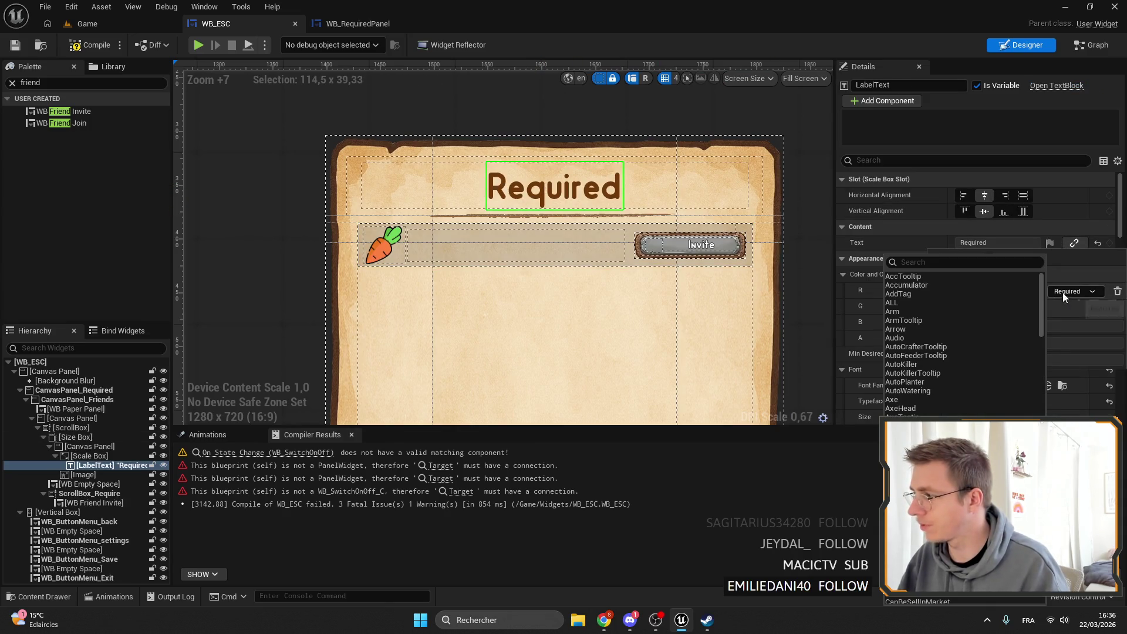
type("fr")
key("Return")
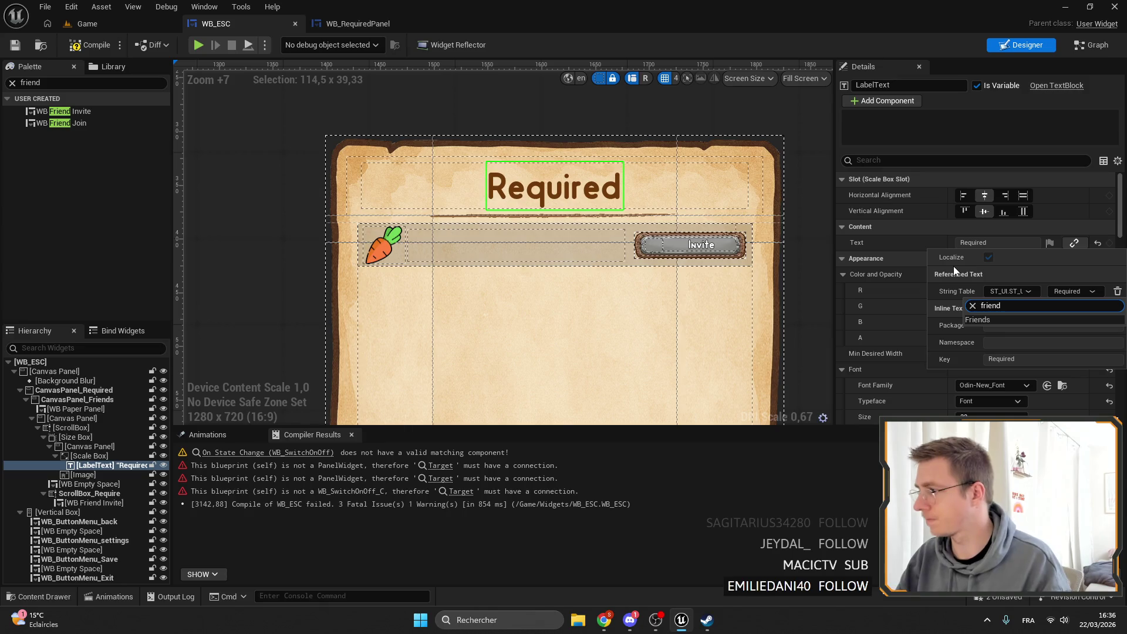
Remove the extra friend invite rows, set In Height Override to 544.42, and save.
scroll(467, 198, "down", 7)
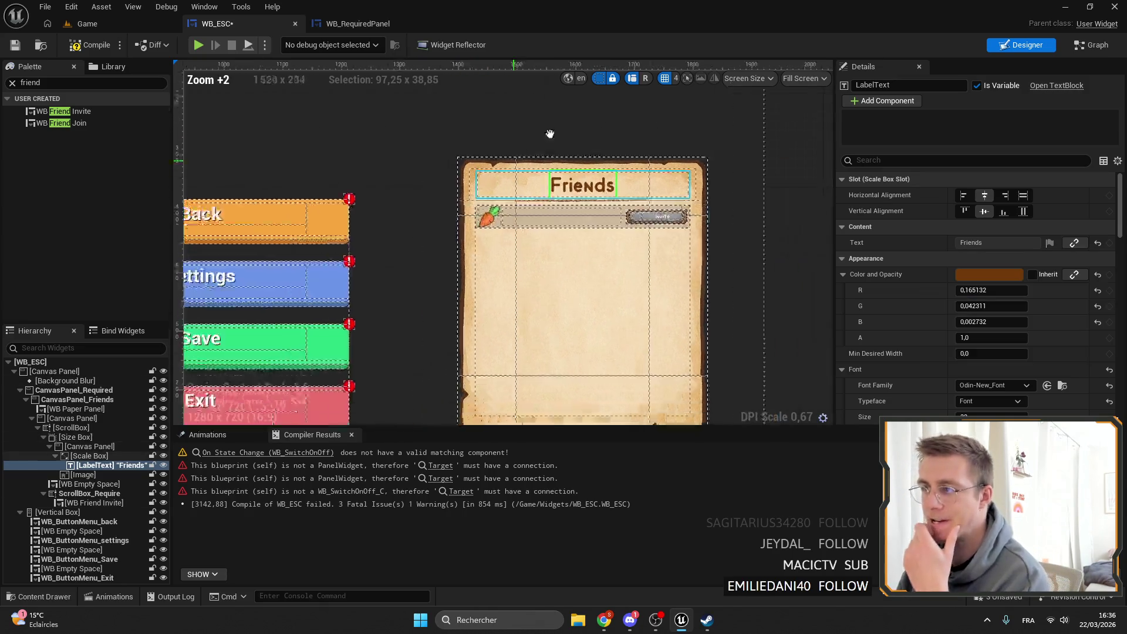
scroll(498, 249, "up", 4)
left_click(572, 218)
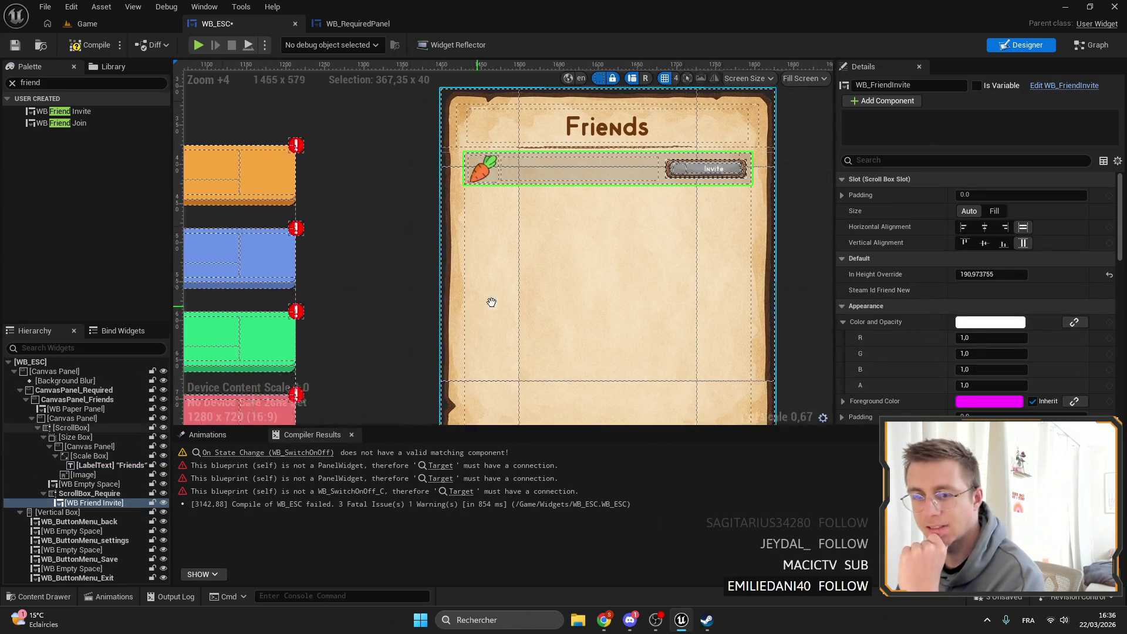
left_click(92, 503)
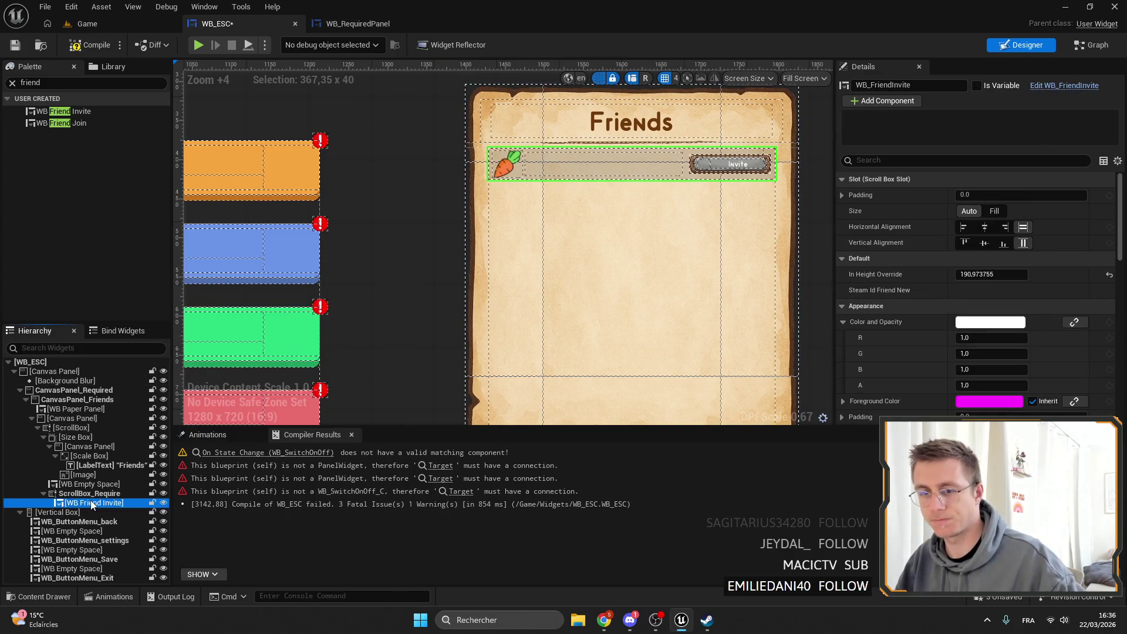
key("ctrl+d")
key("ctrl+d")
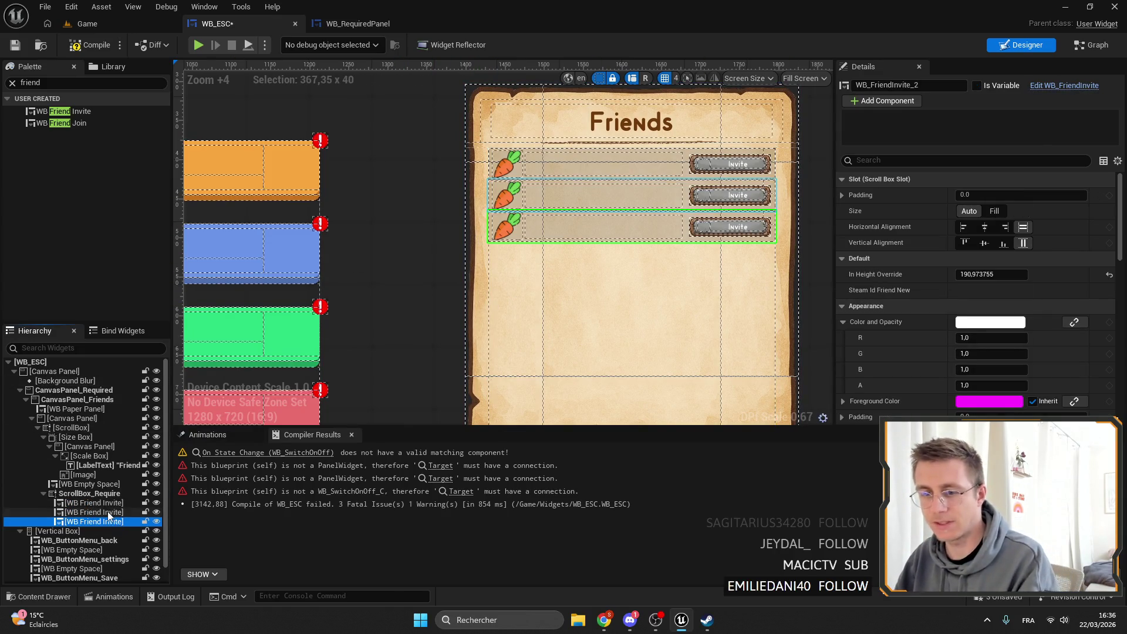
key("Delete")
left_click(90, 512)
key("Delete")
left_click(89, 503)
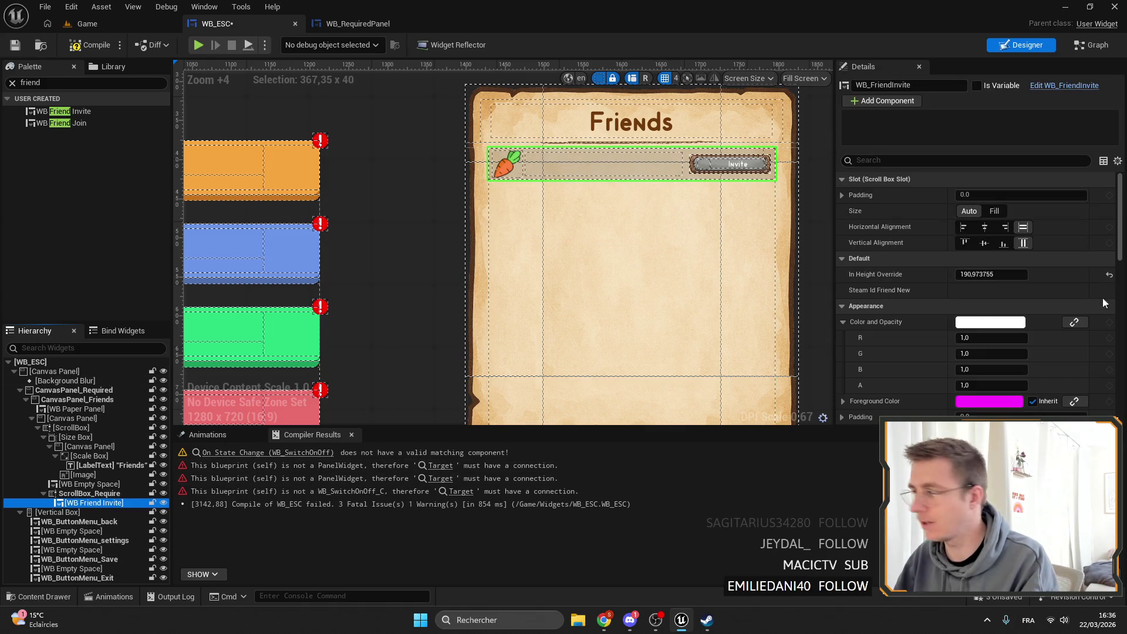
left_click_drag(972, 274, 1096, 287)
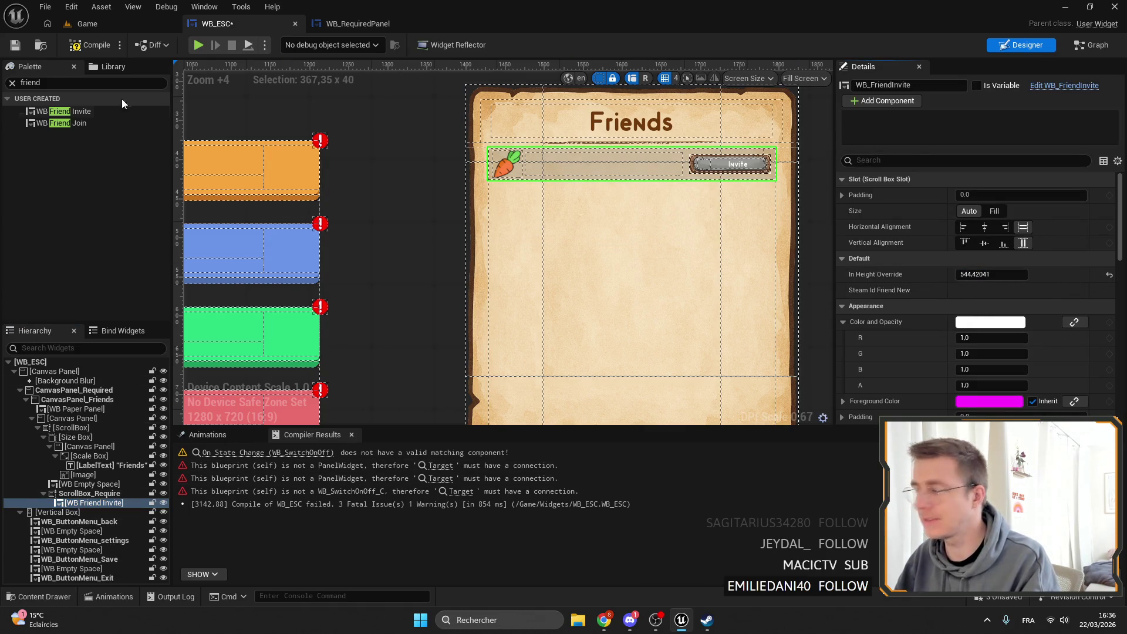
left_click(14, 45)
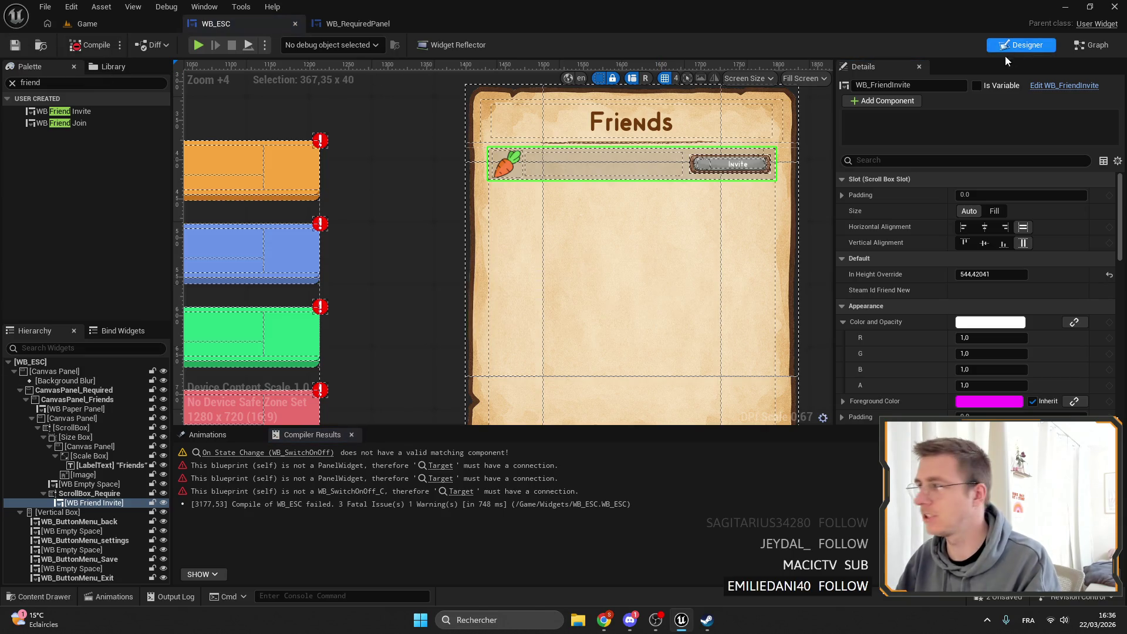
In WB_FriendInvite, wire a new Event Pre Construct node into Set Height Override.
double_click(493, 177)
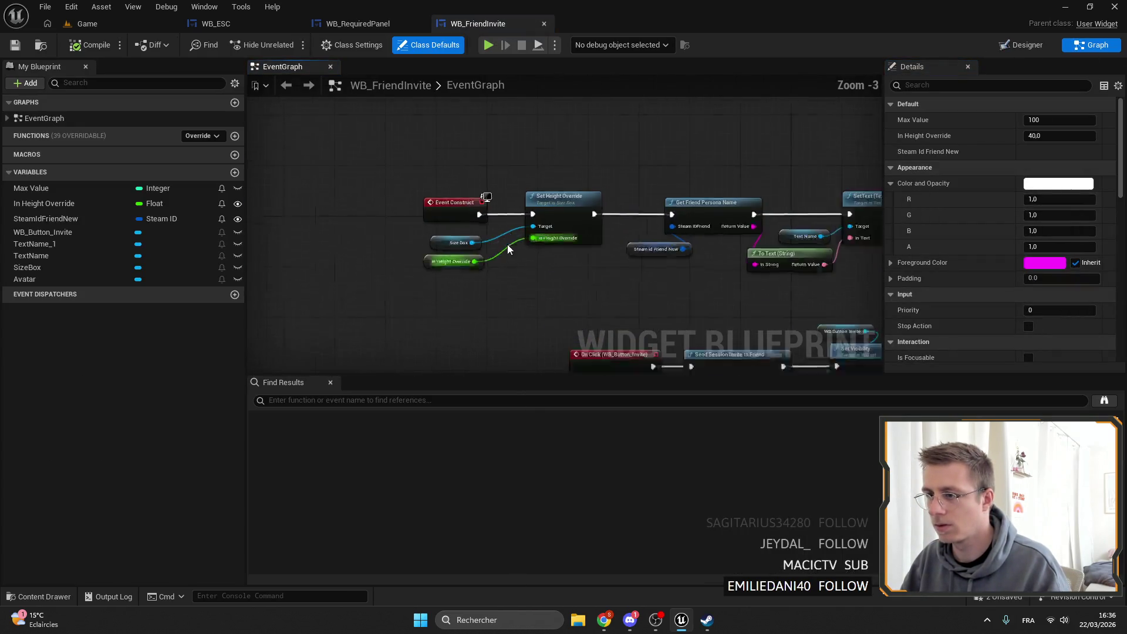
scroll(452, 134, "down", 5)
left_click_drag(396, 247, 697, 327)
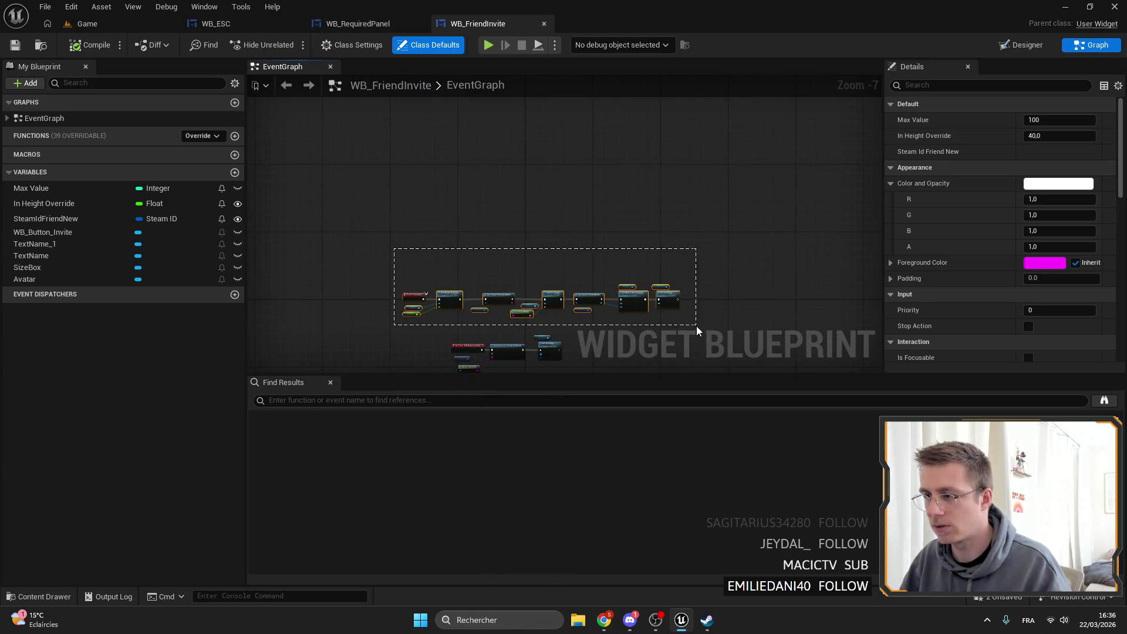
scroll(420, 209, "up", 6)
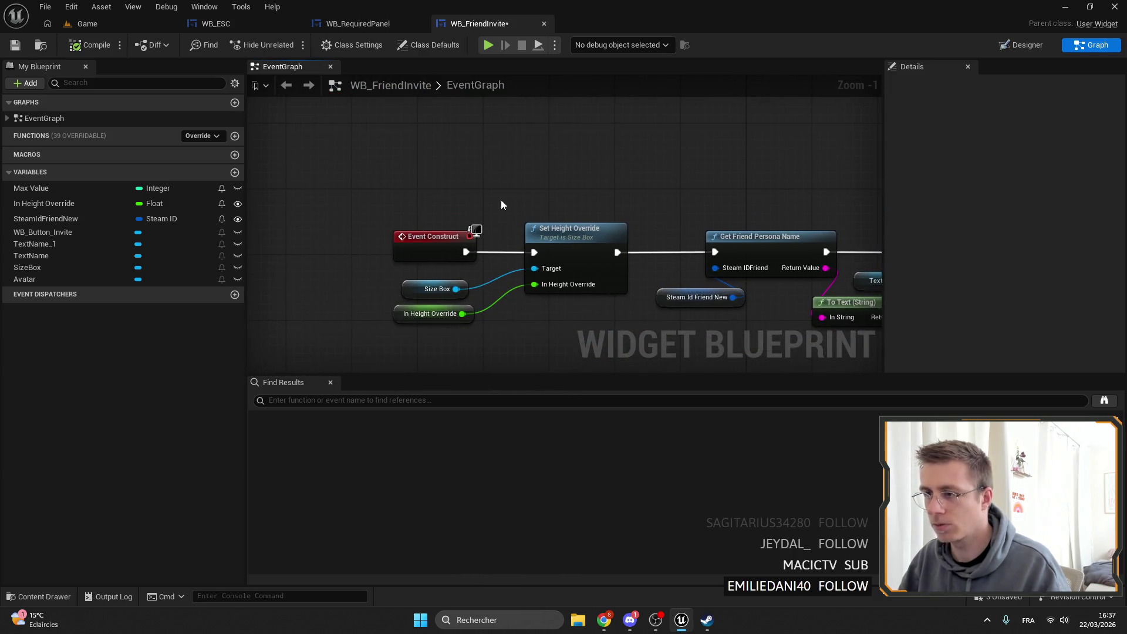
mouse_move(534, 253)
left_mouse_down()
mouse_move(502, 178)
mouse_move(373, 166)
mouse_move(405, 168)
left_mouse_up()
type("prec")
key("Return")
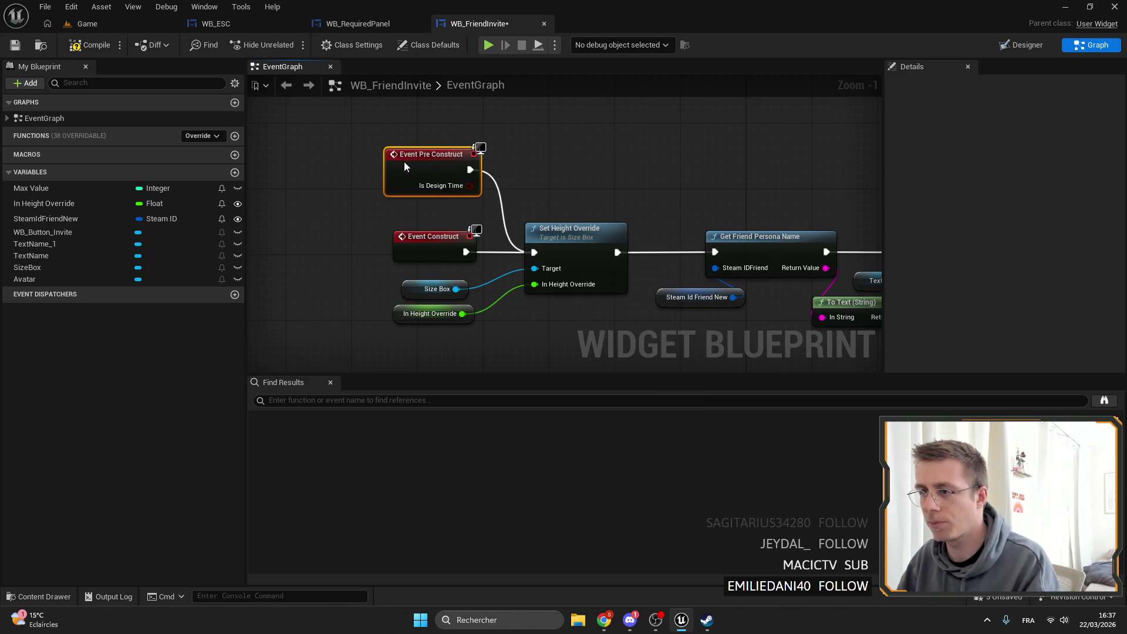
Back in WB_ESC, set the friend invite row's In Height Override to 47.
left_click(370, 26)
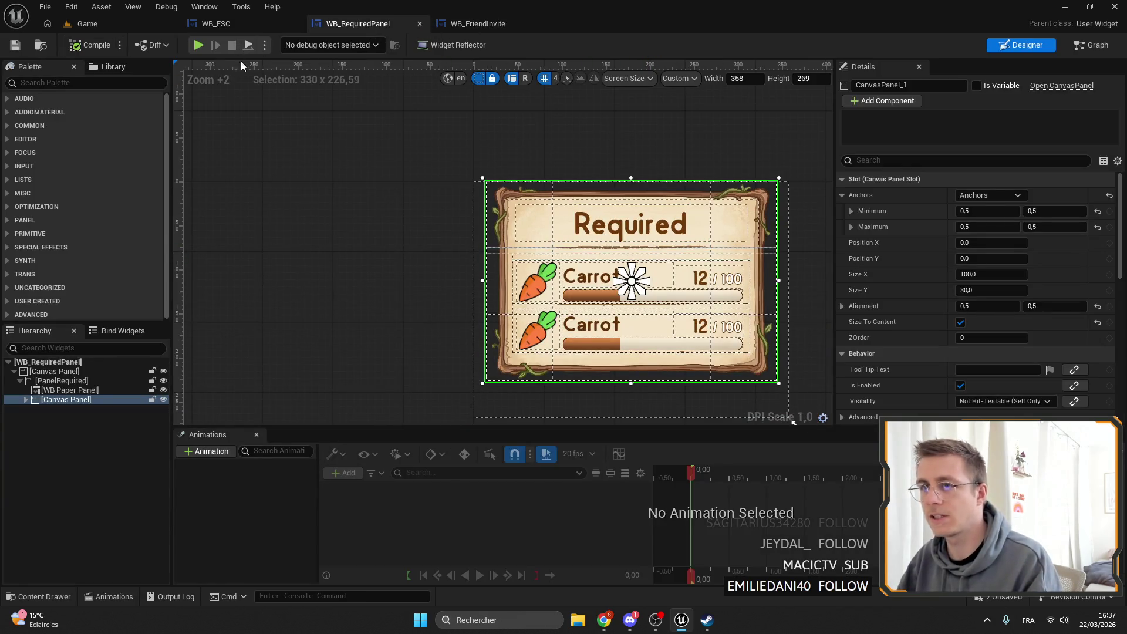
left_click(228, 23)
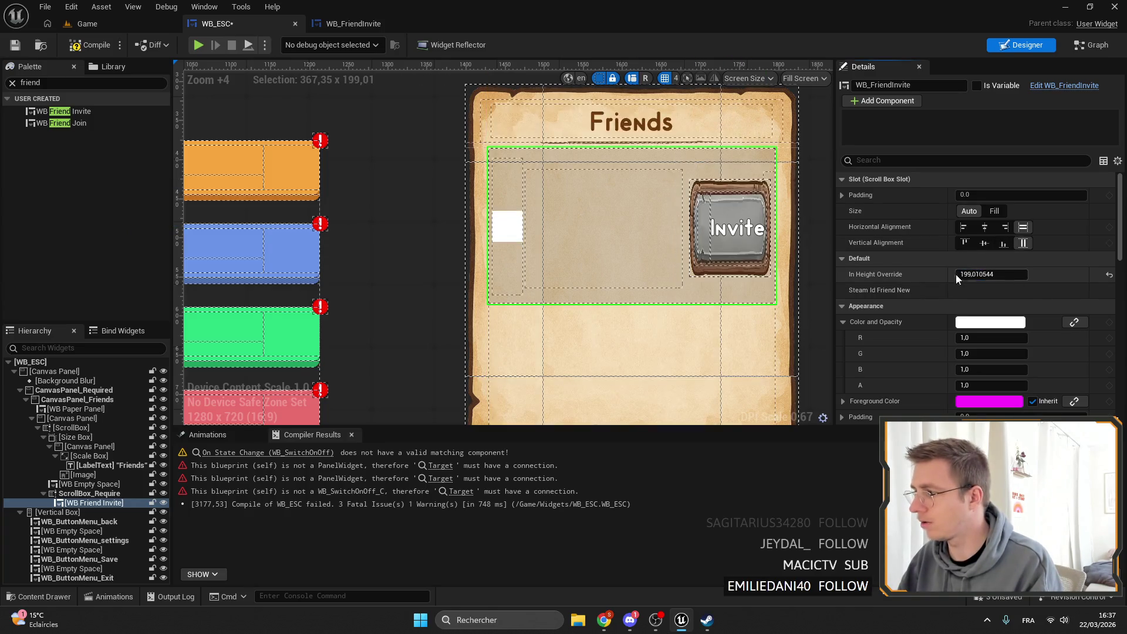
left_click_drag(956, 273, 1027, 276)
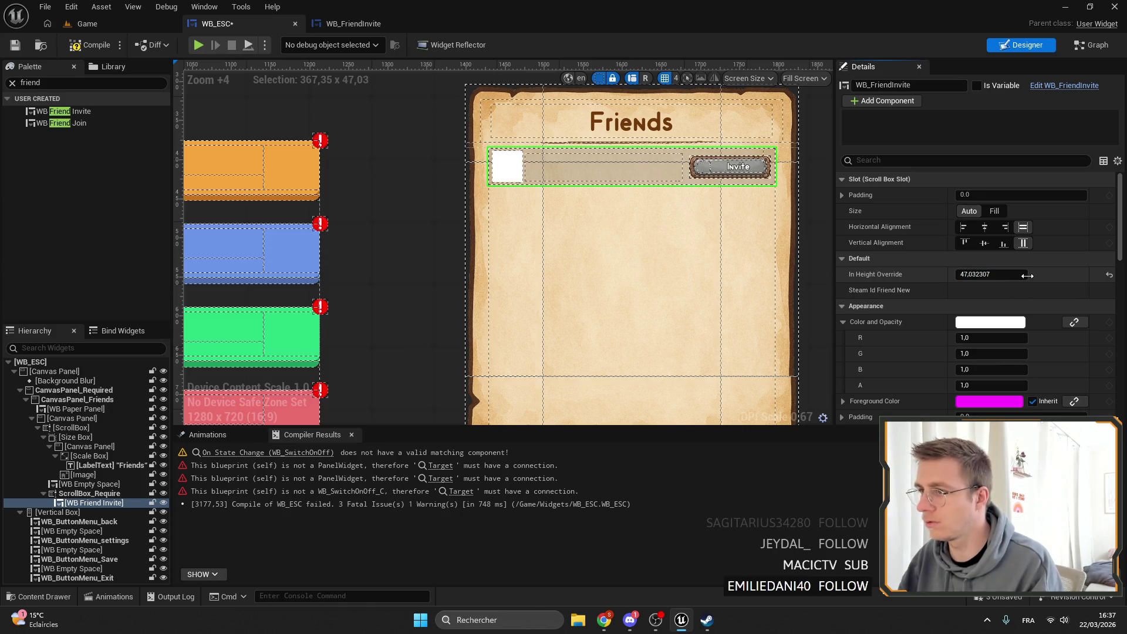
left_click(1016, 275)
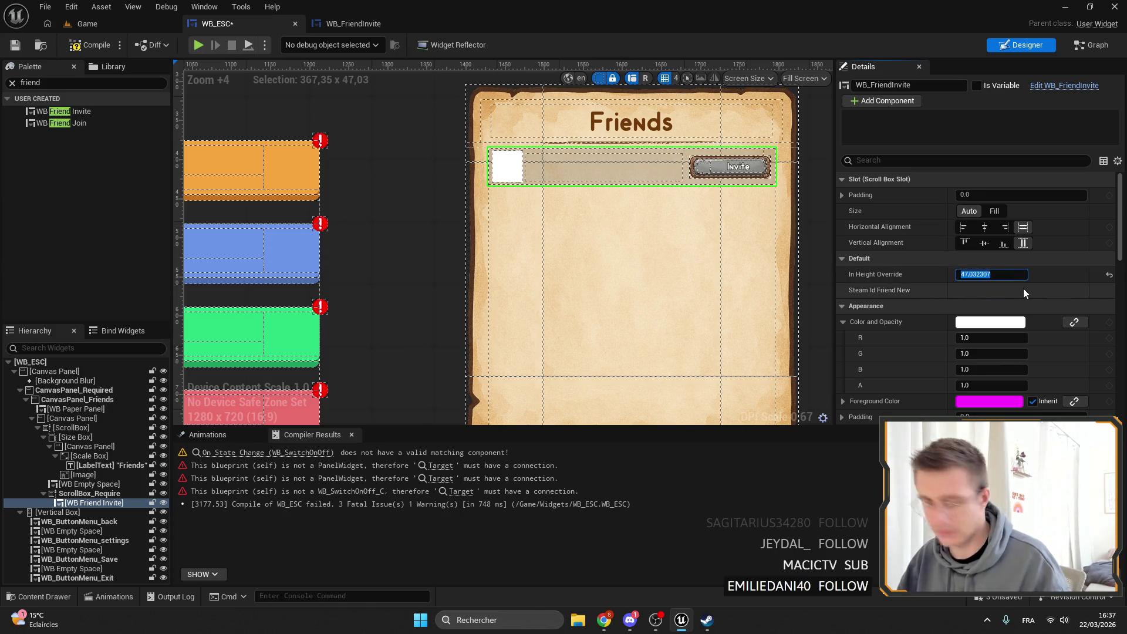
type("47")
key("Return")
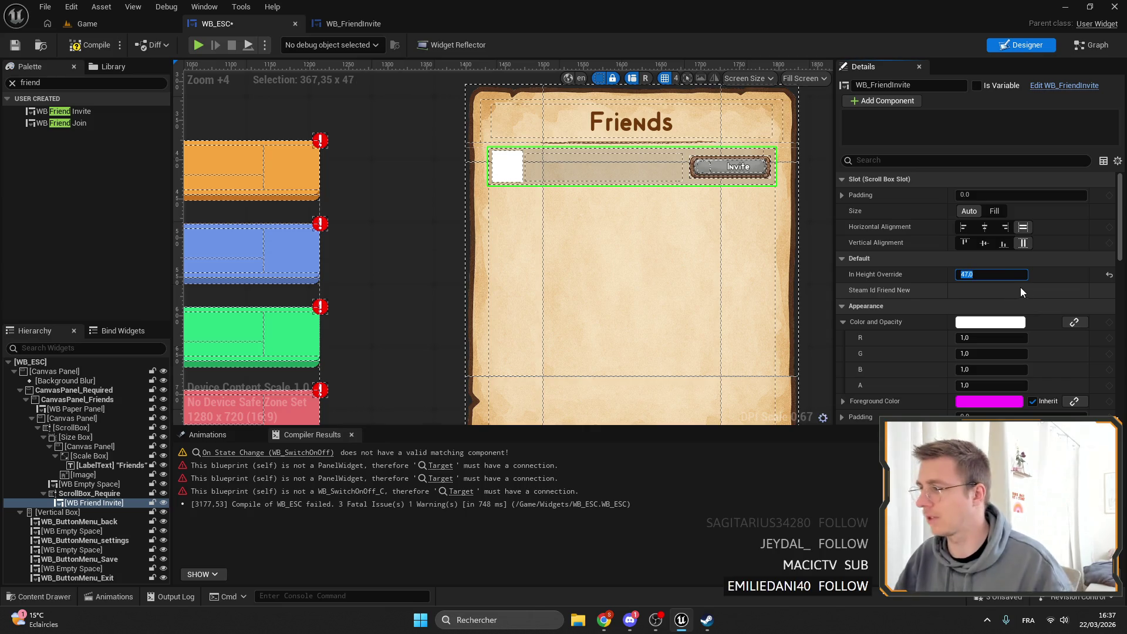
left_click(1087, 49)
scroll(493, 199, "down", 5)
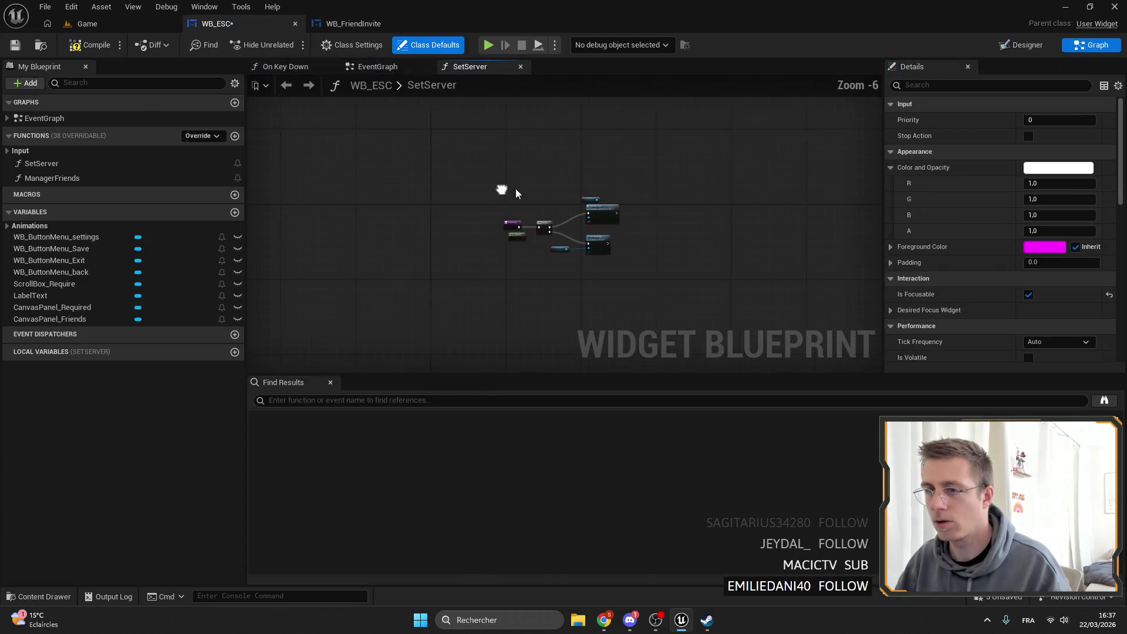
Inspect the Clear Children Target pin in ManagerFriends, then return to the WB_ESC Designer.
double_click(79, 179)
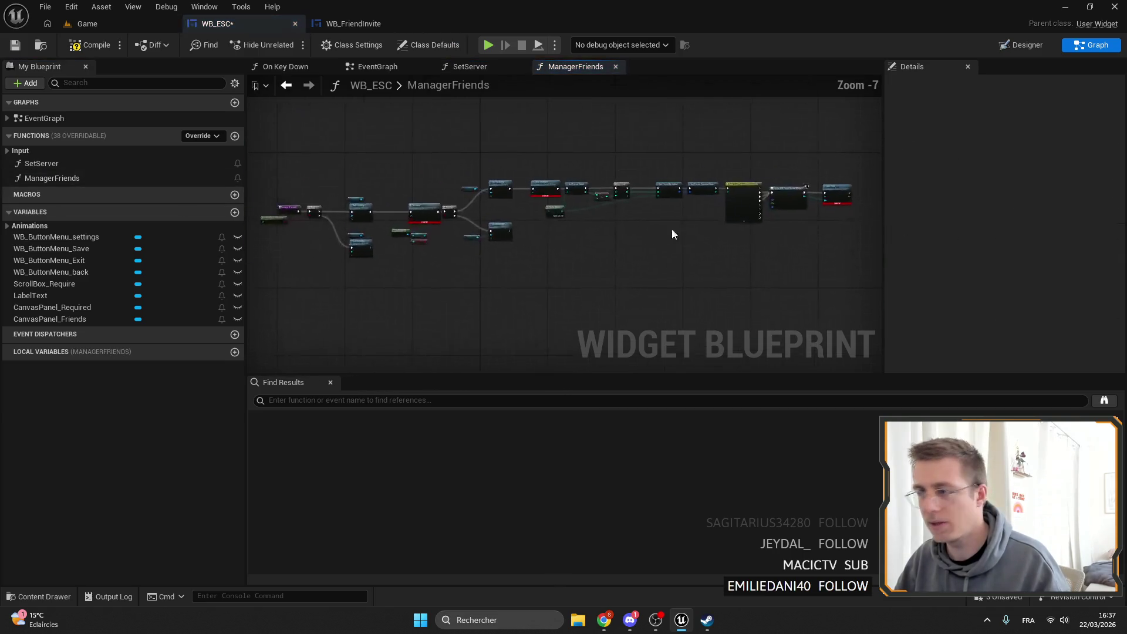
scroll(517, 185, "up", 4)
scroll(517, 185, "up", 2)
scroll(249, 244, "down", 5)
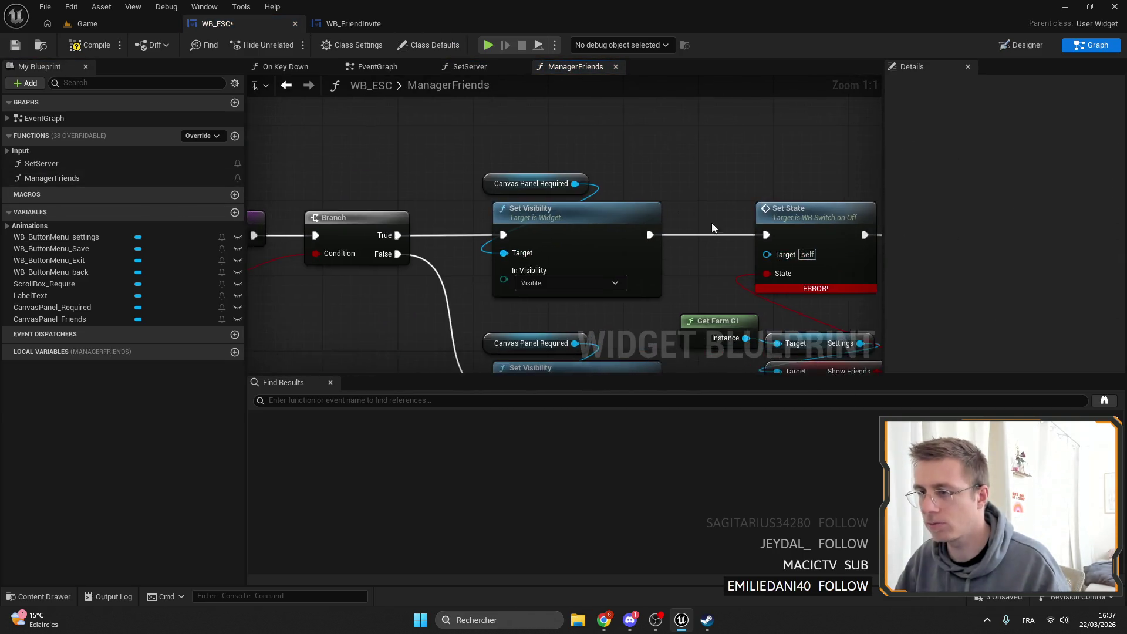
scroll(510, 243, "up", 5)
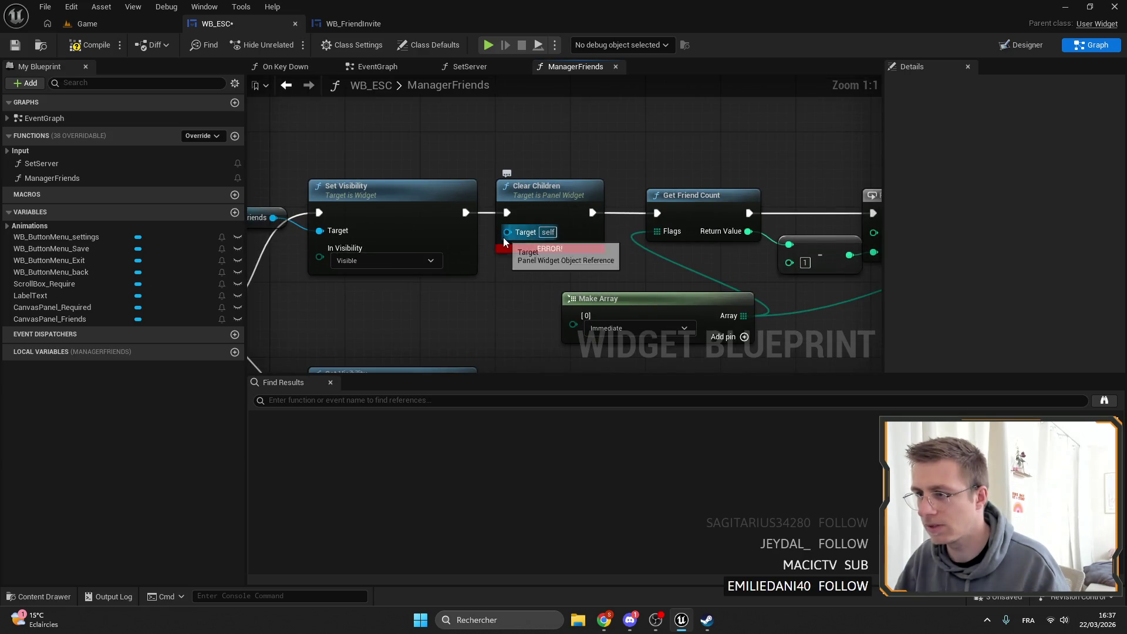
left_click_drag(508, 240, 505, 104)
left_click(407, 118)
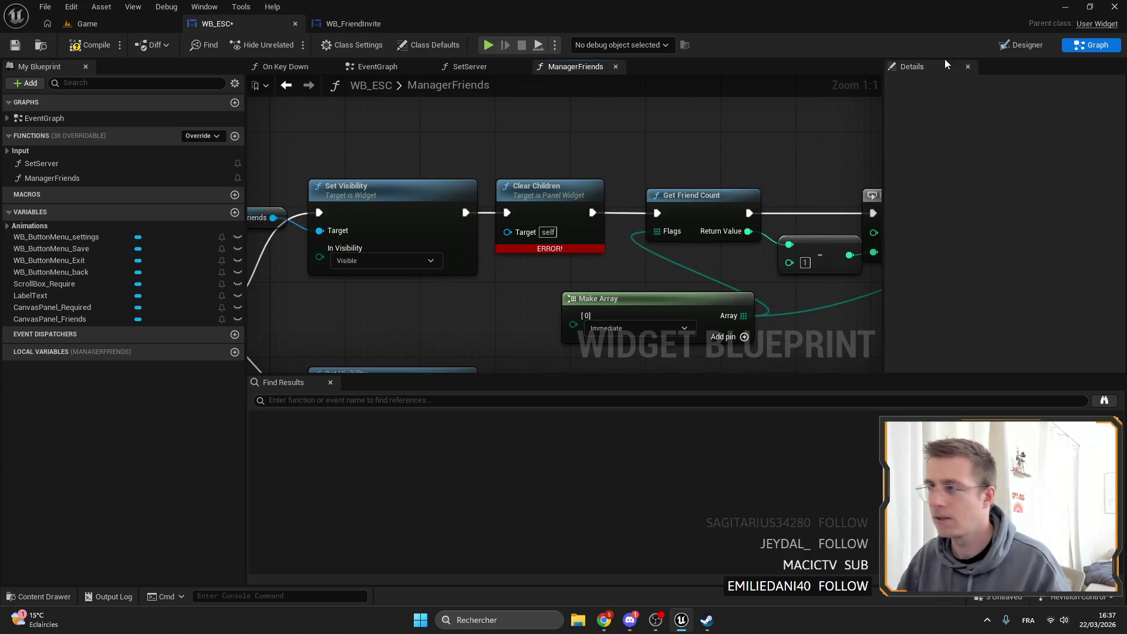
left_click(1021, 44)
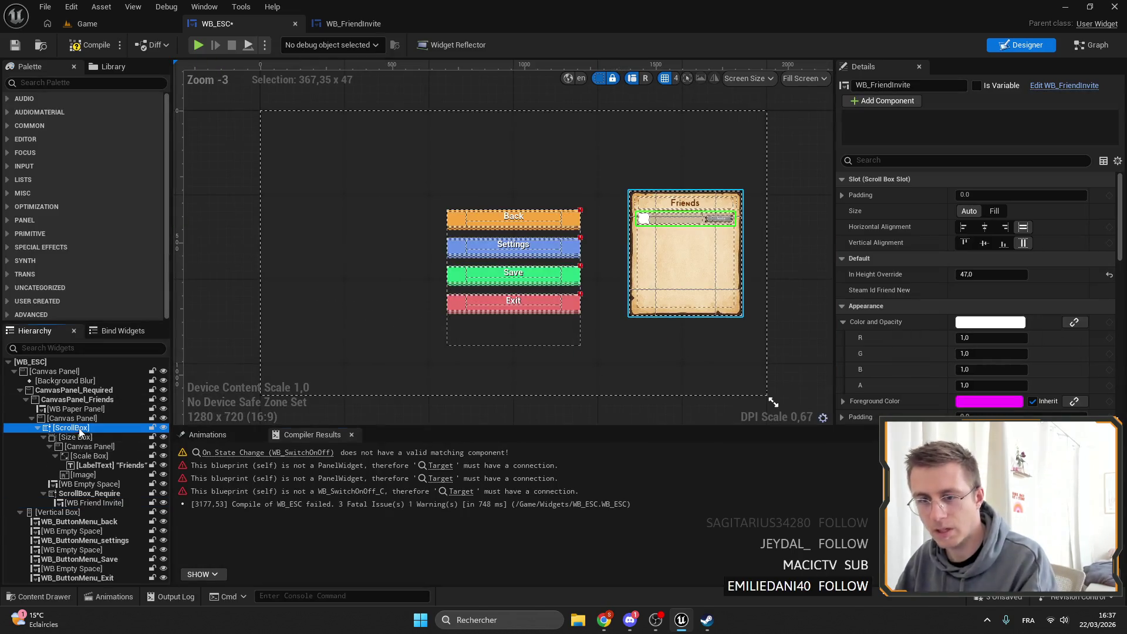
Rename the ScrollBox_Require widget to ScrollBox_Friends.
left_click(87, 493)
double_click(901, 85)
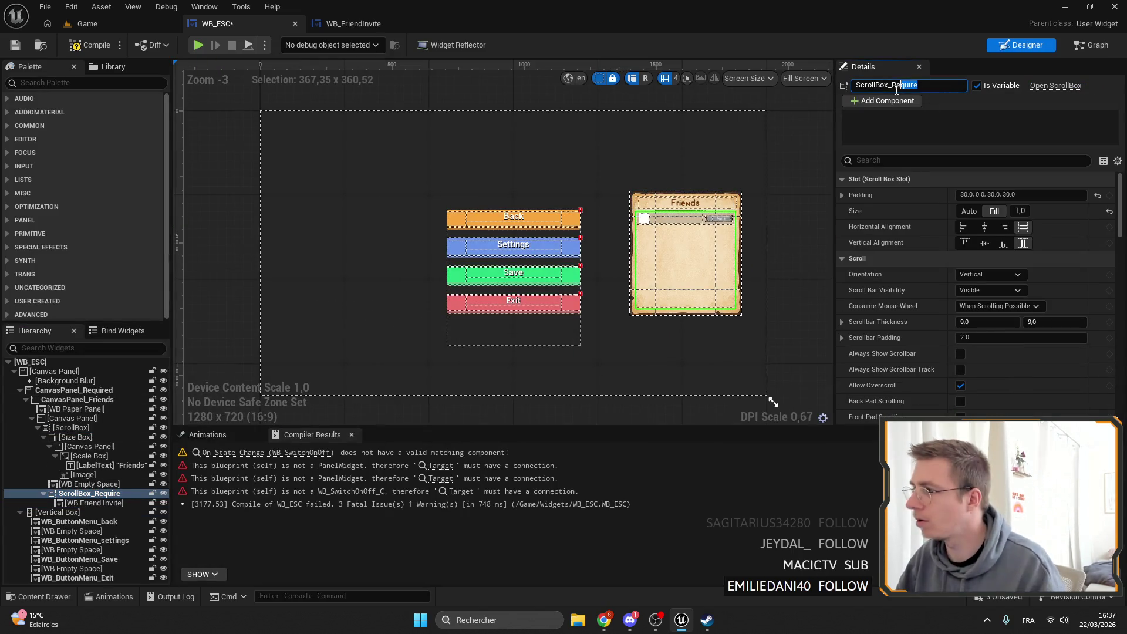
type("fREIND")
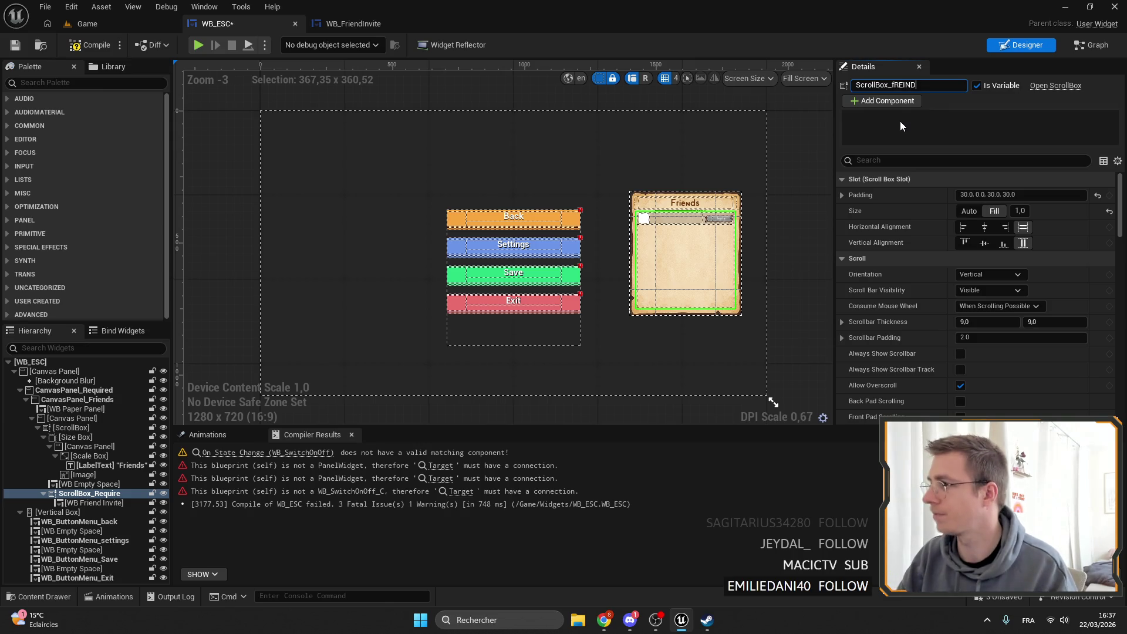
key("BackSpace")
key("BackSpace")
key("BackSpace")
type("Friends")
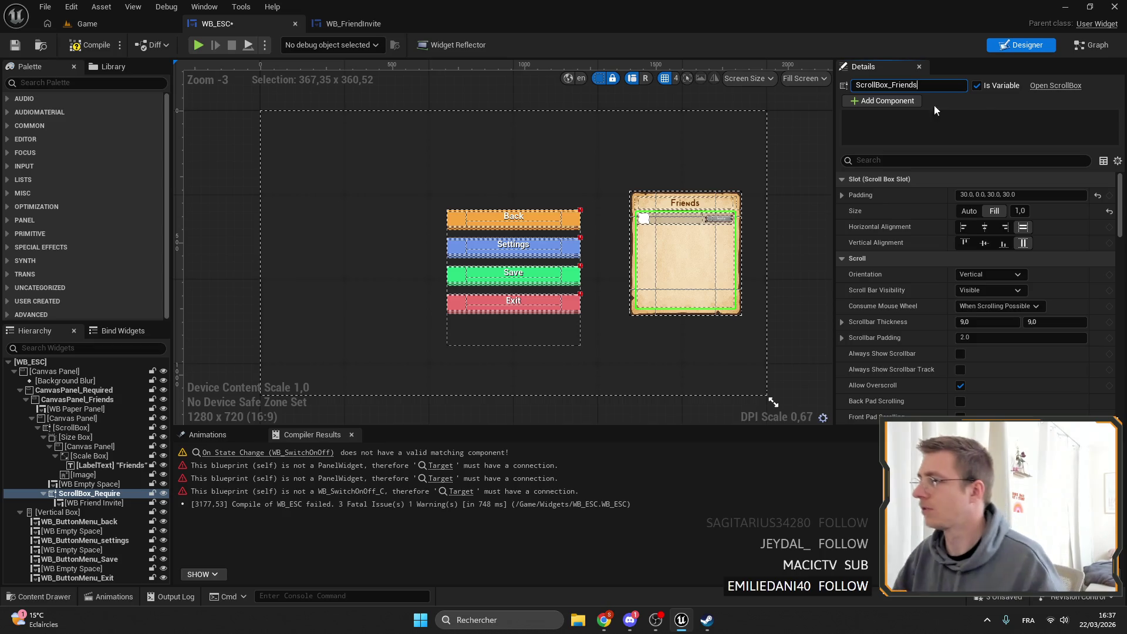
key("Return")
Connect ScrollBox_Friends to the Target pins of Clear Children and Add Child.
left_click(1093, 46)
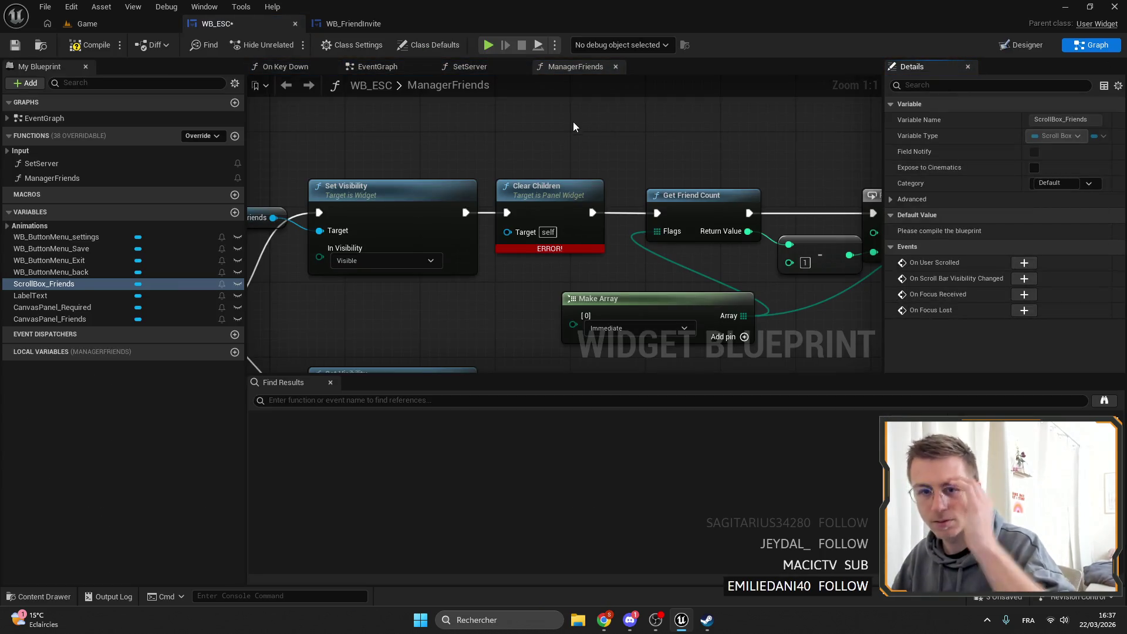
mouse_move(503, 232)
left_mouse_down()
mouse_move(573, 223)
mouse_move(592, 147)
left_mouse_up()
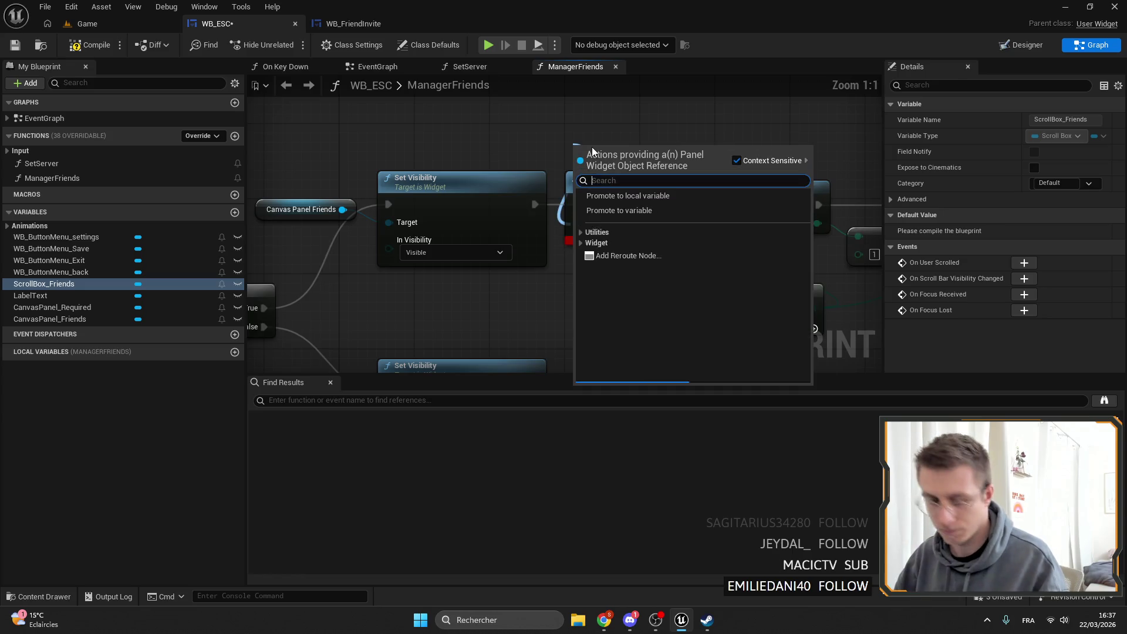
type("scroi")
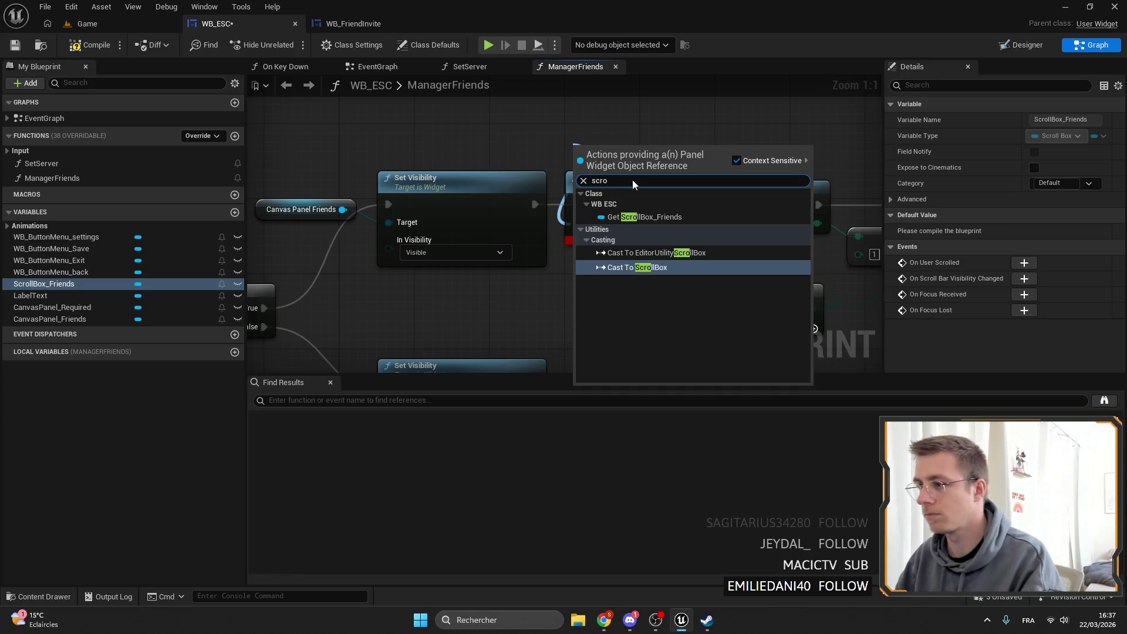
left_click(637, 269)
scroll(432, 174, "down", 1)
scroll(432, 174, "down", 3)
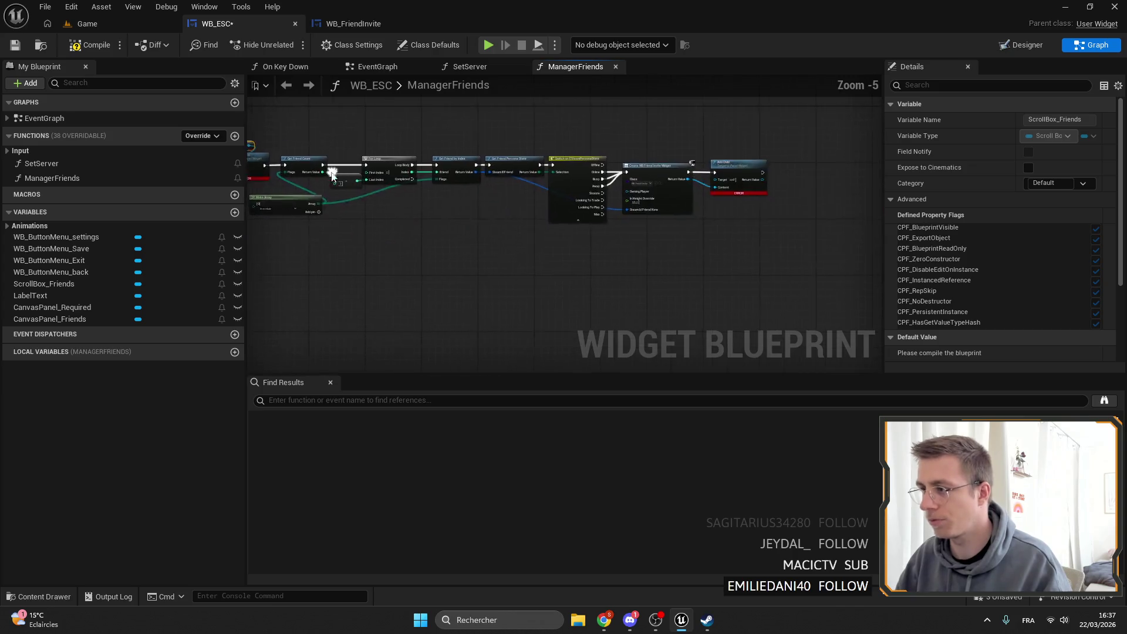
scroll(669, 264, "up", 3)
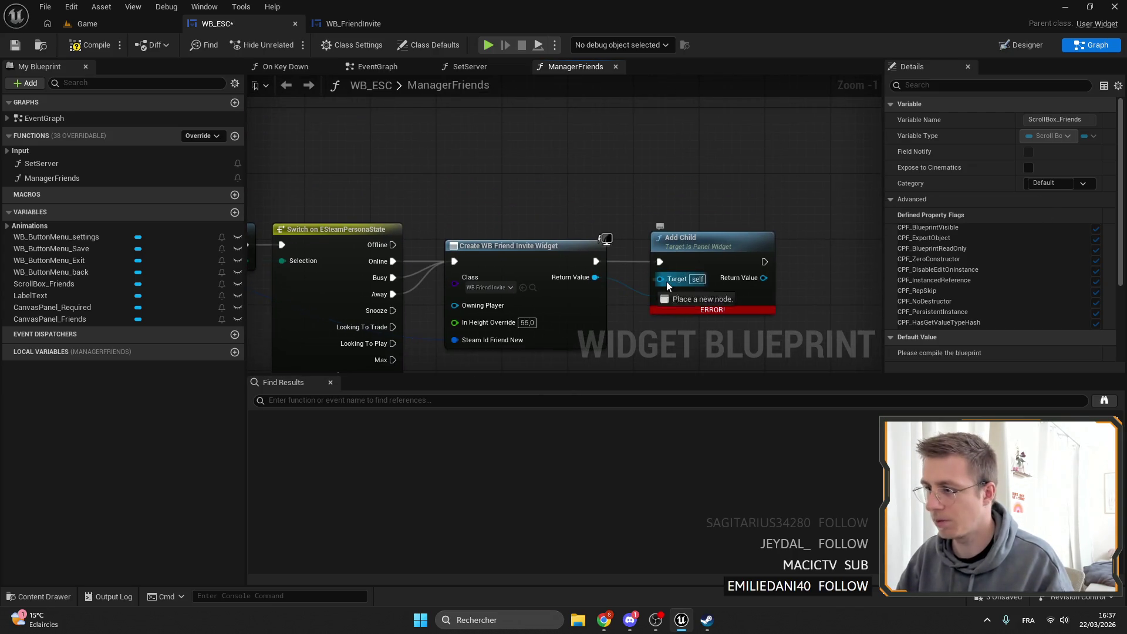
left_click_drag(667, 281, 678, 195)
type("scr")
left_click(733, 278)
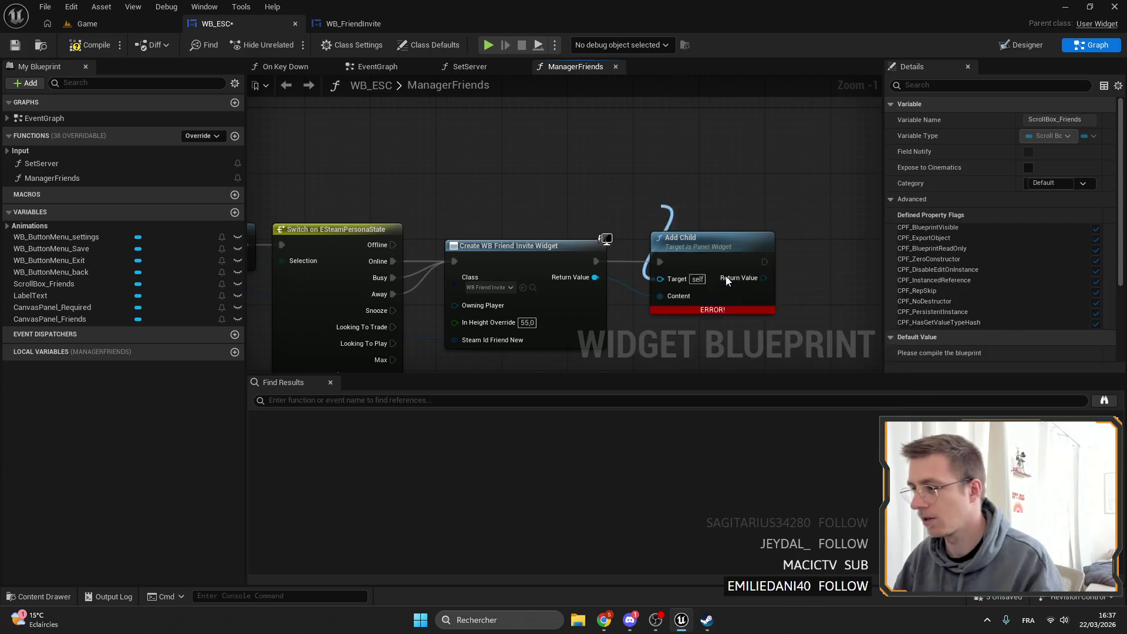
Review the full ManagerFriends node chain and compile WB_ESC.
scroll(473, 185, "down", 3)
scroll(473, 186, "up", 5)
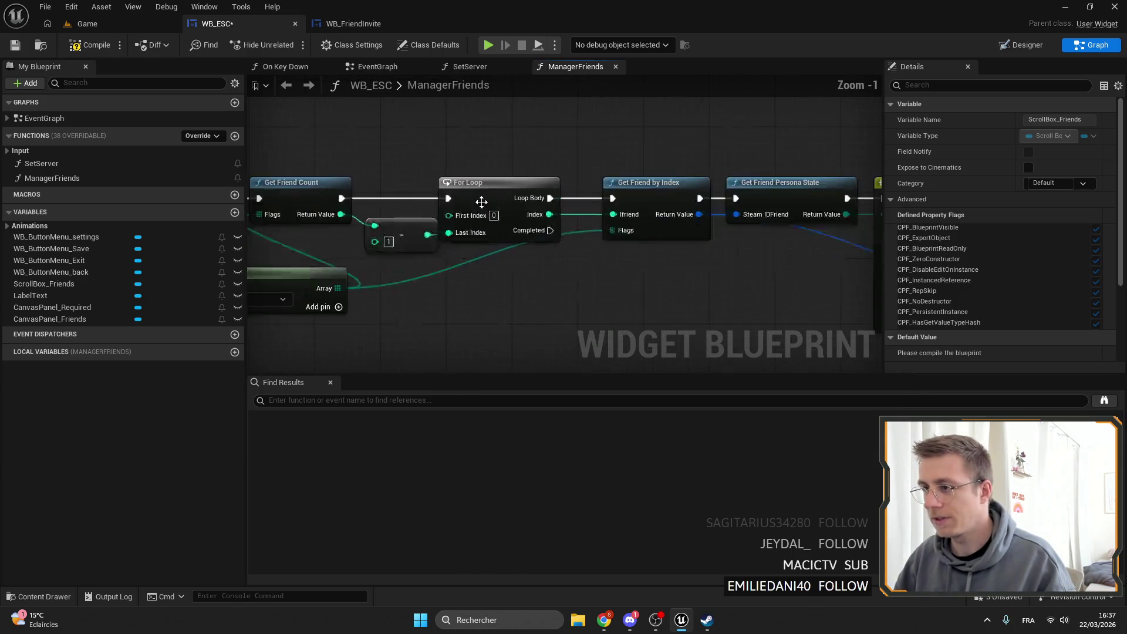
scroll(514, 240, "down", 4)
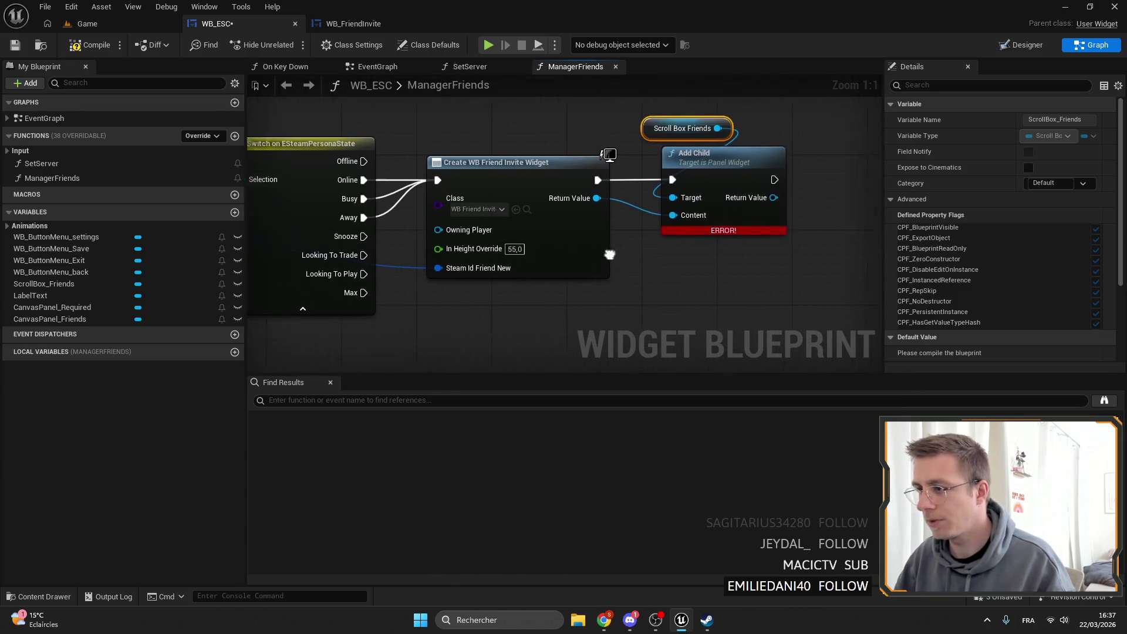
scroll(500, 213, "up", 2)
scroll(500, 213, "down", 3)
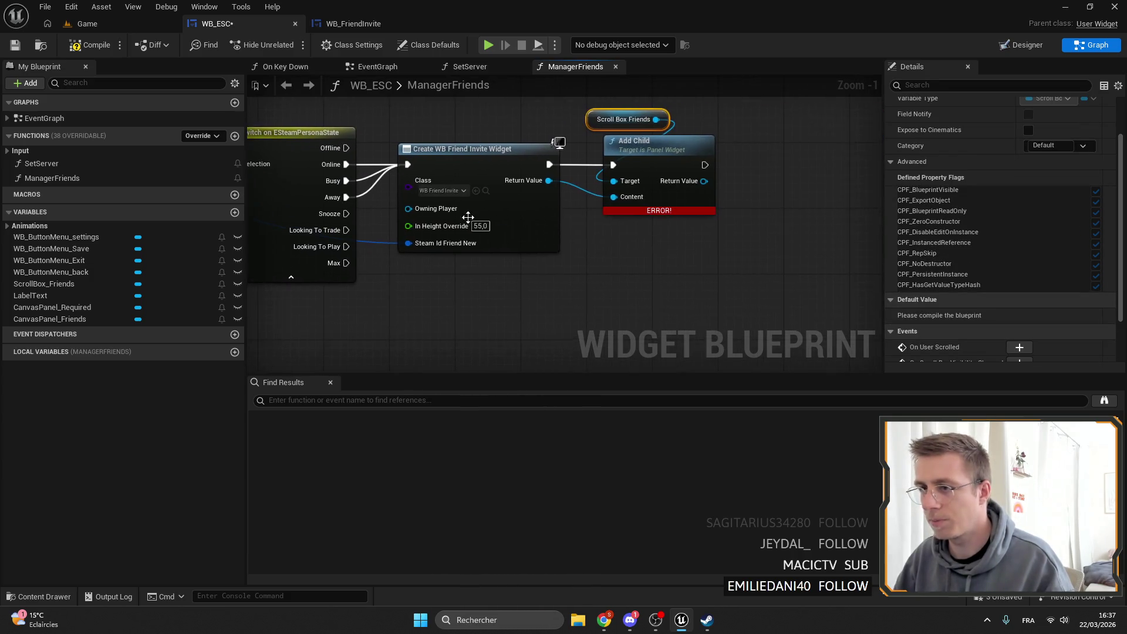
left_click_drag(353, 221, 674, 180)
scroll(557, 196, "up", 3)
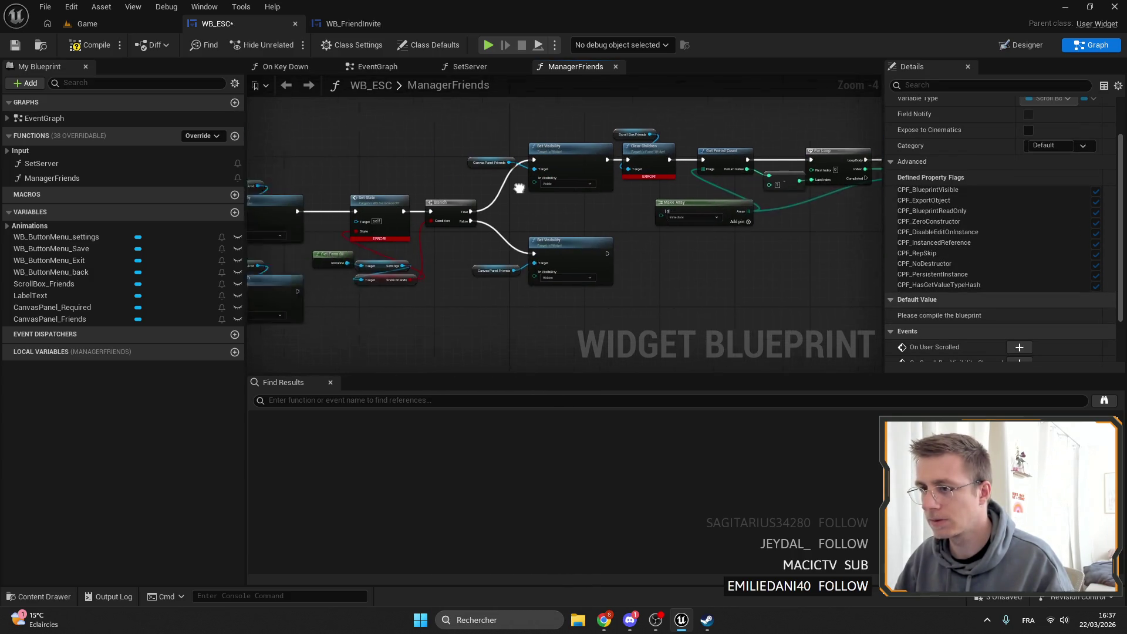
left_click_drag(558, 196, 710, 62)
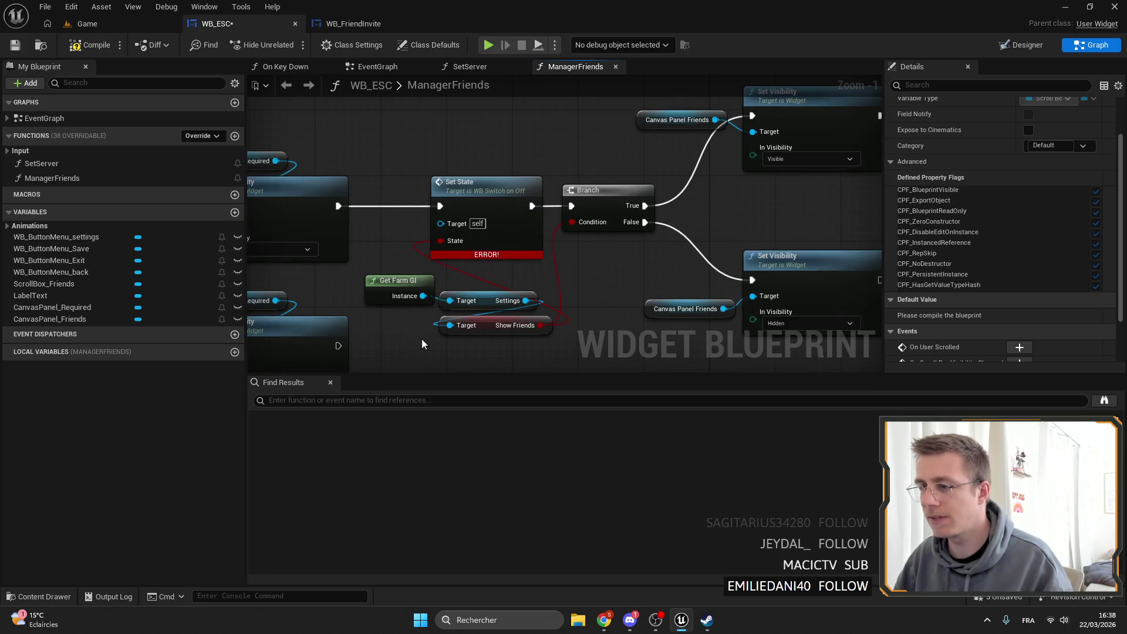
left_click_drag(422, 339, 523, 196)
scroll(523, 197, "down", 4)
scroll(633, 205, "up", 3)
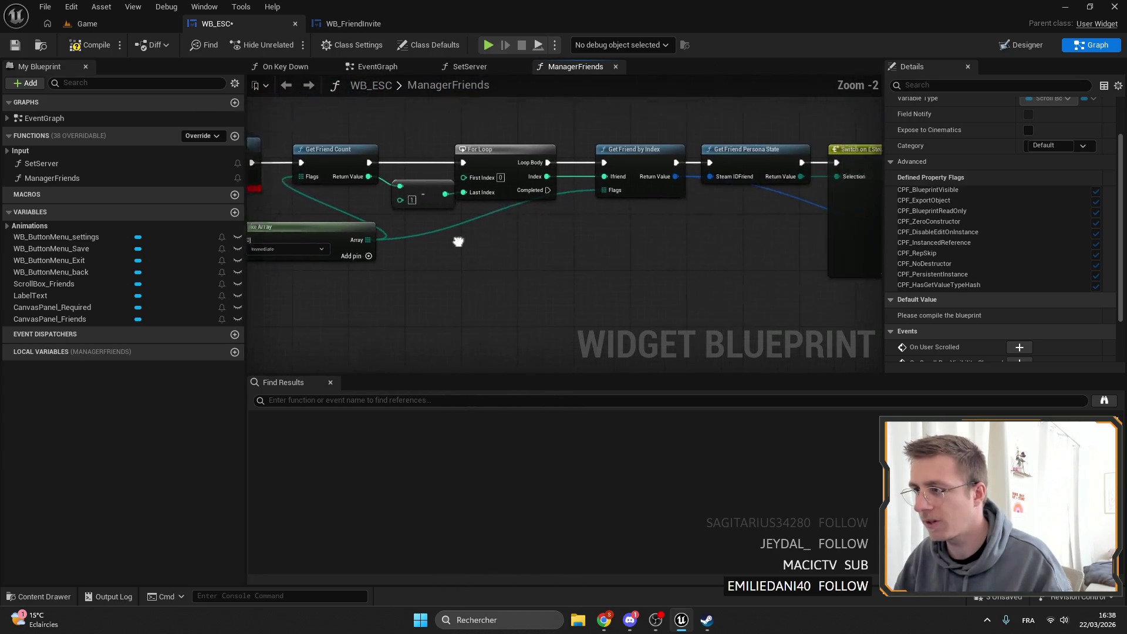
left_click_drag(711, 220, 526, 204)
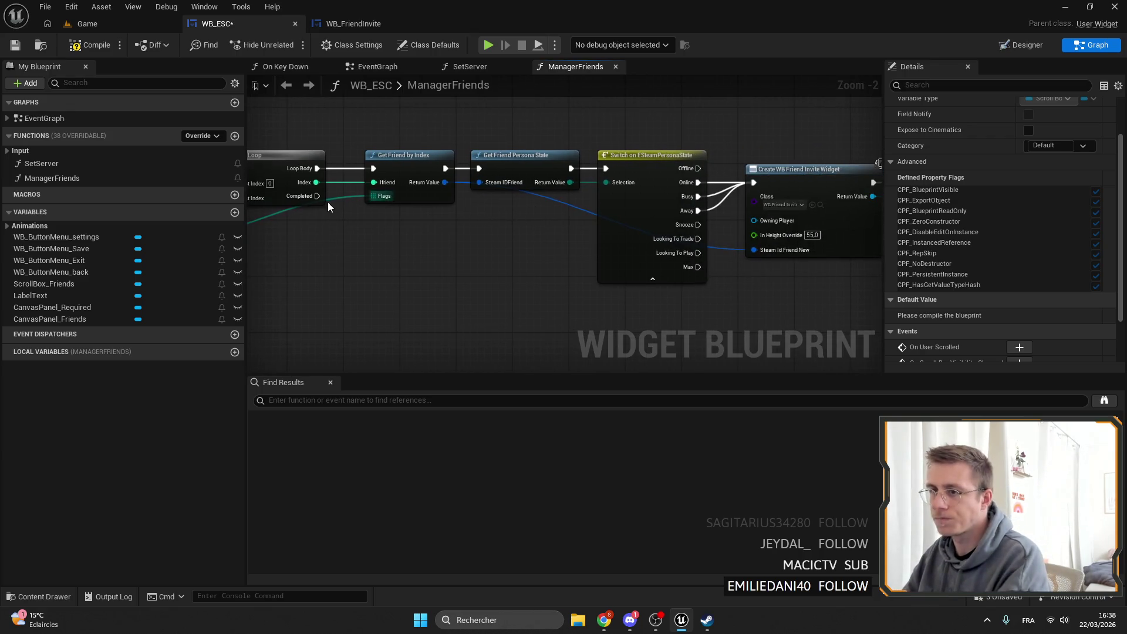
left_click(51, 45)
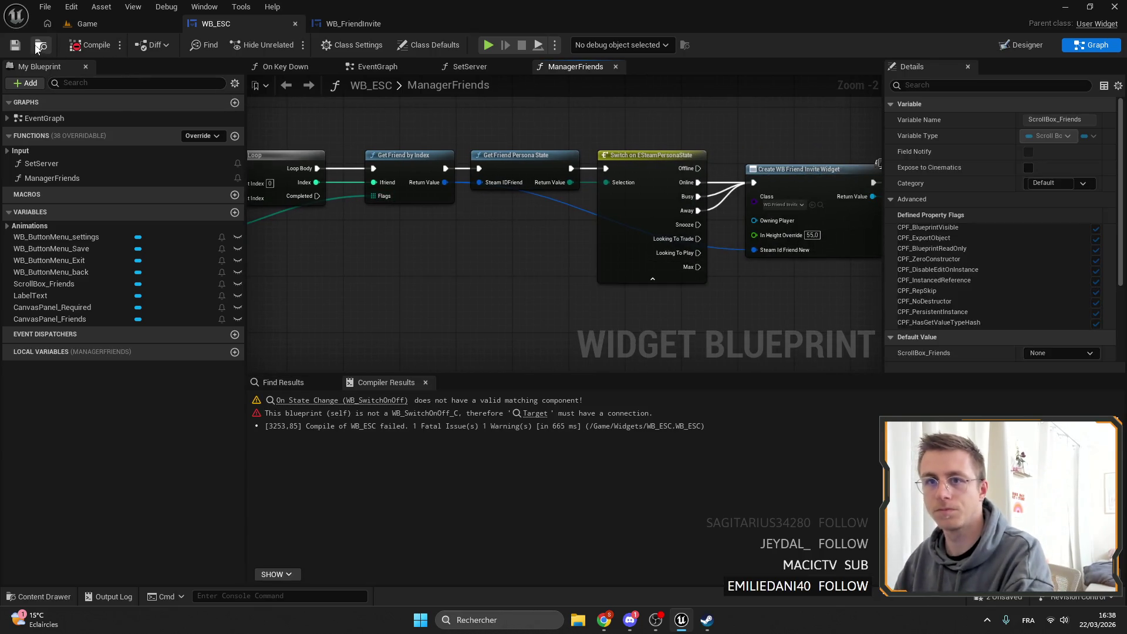
left_click(517, 414)
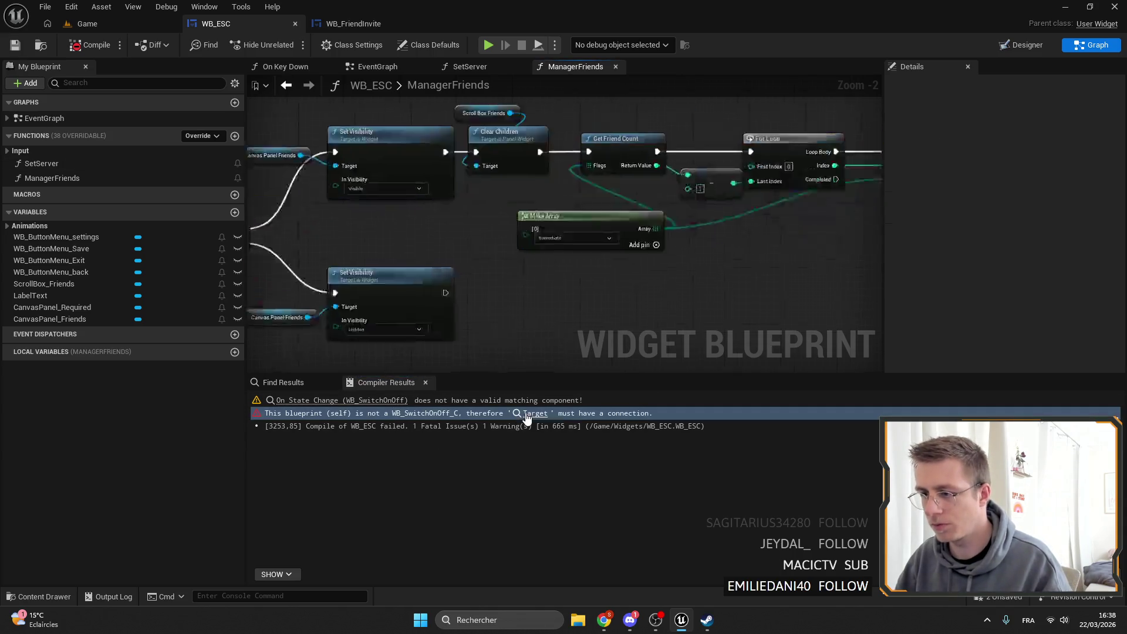
left_click(357, 22)
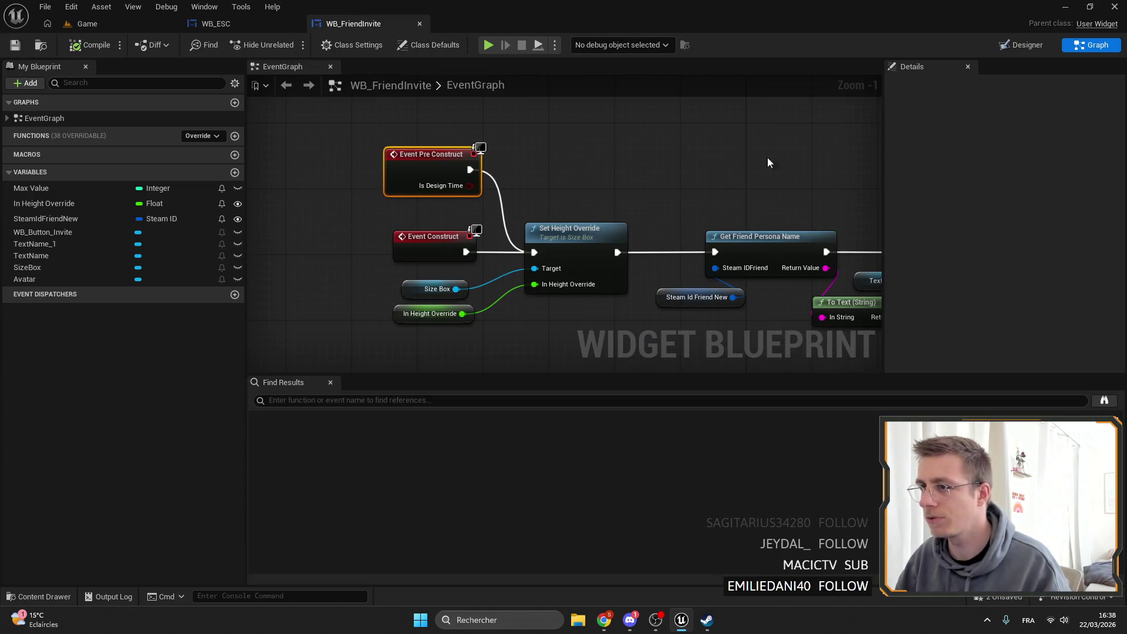
left_click(1024, 44)
mouse_move(630, 176)
left_mouse_down()
mouse_move(570, 209)
mouse_move(588, 156)
left_mouse_up()
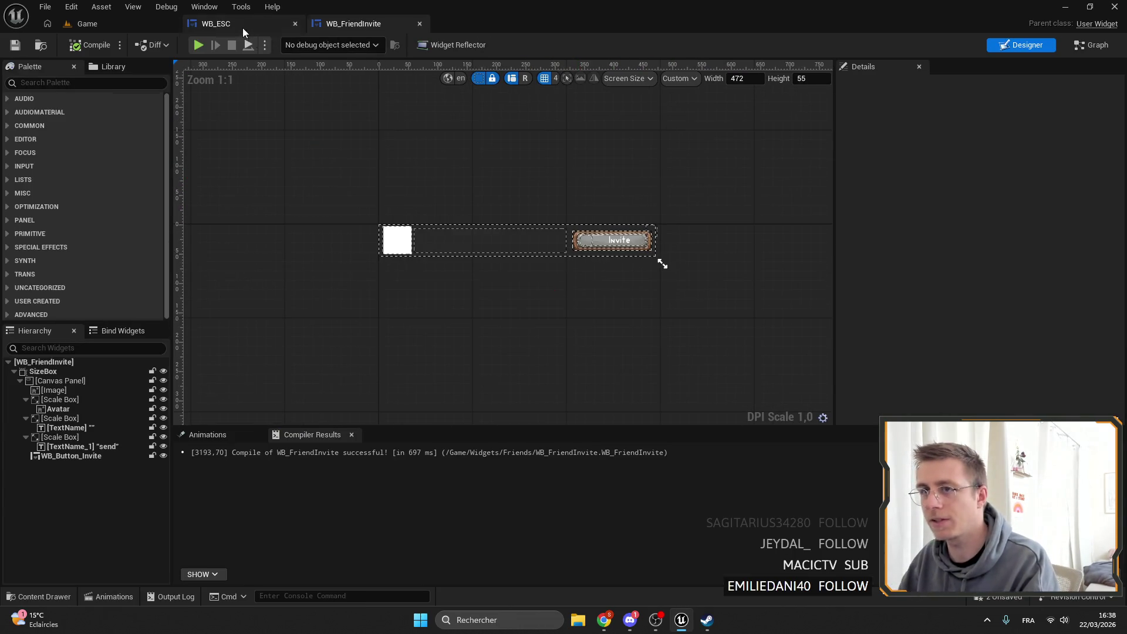
left_click(216, 23)
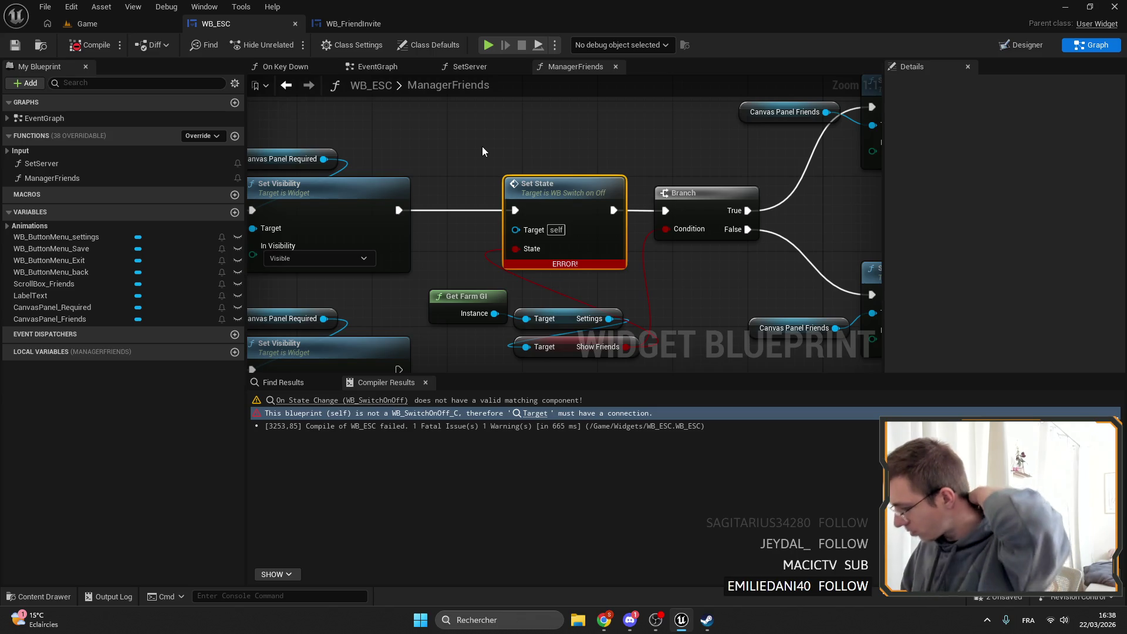
scroll(599, 182, "down", 3)
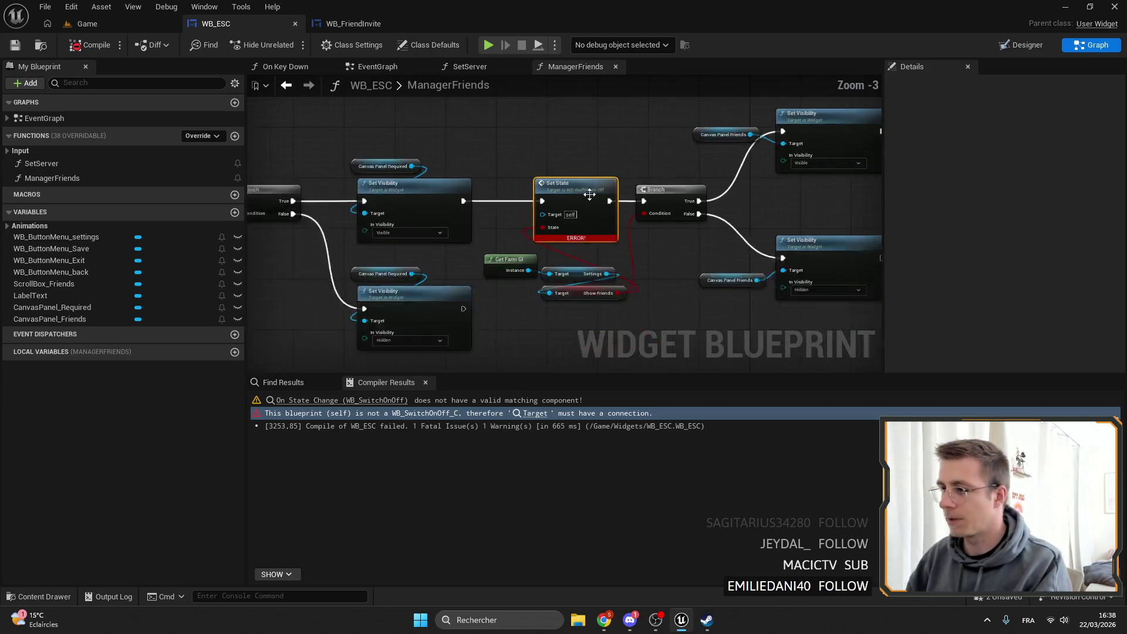
mouse_move(589, 194)
left_mouse_down()
mouse_move(523, 160)
mouse_move(582, 245)
mouse_move(664, 244)
mouse_move(607, 255)
left_mouse_up()
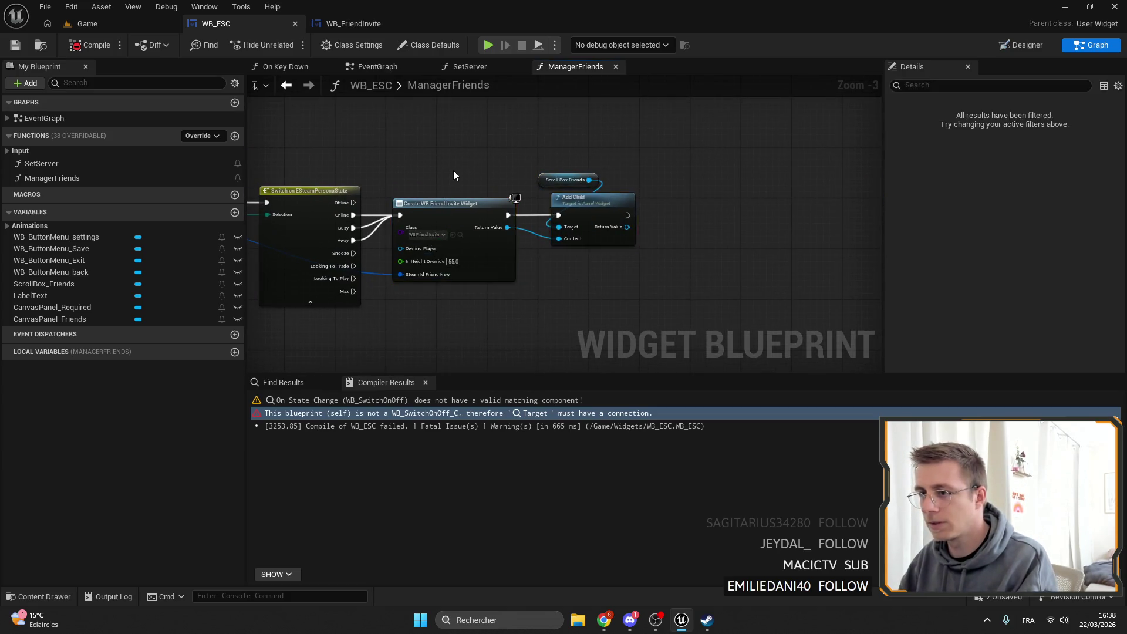
scroll(636, 165, "up", 1)
mouse_move(453, 175)
left_mouse_down()
mouse_move(636, 165)
mouse_move(506, 163)
left_mouse_up()
scroll(645, 188, "up", 1)
left_click(515, 245)
Set the friend row In Height Override to 47 and recompile WB_ESC.
type("47")
key("Return")
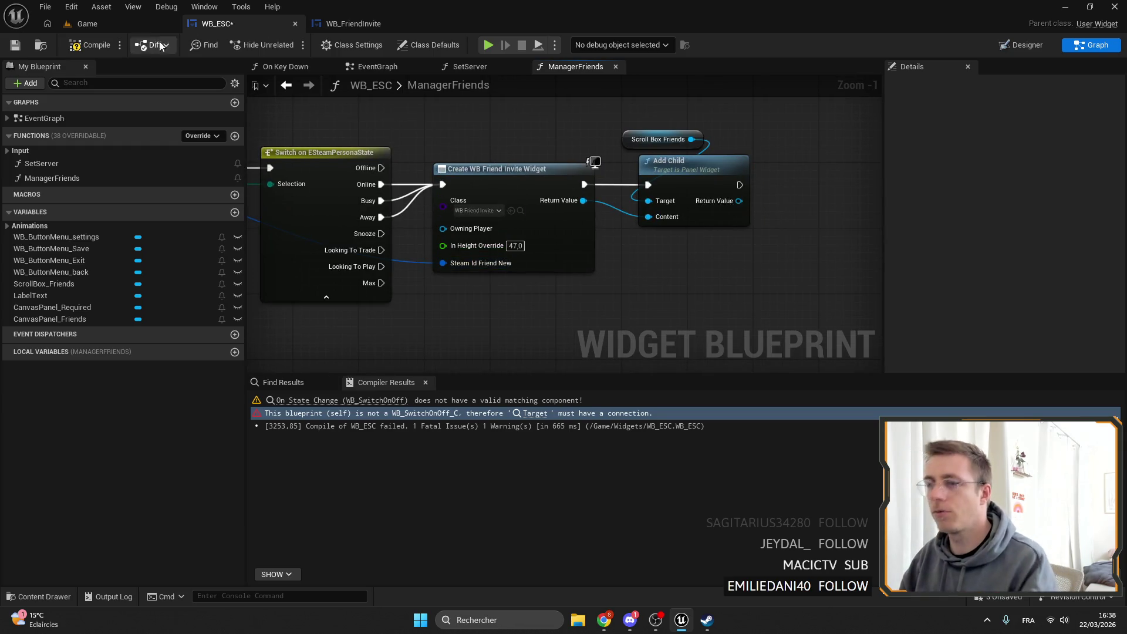
left_click(16, 46)
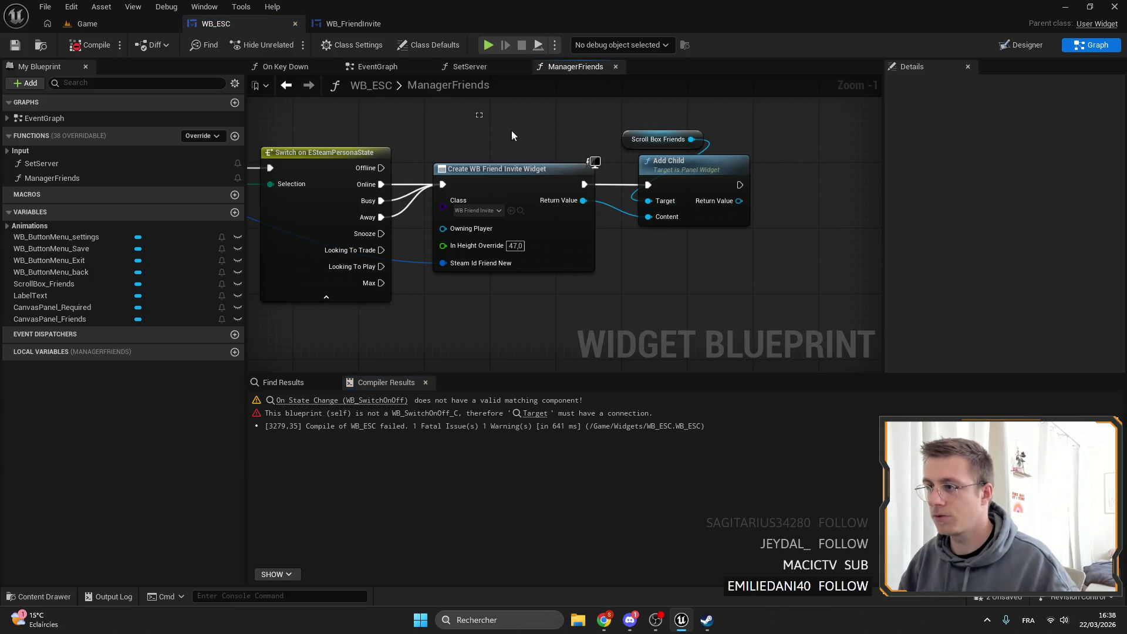
scroll(512, 136, "down", 1)
mouse_move(512, 136)
left_mouse_down()
mouse_move(577, 161)
mouse_move(464, 192)
left_mouse_up()
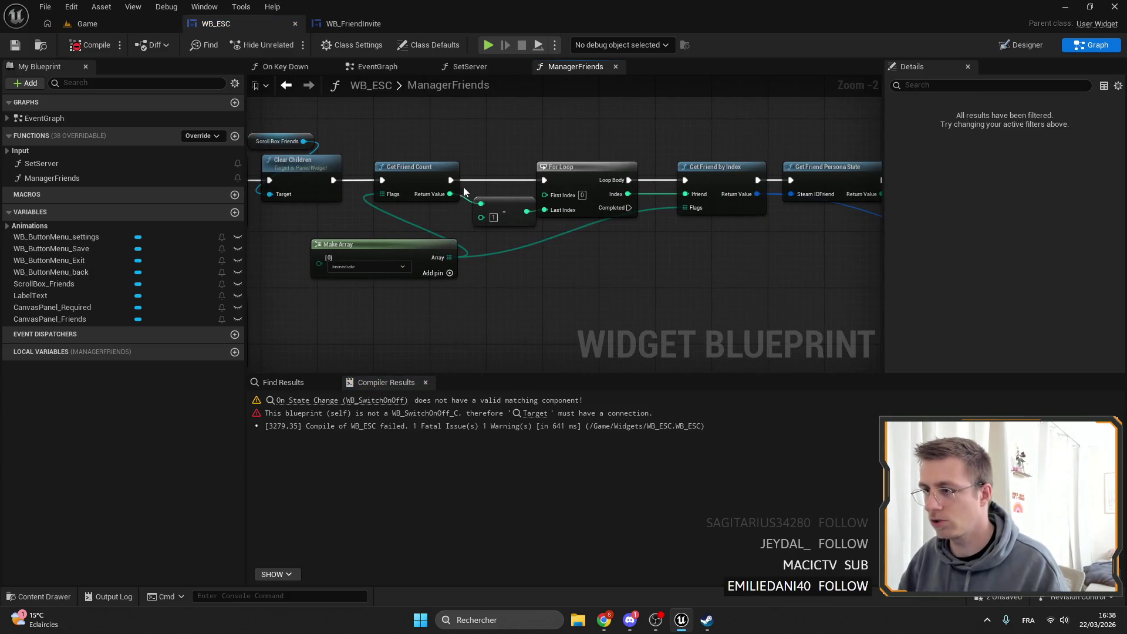
mouse_move(393, 153)
left_mouse_down()
mouse_move(335, 224)
mouse_move(618, 139)
mouse_move(590, 224)
mouse_move(685, 233)
mouse_move(552, 201)
mouse_move(644, 209)
mouse_move(667, 194)
mouse_move(638, 195)
left_mouse_up()
scroll(644, 209, "up", 2)
Make the second Create Widget node spawn WB_EmptySpace with Height 5.
left_click(634, 232)
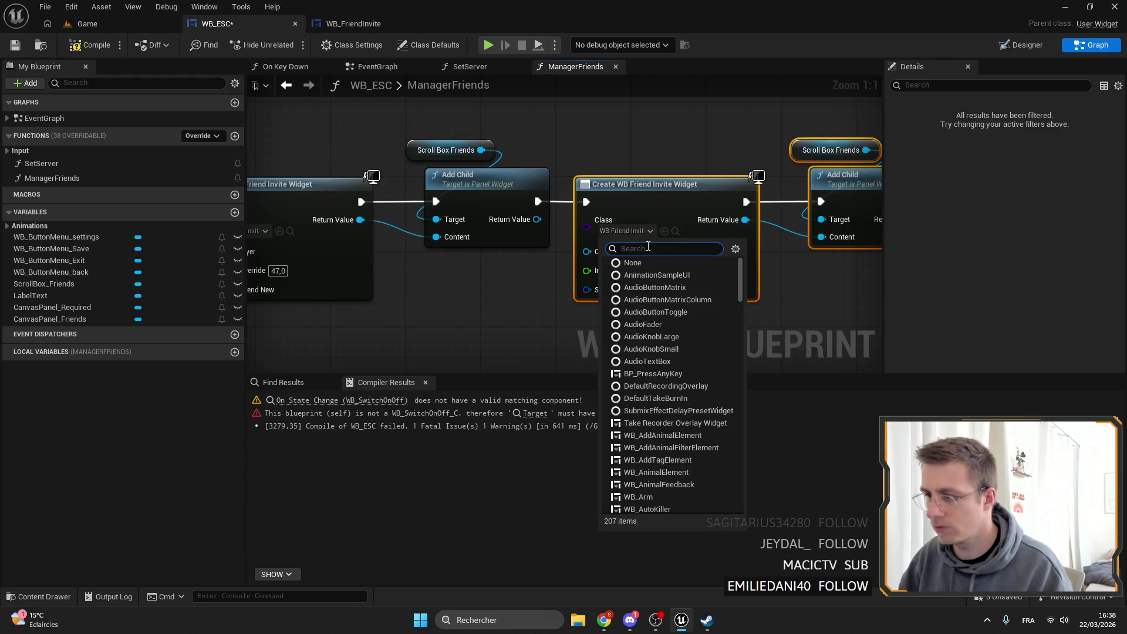
type("empt")
left_click(604, 274)
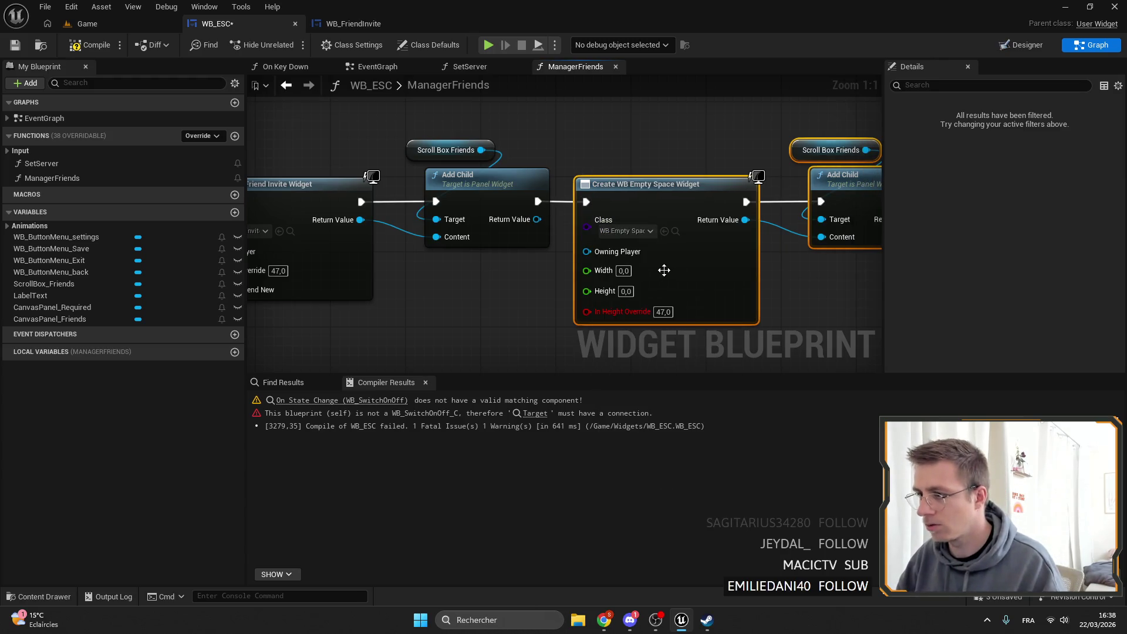
type("5")
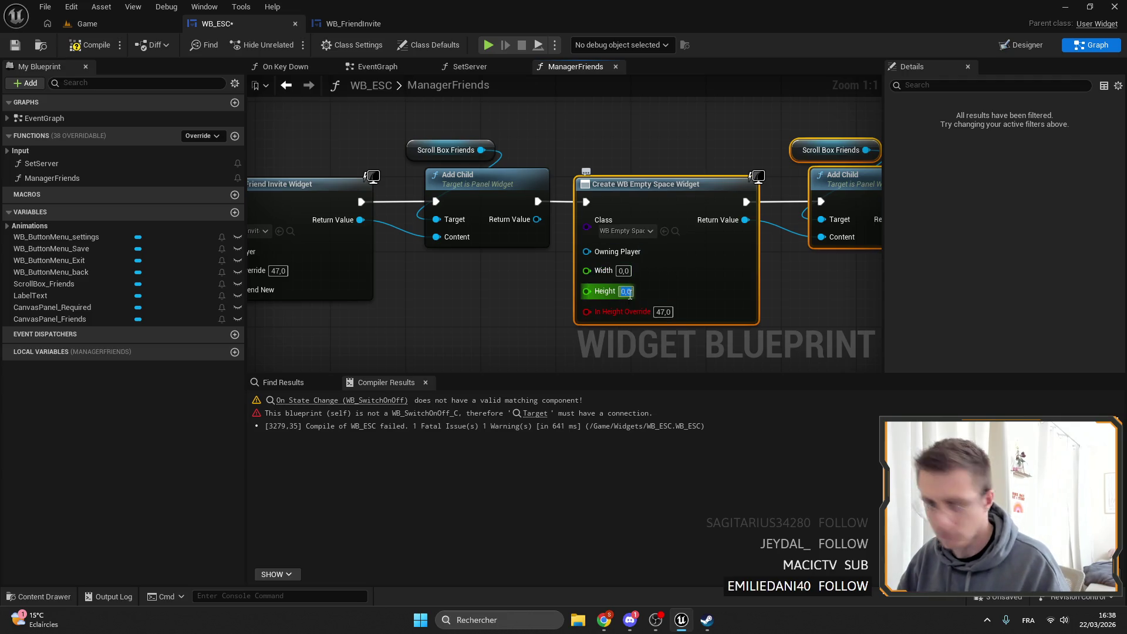
left_click(763, 279)
key("ctrl+s")
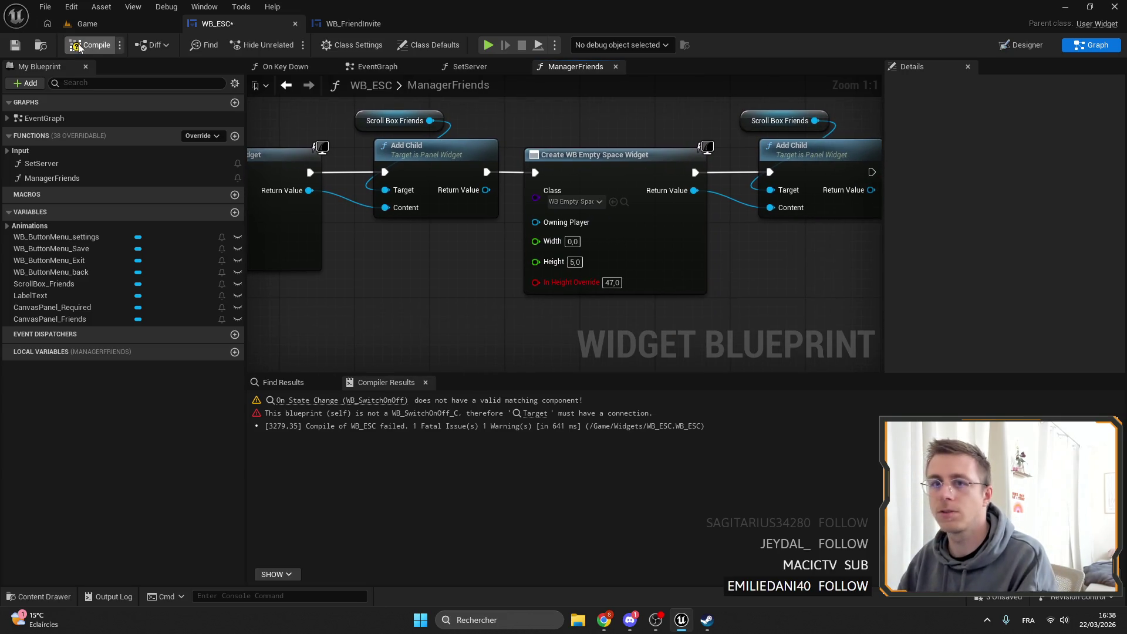
Refresh the spacer Create Widget node to drop its stale pin and recompile.
right_click(693, 223)
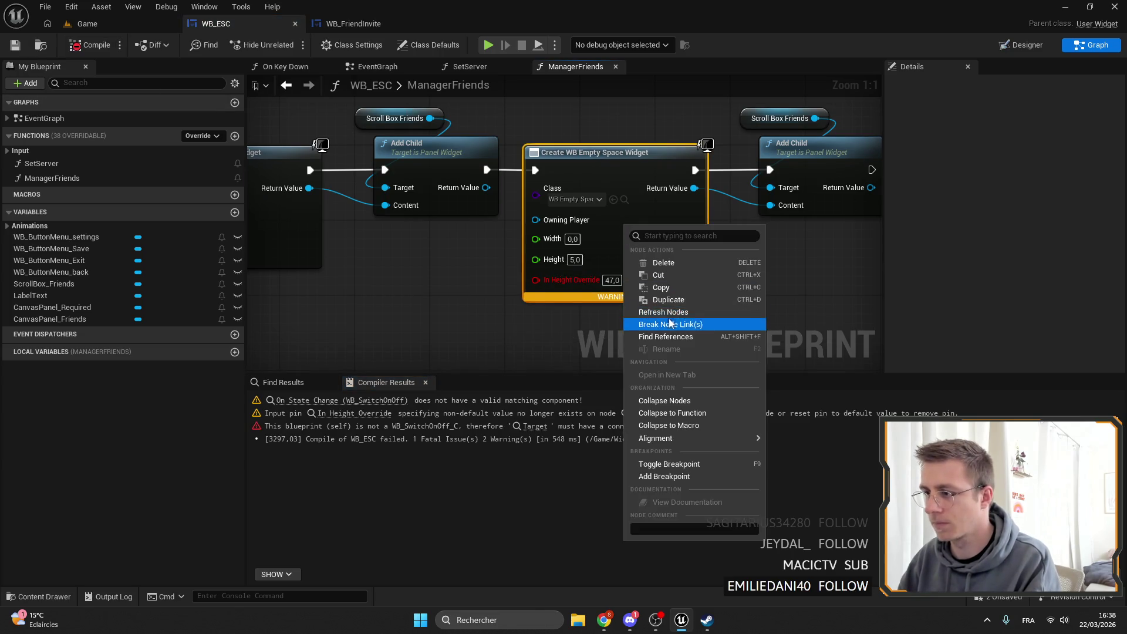
left_click(722, 323)
scroll(778, 141, "down", 4)
left_click(108, 43)
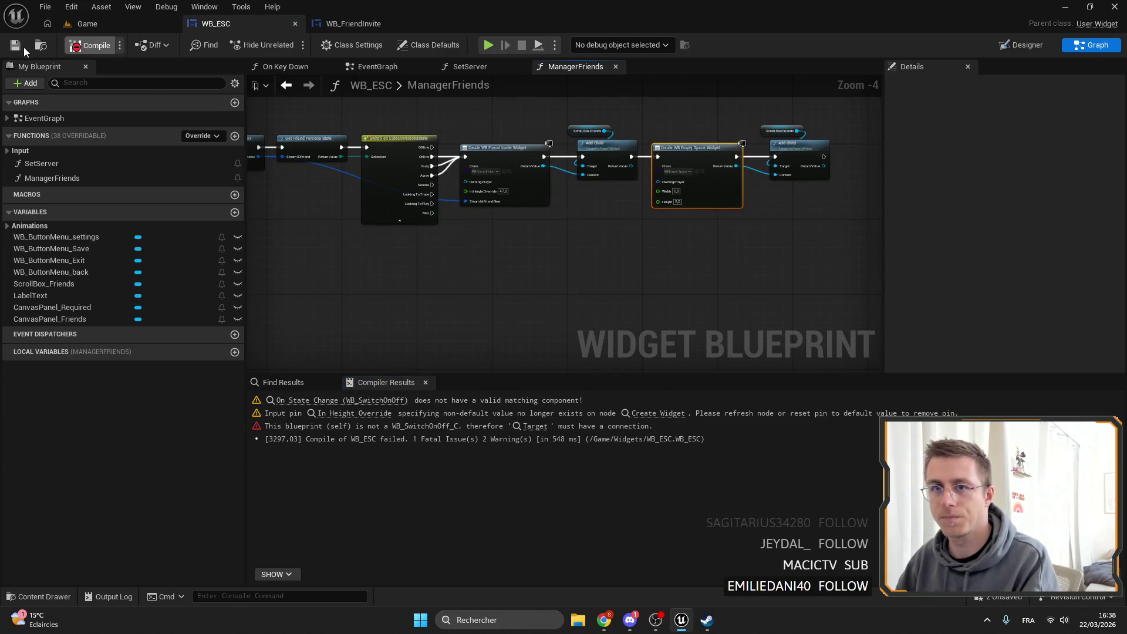
scroll(617, 170, "down", 2)
scroll(434, 182, "up", 4)
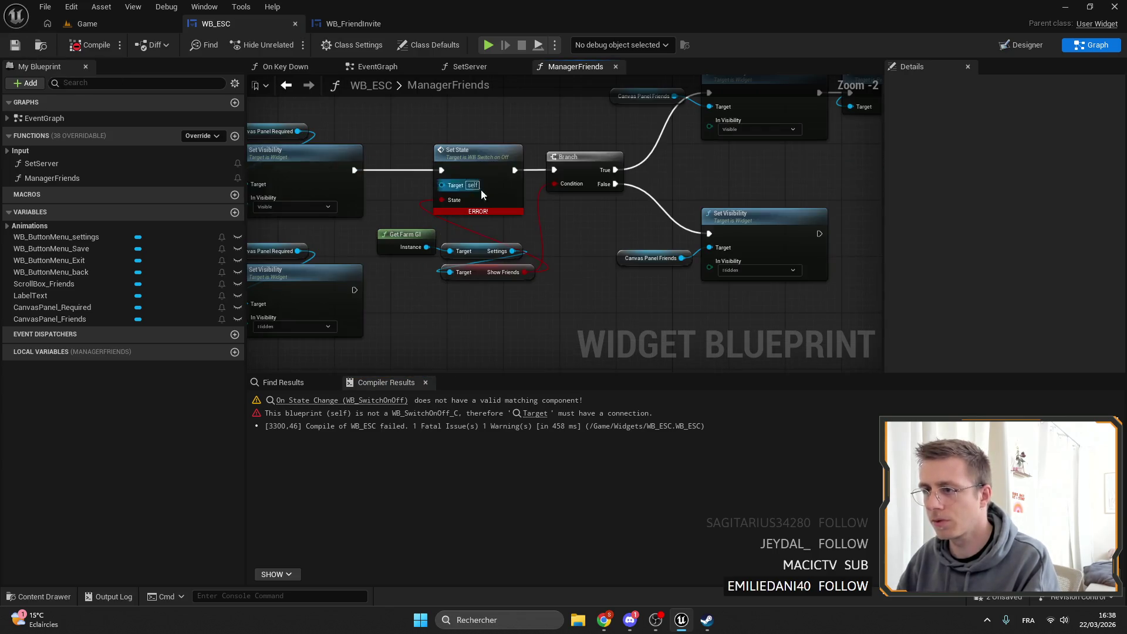
left_click(1022, 44)
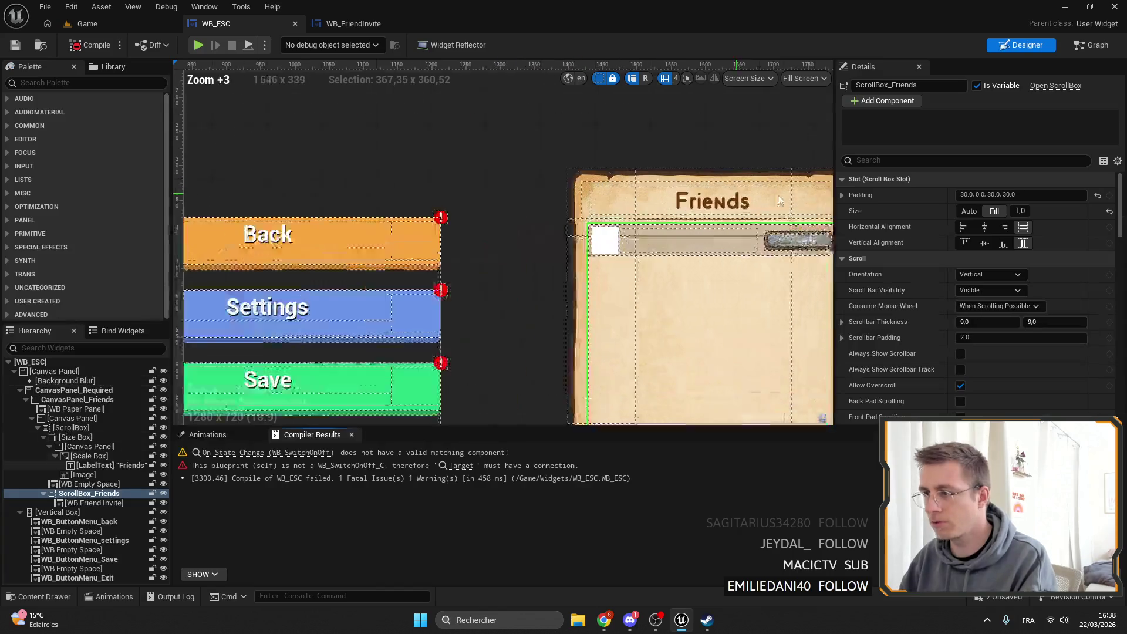
Pull the Friends title scale box's left and right edges inward to centre it, then compile and save.
scroll(499, 246, "up", 4)
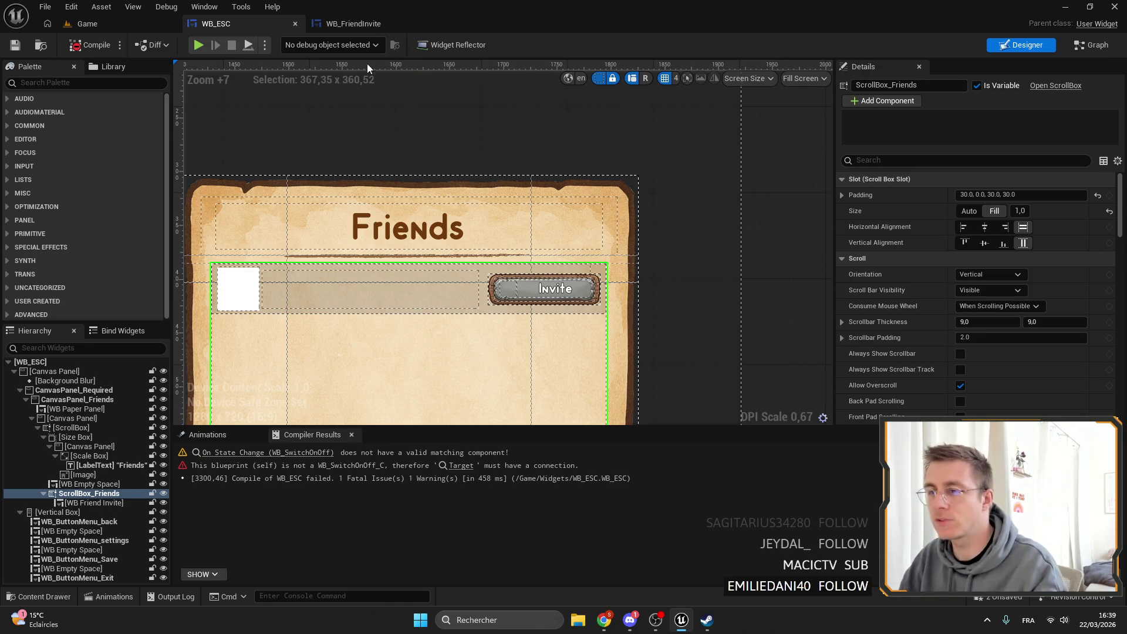
mouse_move(449, 142)
left_mouse_down()
mouse_move(584, 141)
mouse_move(525, 158)
left_mouse_up()
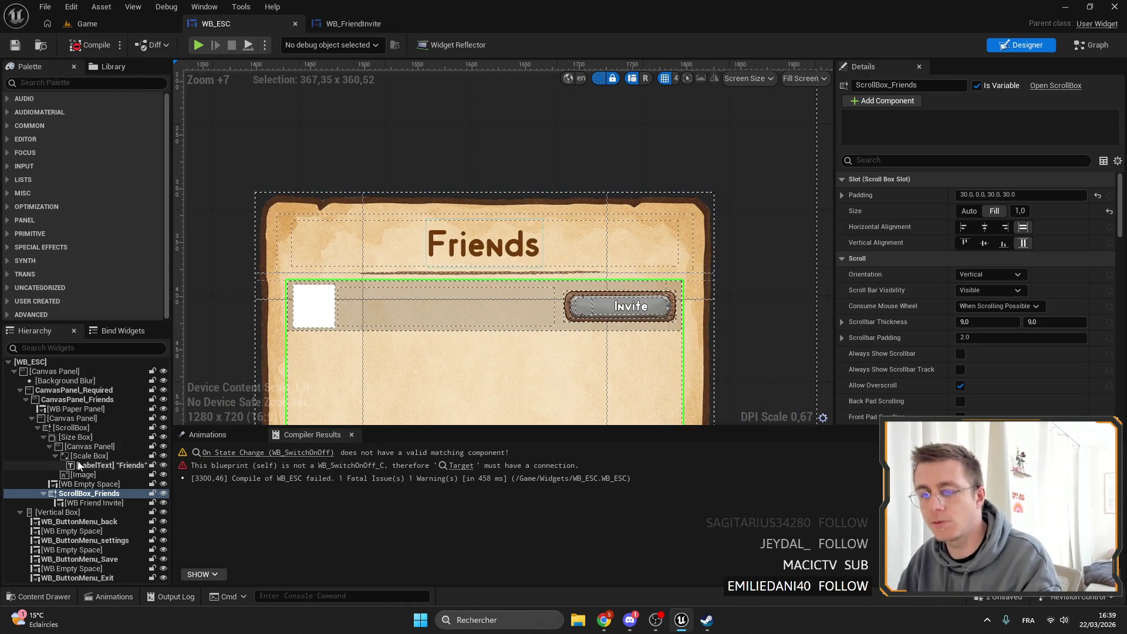
left_click(24, 400)
left_click(548, 265)
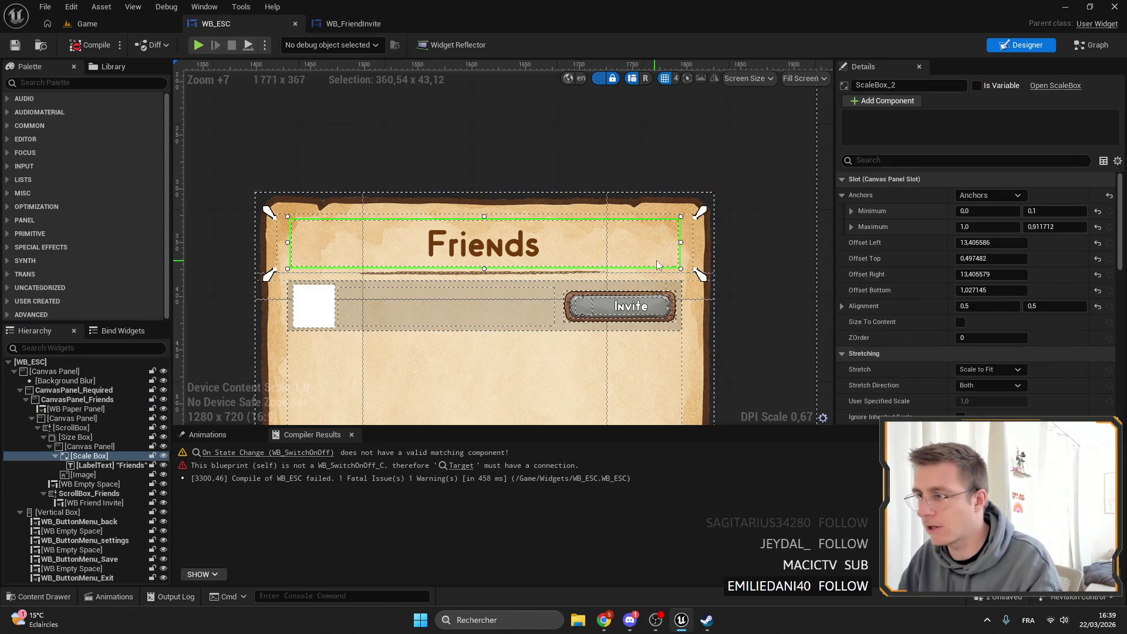
left_click_drag(681, 242, 607, 242)
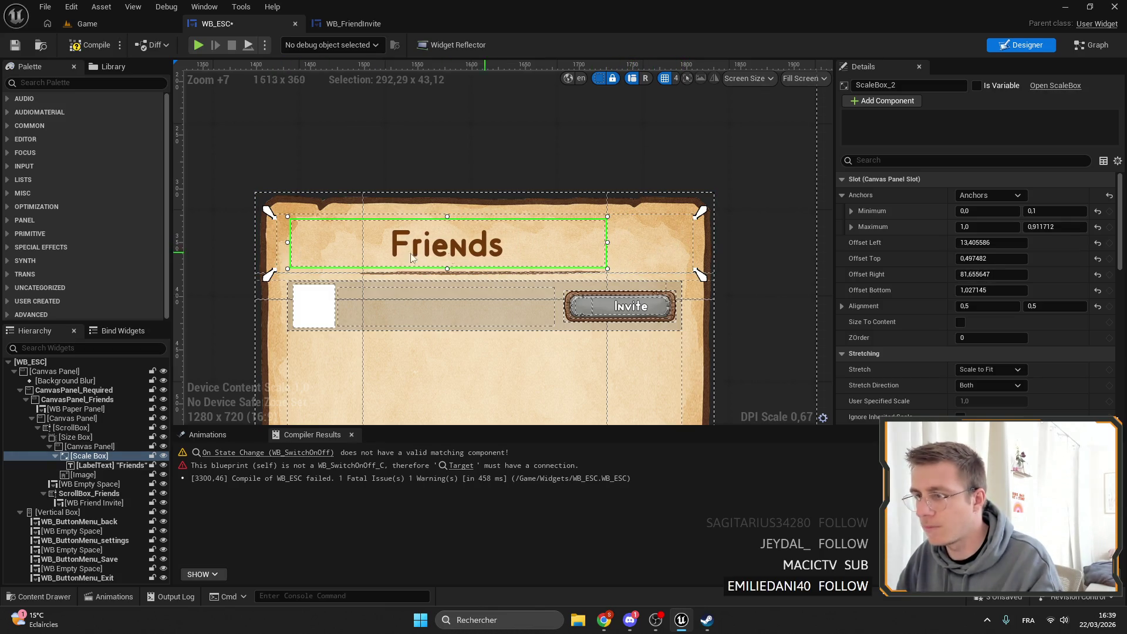
mouse_move(288, 242)
left_mouse_down()
mouse_move(372, 243)
mouse_move(361, 243)
left_mouse_up()
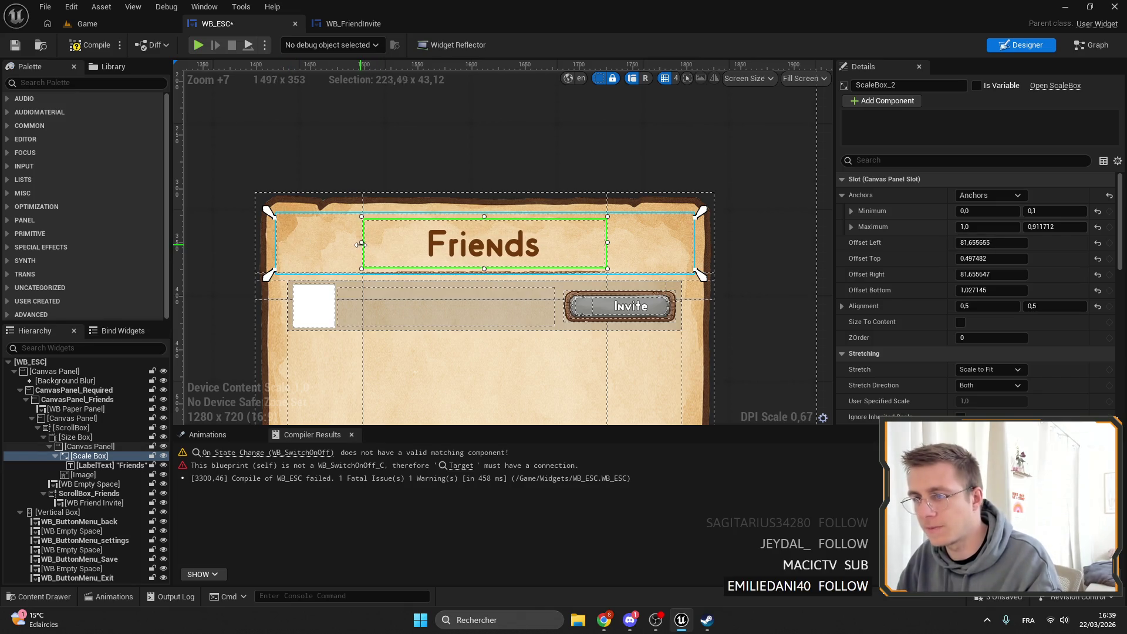
left_click(91, 45)
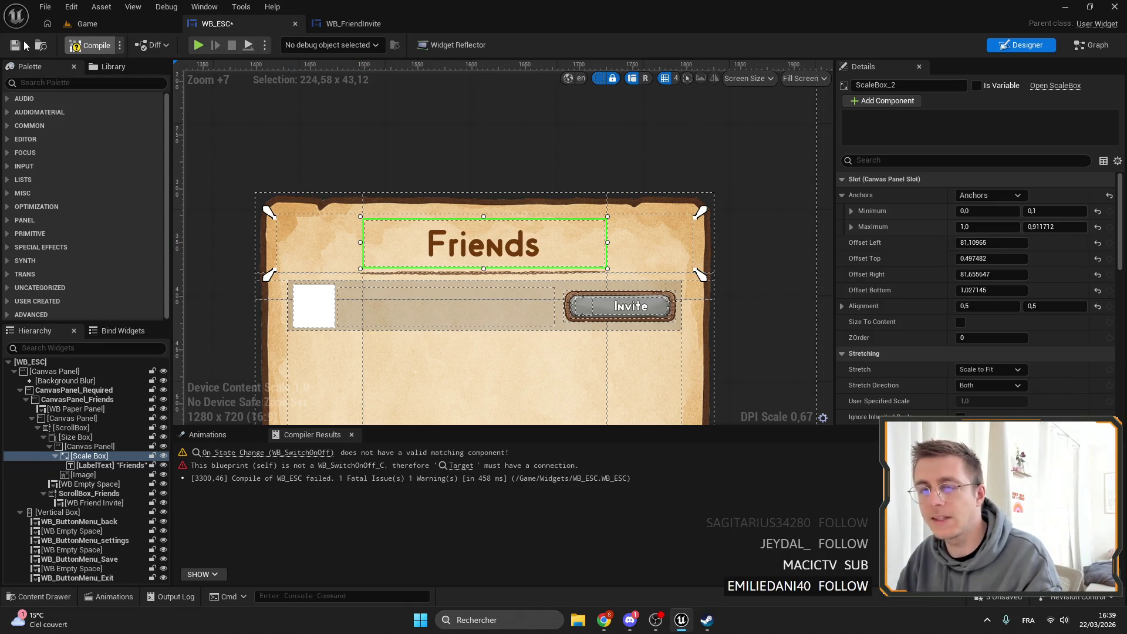
left_click(15, 46)
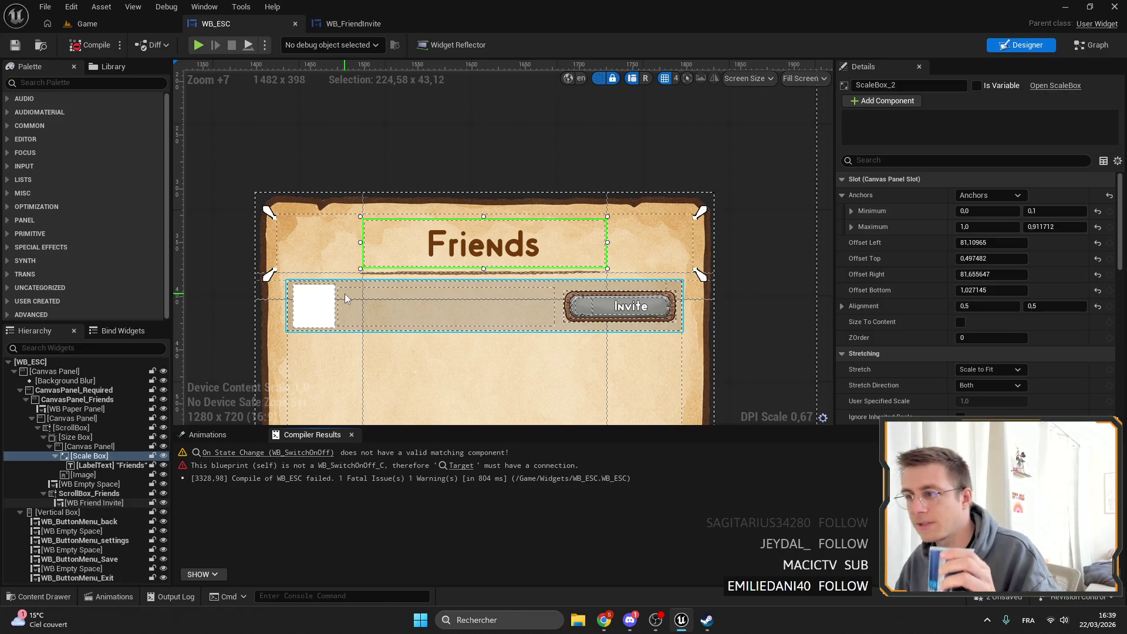
Move the title scale box's horizontal anchors to about 21% and 79%, then reselect it.
left_click_drag(701, 274, 609, 269)
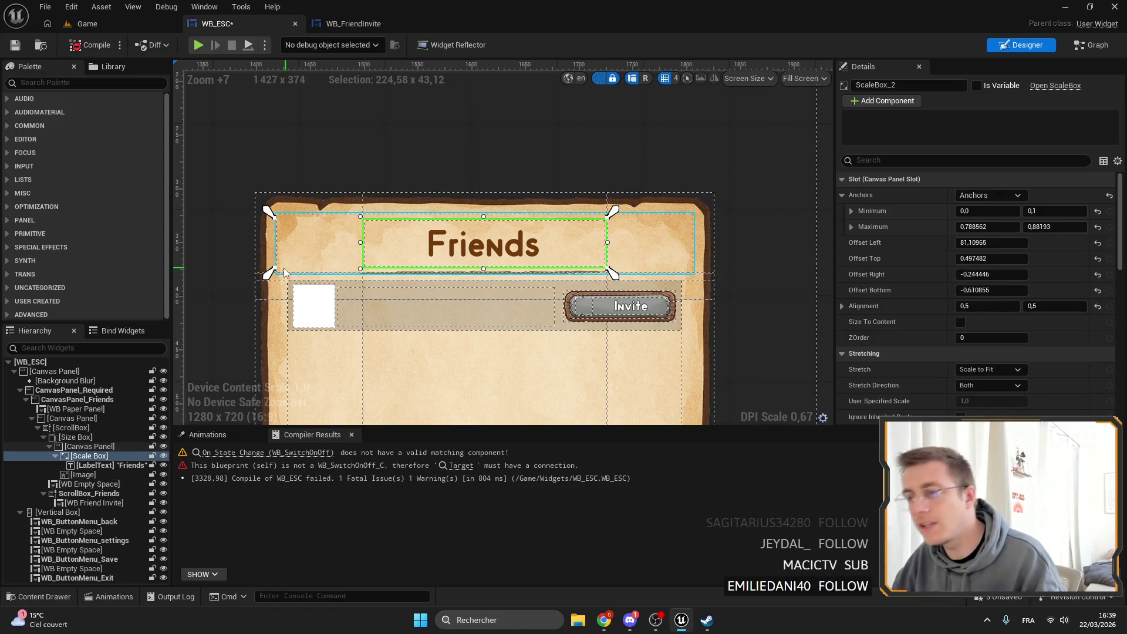
left_click_drag(274, 272, 359, 276)
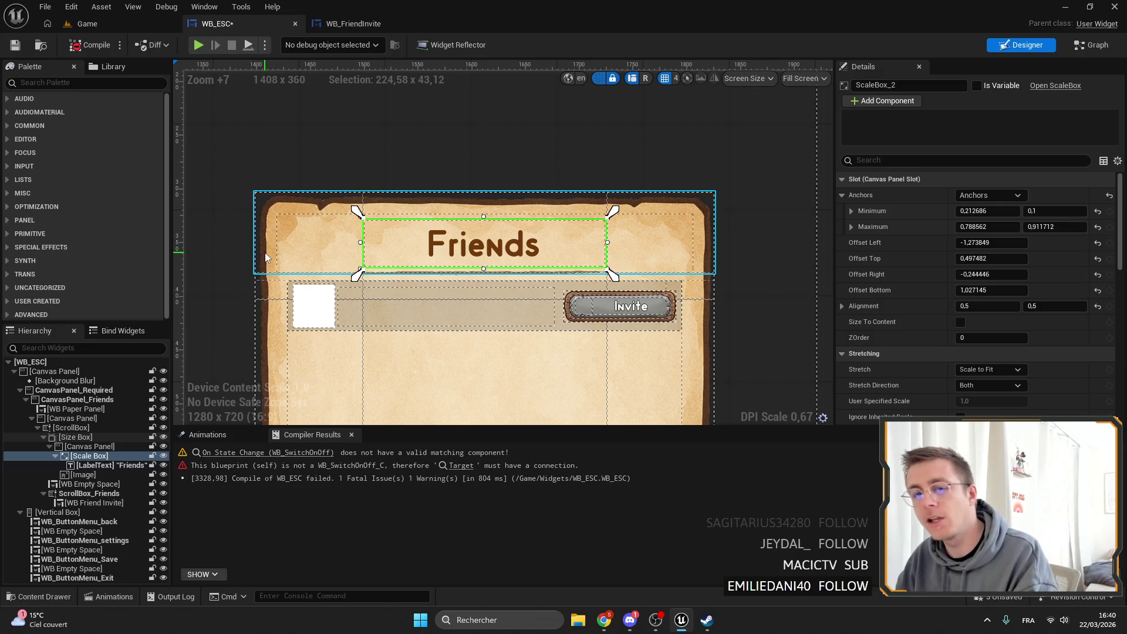
left_click(49, 446)
left_click(75, 437)
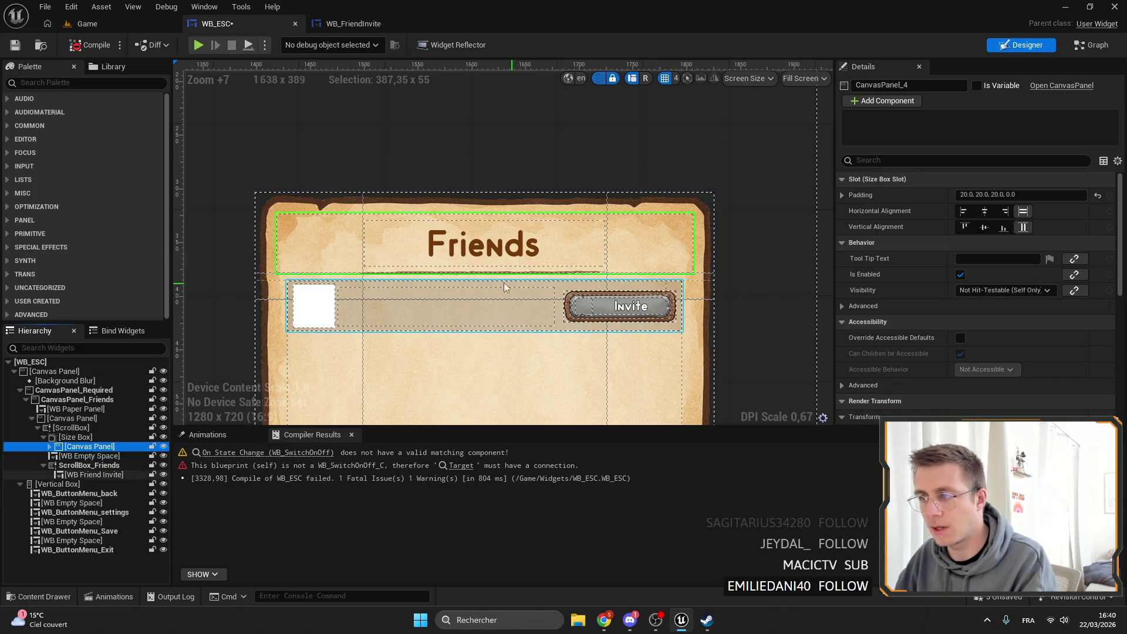
left_click(80, 456)
left_click(50, 446)
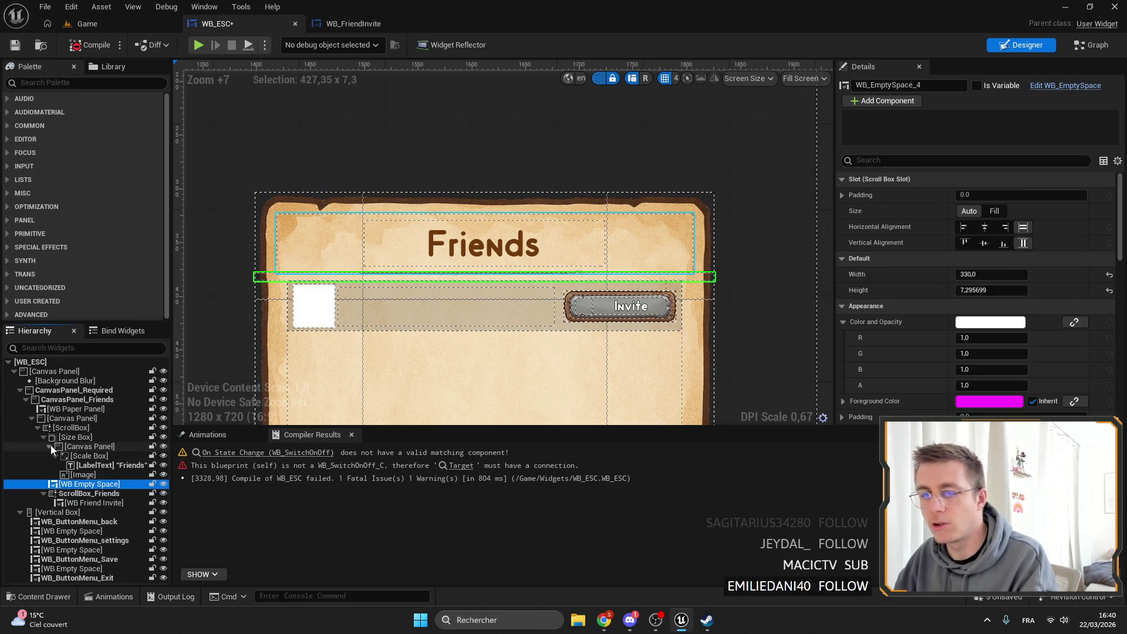
left_click(76, 455)
left_click(56, 455)
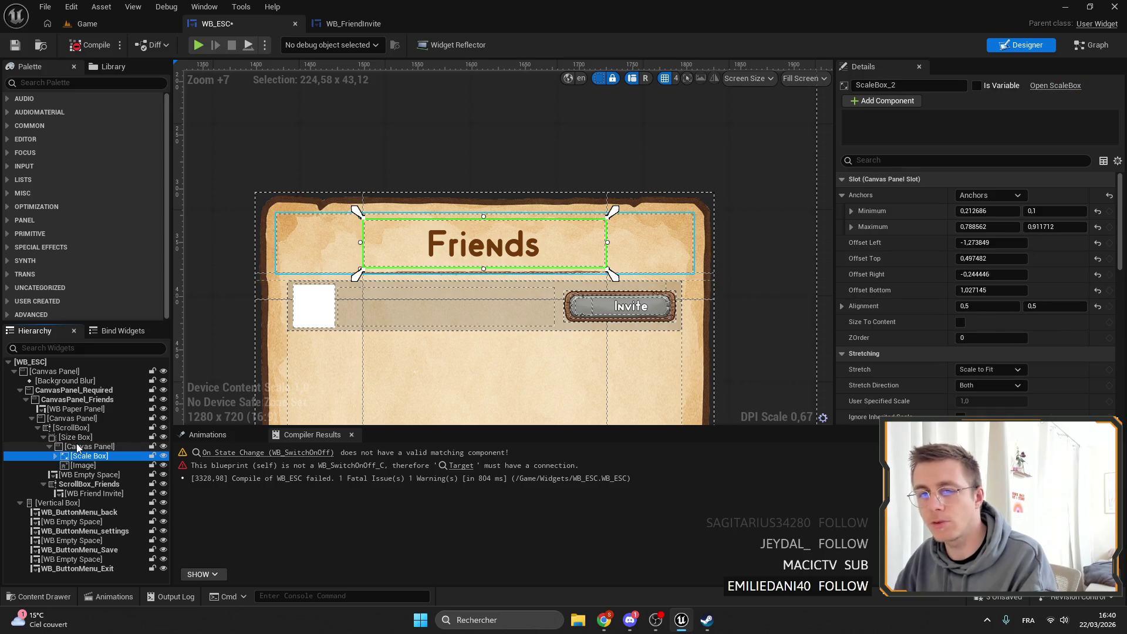
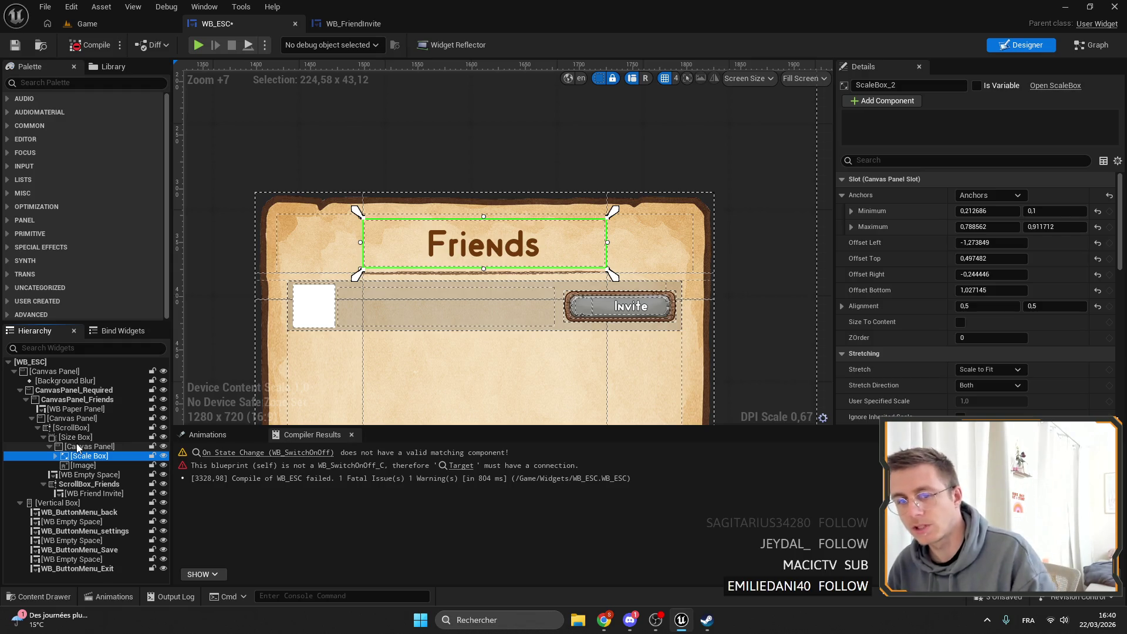
Place the WB Switch On Off beside the Friends title, resized to about 85 by 31 and anchored right.
left_click(80, 79)
type("SWit")
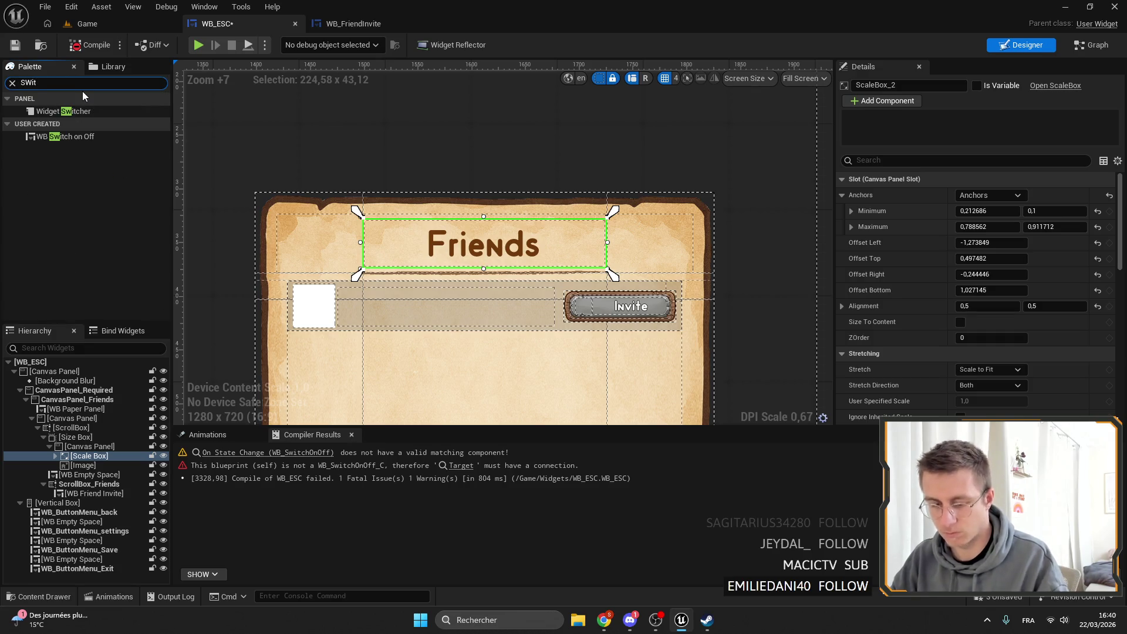
mouse_move(65, 136)
left_mouse_down()
mouse_move(534, 241)
mouse_move(621, 220)
mouse_move(613, 228)
left_mouse_up()
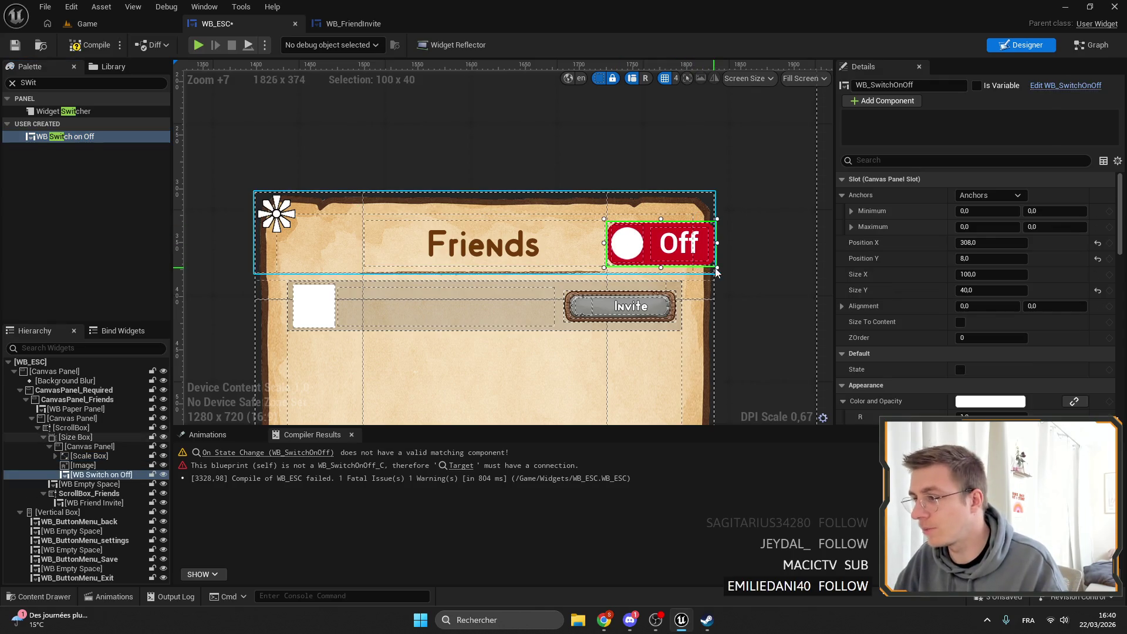
left_click_drag(716, 270, 693, 254)
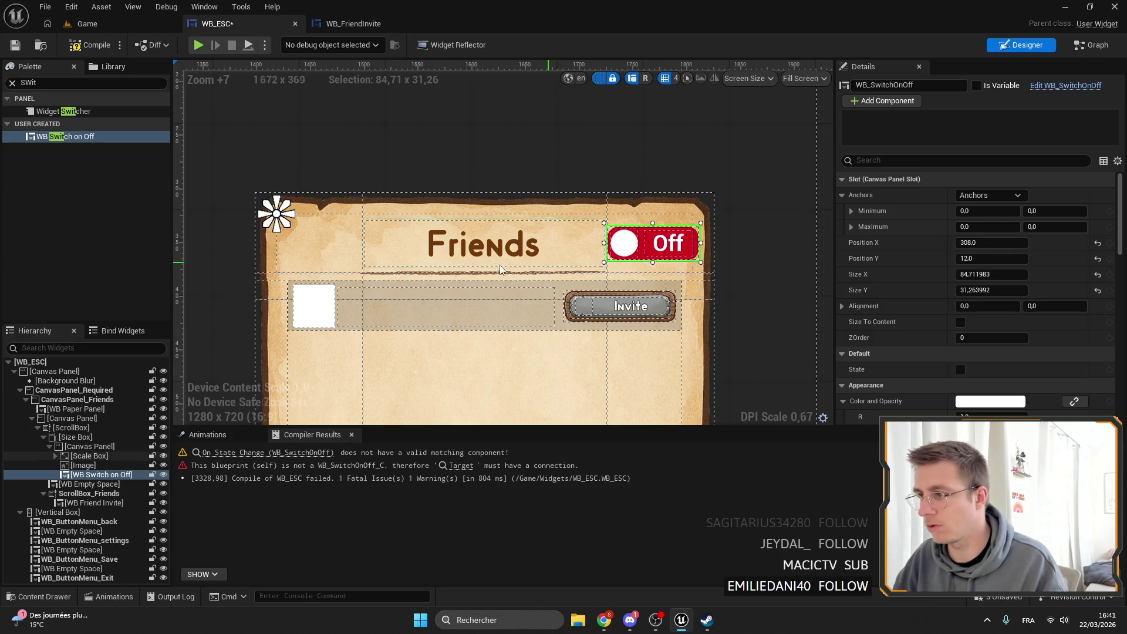
mouse_move(295, 230)
left_mouse_down()
mouse_move(742, 286)
mouse_move(732, 268)
left_mouse_up()
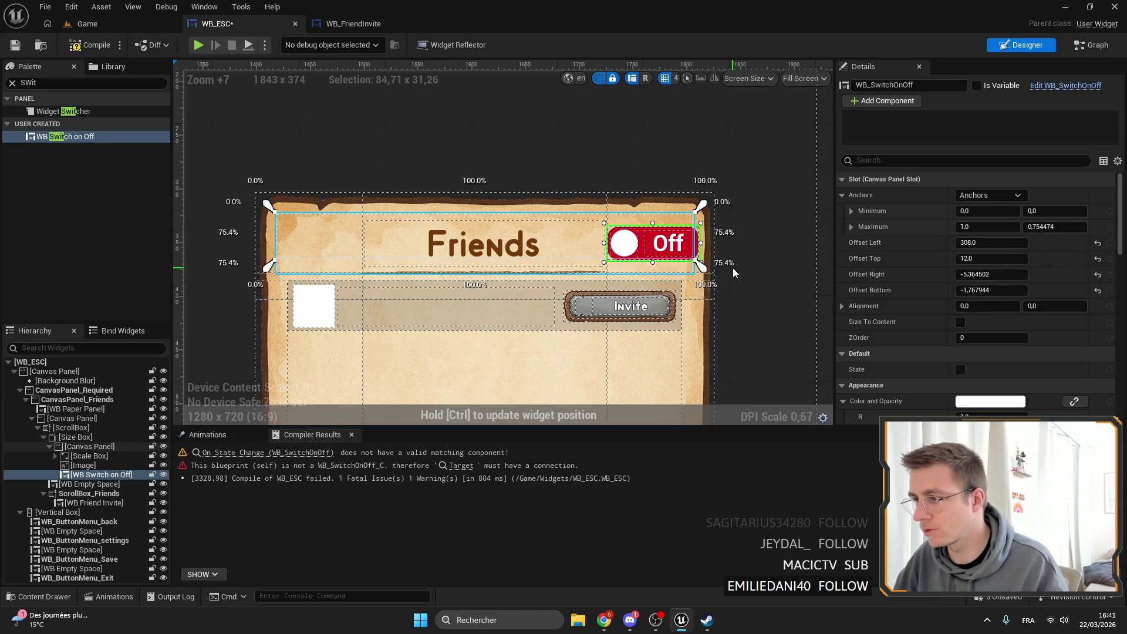
left_click_drag(269, 205, 594, 216)
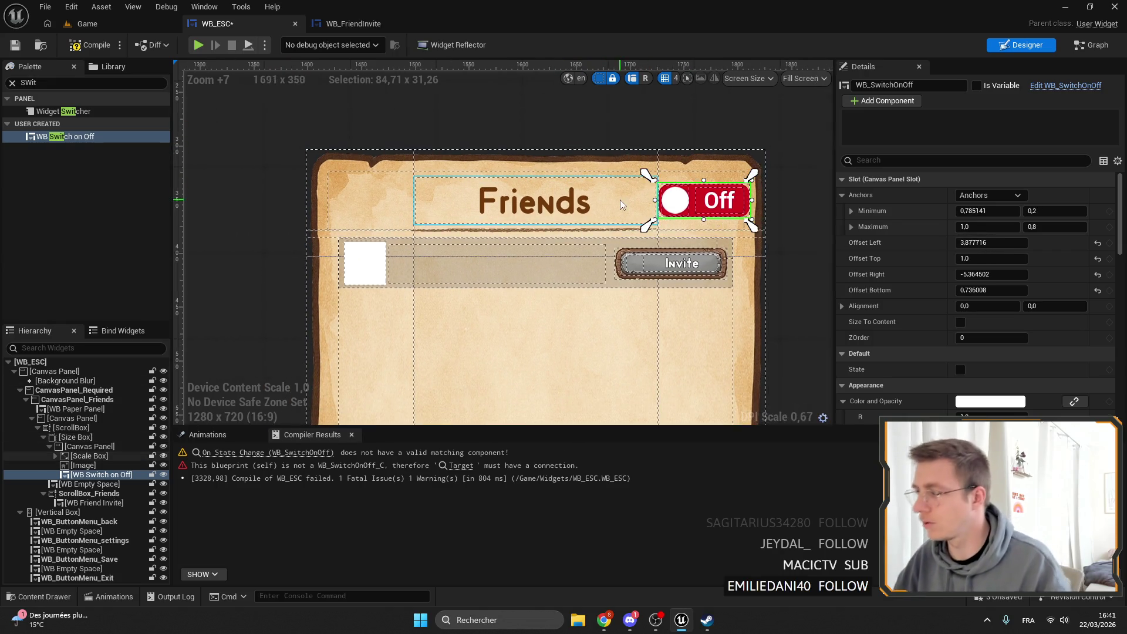
Make the switch a variable and wire its getter into Set State's Target.
left_click(976, 86)
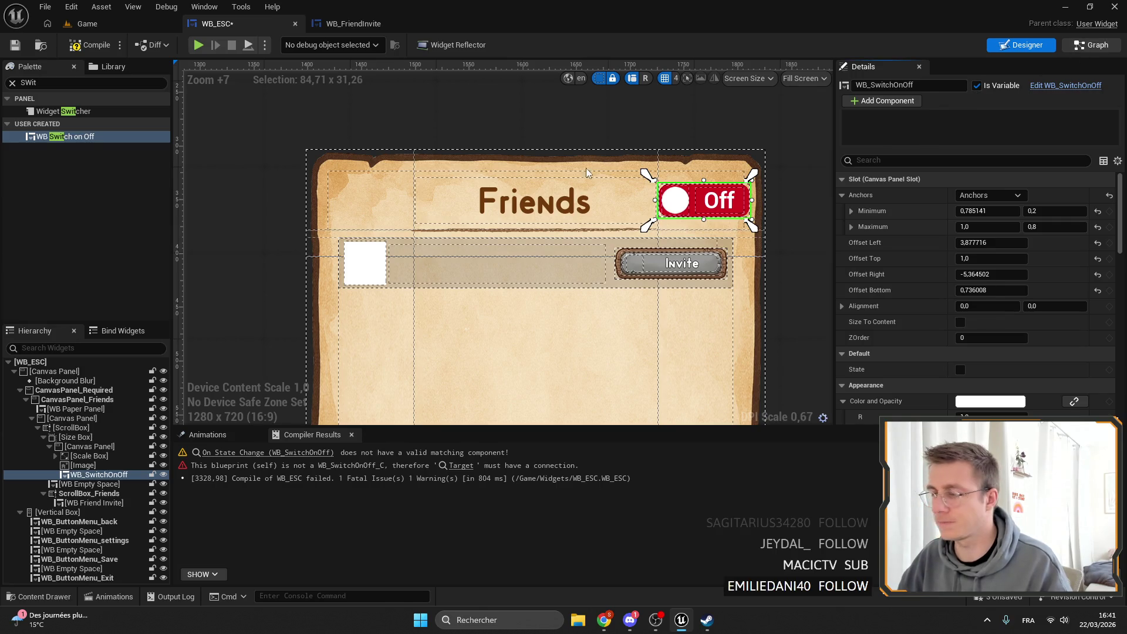
left_click(460, 465)
mouse_move(476, 216)
left_mouse_down()
mouse_move(517, 259)
mouse_move(522, 247)
mouse_move(477, 203)
mouse_move(477, 218)
mouse_move(478, 198)
left_mouse_up()
type("switch")
key("Return")
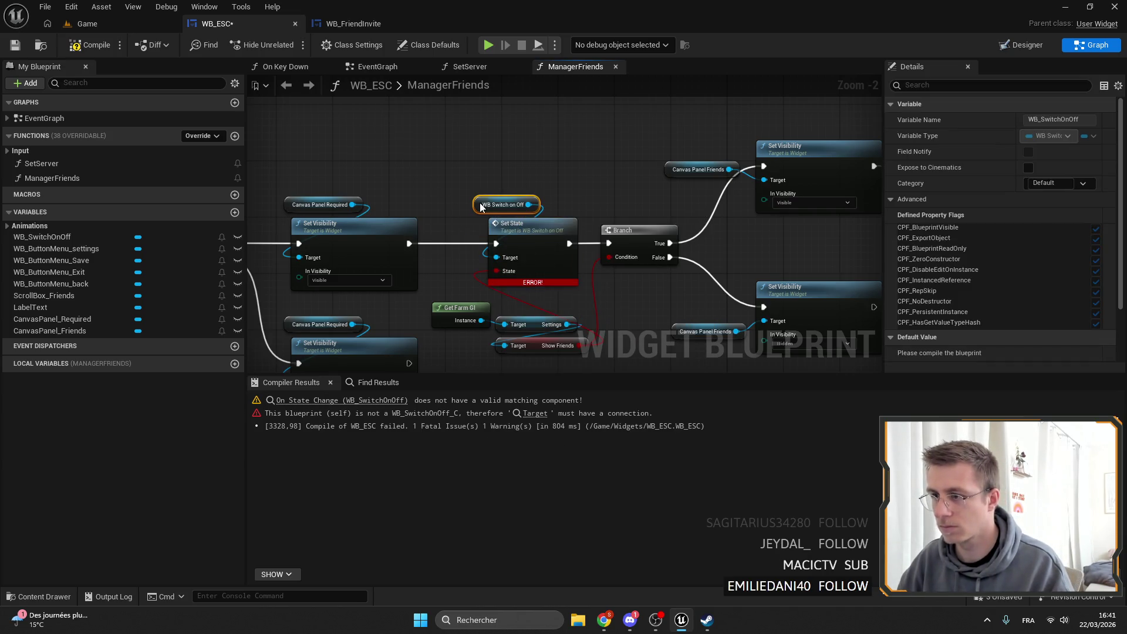
Check the On State Change warning, compile WB_ESC, and search the blueprint for 'set vis'.
left_click(341, 400)
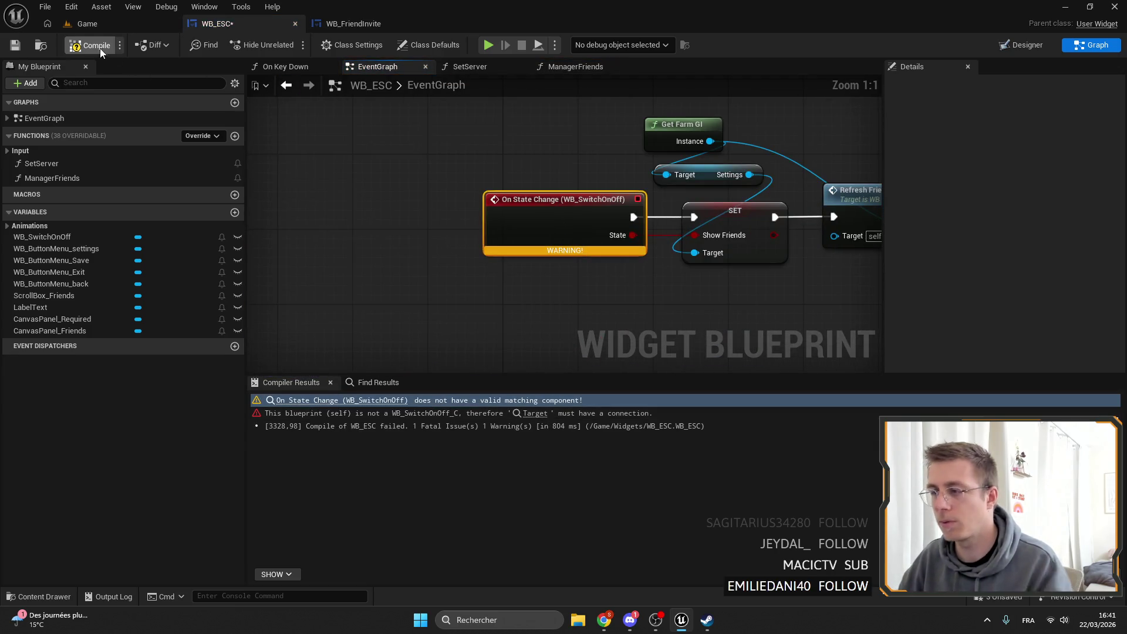
left_click(100, 48)
left_click(23, 47)
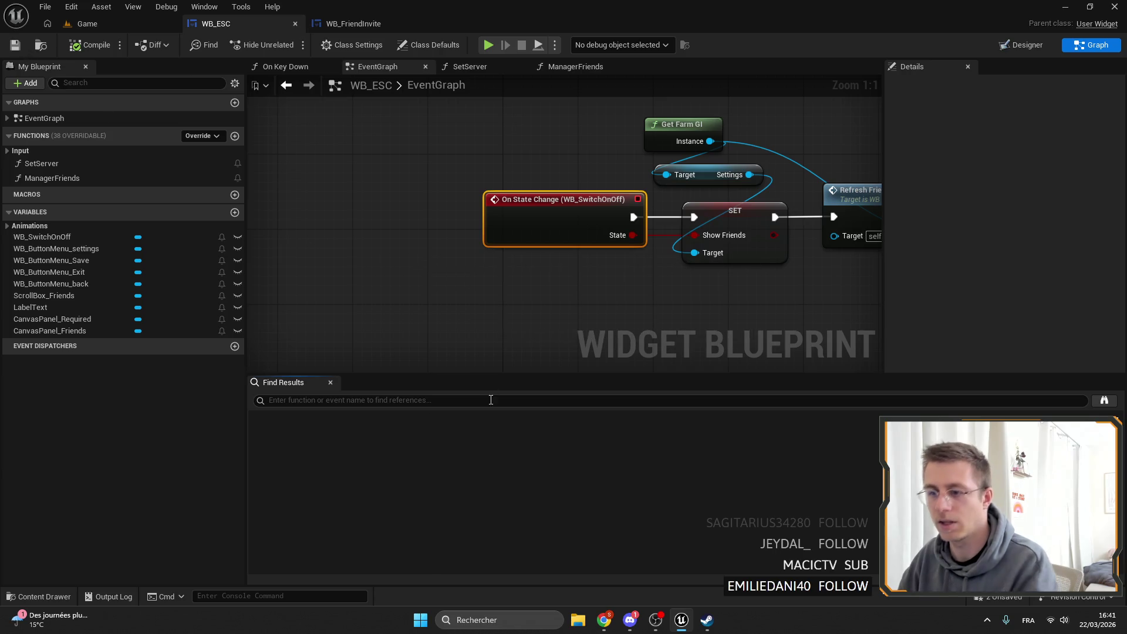
left_click(351, 401)
type("set vis")
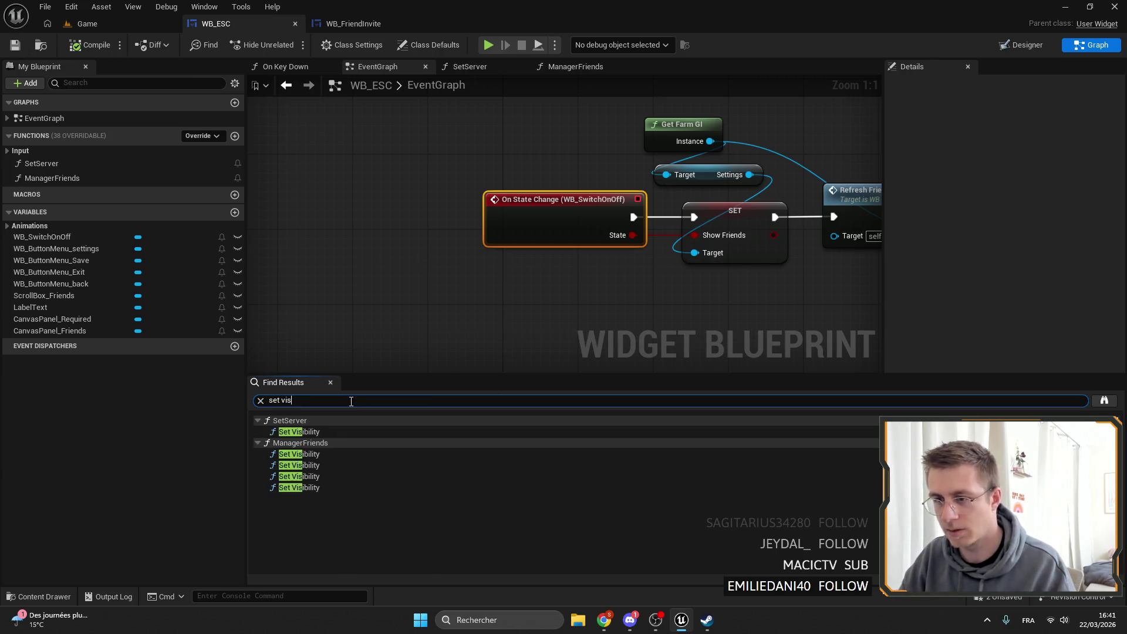
Review each Set Visibility node in SetServer and ManagerFriends, then return to WB_ESC.
left_click(378, 432)
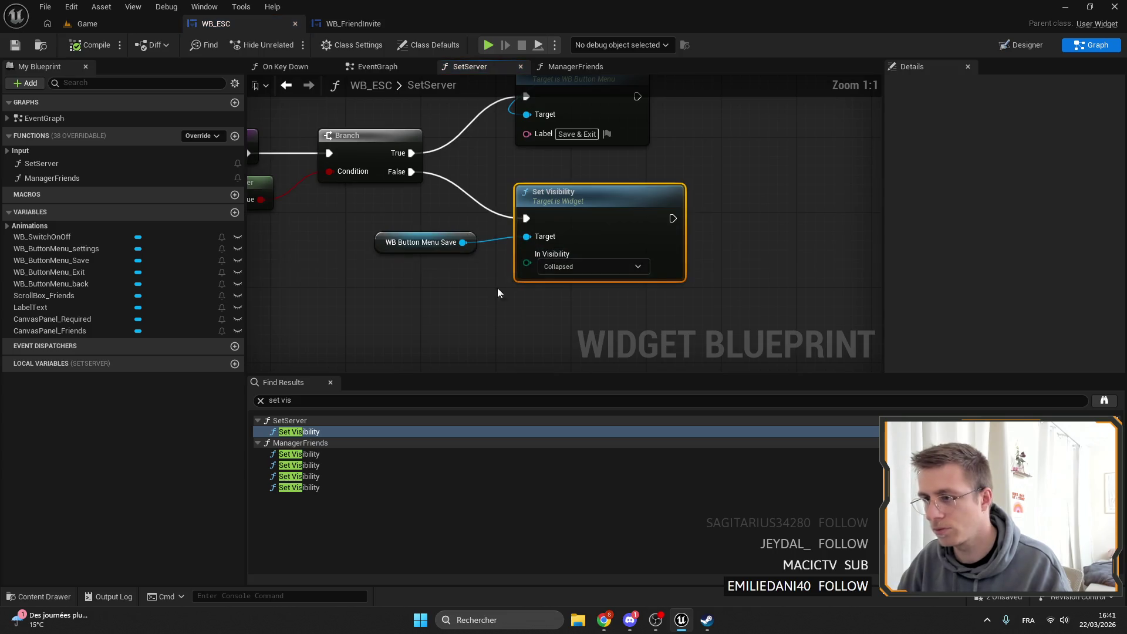
left_click(317, 454)
left_click(314, 465)
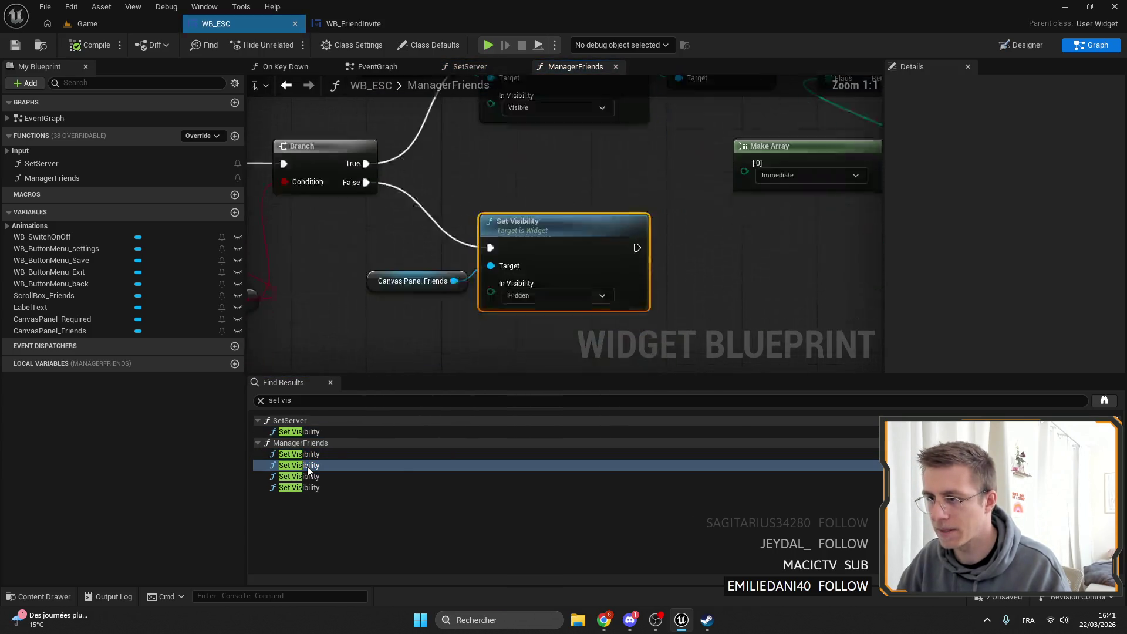
left_click(310, 476)
left_click(310, 487)
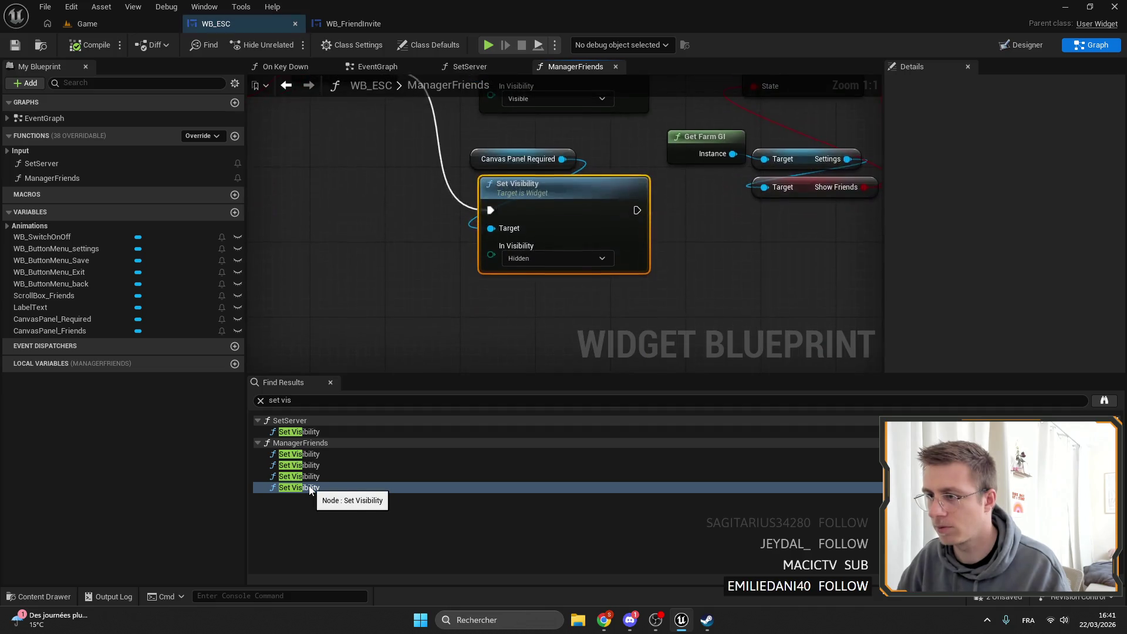
scroll(371, 254, "down", 6)
scroll(553, 182, "up", 4)
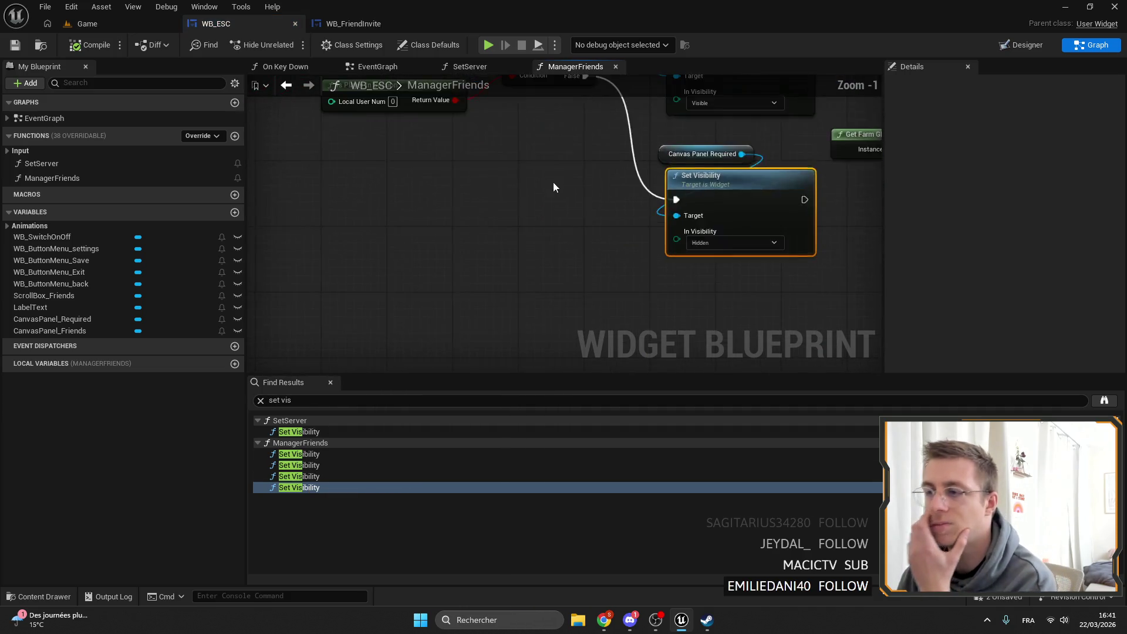
scroll(503, 263, "down", 4)
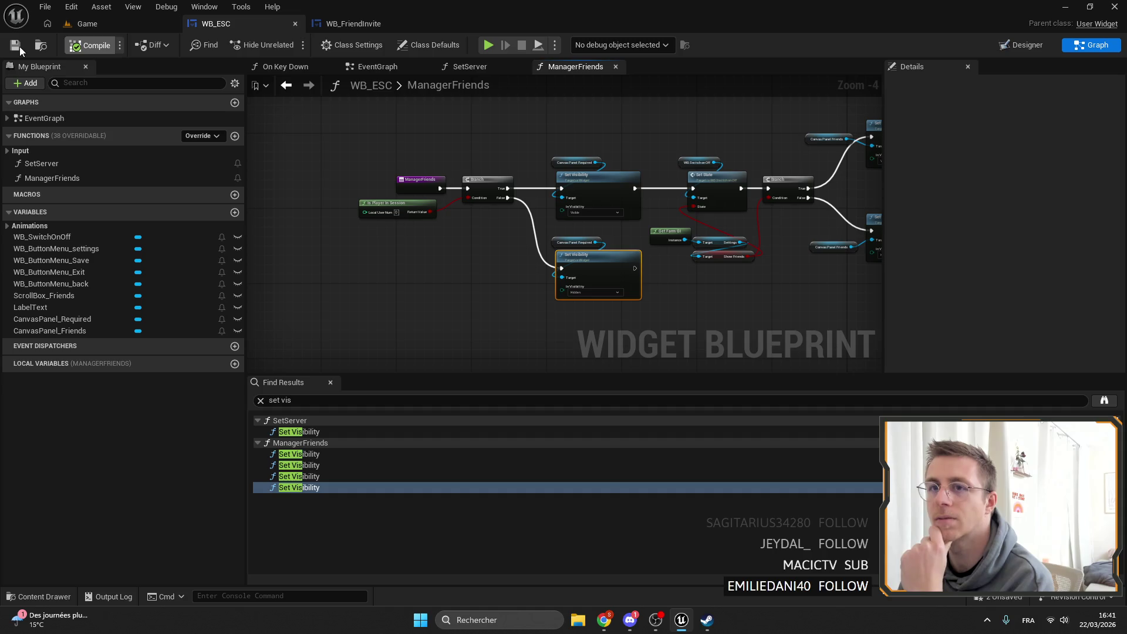
left_click(353, 23)
left_click(274, 23)
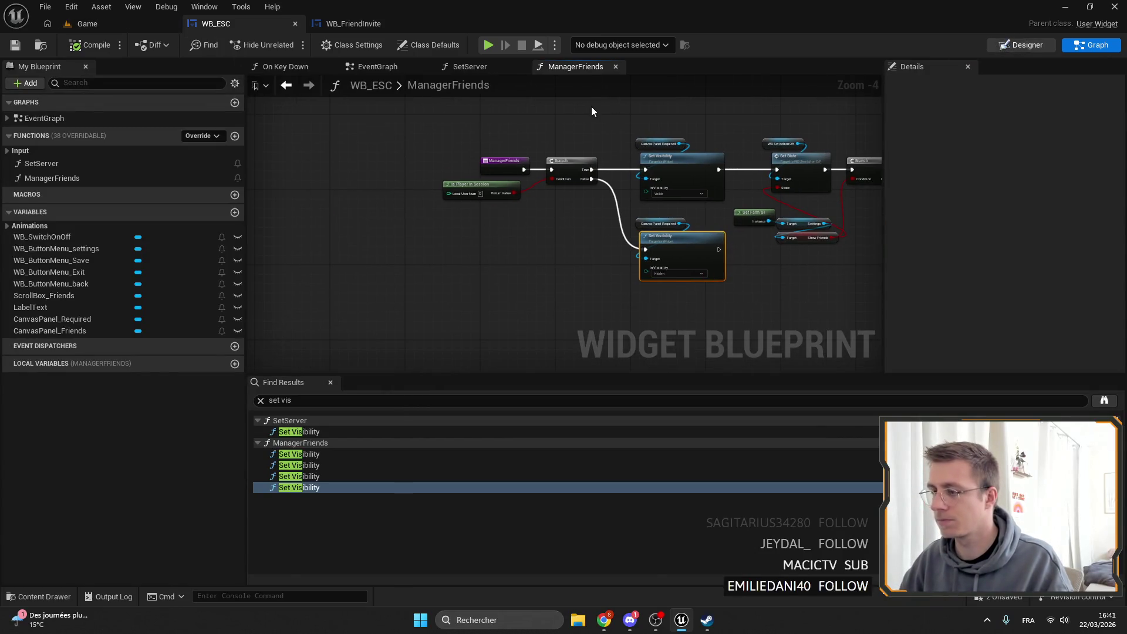
scroll(713, 270, "up", 9)
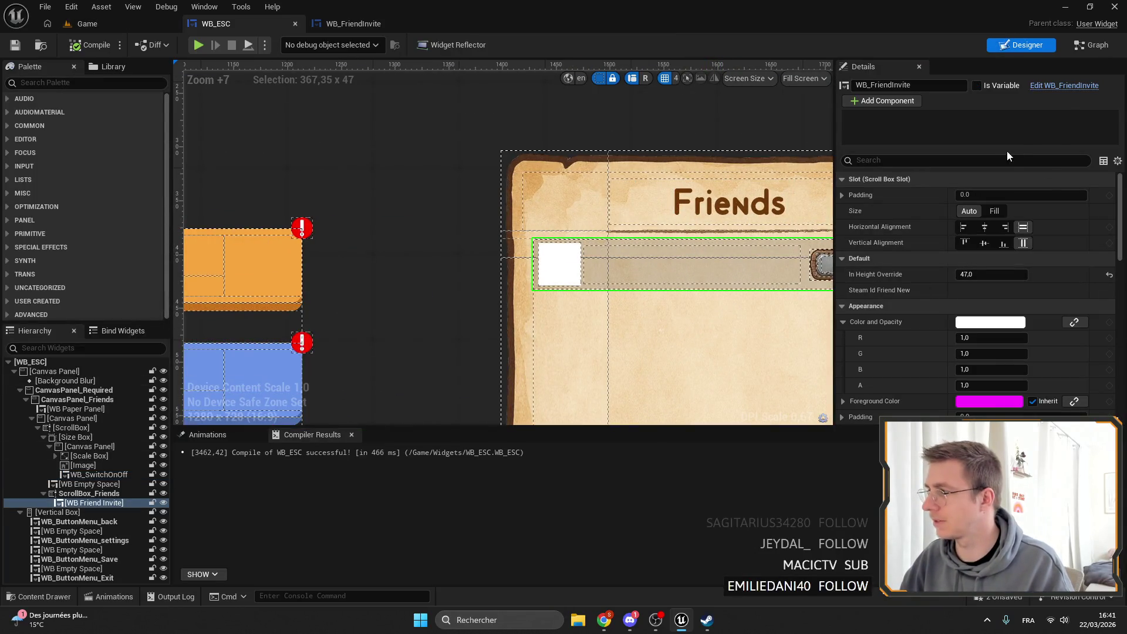
Give WB_FriendInvite's TextName a new font.
left_click(1065, 82)
left_click(480, 236)
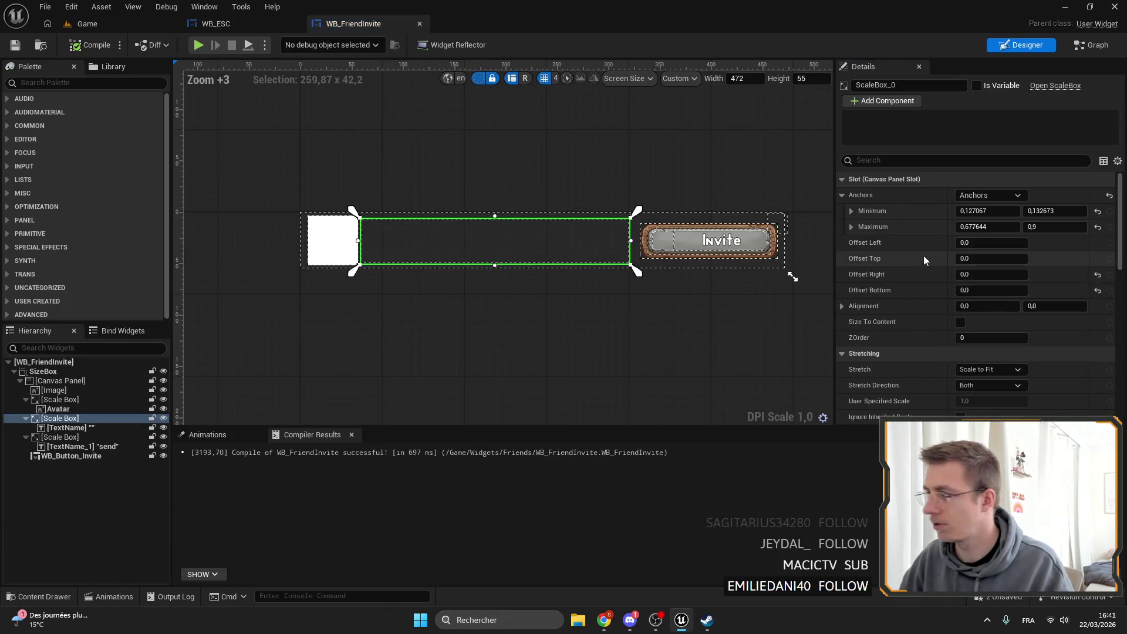
left_click(66, 428)
scroll(998, 294, "down", 5)
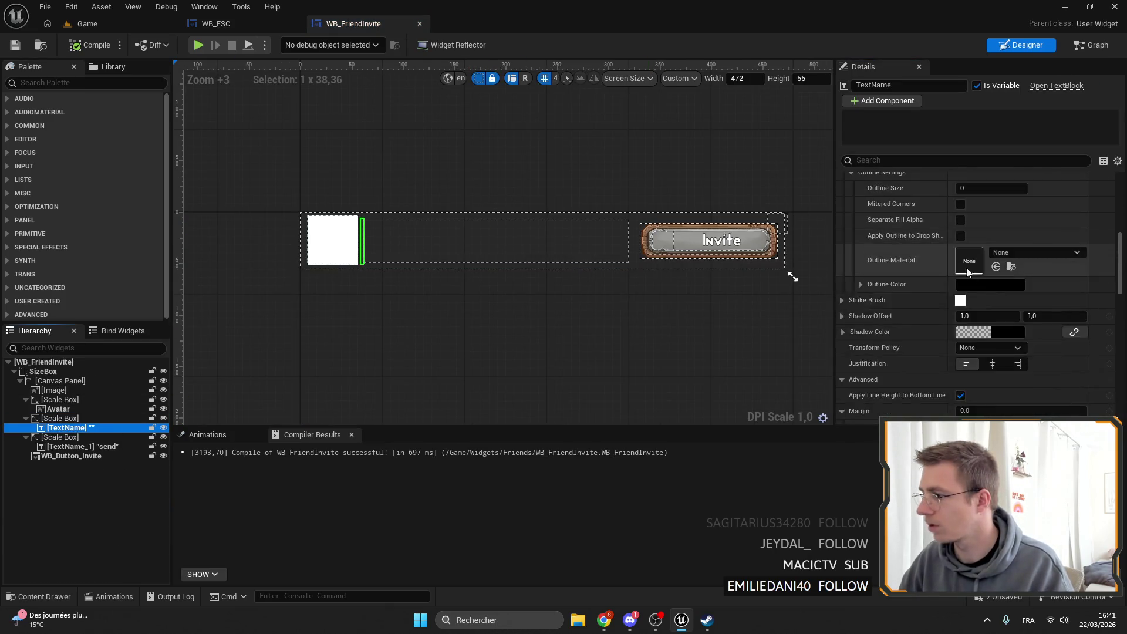
scroll(998, 294, "up", 1)
left_click(990, 268)
left_click(992, 254)
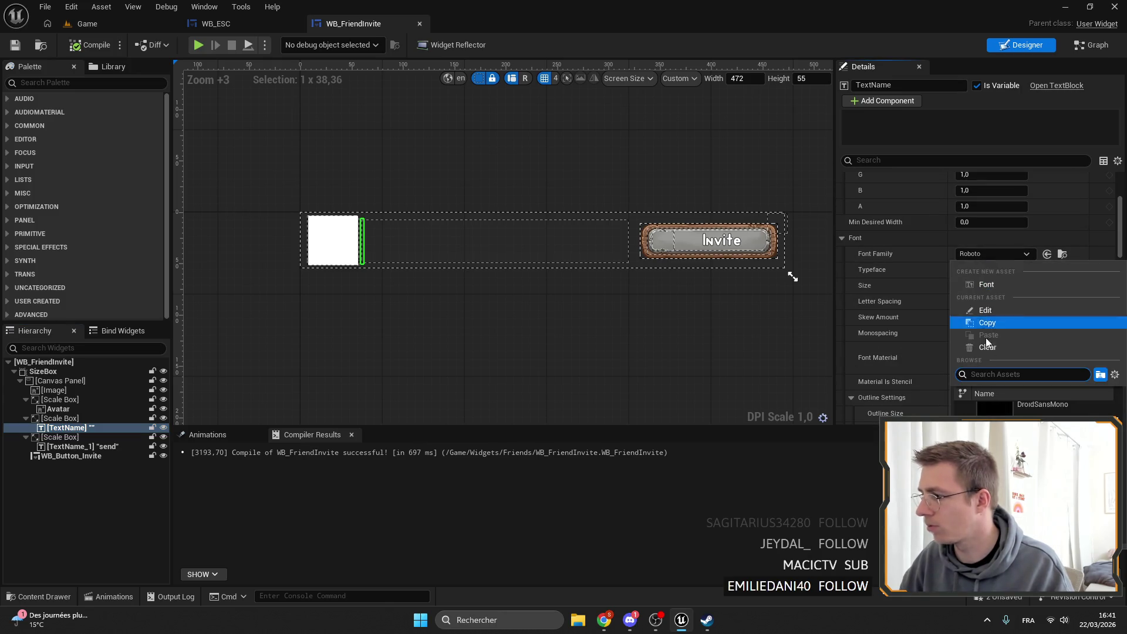
left_click(1034, 405)
scroll(998, 301, "down", 4)
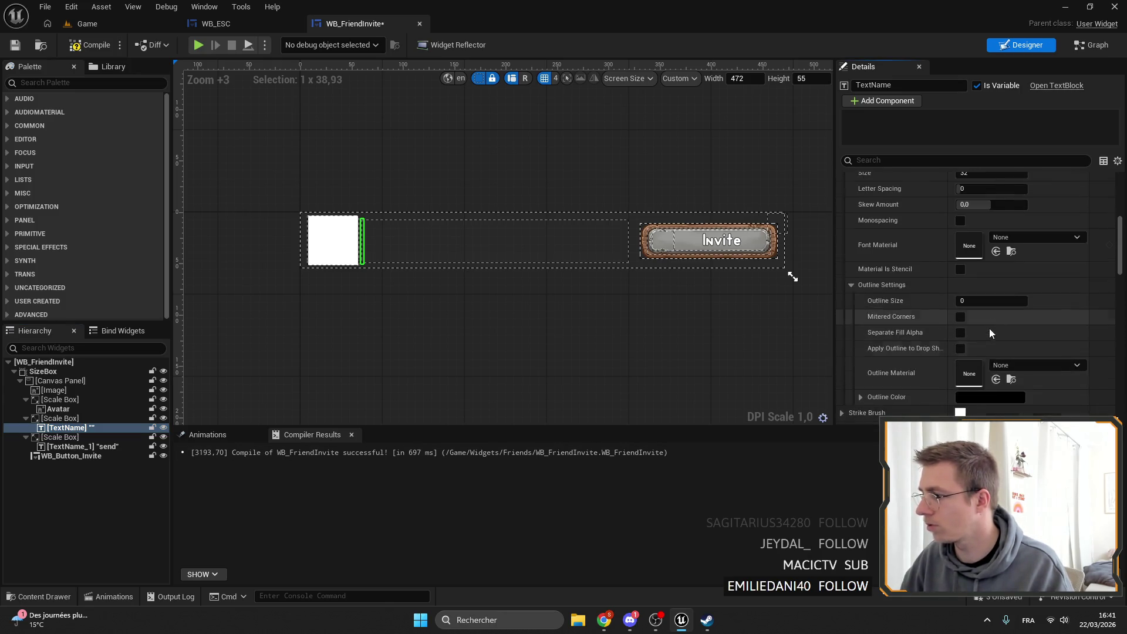
scroll(979, 273, "up", 5)
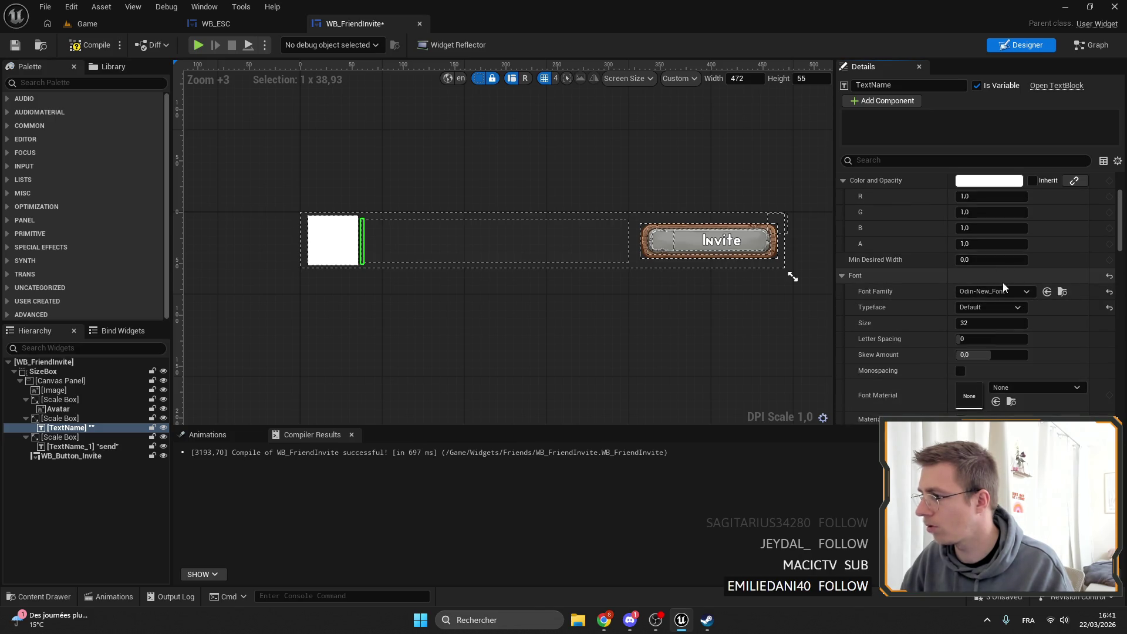
scroll(276, 246, "up", 3)
Delete the placeholder image from the friend invite row.
left_click(61, 391)
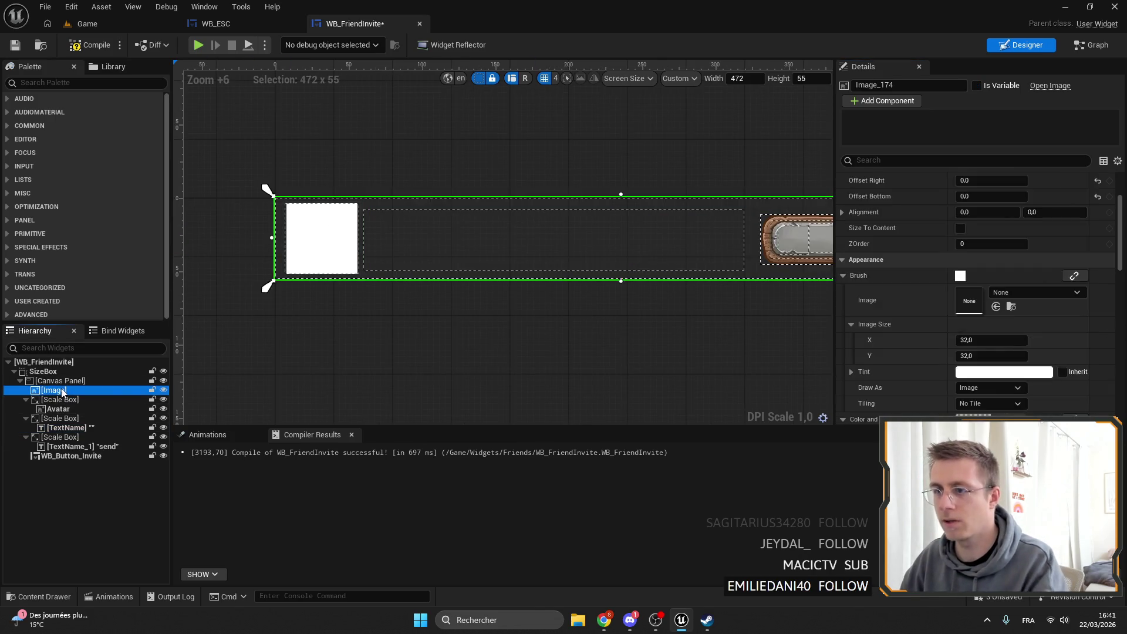
key("Delete")
left_click(682, 219)
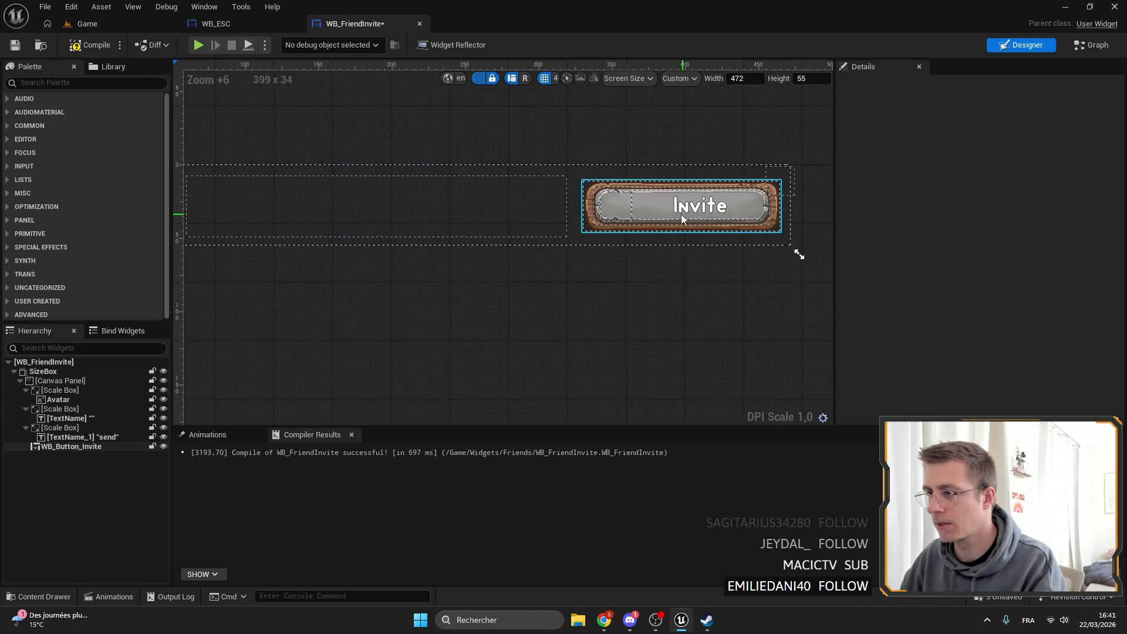
Give TextName an outline of size 1 in dark brown and save the widget.
left_click(82, 419)
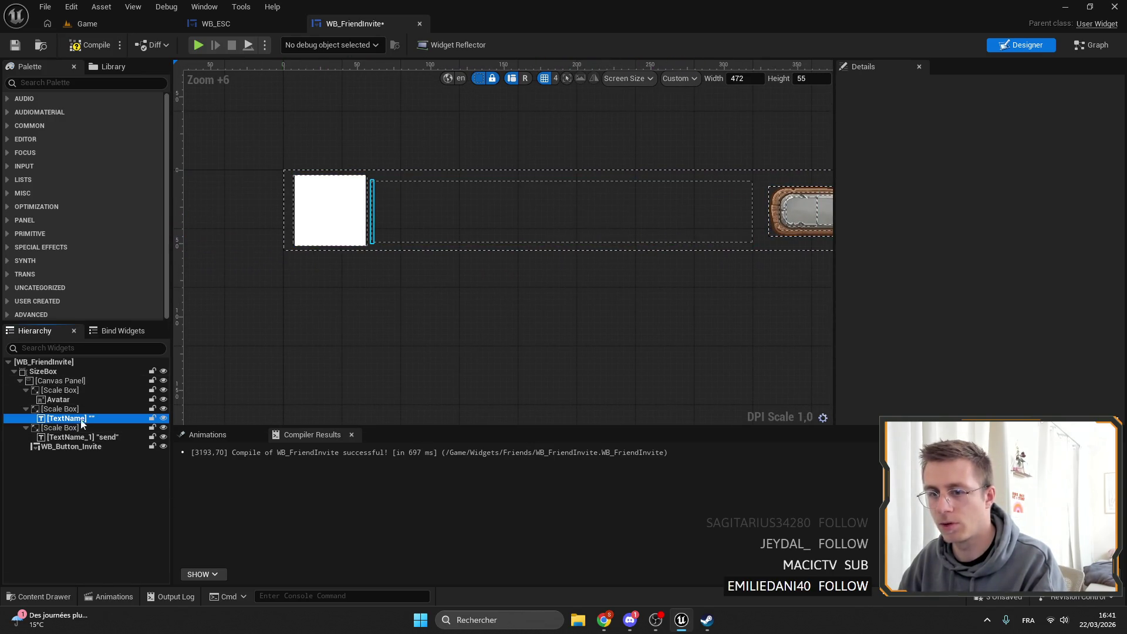
scroll(1021, 294, "down", 10)
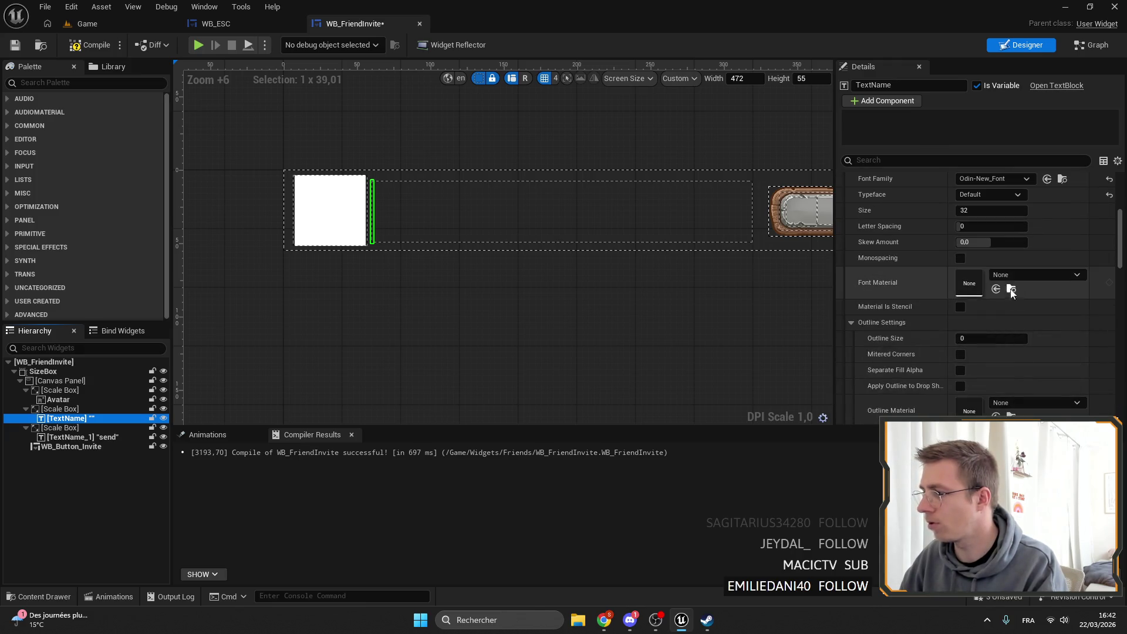
scroll(1002, 251, "up", 2)
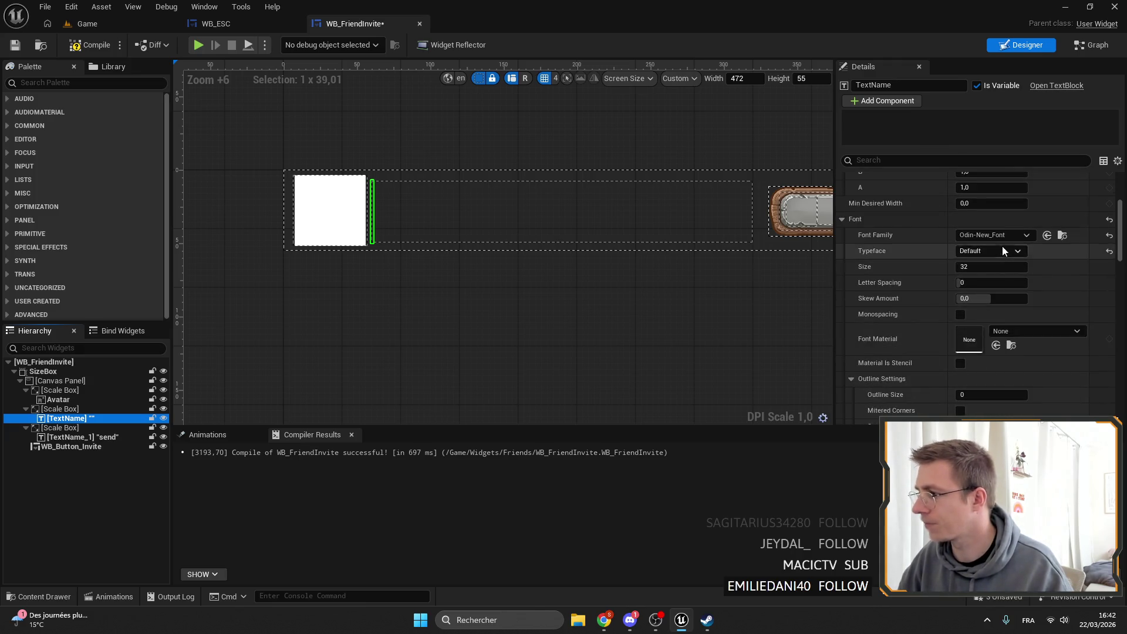
scroll(1002, 246, "down", 3)
left_click_drag(992, 301, 998, 301)
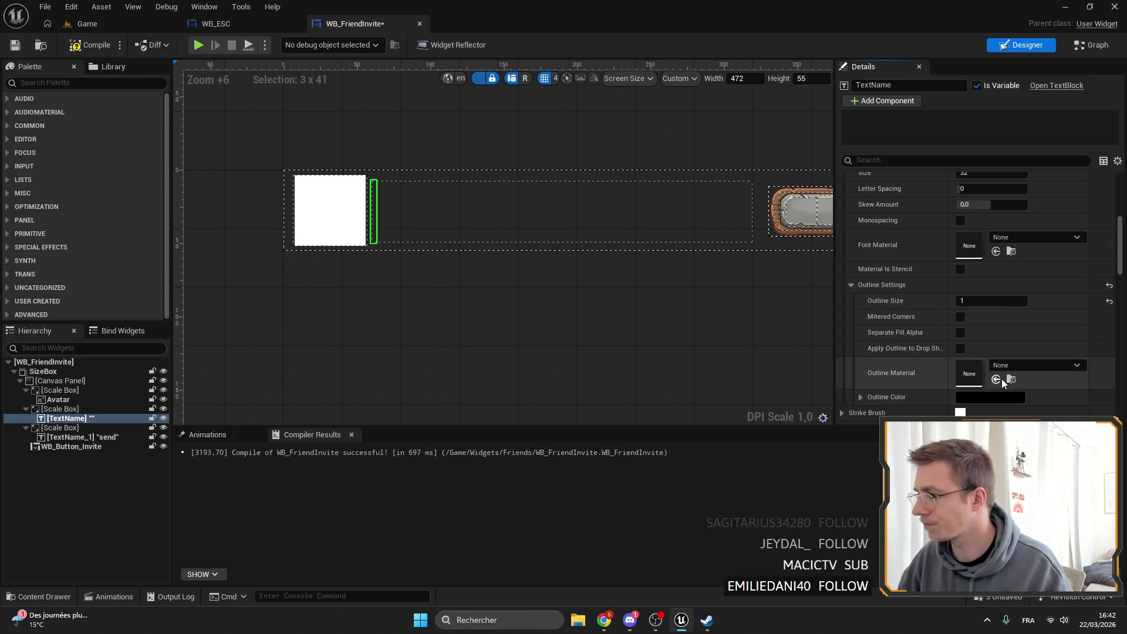
left_click(1003, 397)
left_click(861, 533)
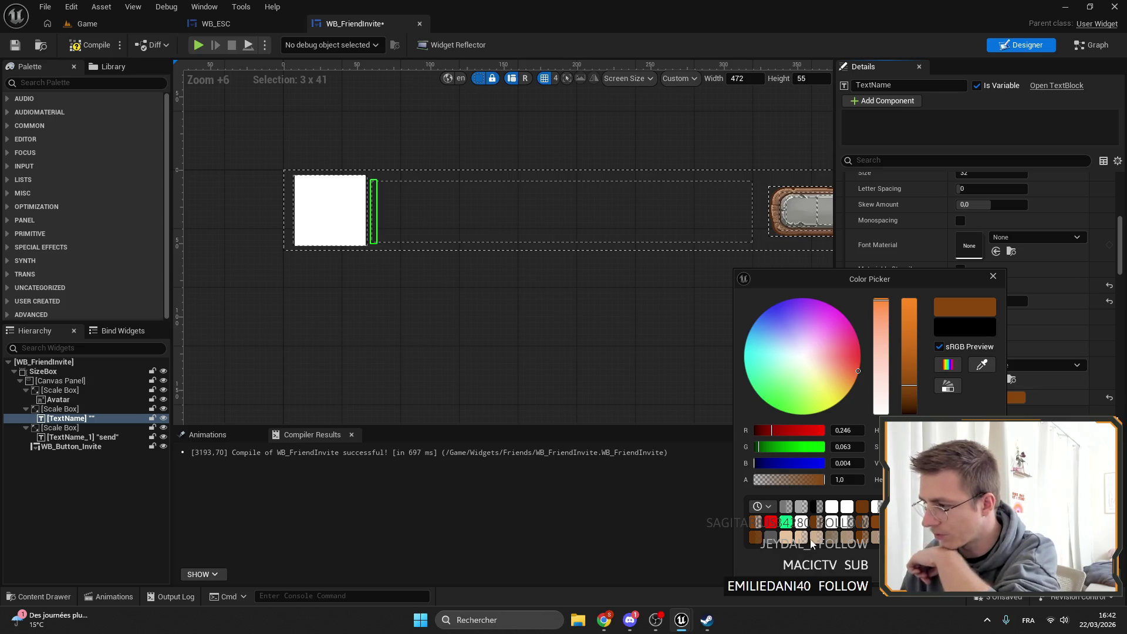
mouse_move(904, 463)
left_mouse_down()
mouse_move(916, 463)
mouse_move(895, 464)
left_mouse_up()
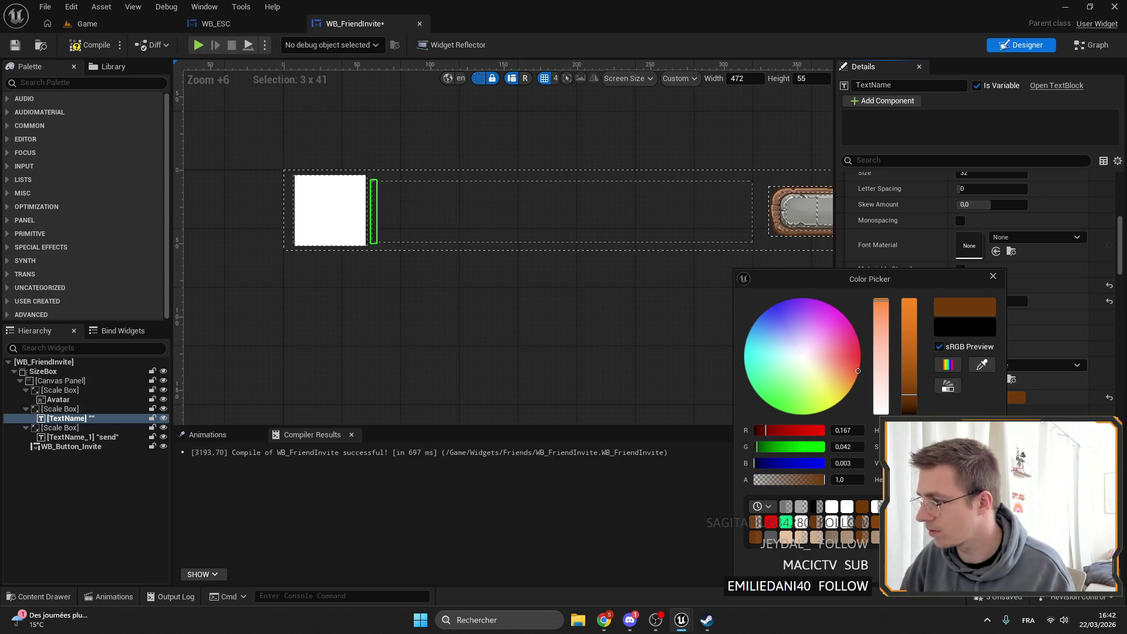
left_click(659, 190)
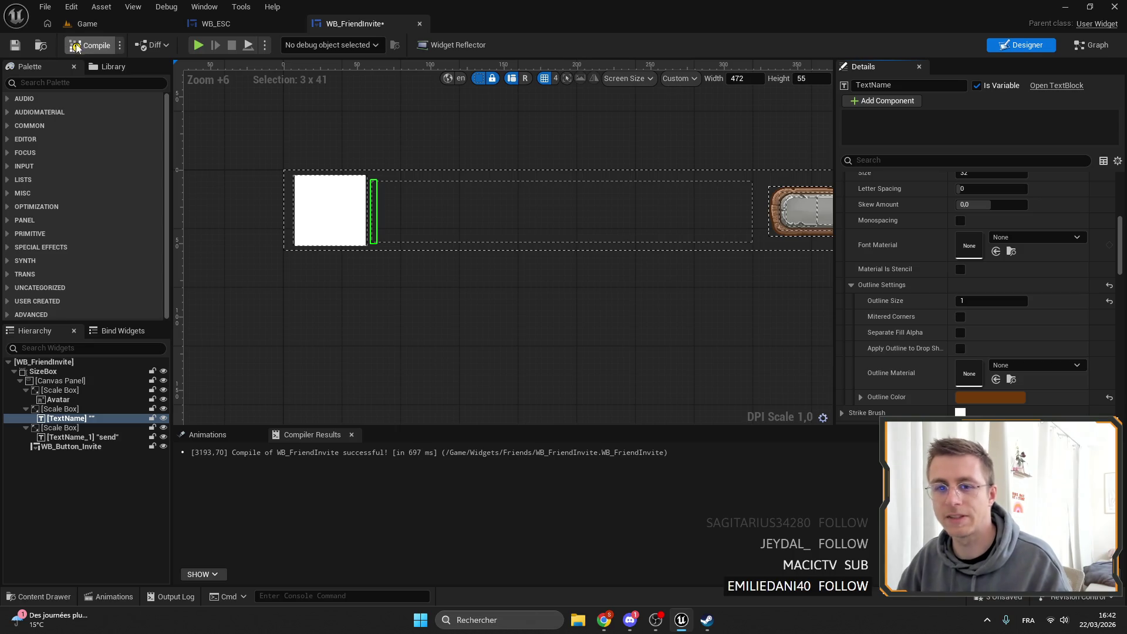
left_click(21, 46)
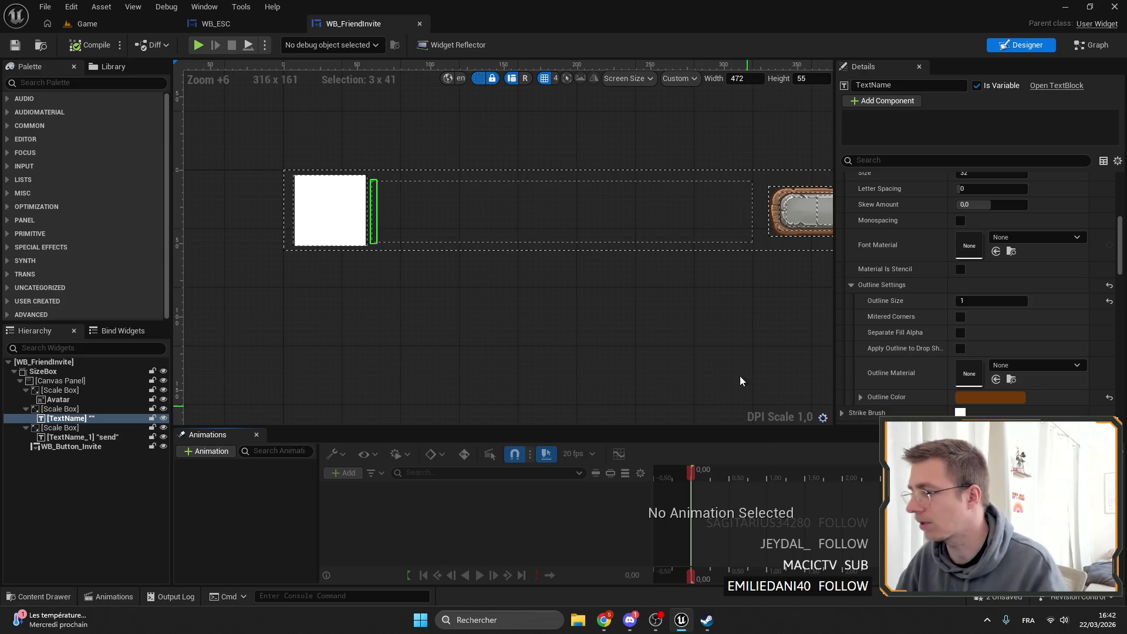
Collapse TextName's Outline Settings group and scroll the Details panel back up.
left_click(858, 287)
scroll(646, 299, "down", 3)
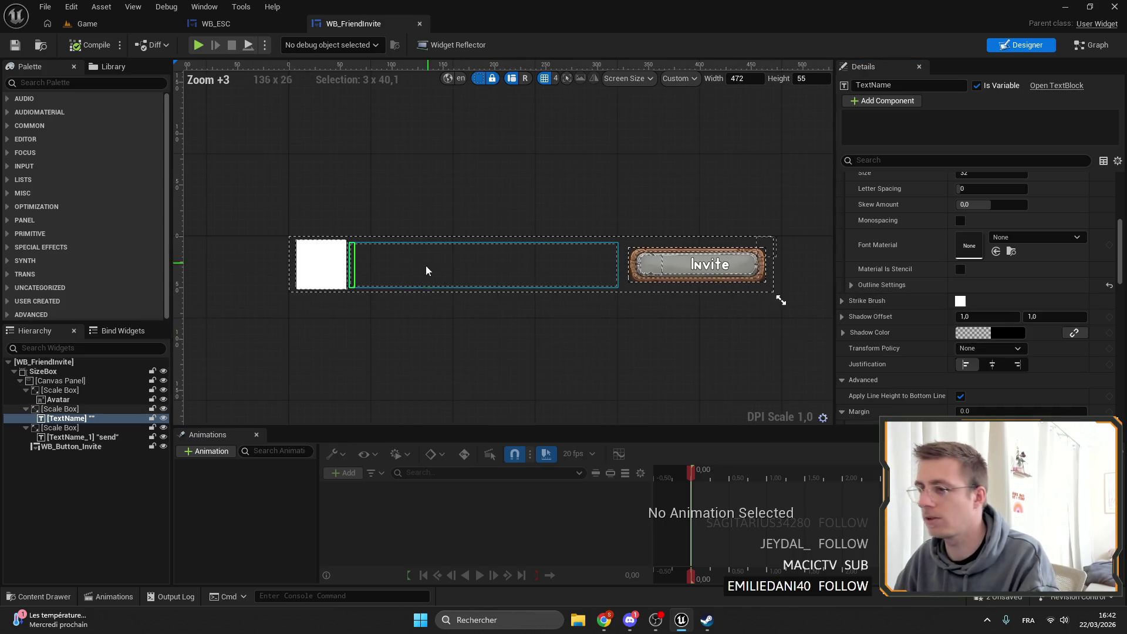
scroll(1020, 308, "up", 2)
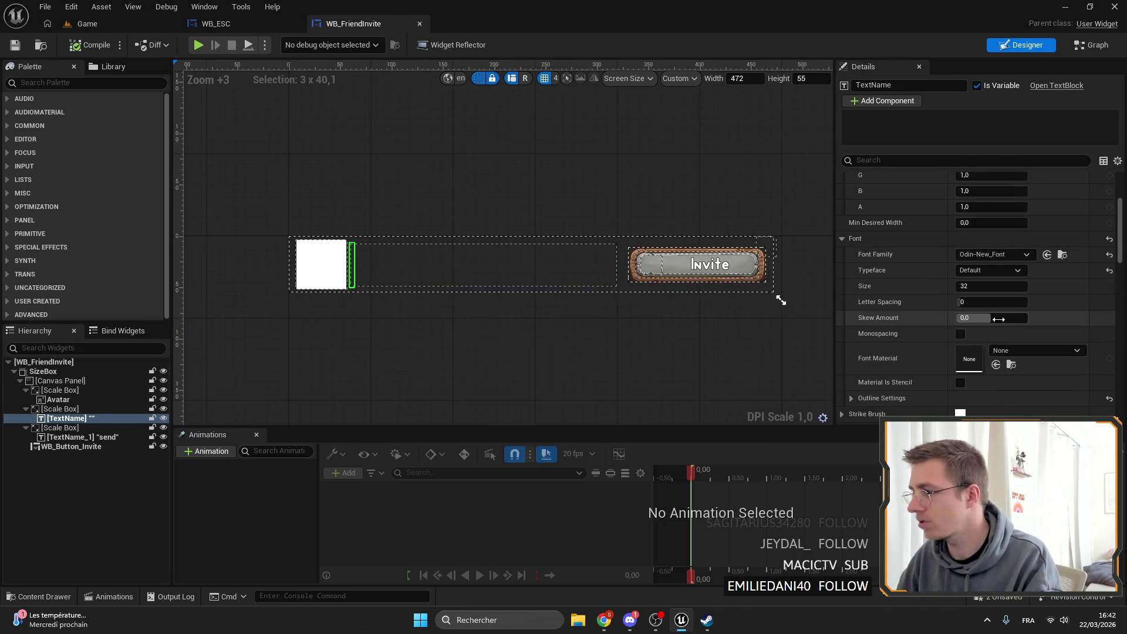
scroll(1009, 329, "up", 6)
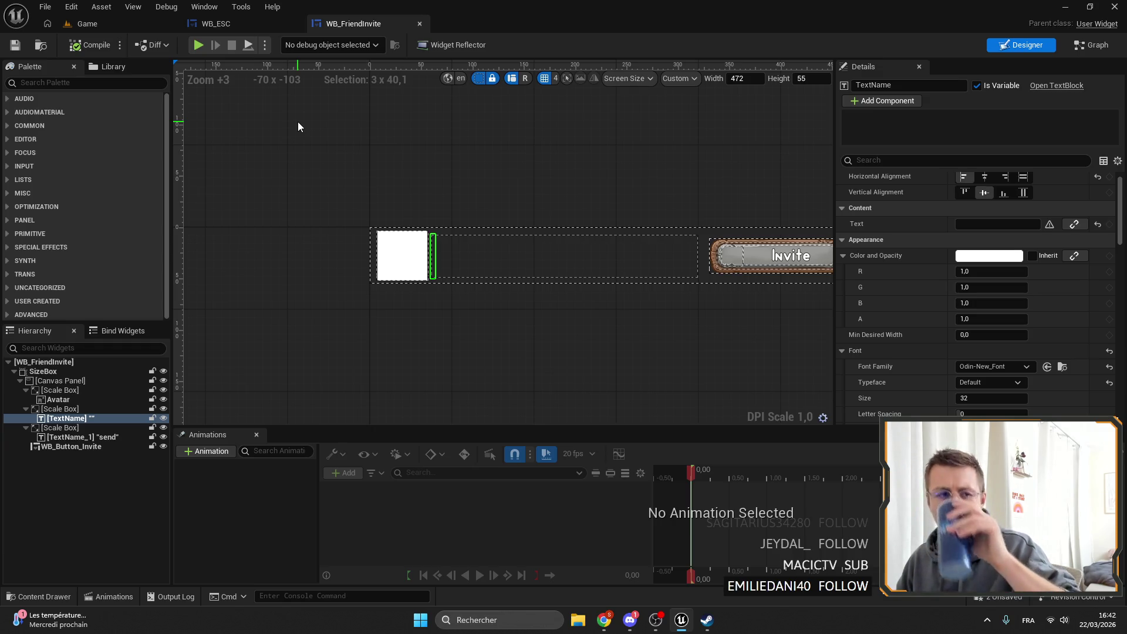
Copy the rounded background image from WB_ItemDisplay.
left_click(215, 24)
scroll(565, 235, "up", 5)
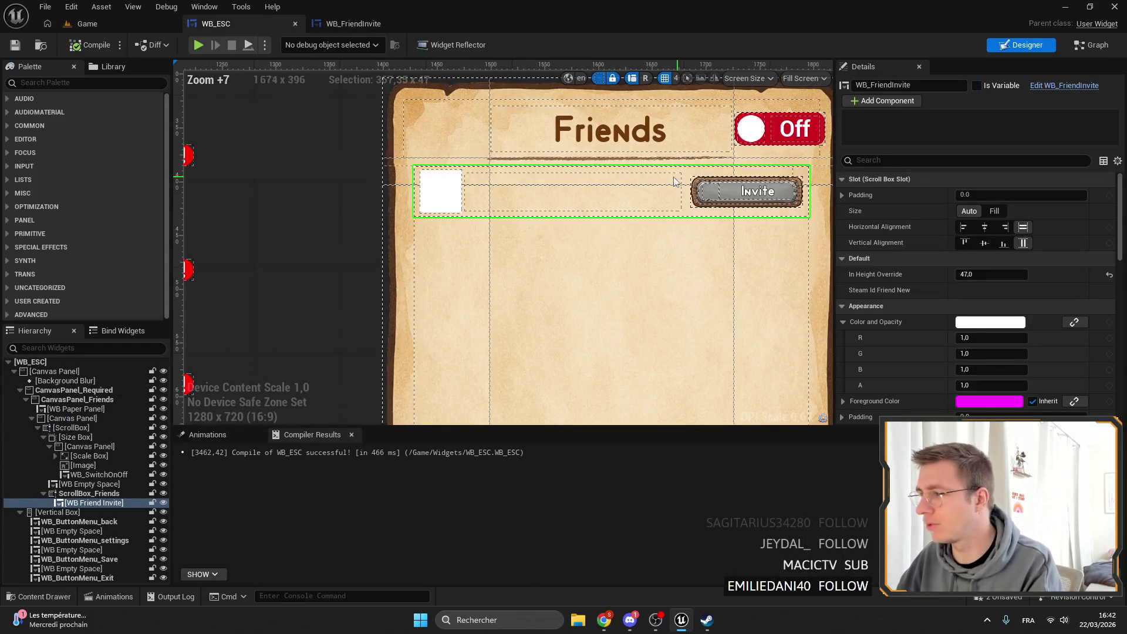
left_click(352, 24)
left_click(126, 30)
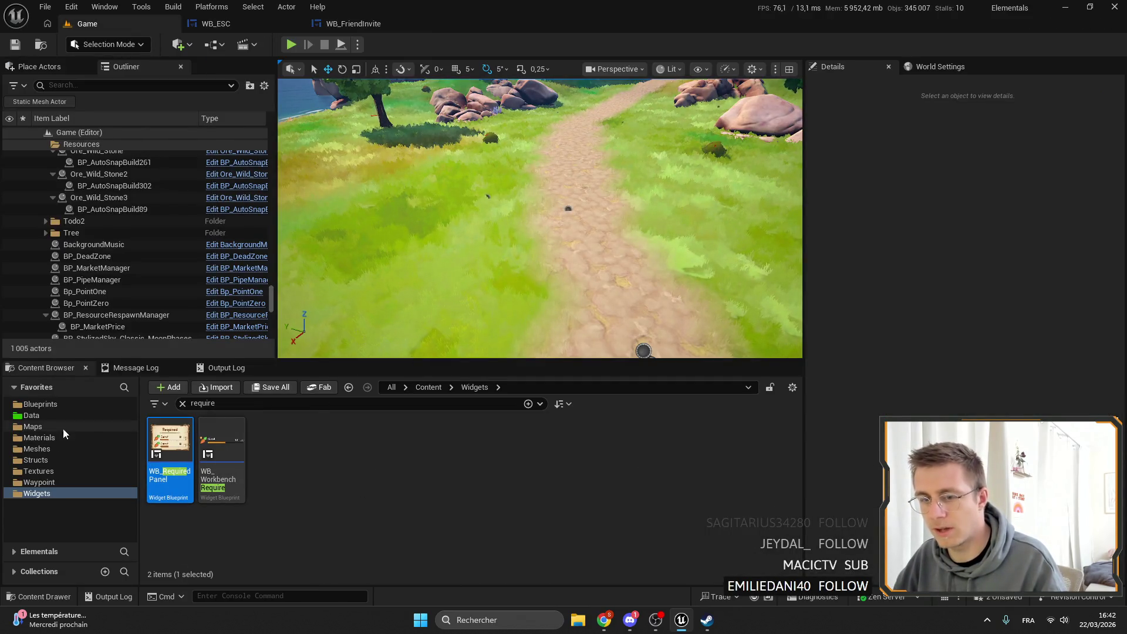
left_click(182, 403)
scroll(428, 470, "down", 5)
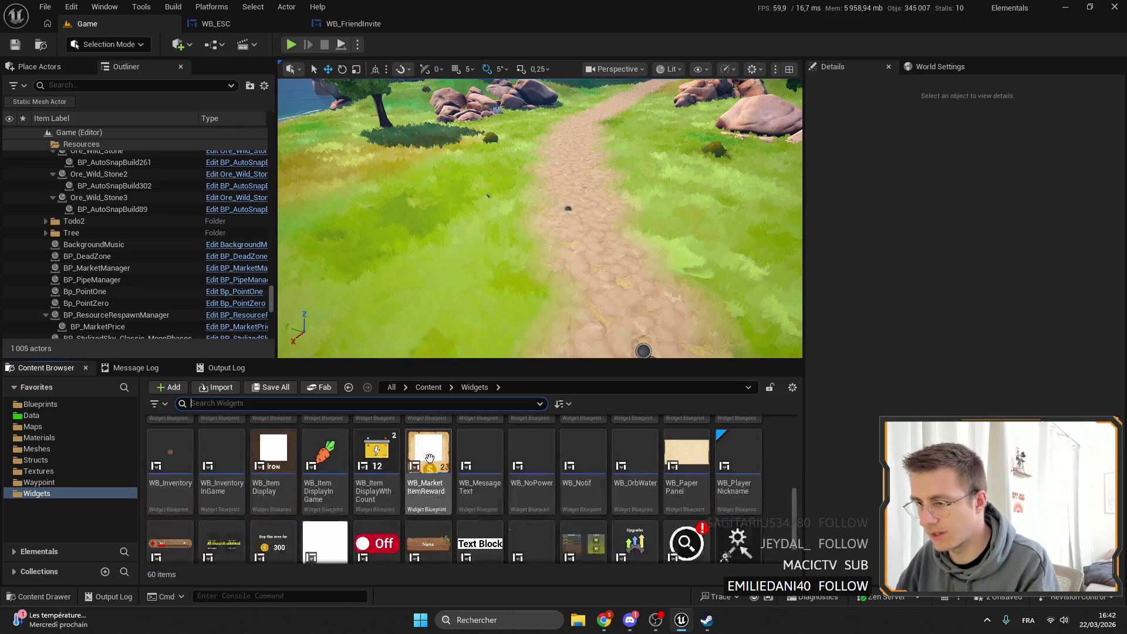
left_click(273, 458)
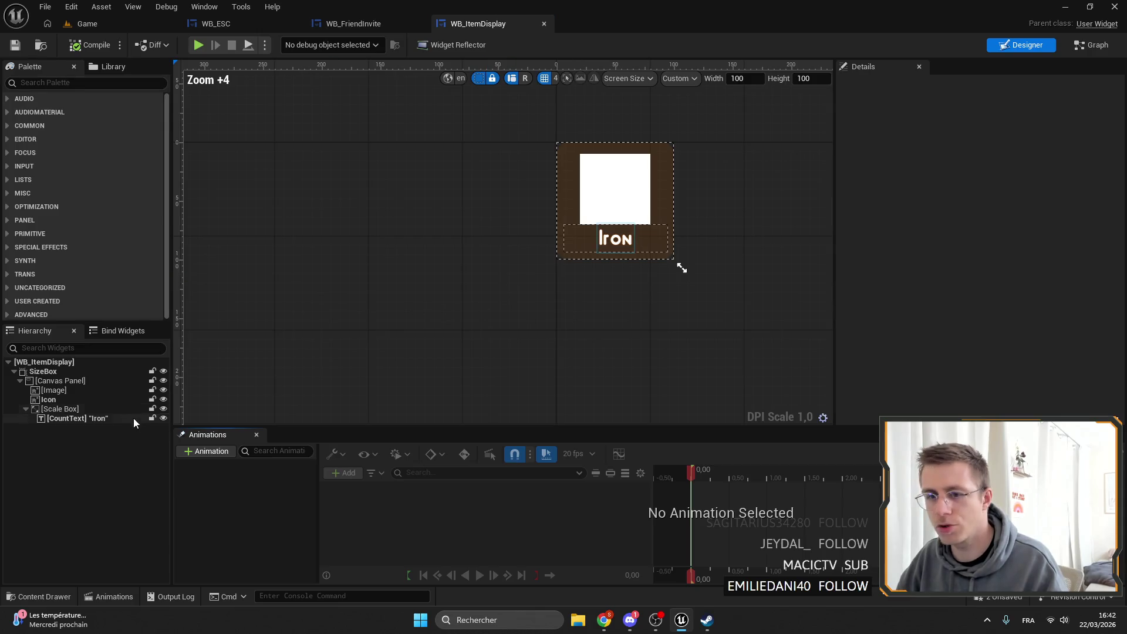
left_click(79, 391)
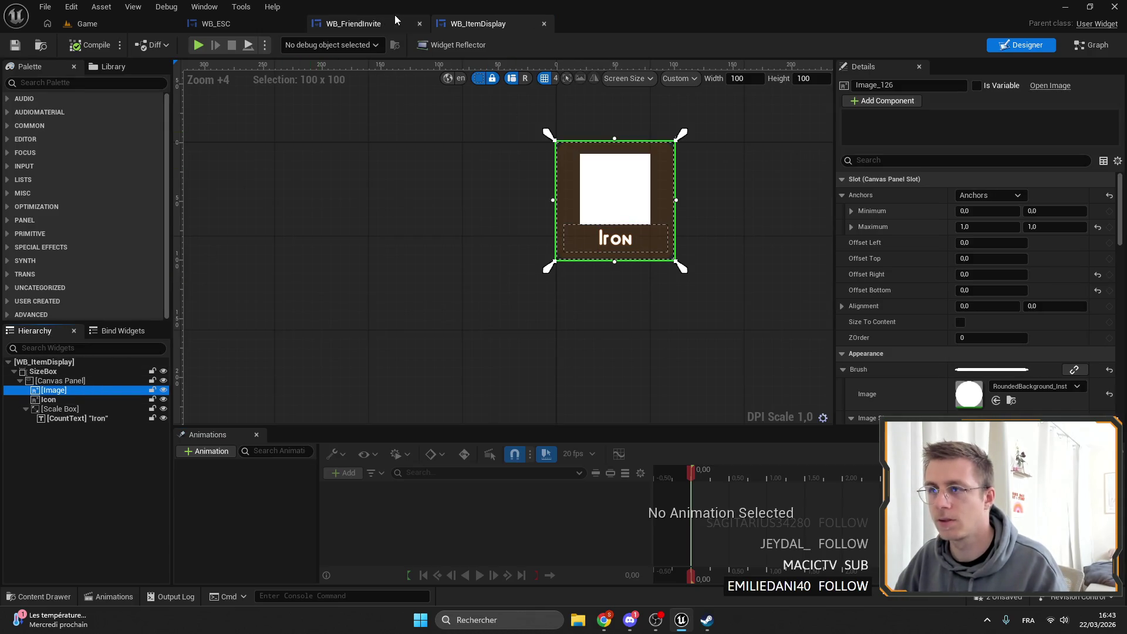
Paste the rounded image into WB_FriendInvite's Canvas Panel behind avatar and text, then compile and save.
left_click(387, 22)
left_click(58, 381)
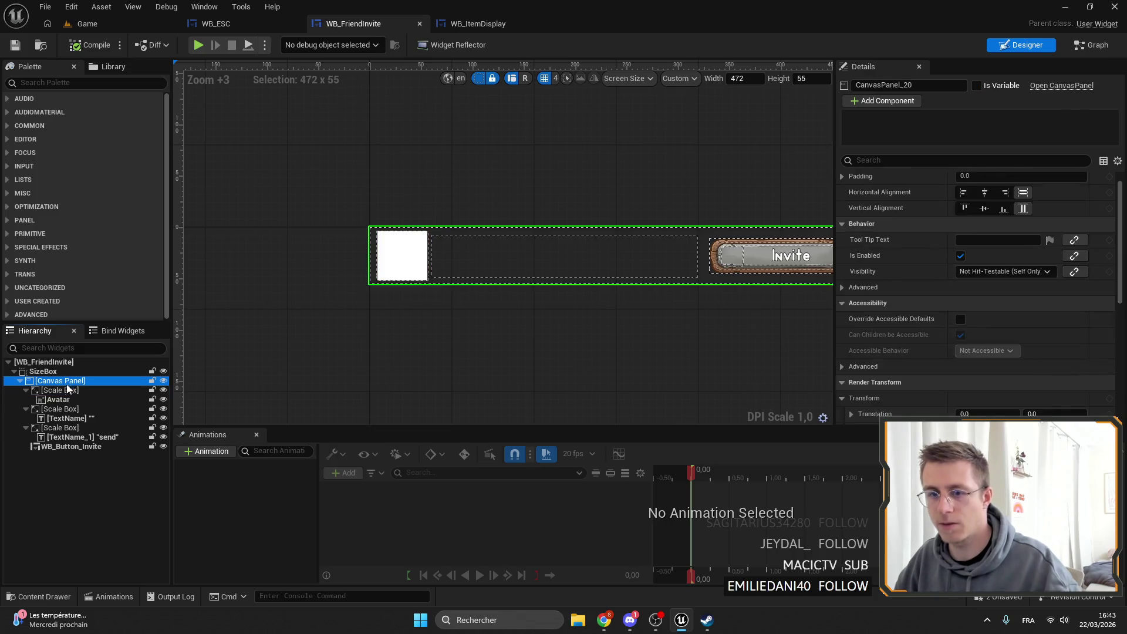
key("ctrl+v")
left_click(26, 409)
left_click(26, 418)
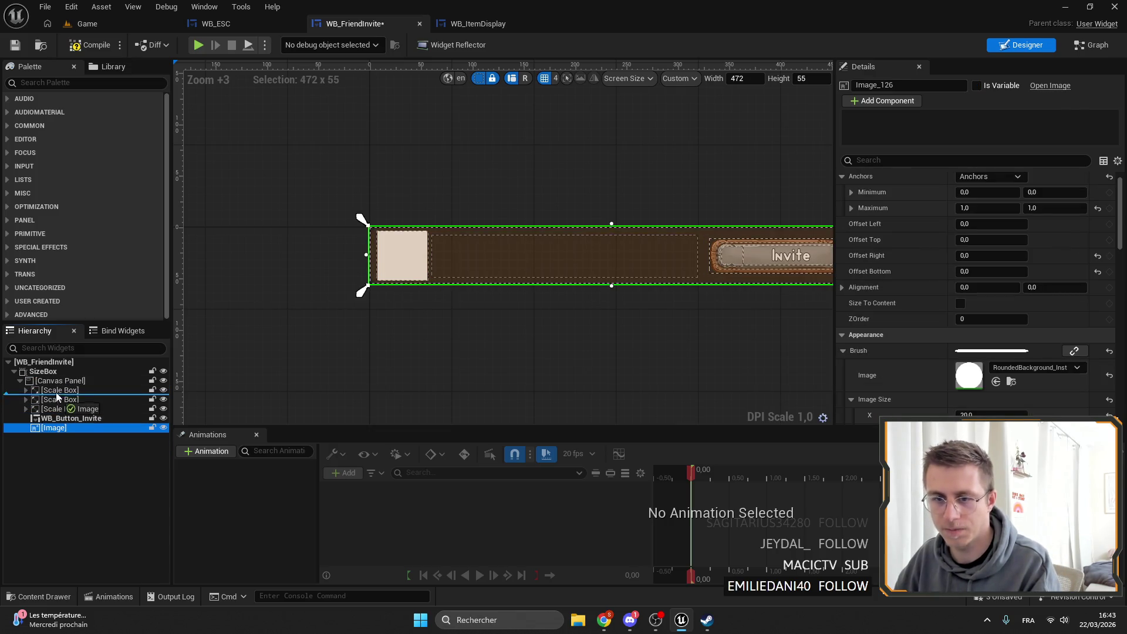
left_click_drag(54, 437, 55, 389)
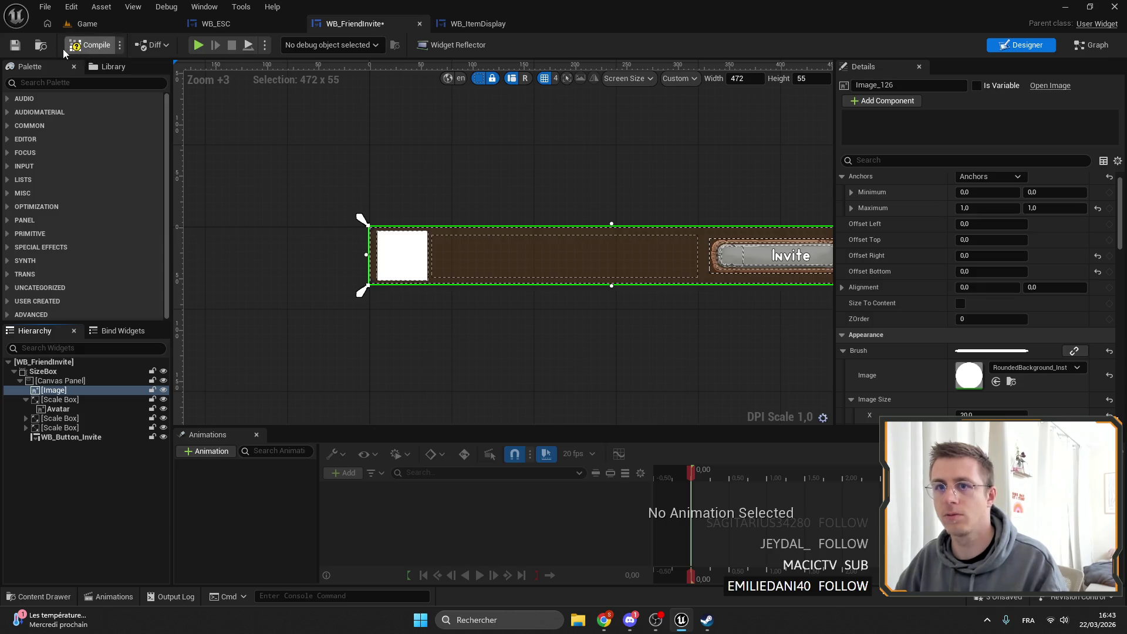
left_click(15, 46)
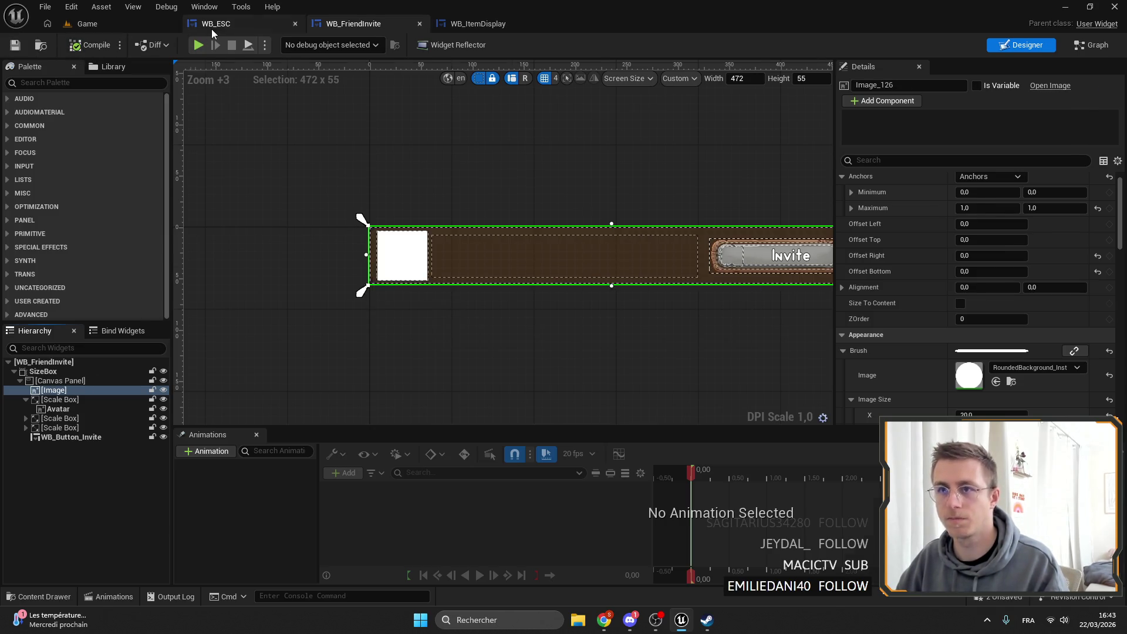
Preview the brown-backed friend row in WB_ESC's Friends panel.
left_click(211, 25)
left_click(278, 175)
scroll(563, 174, "down", 5)
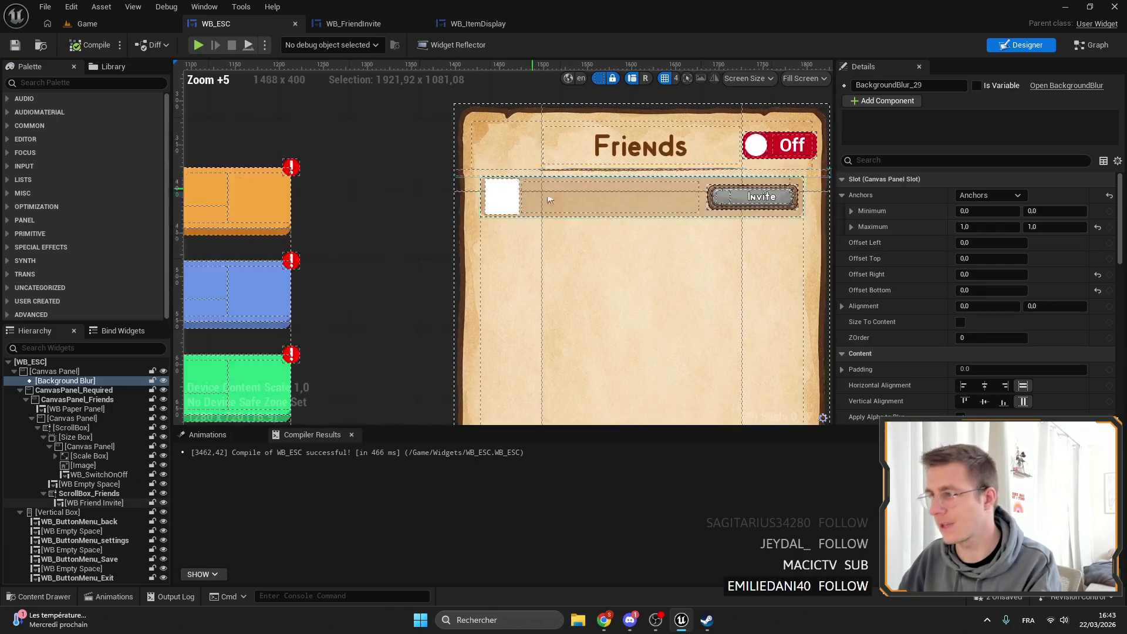
scroll(562, 174, "down", 3)
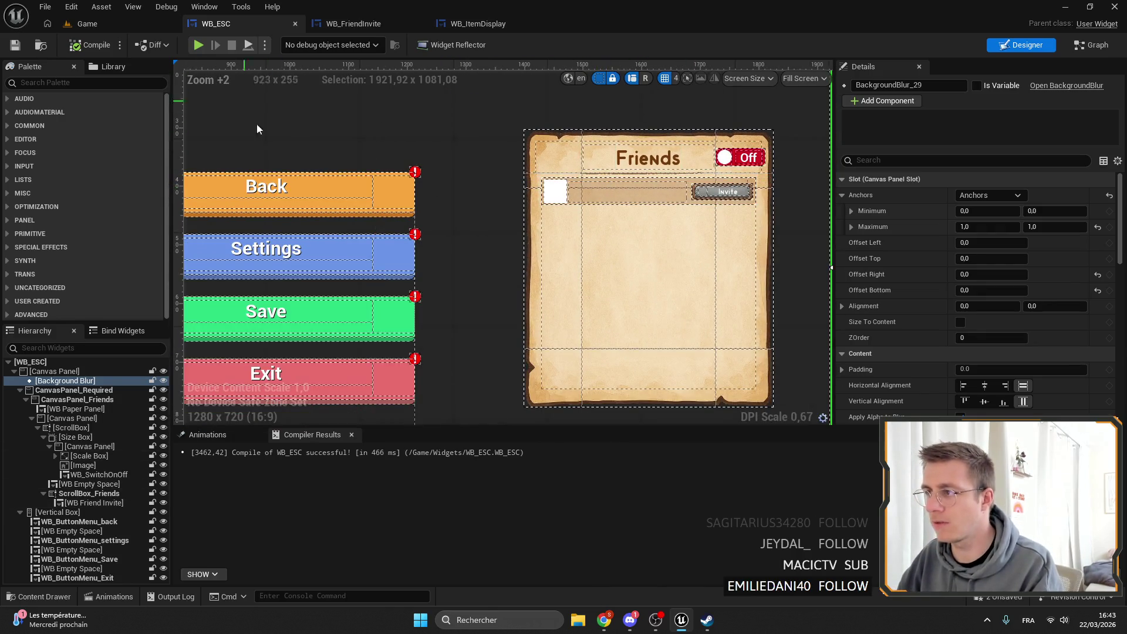
scroll(767, 334, "down", 4)
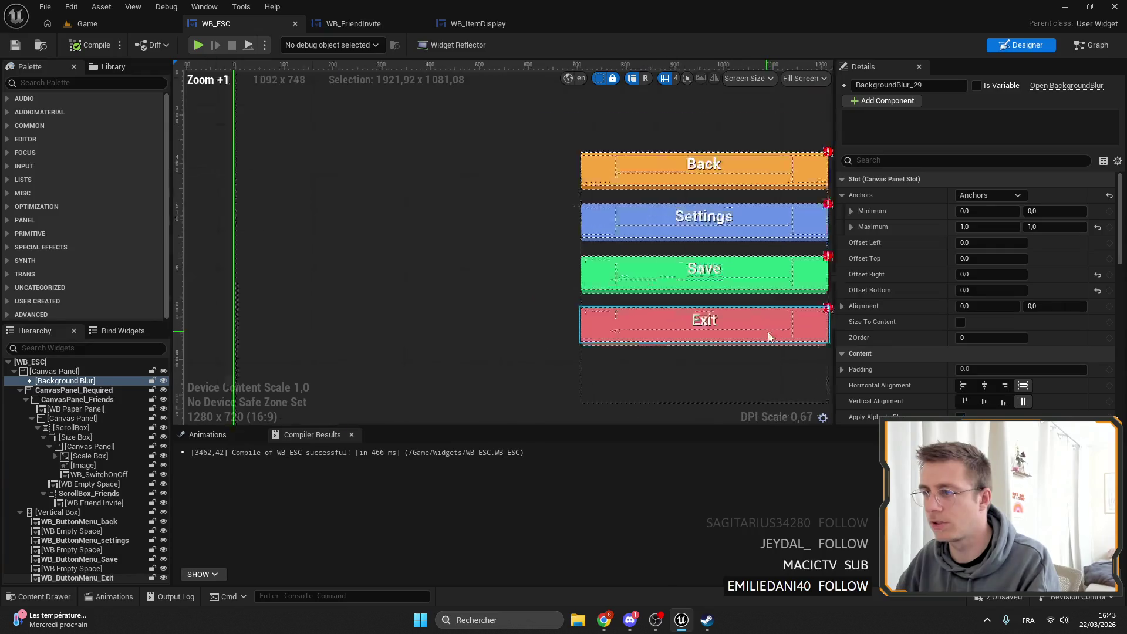
left_click(567, 187)
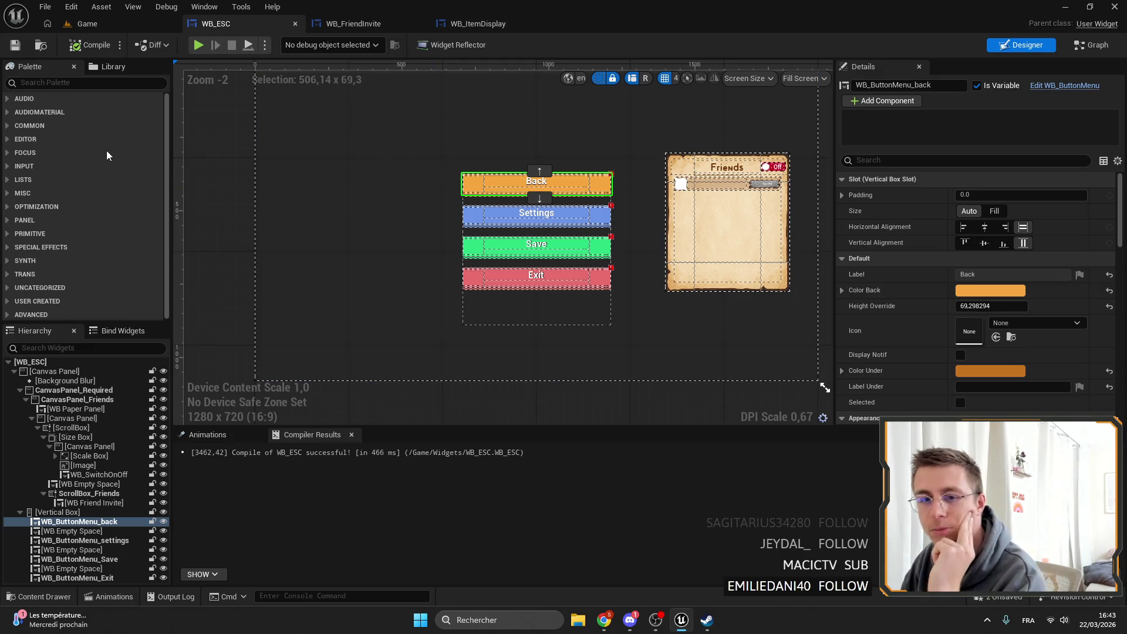
left_click(989, 306)
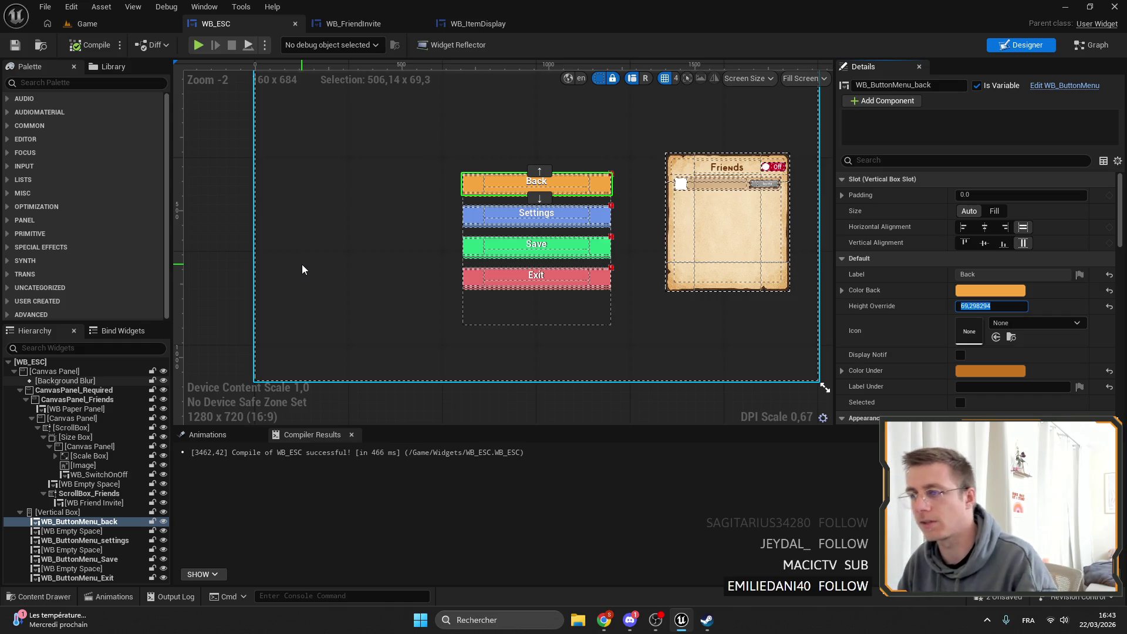
left_click(86, 88)
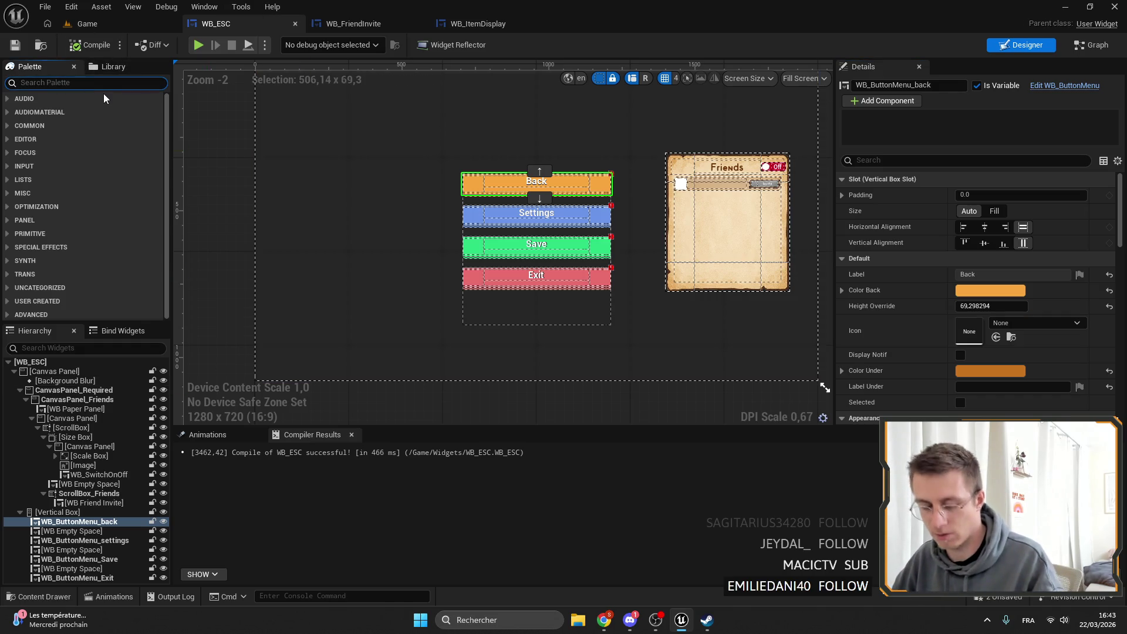
Drop a WB Button from the Palette into the Vertical Box below WB_ButtonMenu_Exit.
type("But")
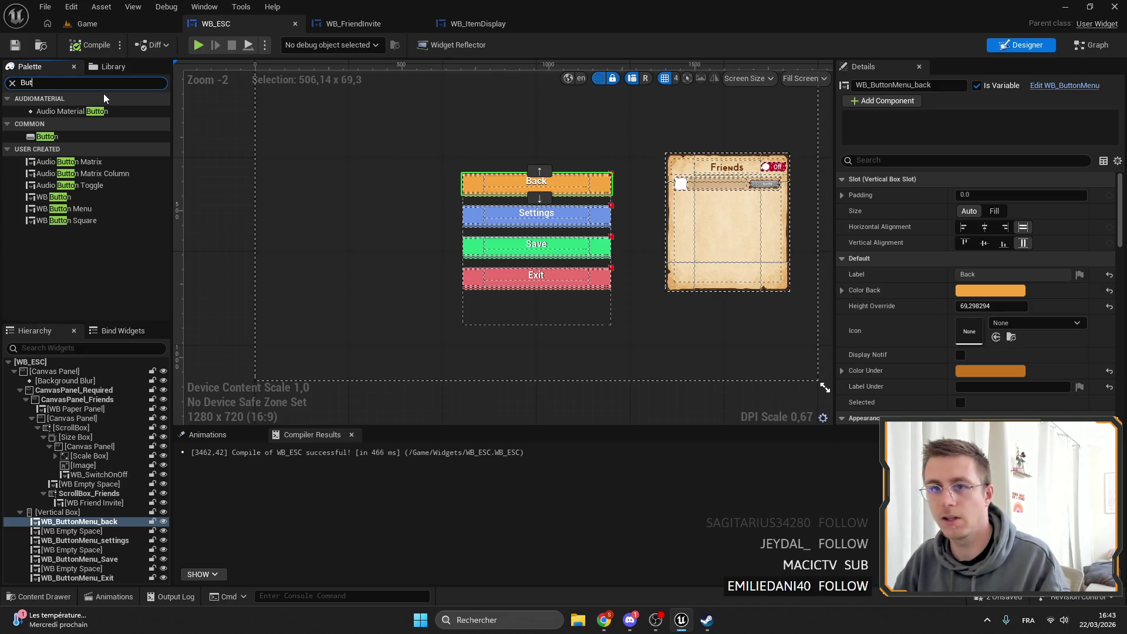
type("ton")
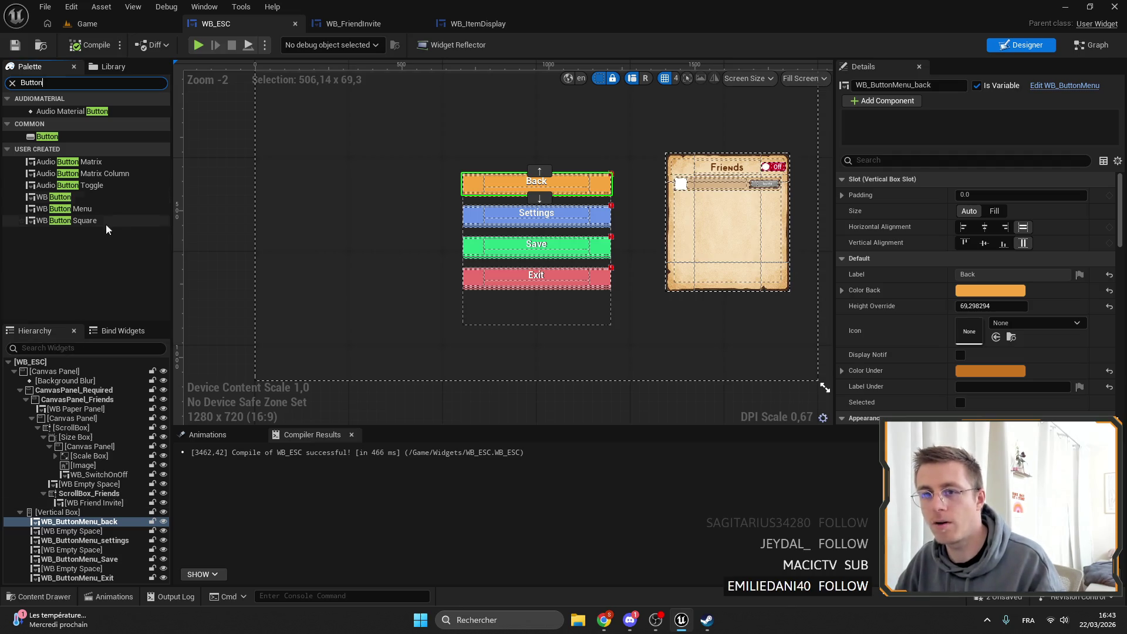
mouse_move(53, 197)
left_mouse_down()
mouse_move(75, 527)
mouse_move(64, 513)
left_mouse_up()
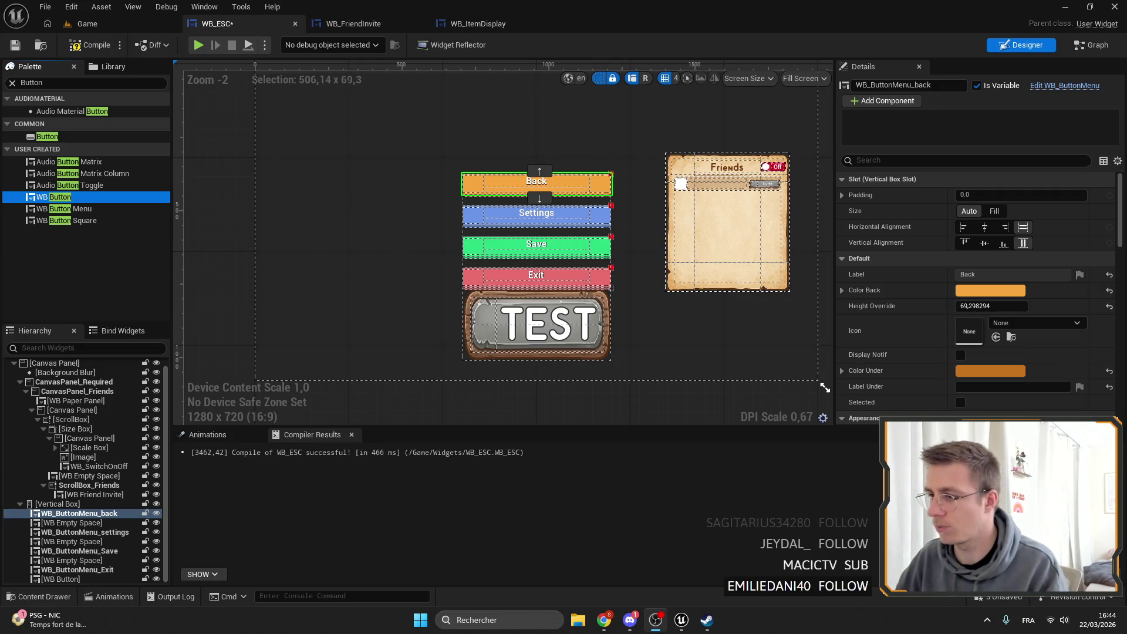
Set the TEST button's height to 69.3 and give it the Back label.
left_click(513, 320)
left_click(998, 311)
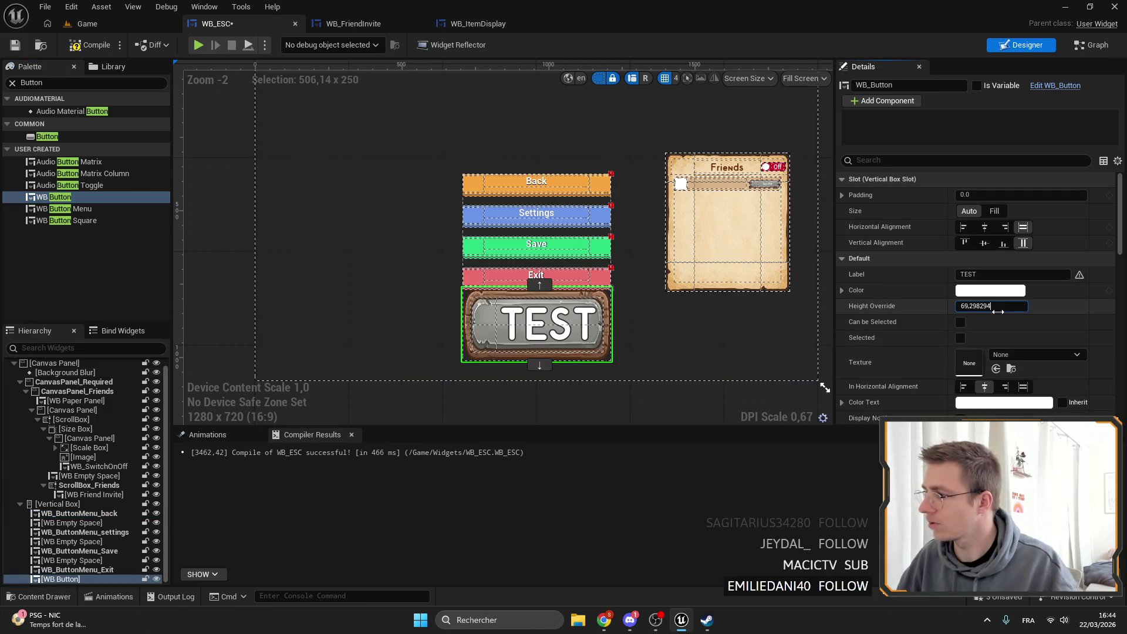
key("Return")
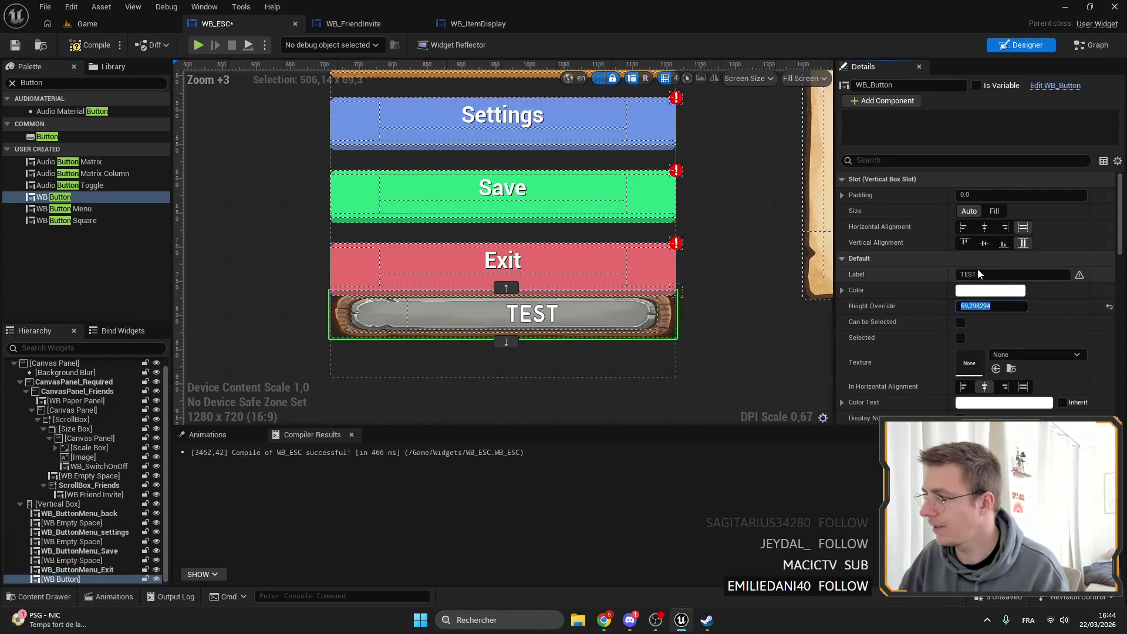
scroll(506, 249, "down", 1)
left_click(505, 237)
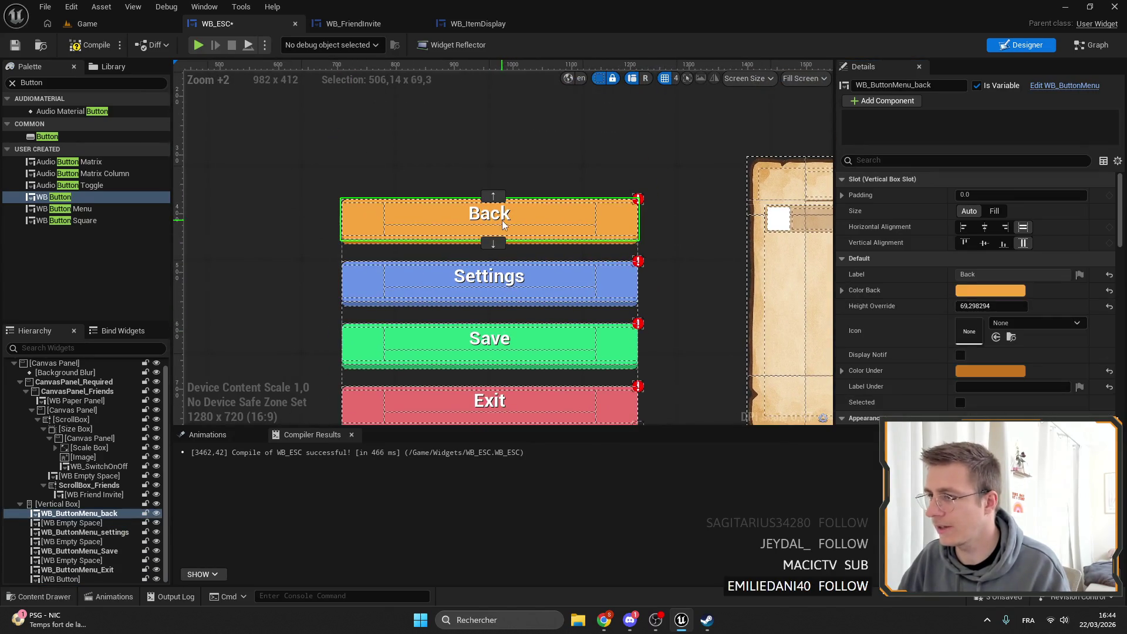
right_click(937, 300)
left_click(954, 305)
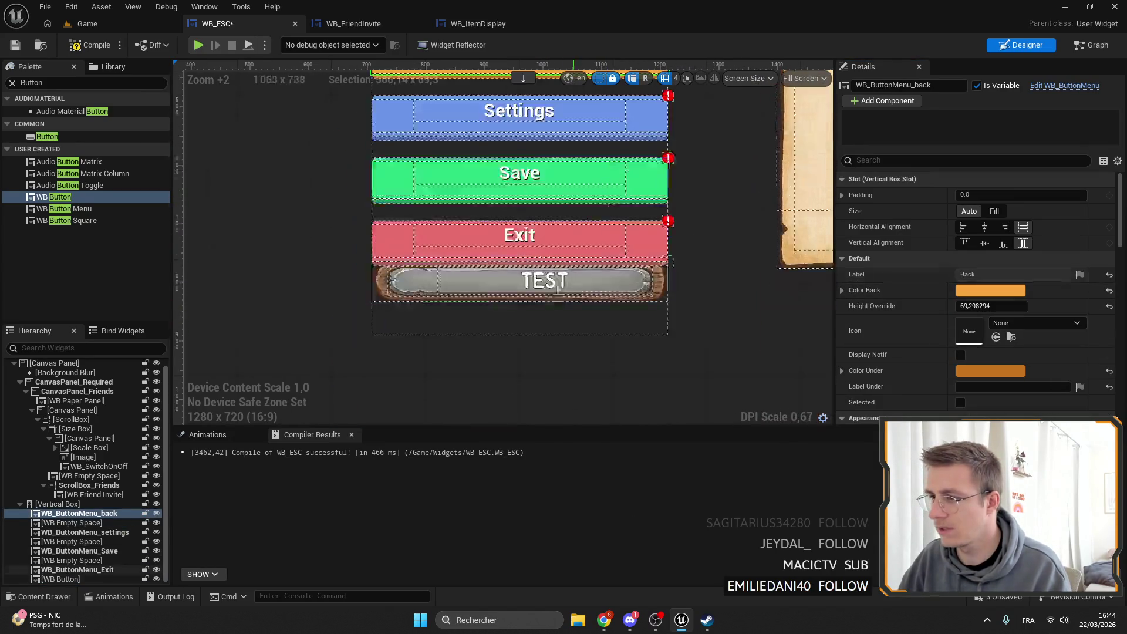
left_click(540, 284)
right_click(934, 275)
left_click(963, 313)
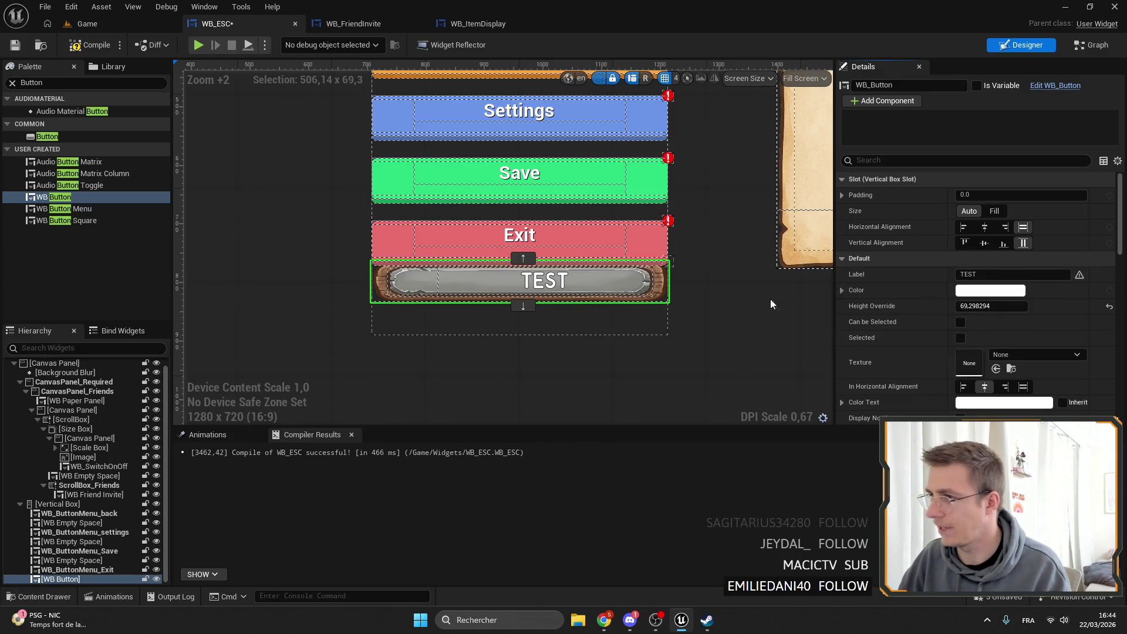
Move the new Back button to the top of the menu and delete the old orange Back button.
left_click(530, 259)
left_click(523, 219)
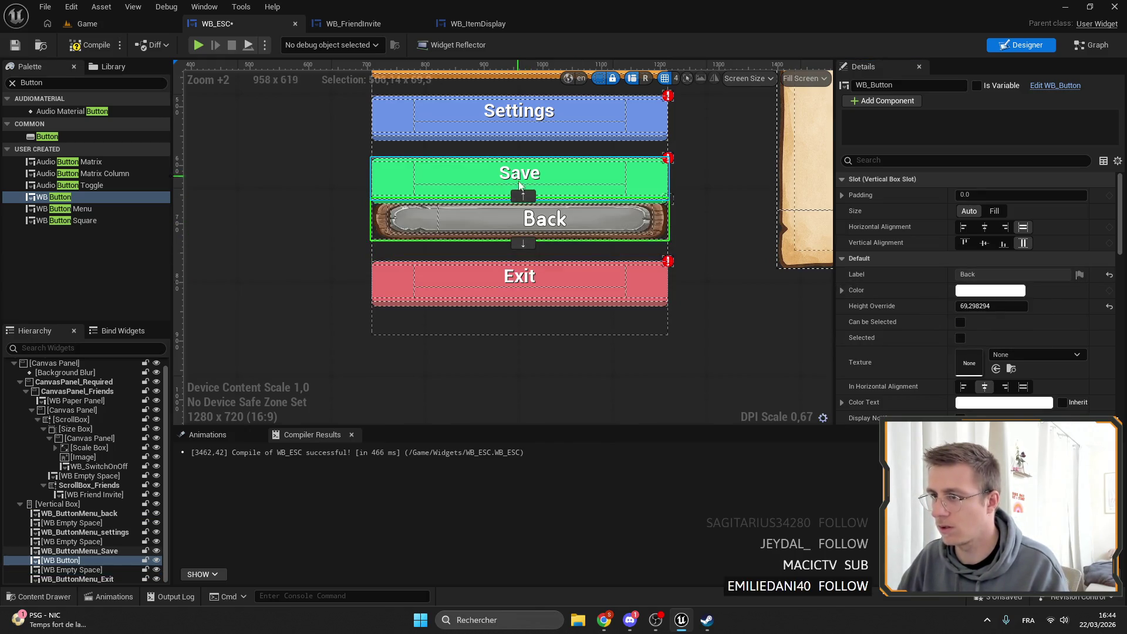
left_click(522, 198)
left_click(532, 258)
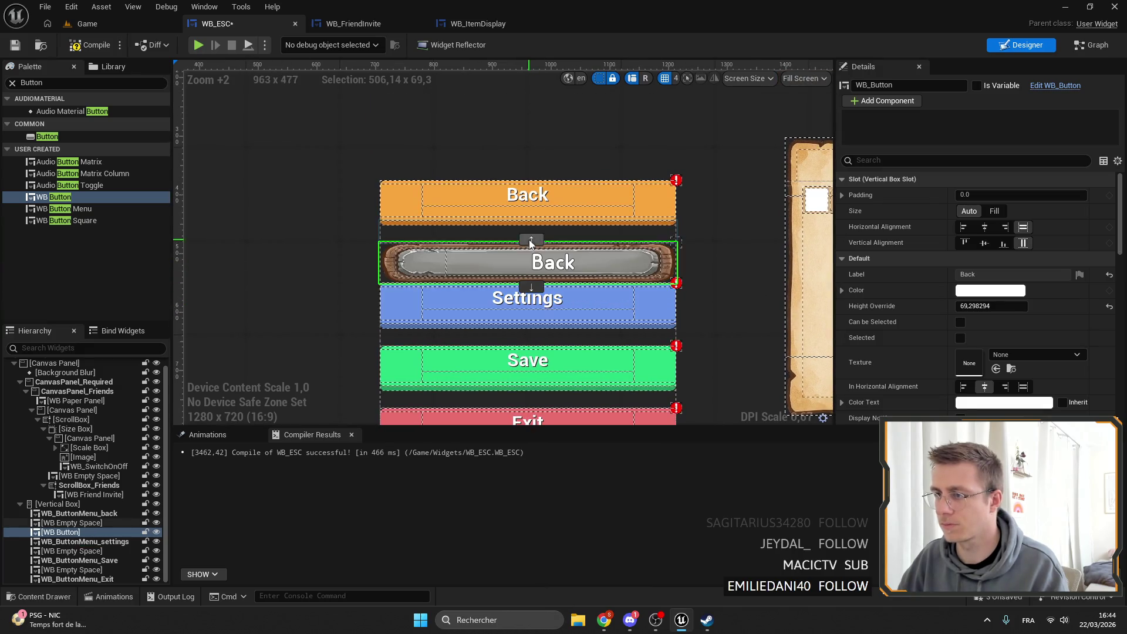
left_click(533, 241)
left_click(532, 222)
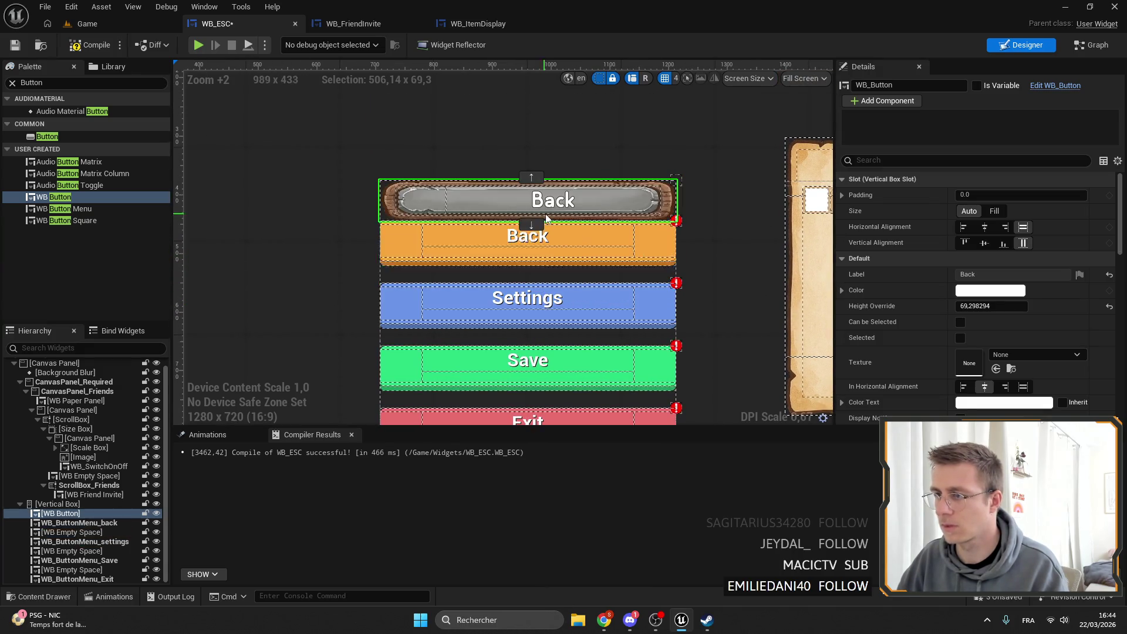
left_click(566, 241)
key("Delete")
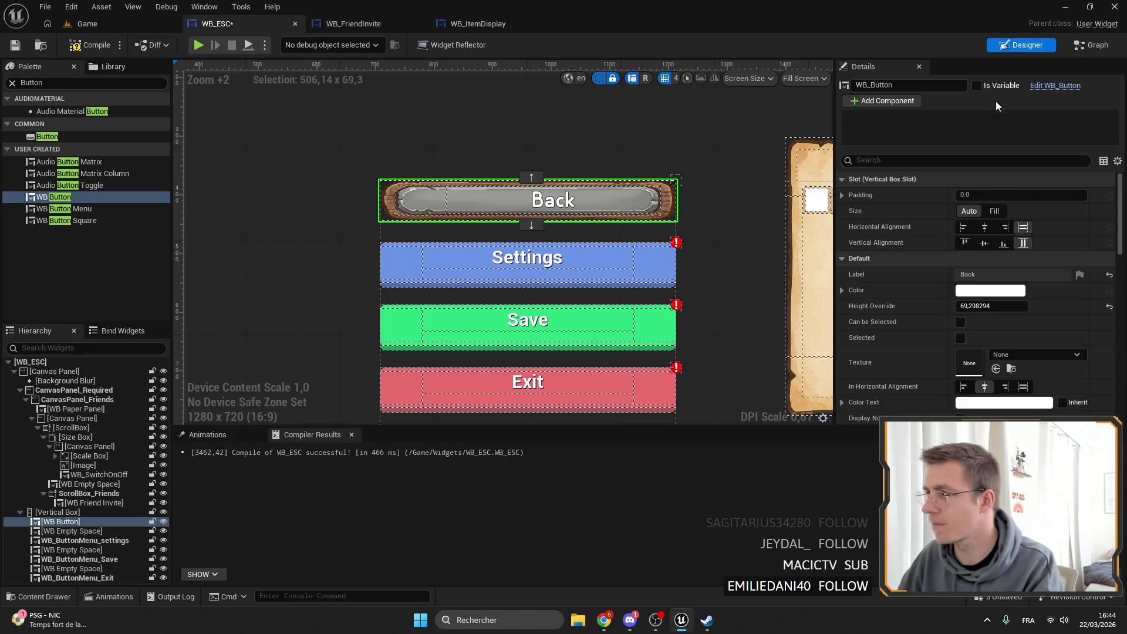
Rename the new button widget WB_ButtonMenu_back.
left_click(85, 541)
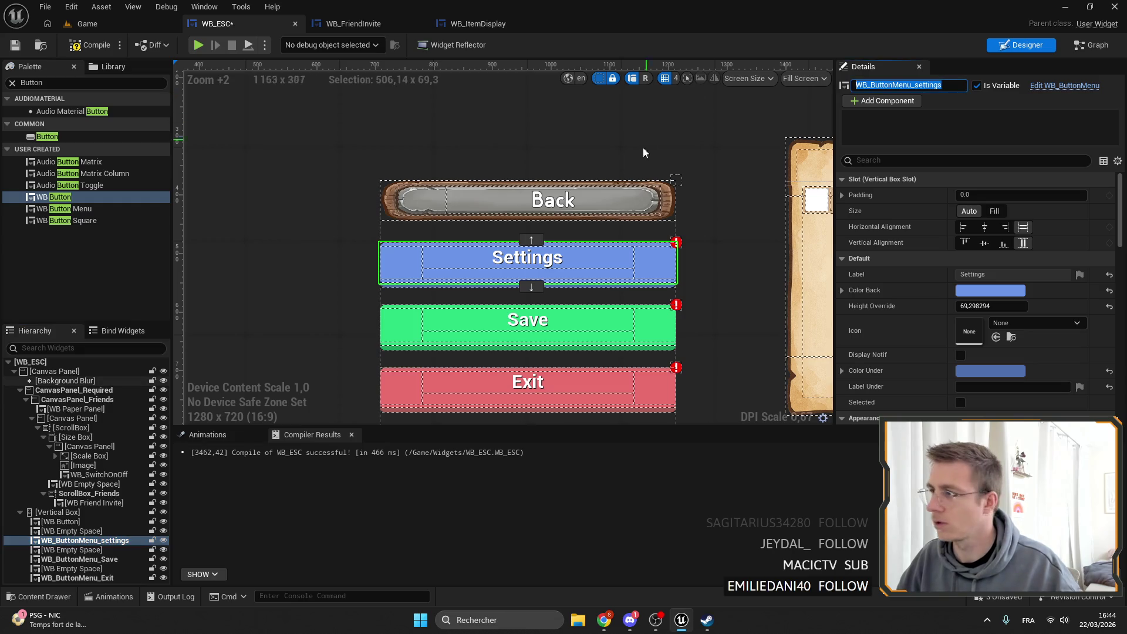
left_click(62, 521)
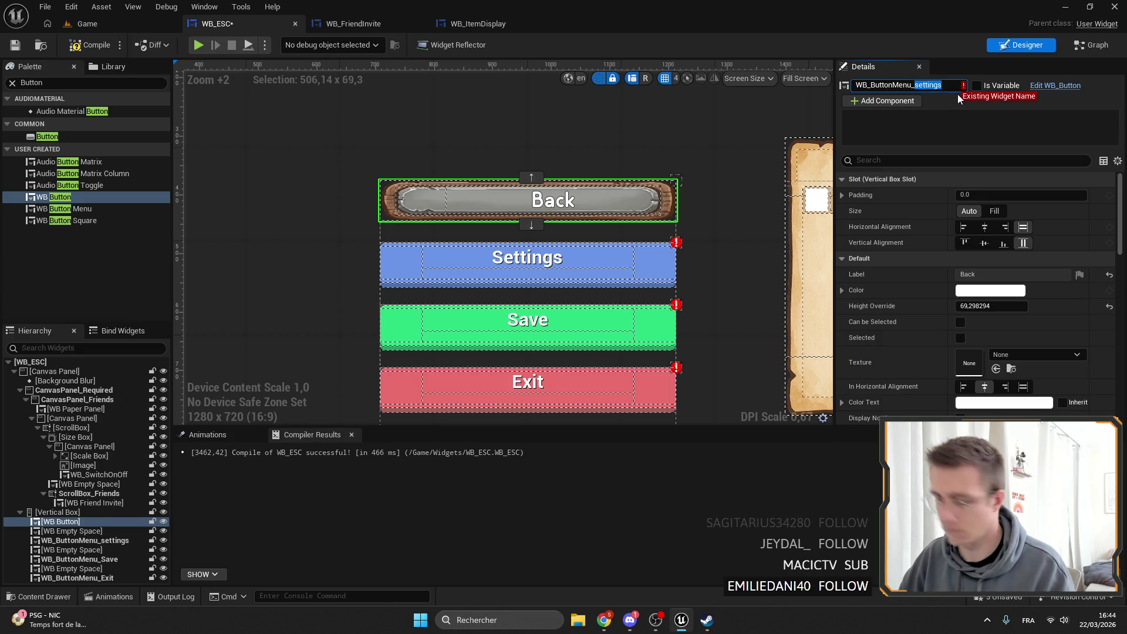
type("back")
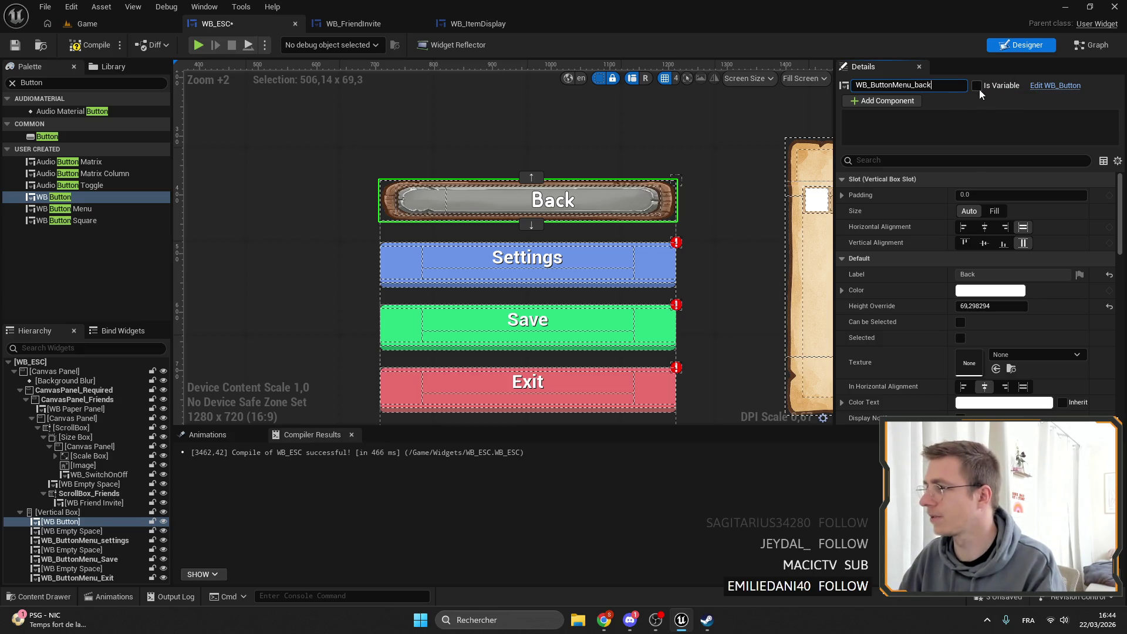
key("Return")
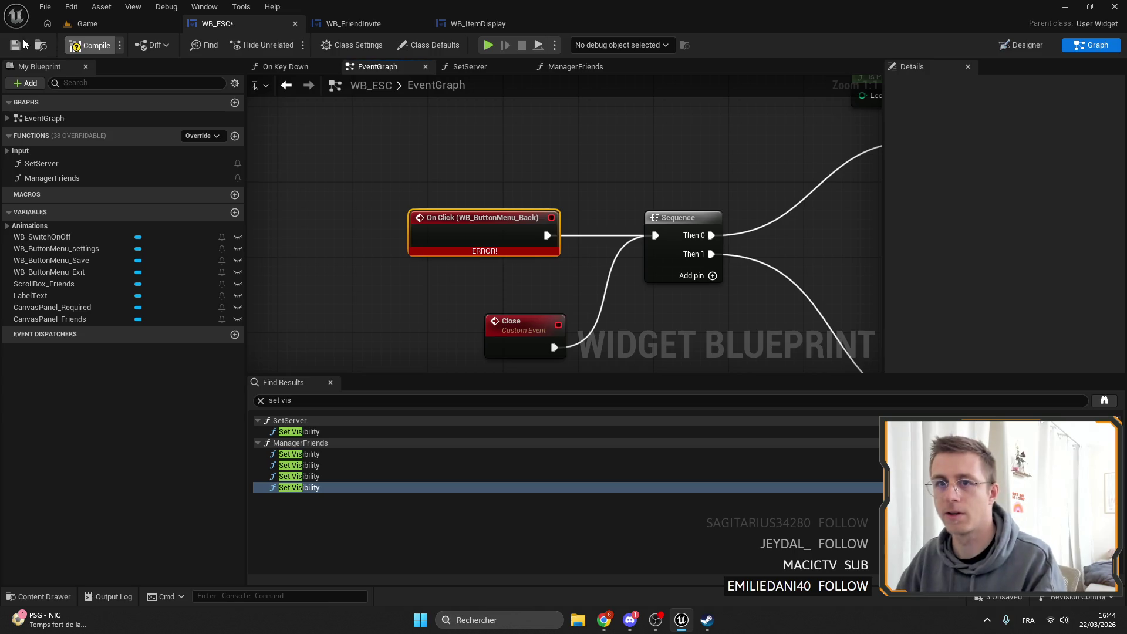
Save WB_ESC and play-test in fullscreen to check the Back, Settings, Save pause menu.
left_click(19, 47)
left_click(103, 27)
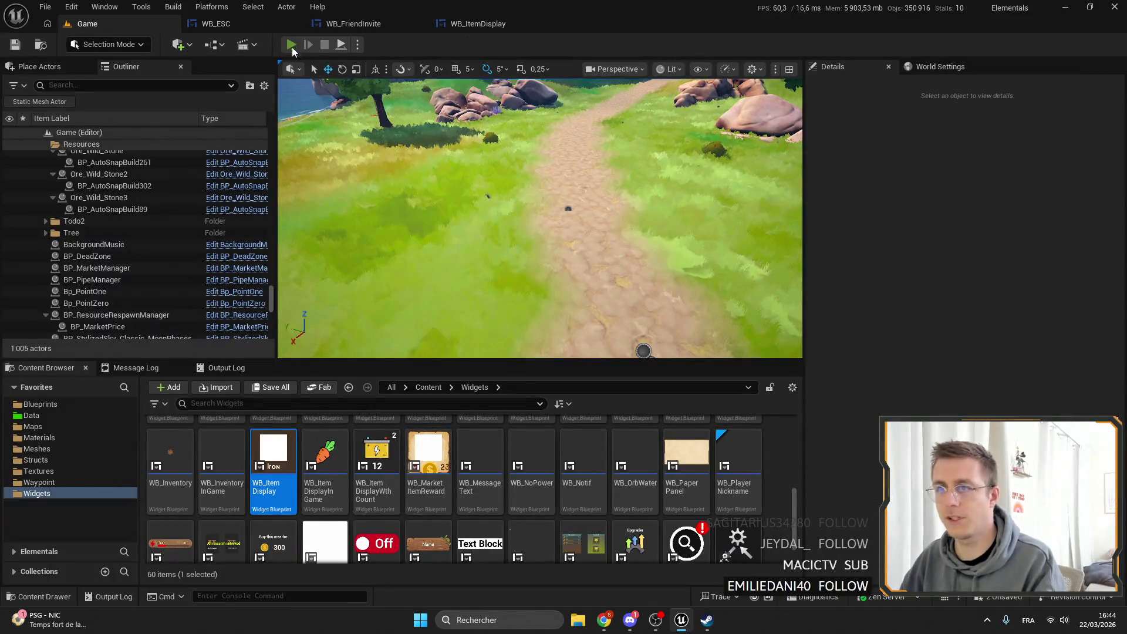
left_click(291, 45)
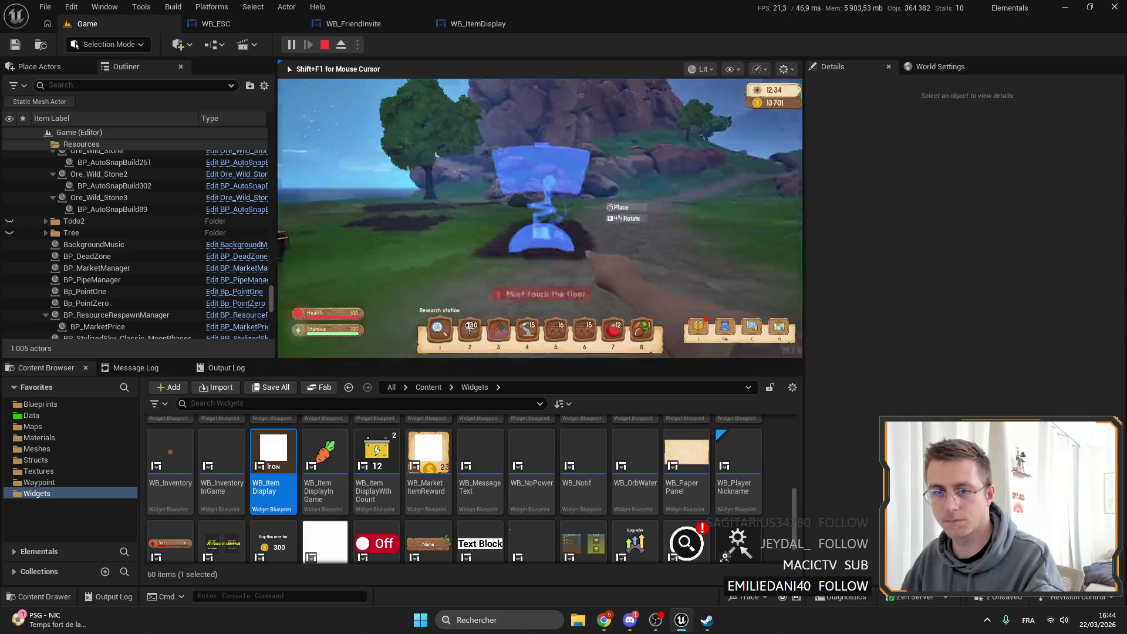
key("F11")
scroll(563, 317, "down", 2)
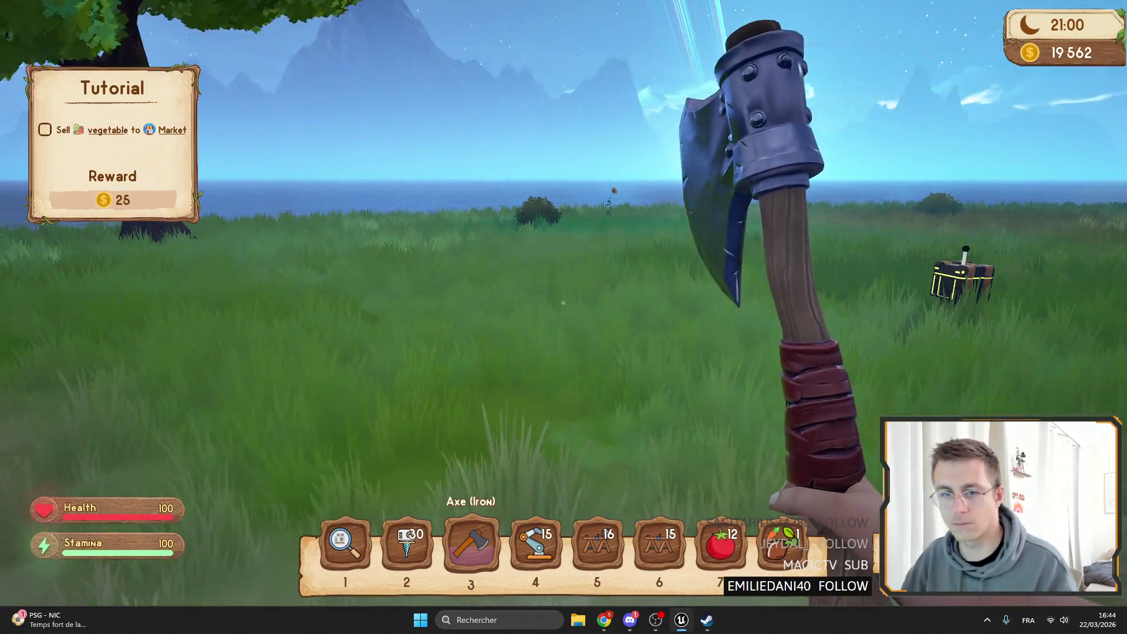
left_click(564, 303)
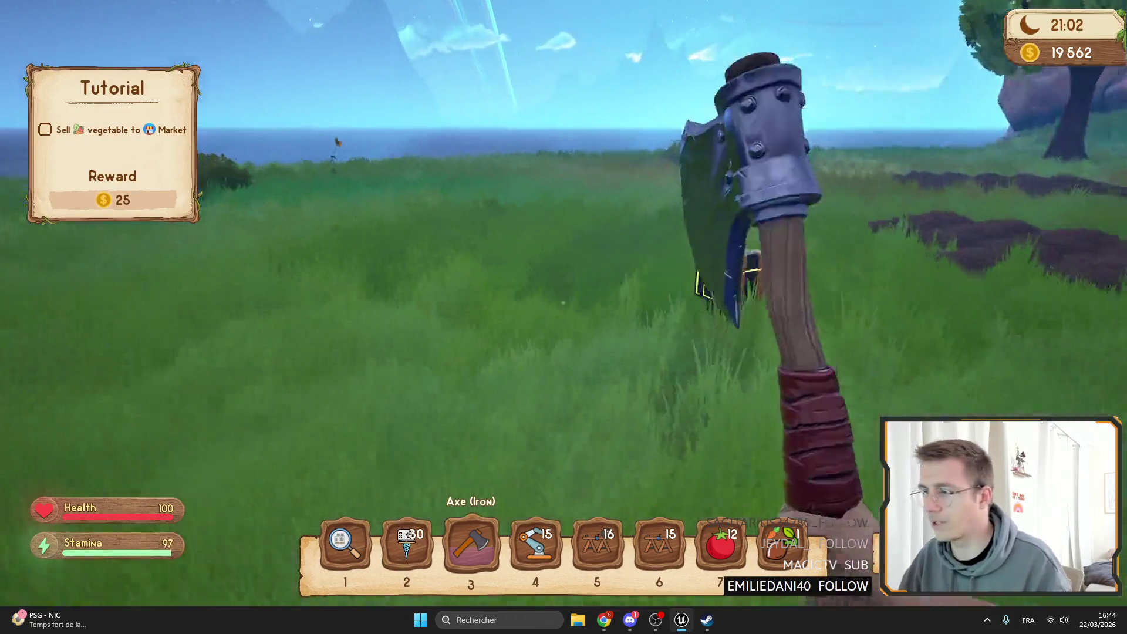
key("Escape")
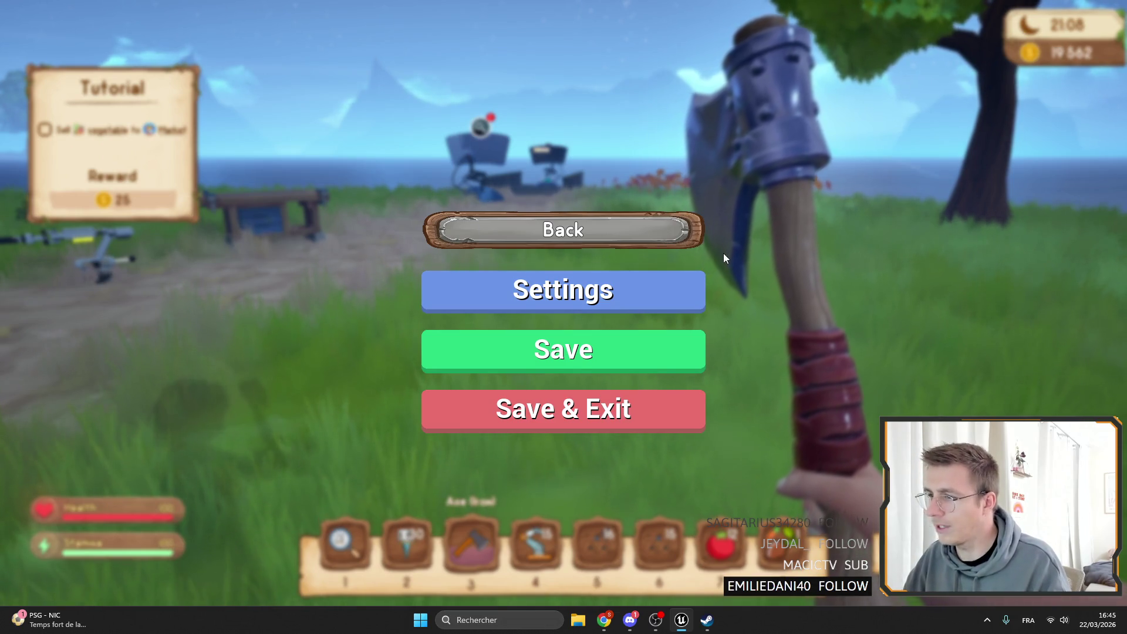
key("Escape")
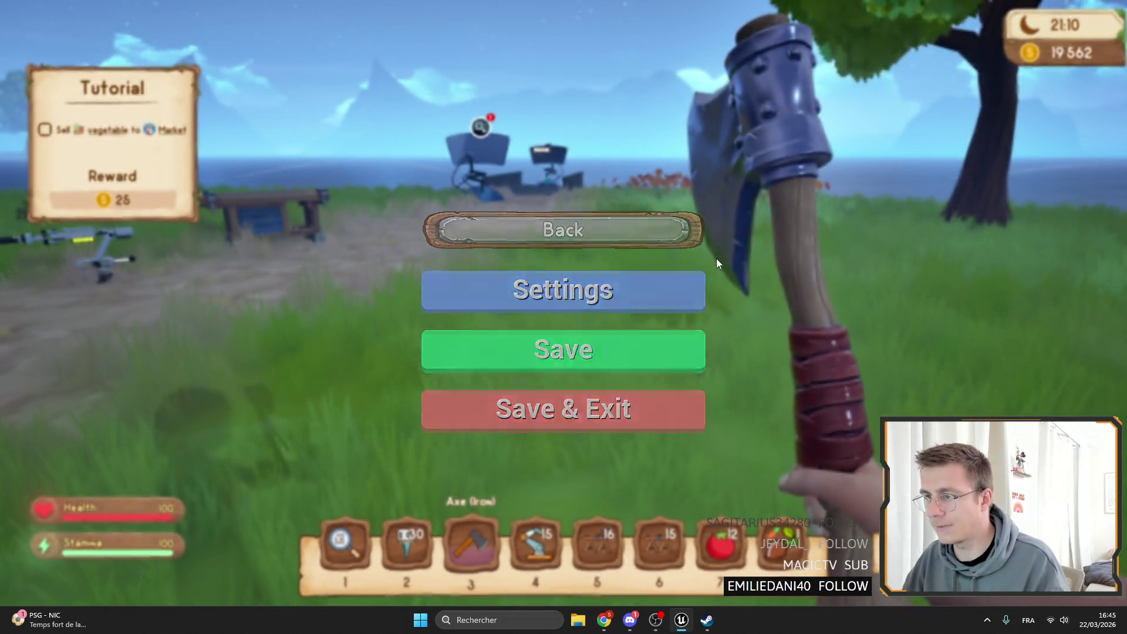
key("Escape")
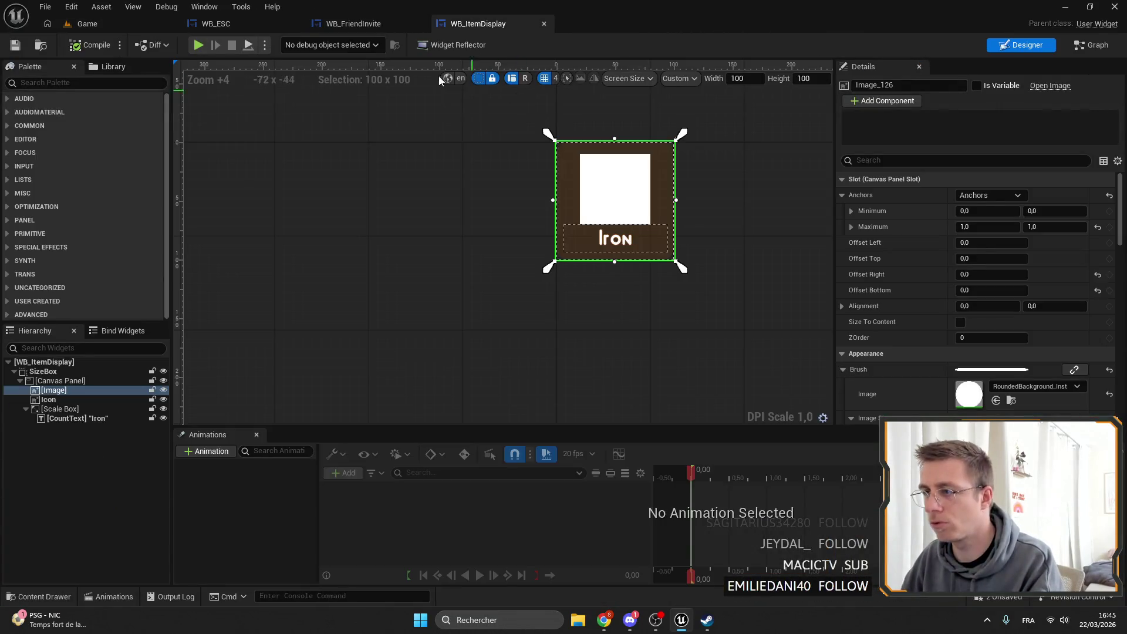
left_click(352, 23)
left_click(241, 28)
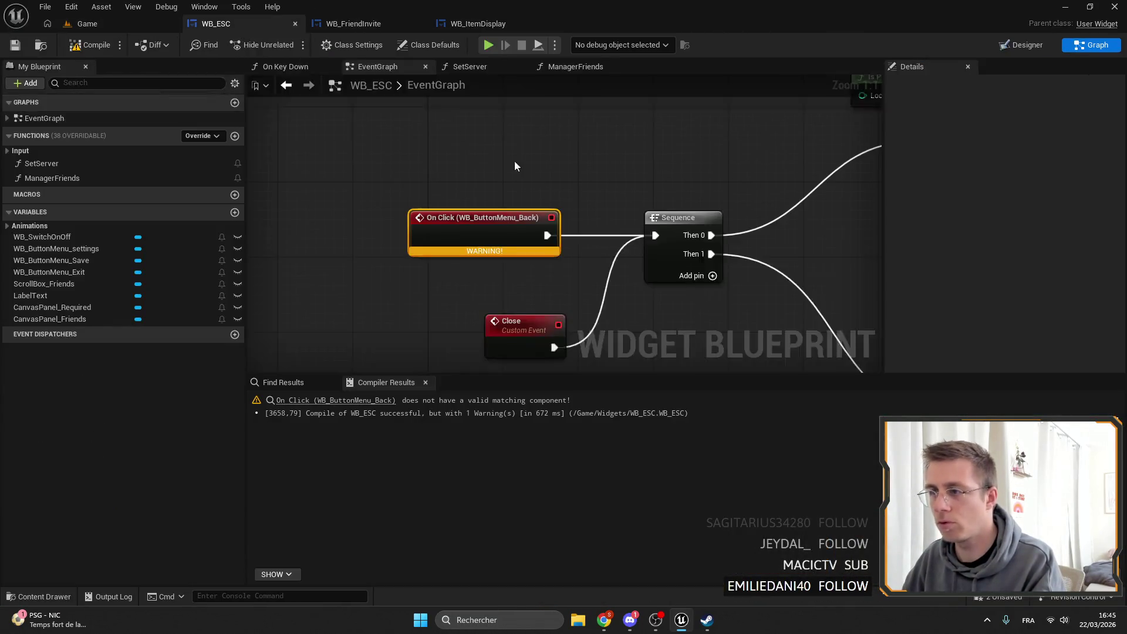
Raise Back's height to 84.57, move the button column to Y 61.12 at 382 wide, and save.
left_click(1021, 45)
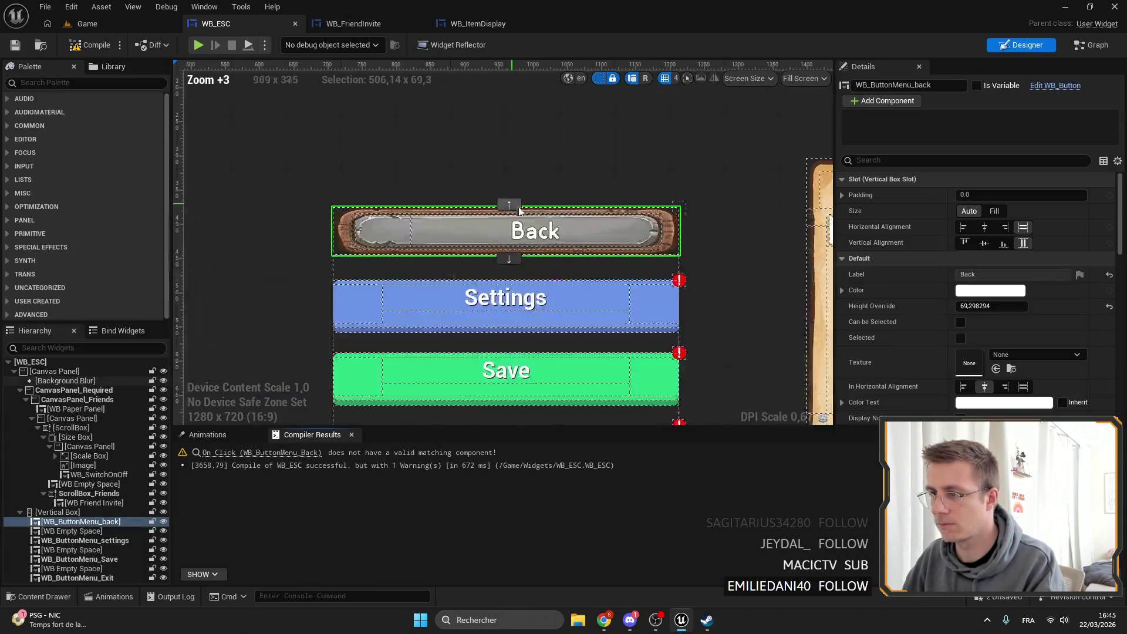
left_click_drag(1009, 308, 1014, 309)
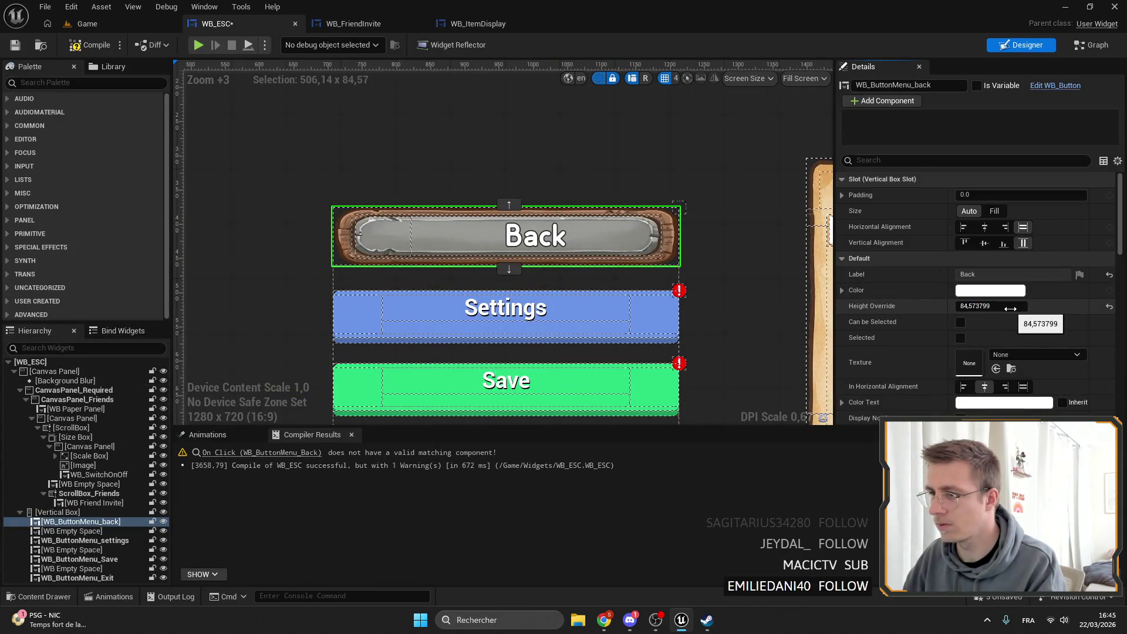
scroll(608, 273, "down", 4)
left_click(80, 513)
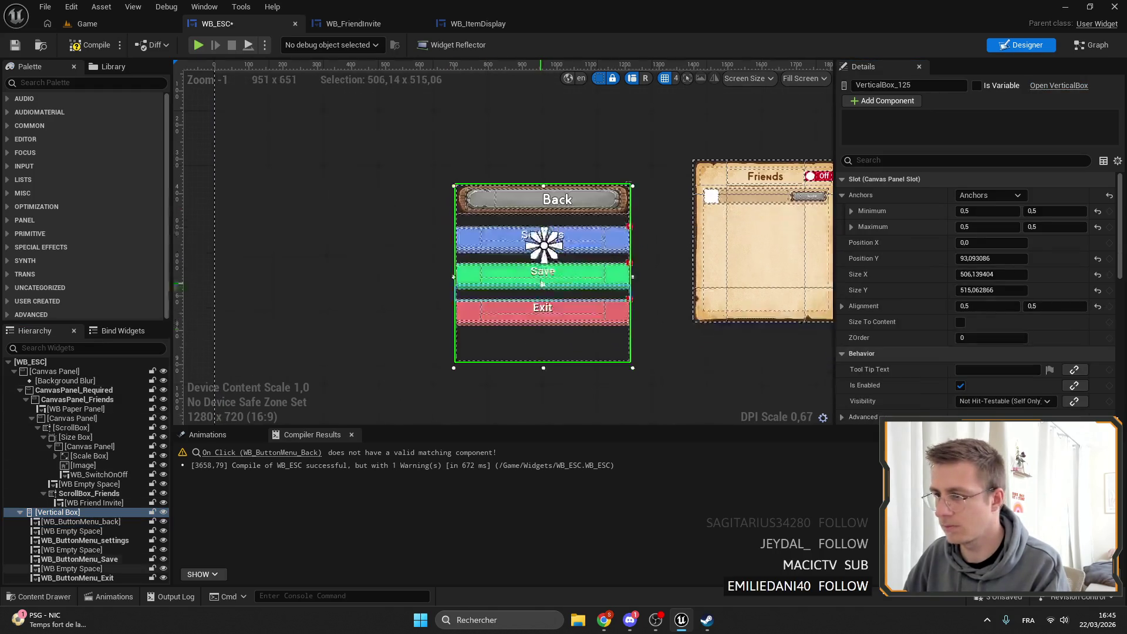
left_click_drag(1003, 261, 984, 274)
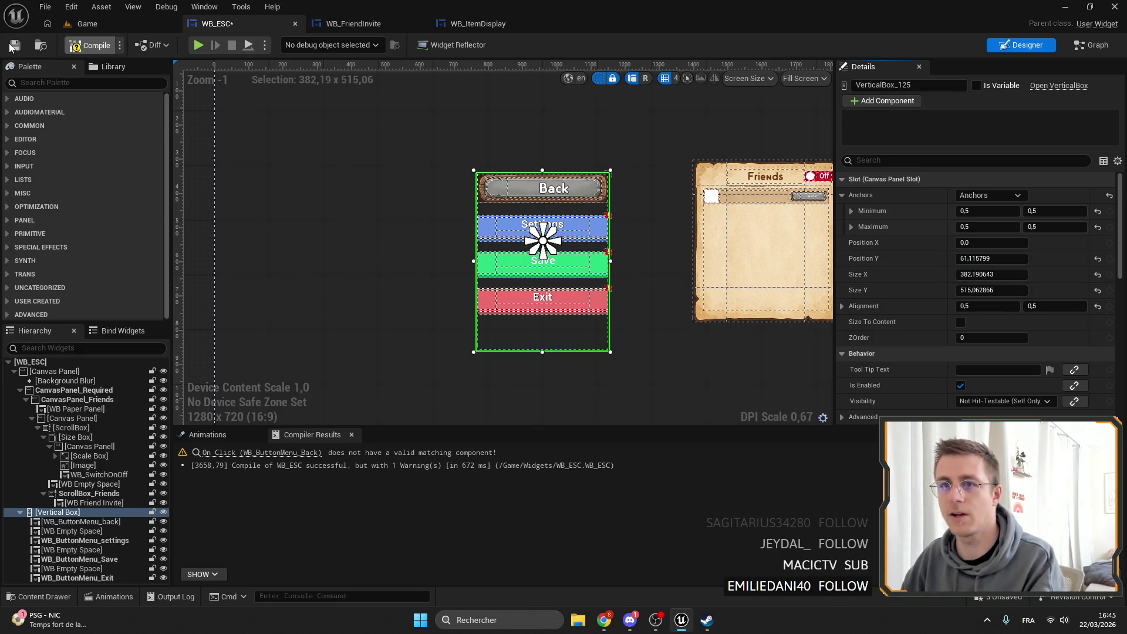
key("ctrl+s")
left_click(87, 23)
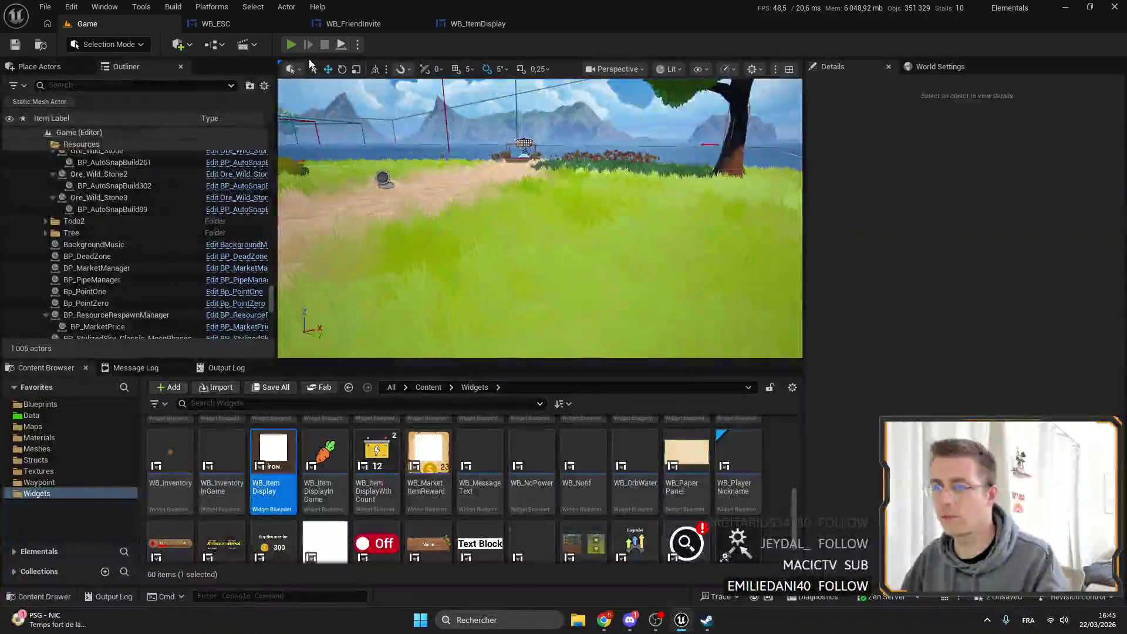
Play-test the narrower pause menu in fullscreen, stop play, and return to WB_ESC.
key("alt+p")
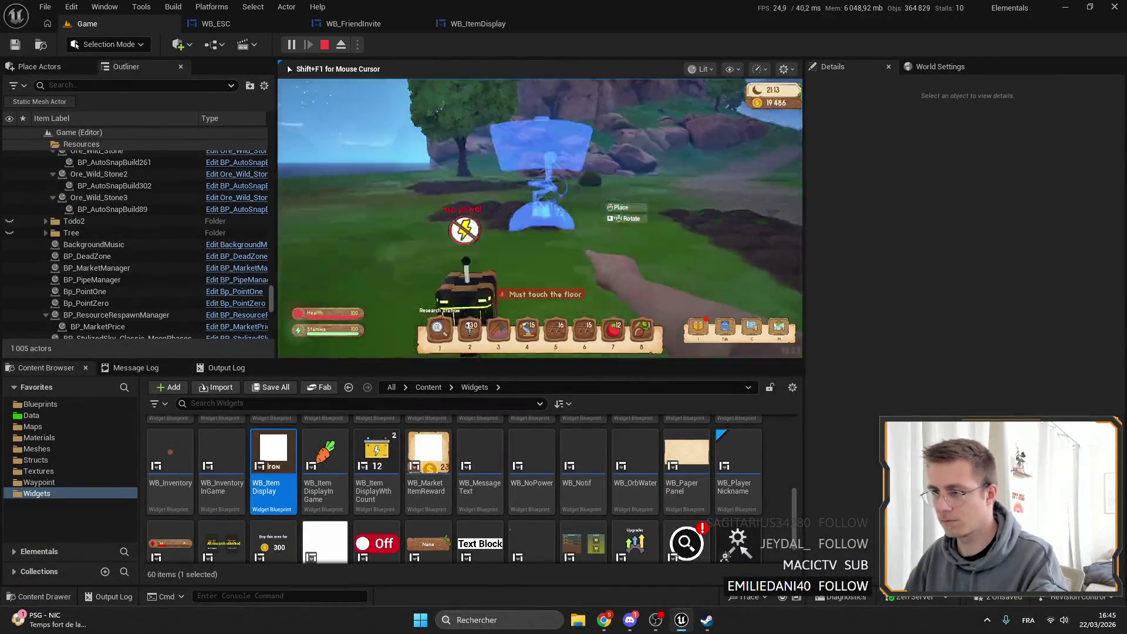
key("F11")
key("Escape")
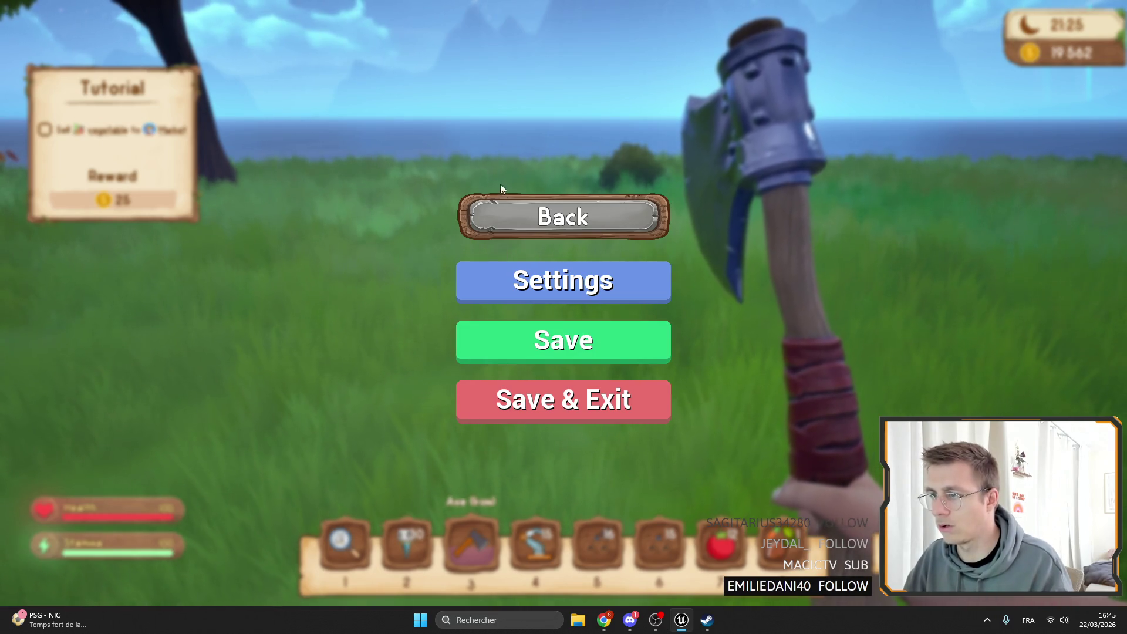
left_click(503, 212)
key("Escape")
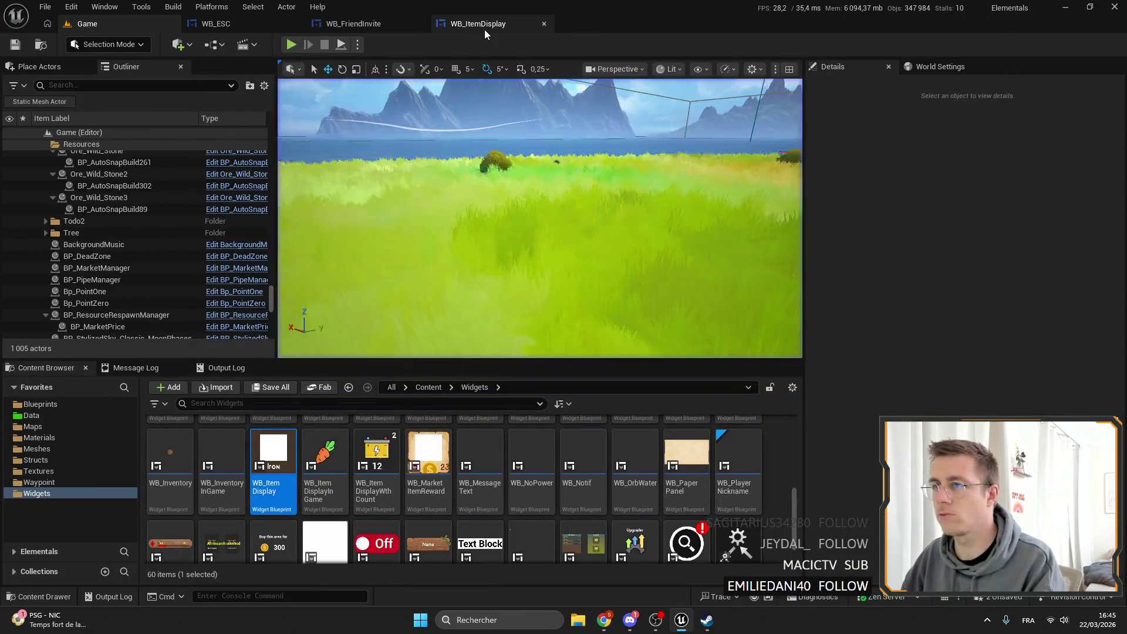
left_click(485, 26)
left_click(347, 25)
left_click(211, 26)
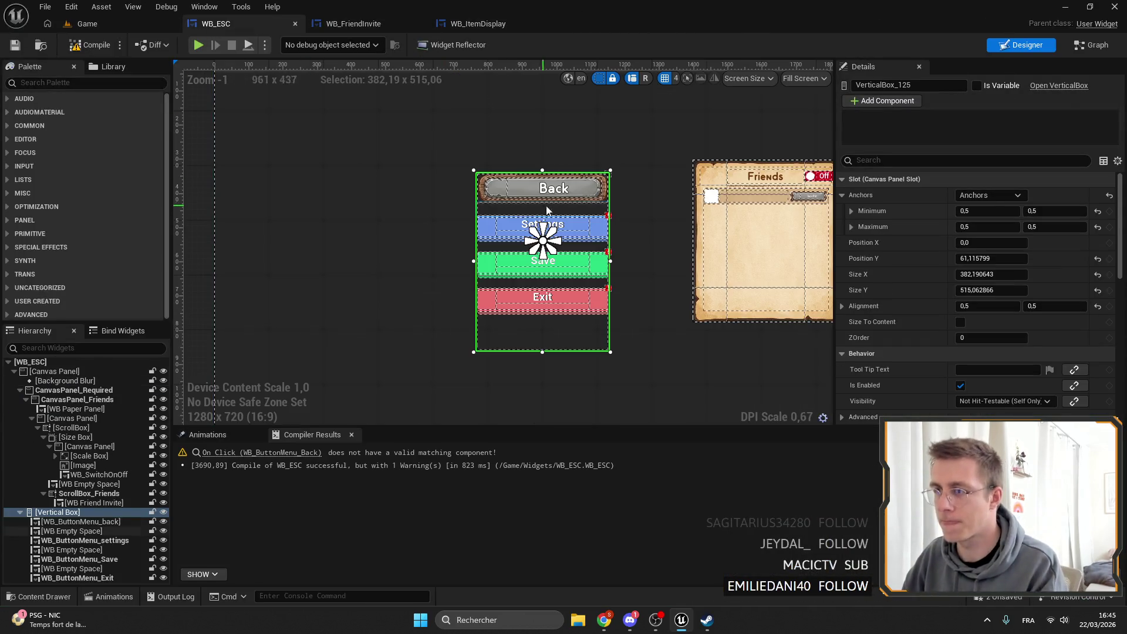
Duplicate the Back button widget twice with Ctrl+D.
left_click(77, 522)
key("ctrl+d")
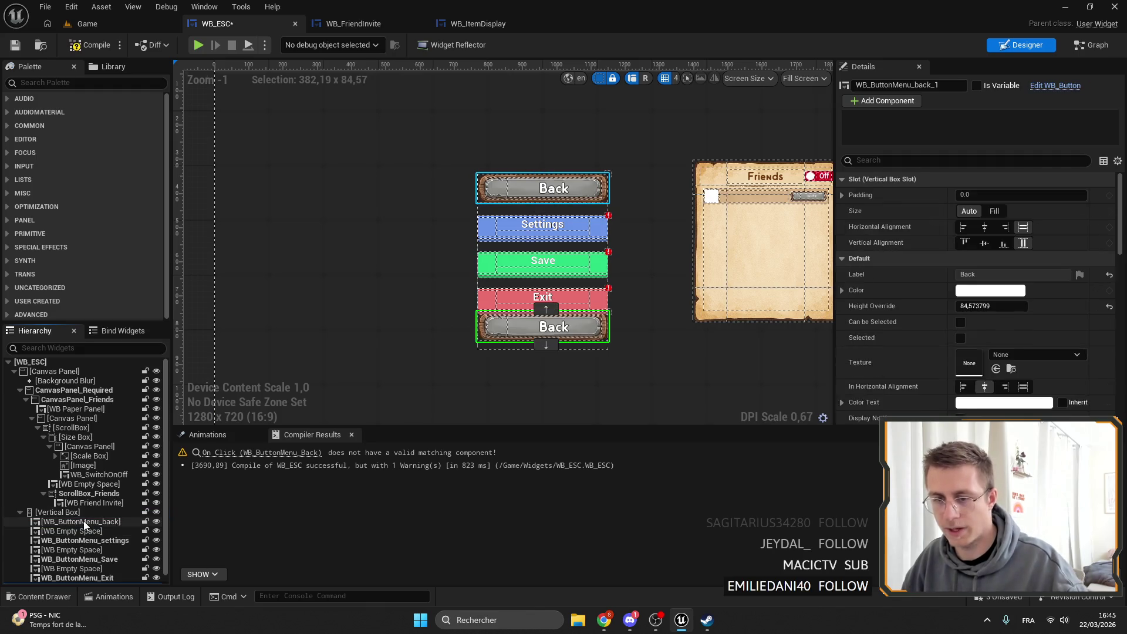
key("ctrl+d")
key("ctrl+d")
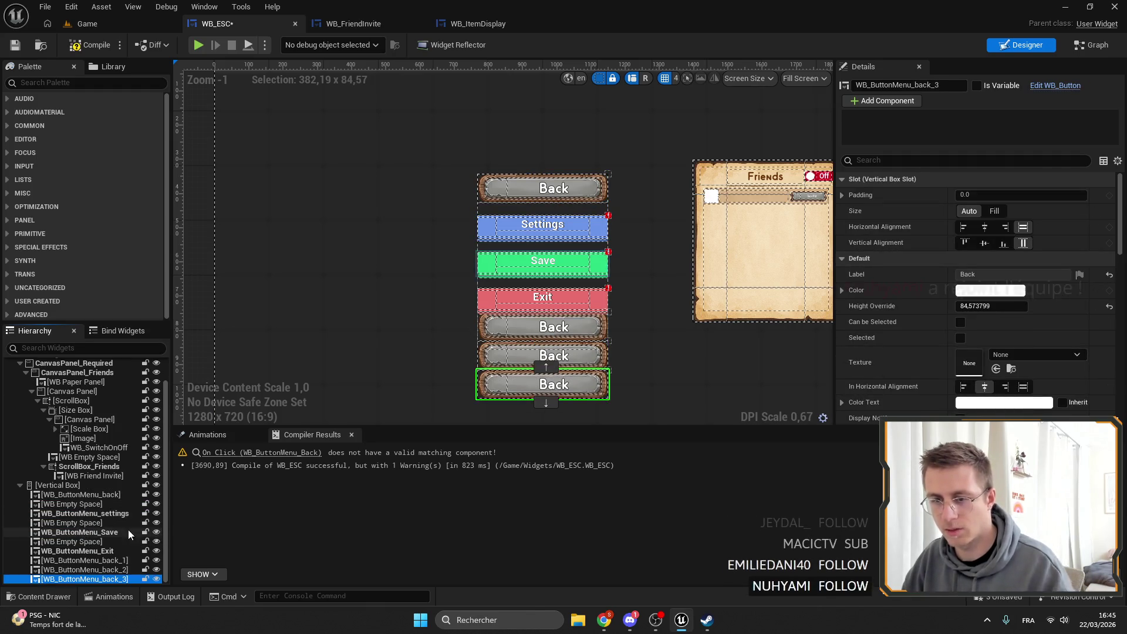
Delete the Settings, Save and Exit buttons from the menu column.
left_click(111, 514)
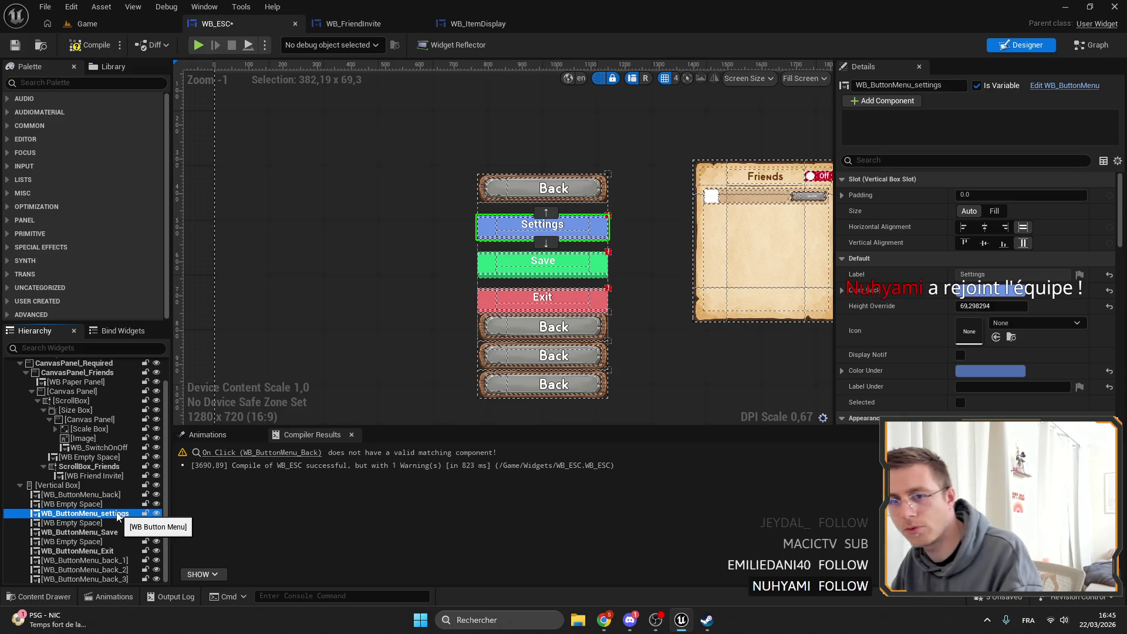
key("Delete")
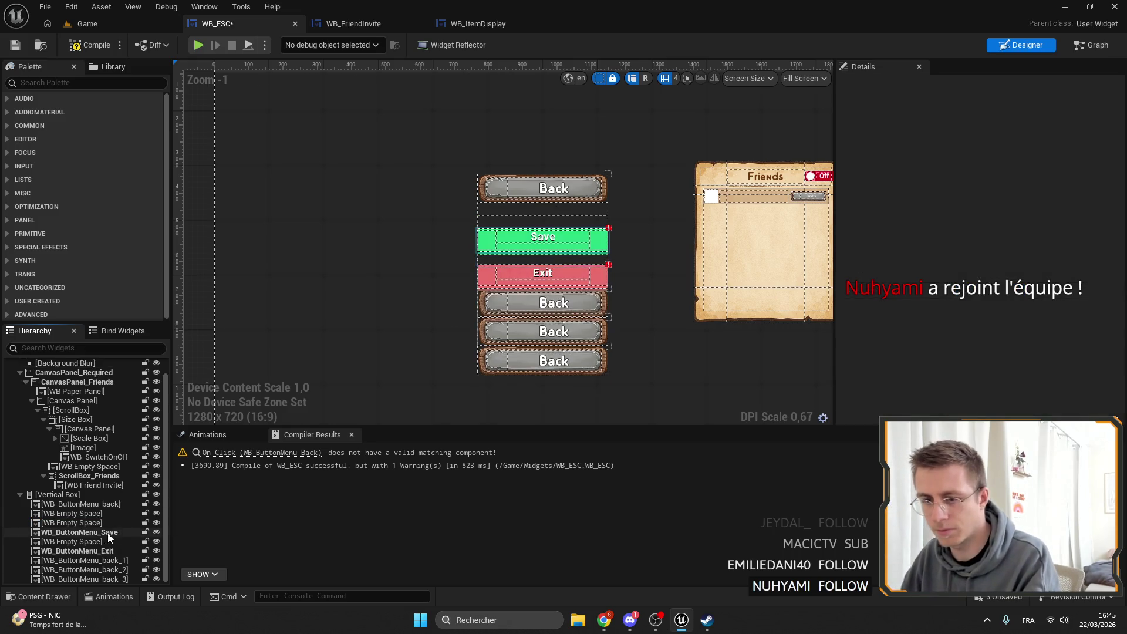
left_click(88, 531)
key("Delete")
left_click(94, 570)
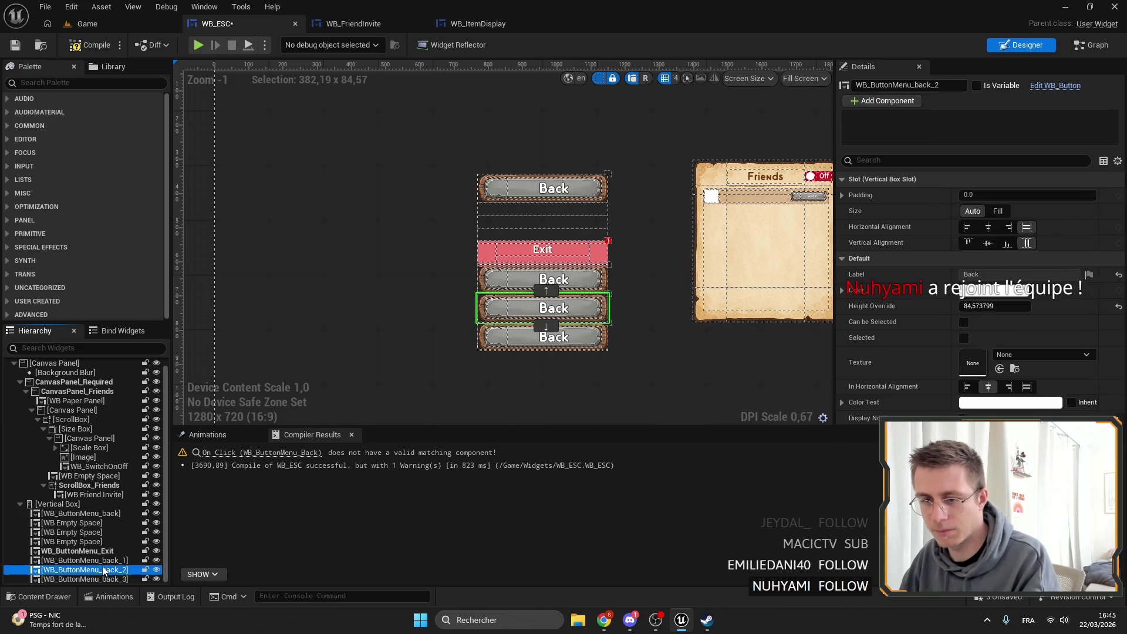
left_click(83, 550)
key("Delete")
Move the first Back copy to second place in the Hierarchy, then return to the Game level.
left_click(91, 558)
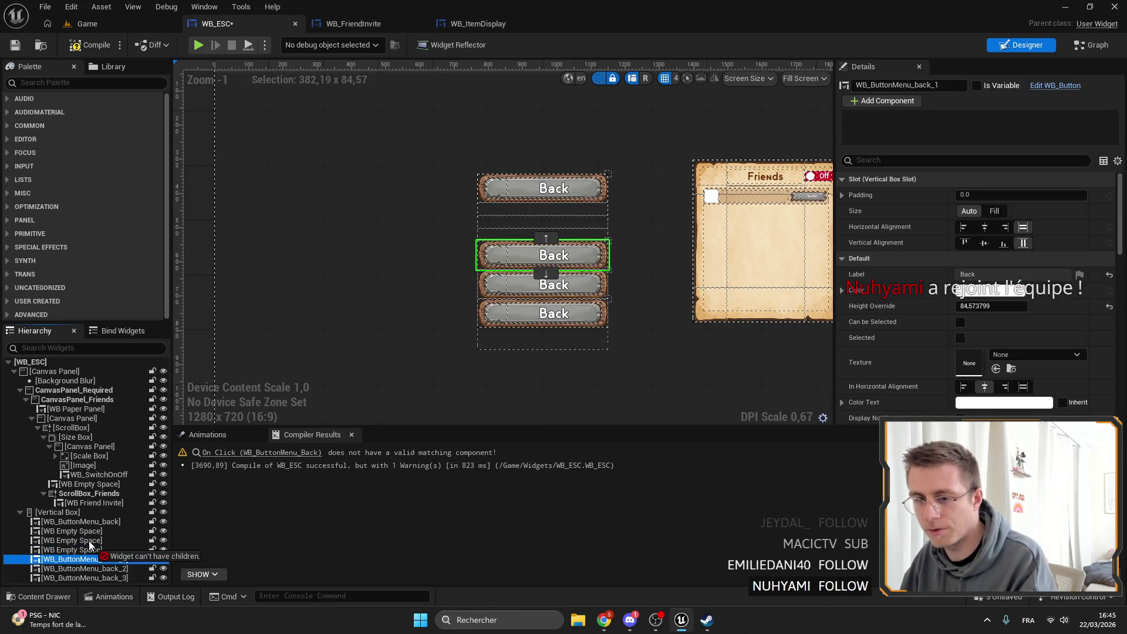
mouse_move(91, 555)
left_mouse_down()
mouse_move(88, 539)
mouse_move(104, 558)
left_mouse_up()
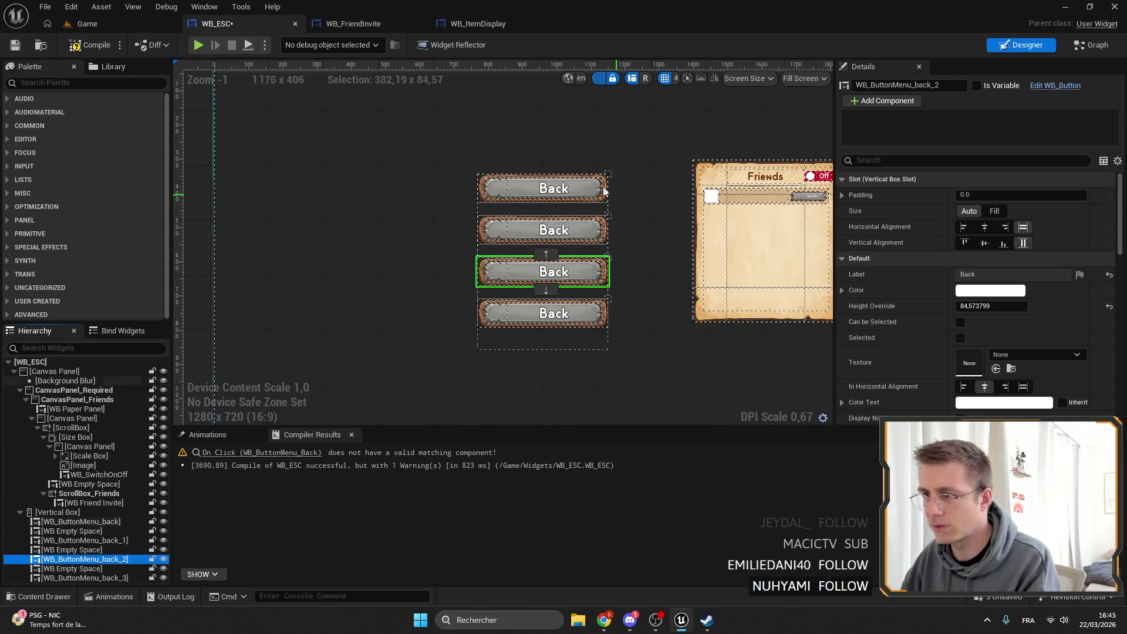
scroll(605, 191, "up", 3)
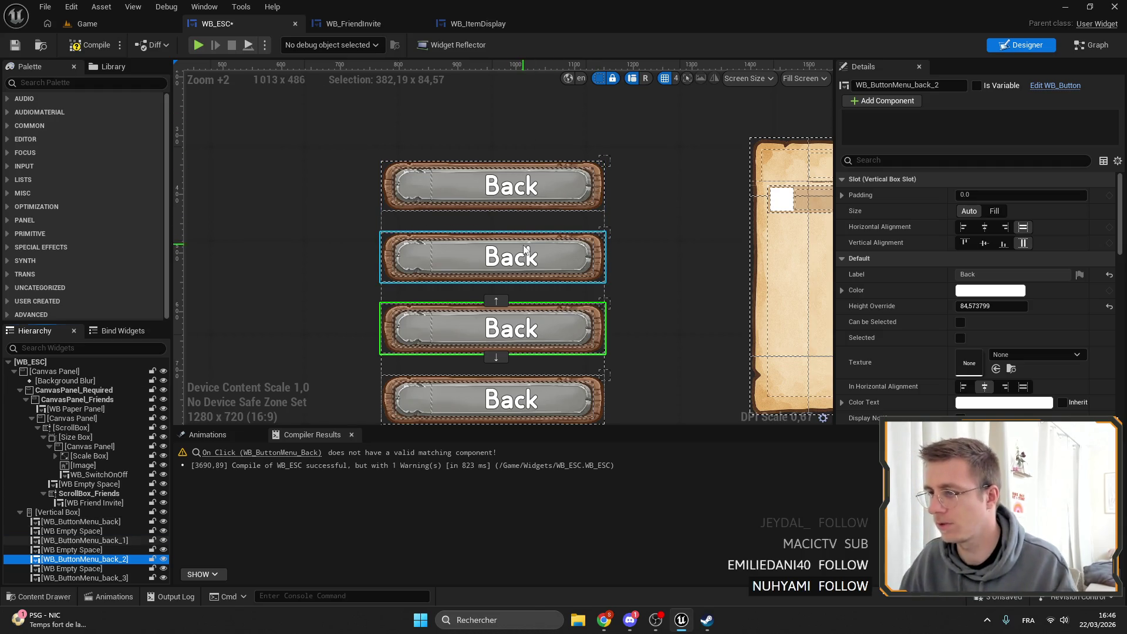
scroll(525, 249, "down", 3)
left_click(87, 24)
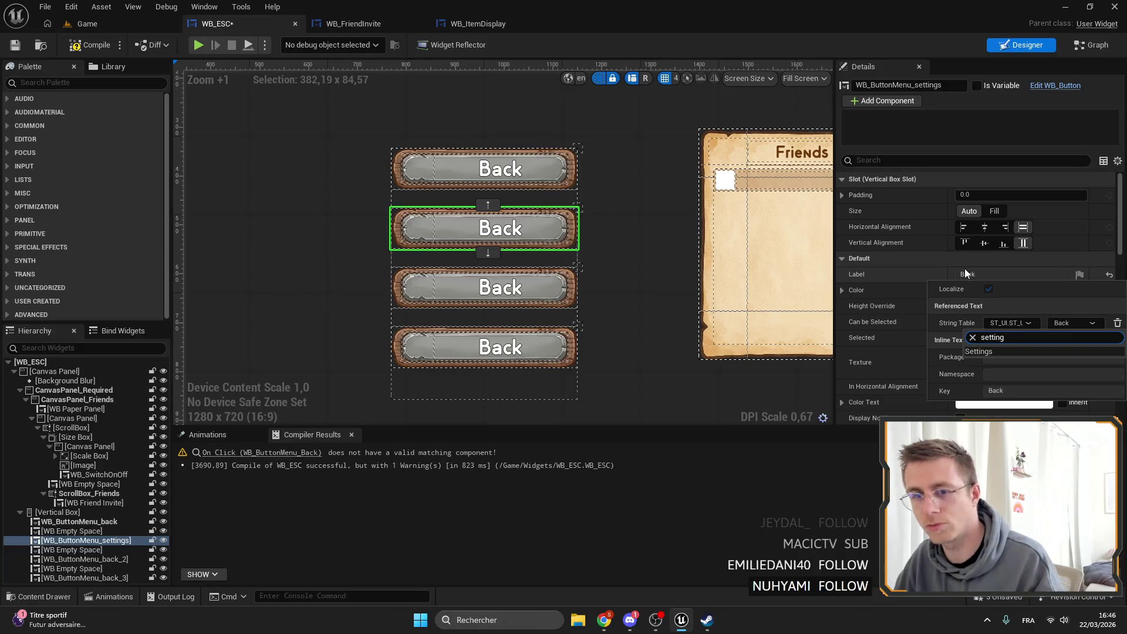
Assign the Settings and Save string-table keys to the second and third button labels.
left_click(996, 353)
left_click(475, 286)
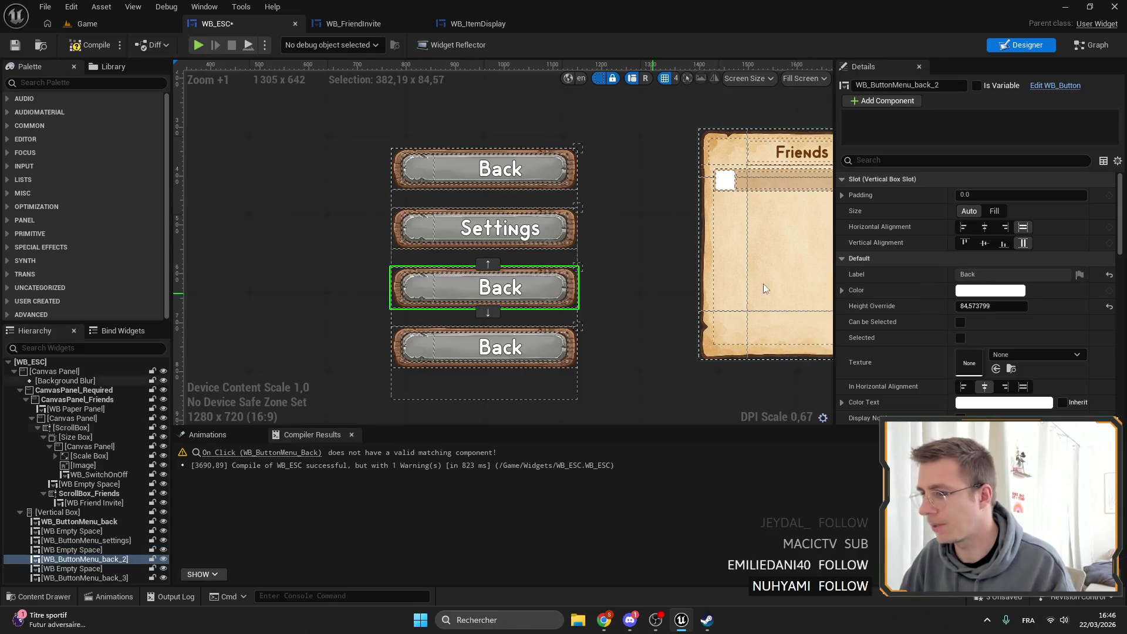
left_click(1080, 274)
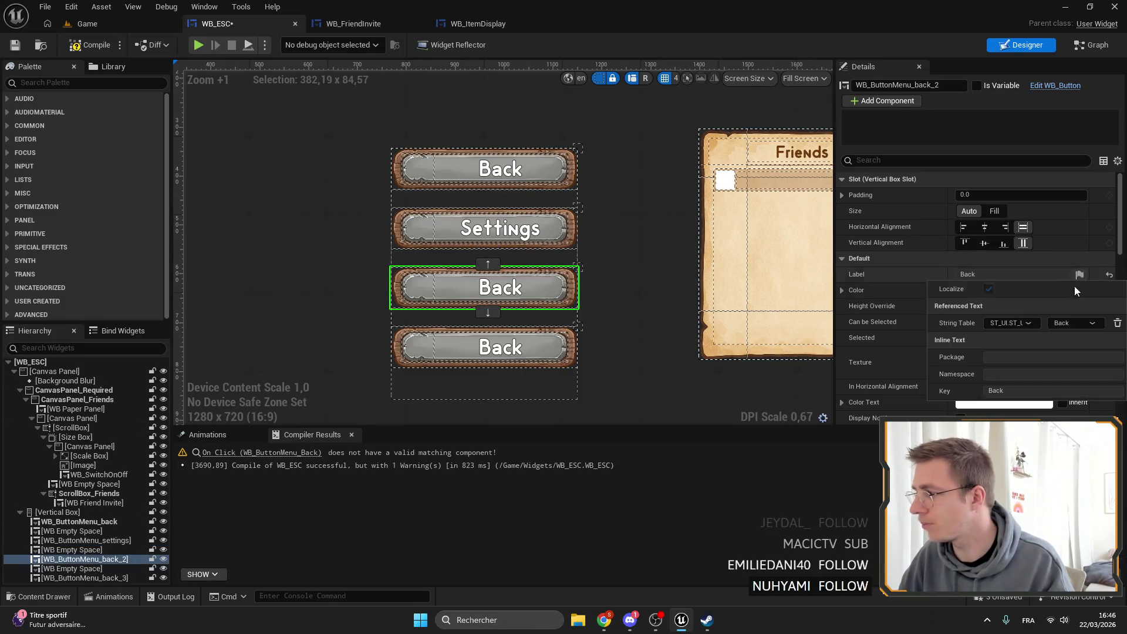
left_click(1067, 322)
type("save")
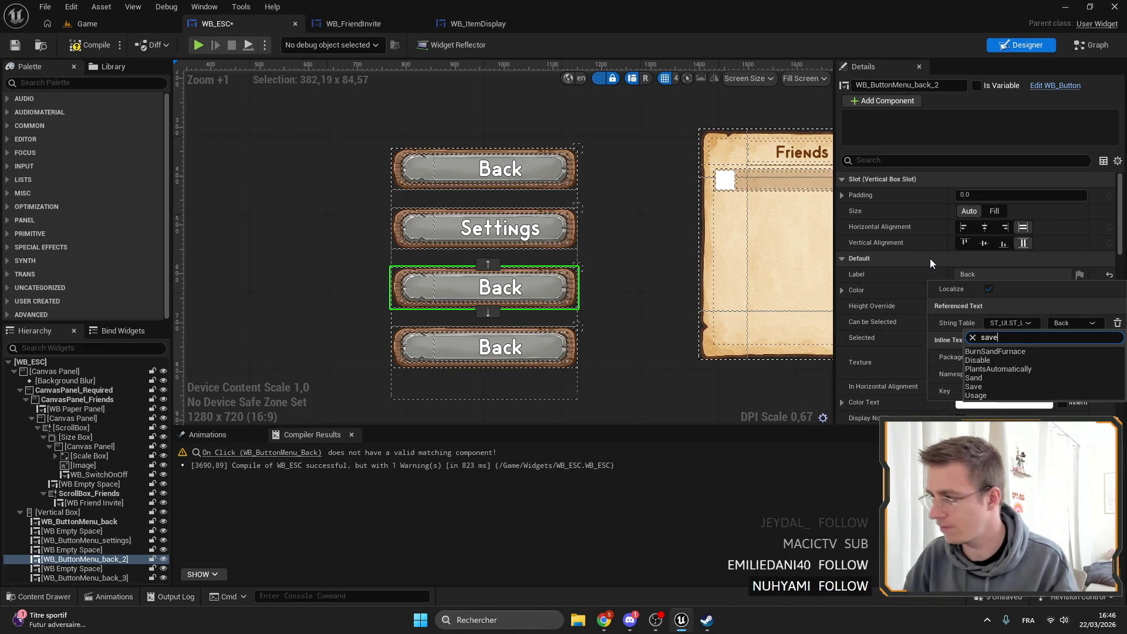
left_click(990, 353)
right_click(346, 314)
left_click(931, 88)
type("save")
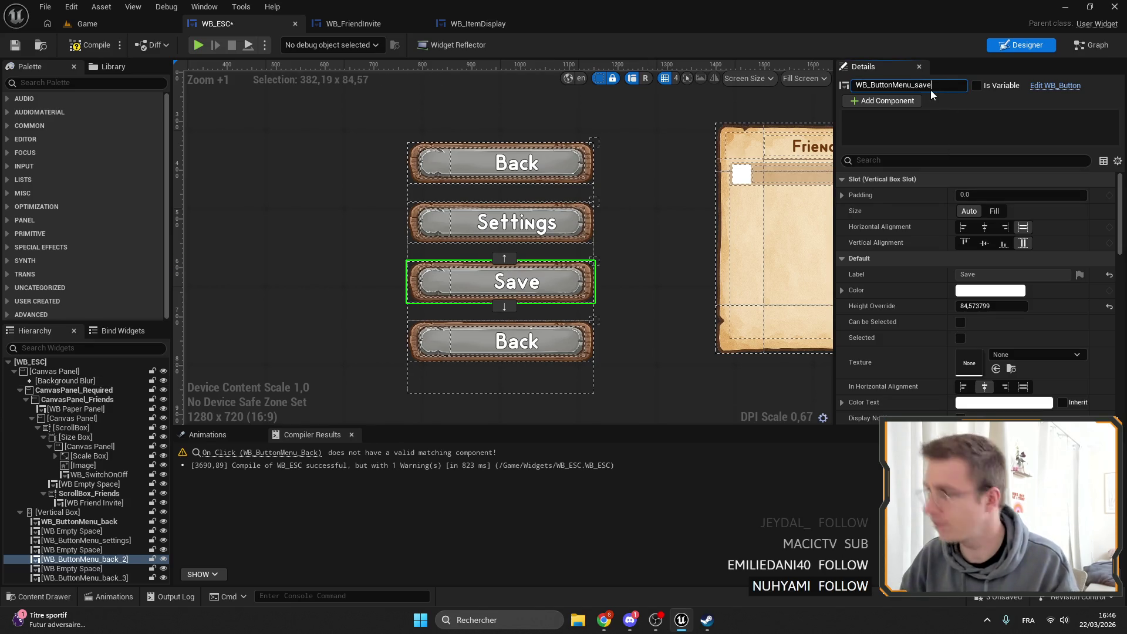
Check the Save and Exit buttons' click events in the graph.
left_click(1091, 44)
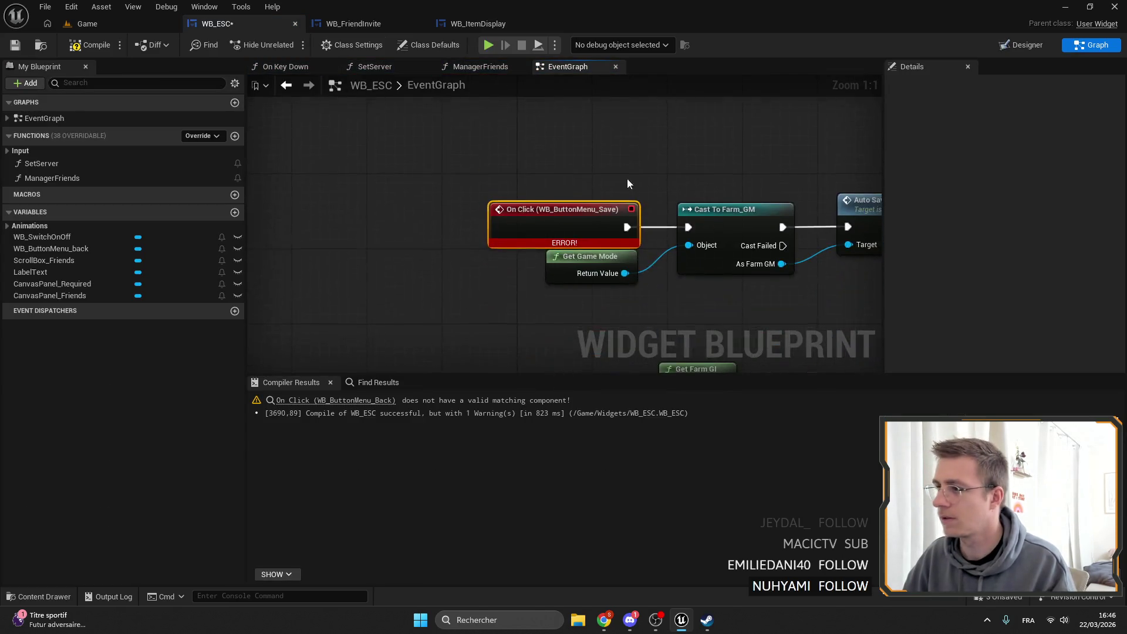
left_click(1020, 44)
type("WB_ButtonMenu_exit")
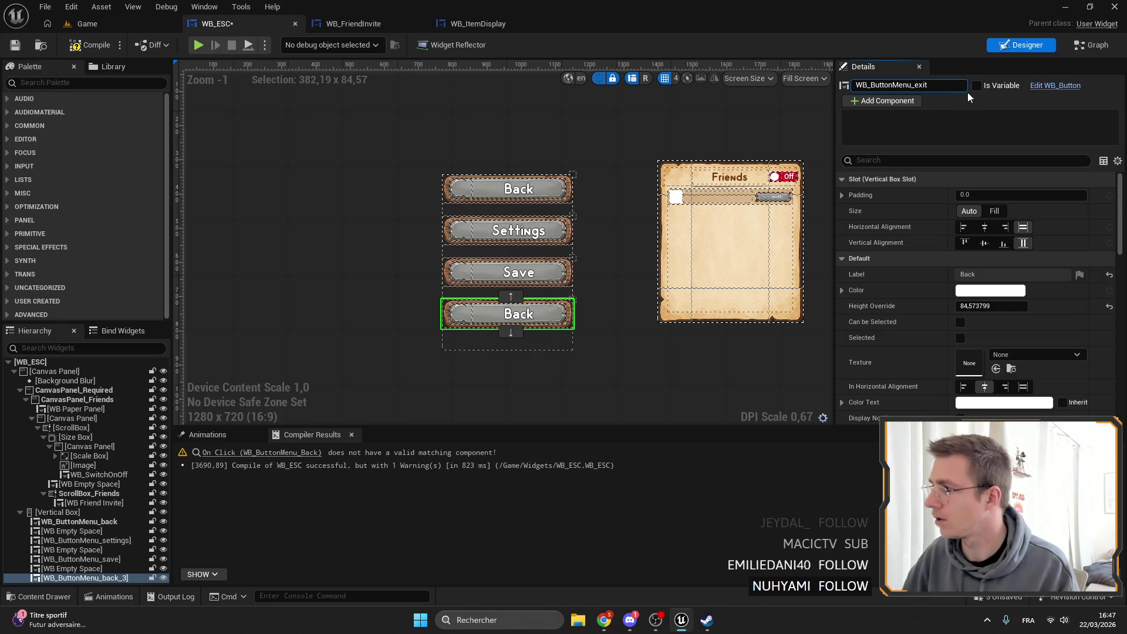
key("Return")
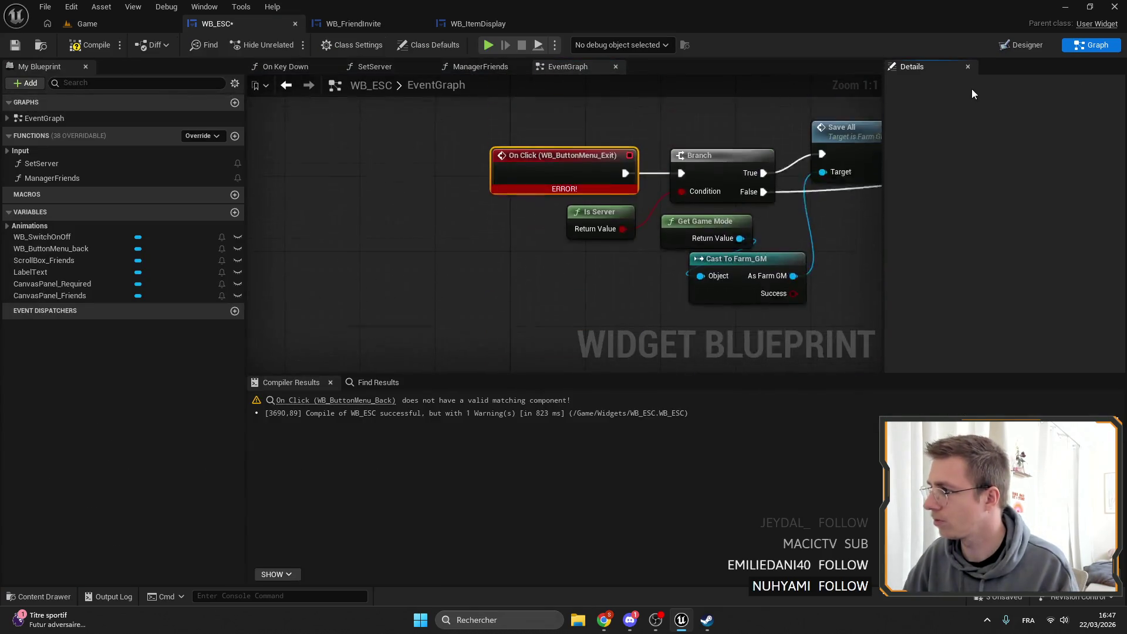
left_click(1033, 47)
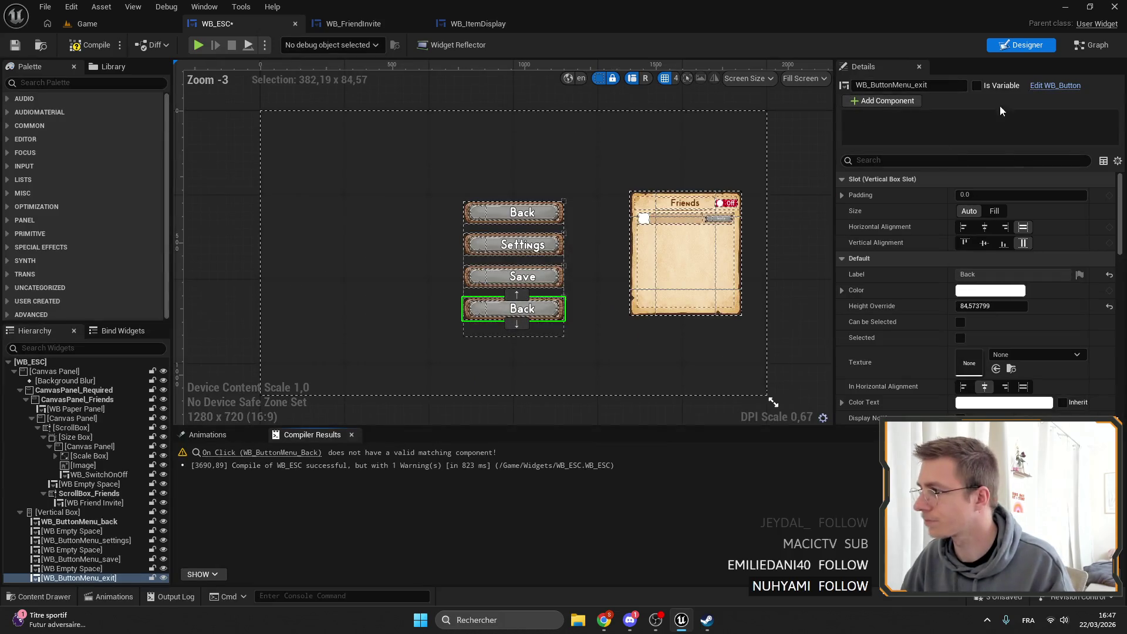
Make the exit button a variable, give it the Exit label key, and compile.
left_click(977, 86)
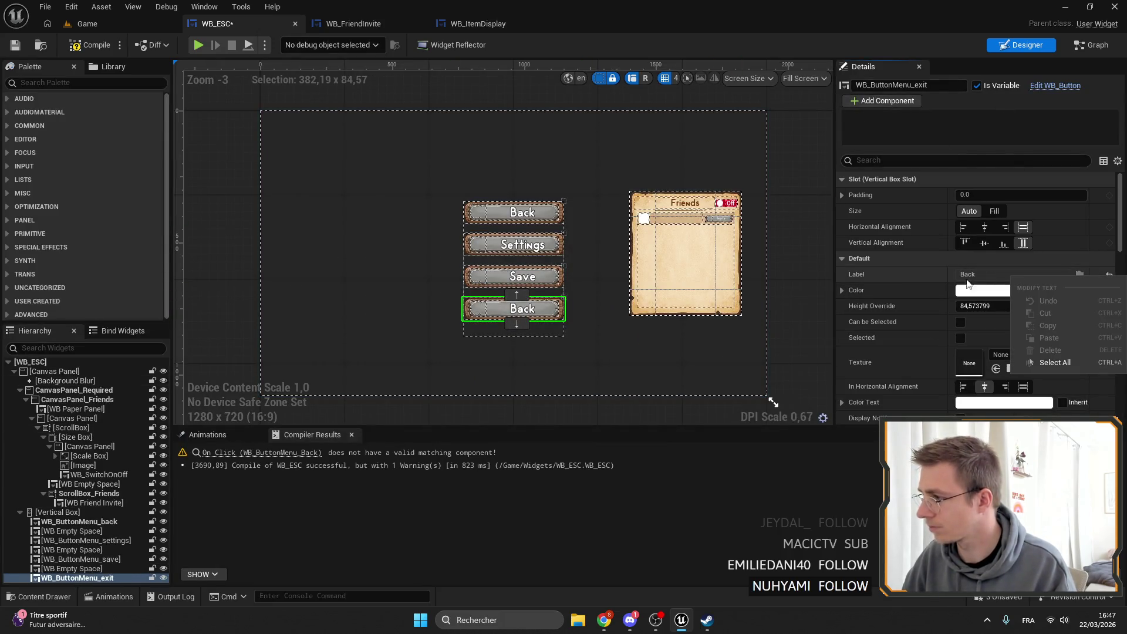
left_click(1079, 274)
left_click(1069, 323)
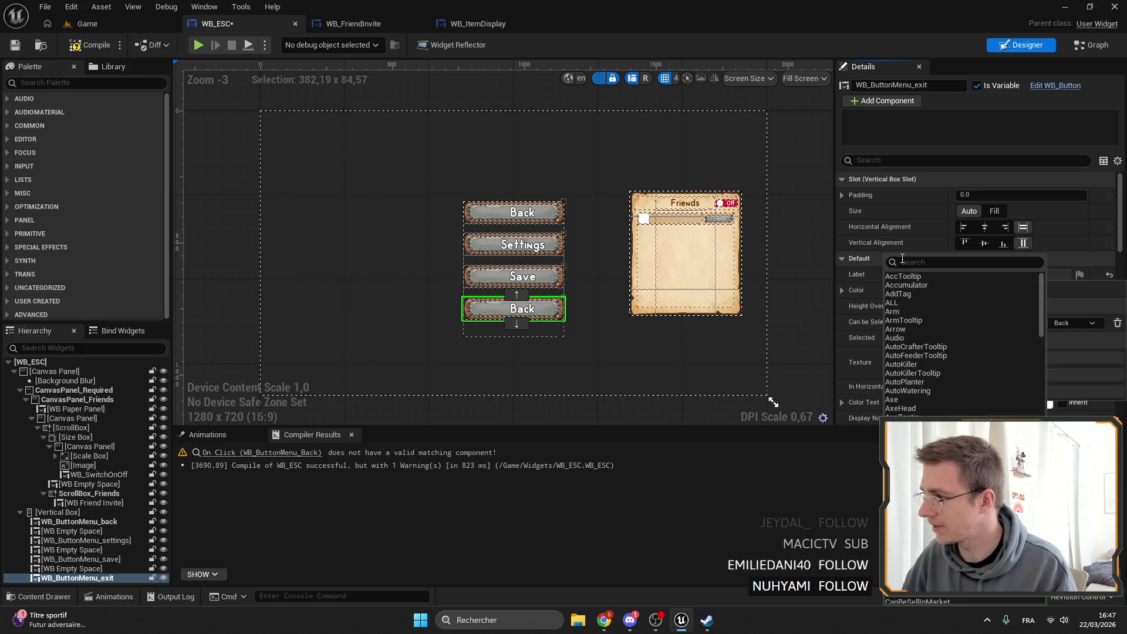
type("exit")
left_click(956, 276)
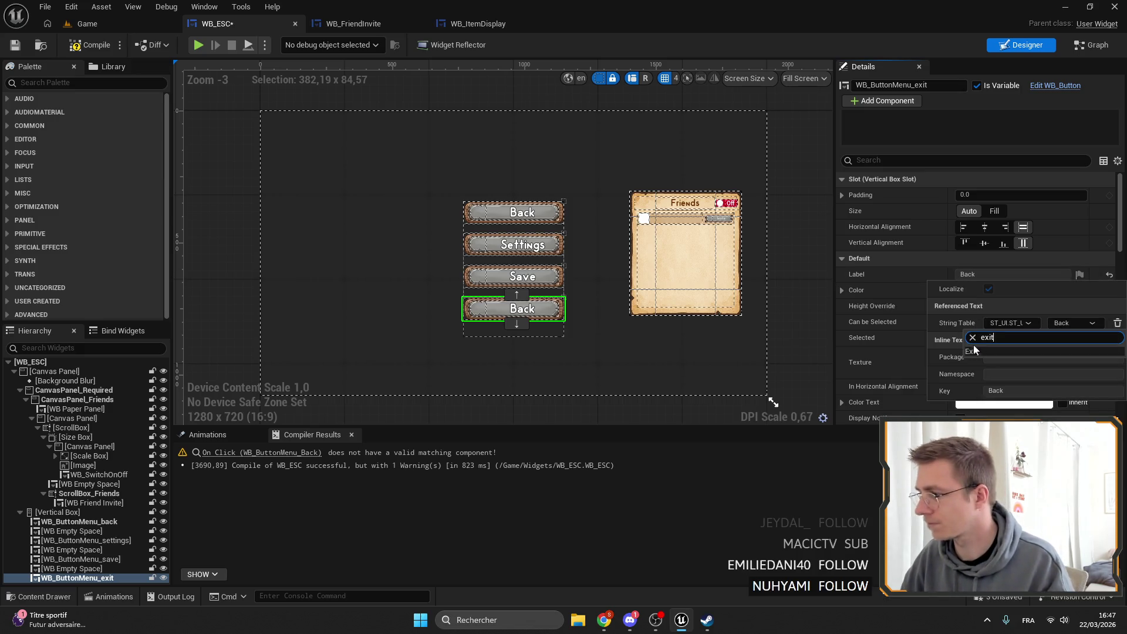
left_click(19, 42)
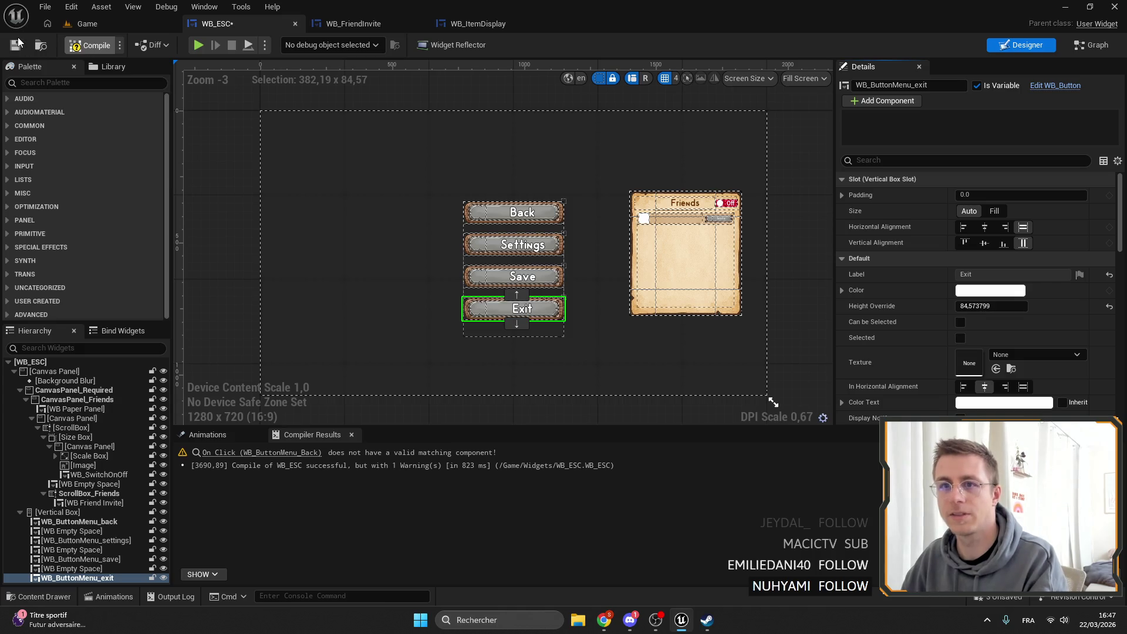
left_click(16, 46)
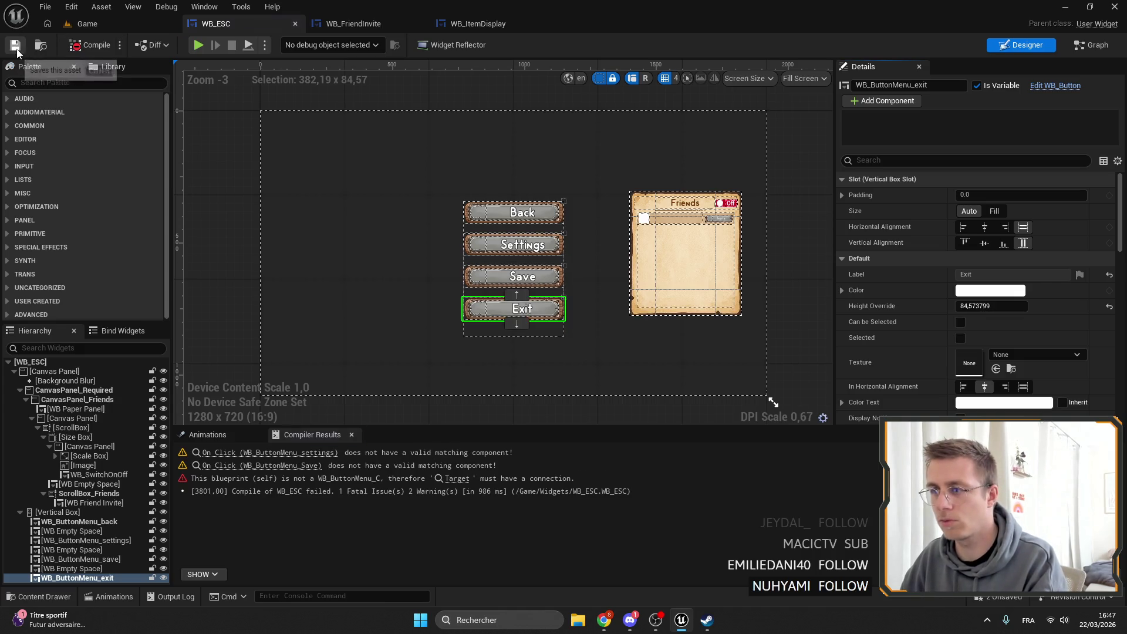
Tick Is Variable on WB_ButtonMenu_settings and WB_ButtonMenu_save, recompile WB_ESC, and view the EventGraph.
left_click(274, 454)
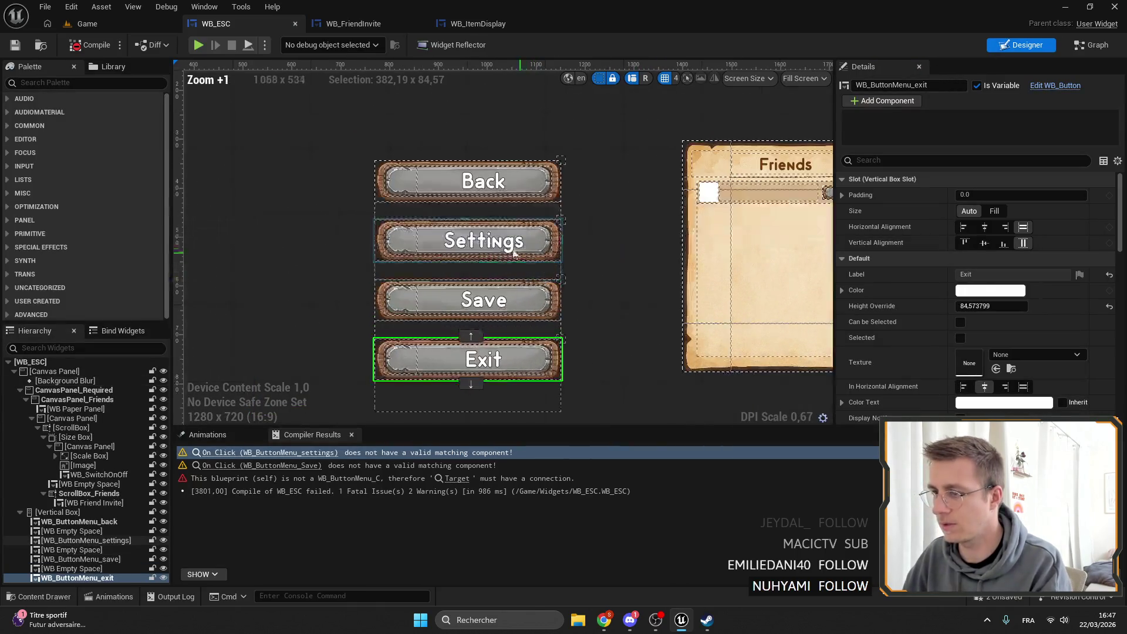
scroll(1094, 339, "down", 5)
scroll(1093, 340, "down", 5)
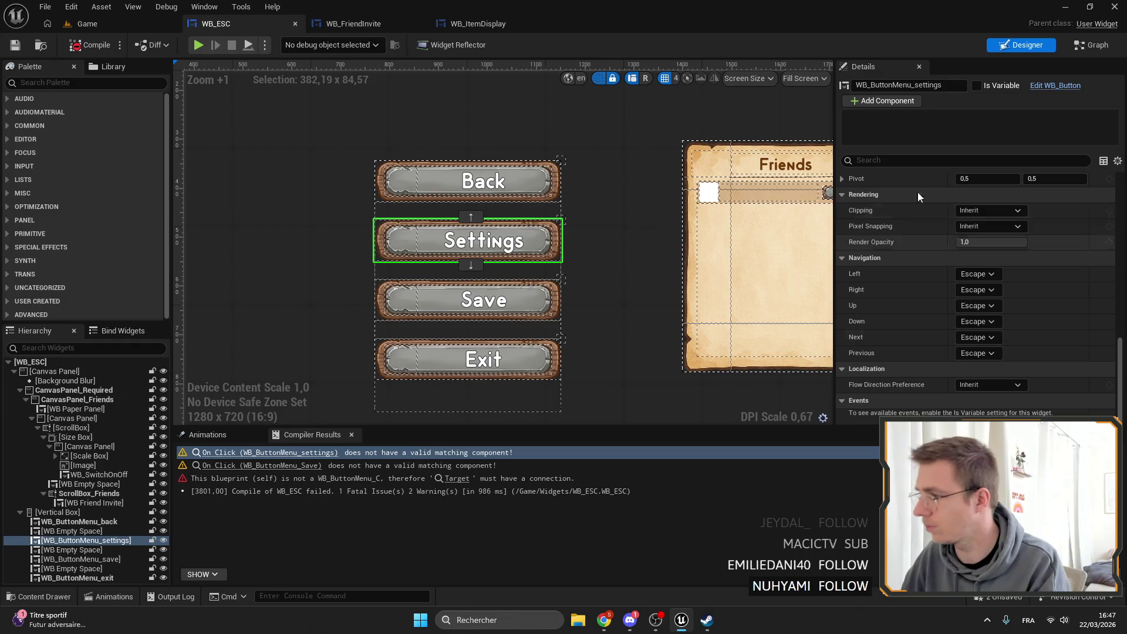
left_click(977, 85)
left_click(476, 308)
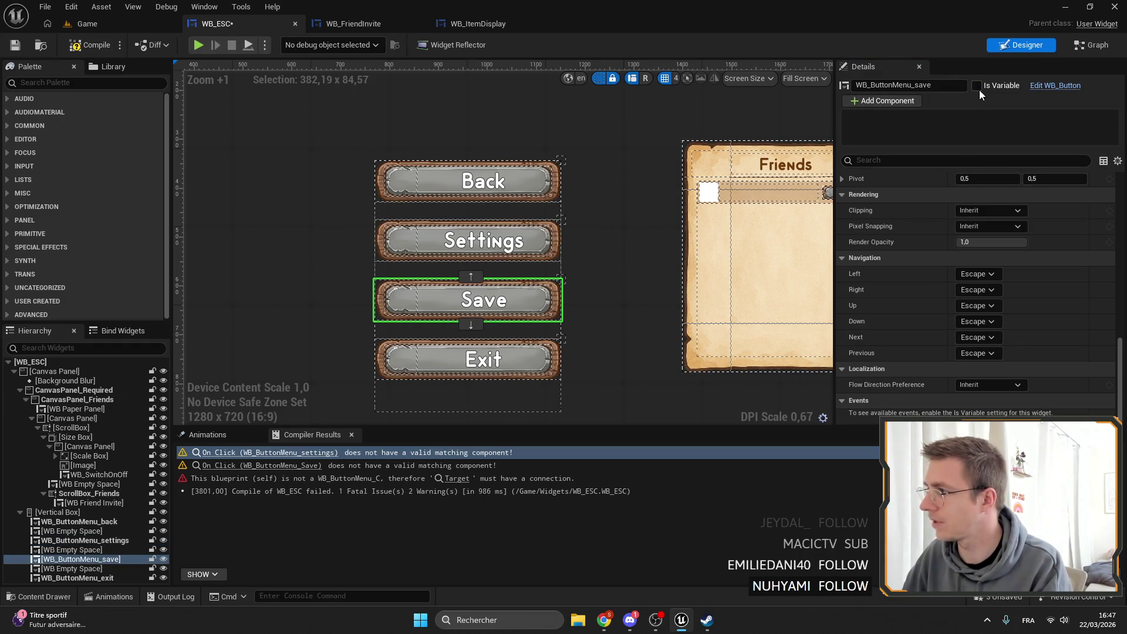
scroll(604, 395, "down", 4)
left_click(602, 390)
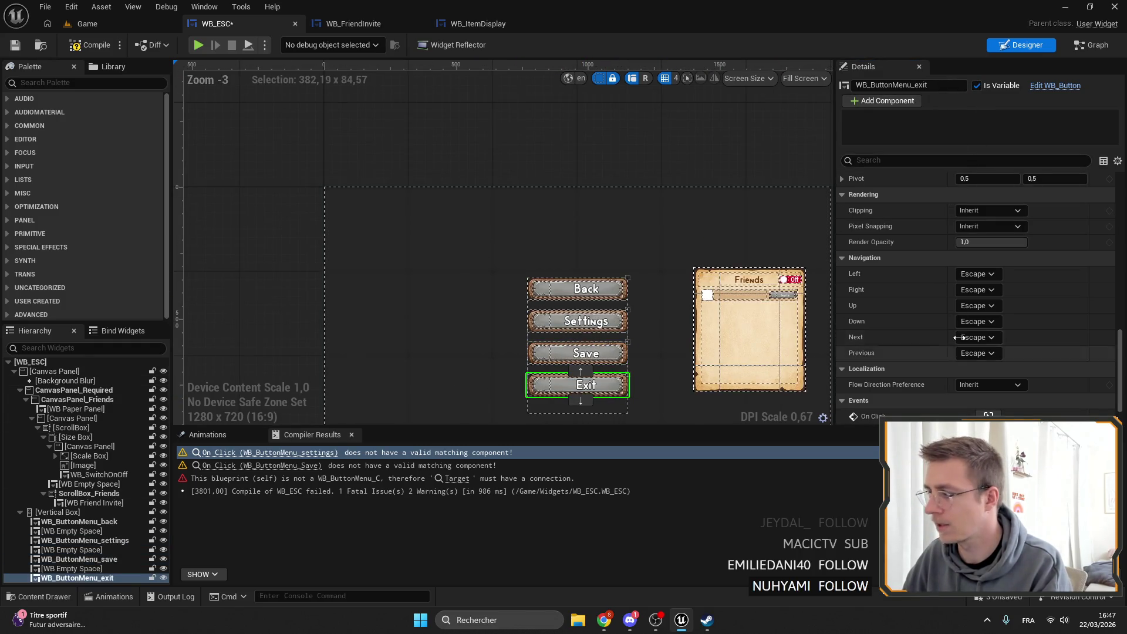
left_click(16, 45)
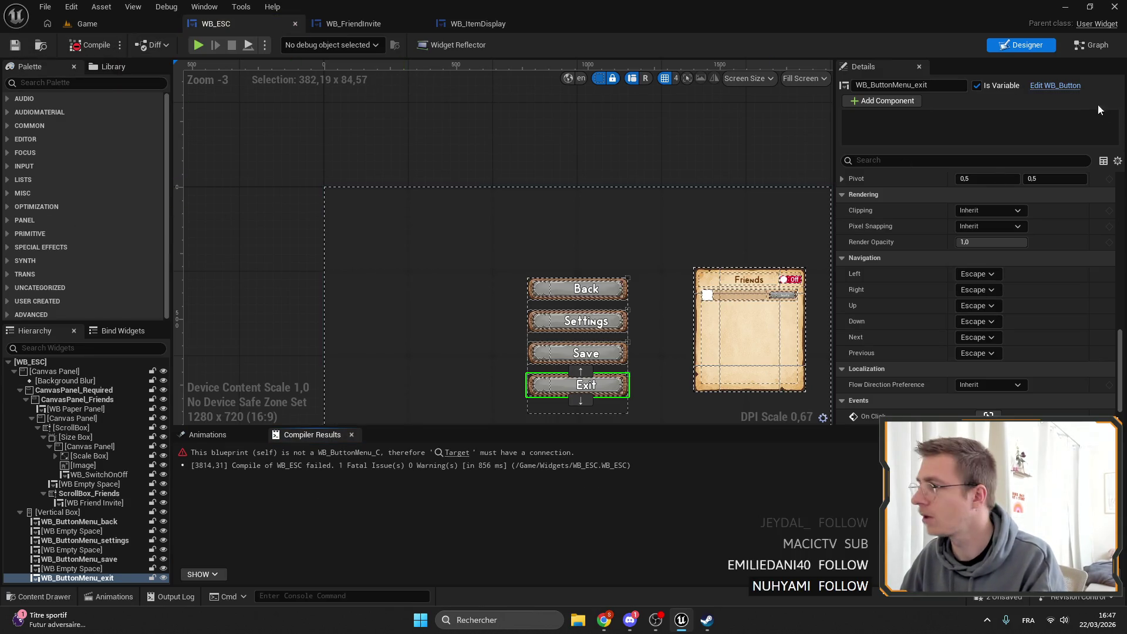
left_click(1093, 47)
scroll(471, 264, "down", 5)
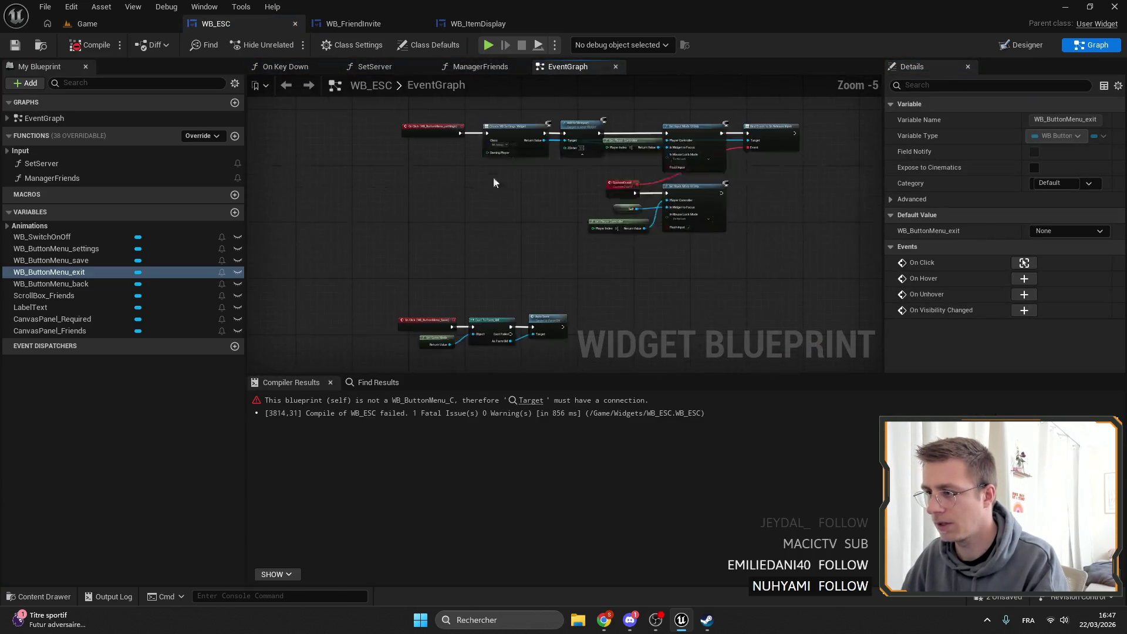
Add a new Update Text call targeting the WB_ButtonMenu_save reference in SetServer.
left_click(530, 401)
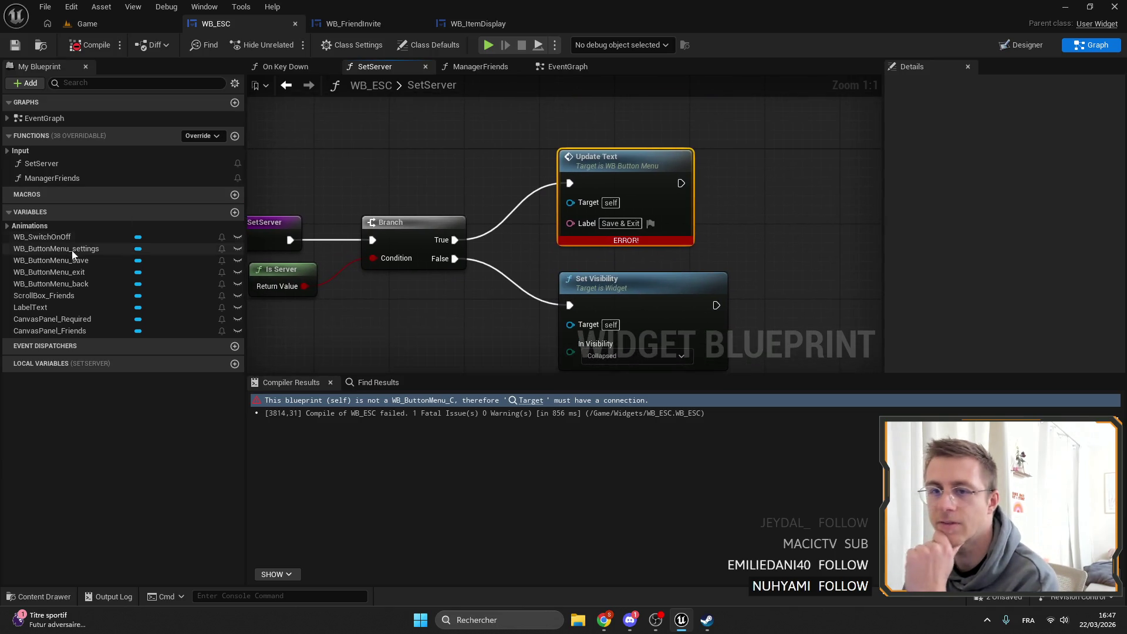
mouse_move(64, 260)
left_mouse_down()
mouse_move(585, 238)
mouse_move(569, 204)
mouse_move(246, 260)
mouse_move(411, 171)
mouse_move(411, 160)
left_mouse_up()
left_click_drag(450, 160, 499, 142)
type("upda")
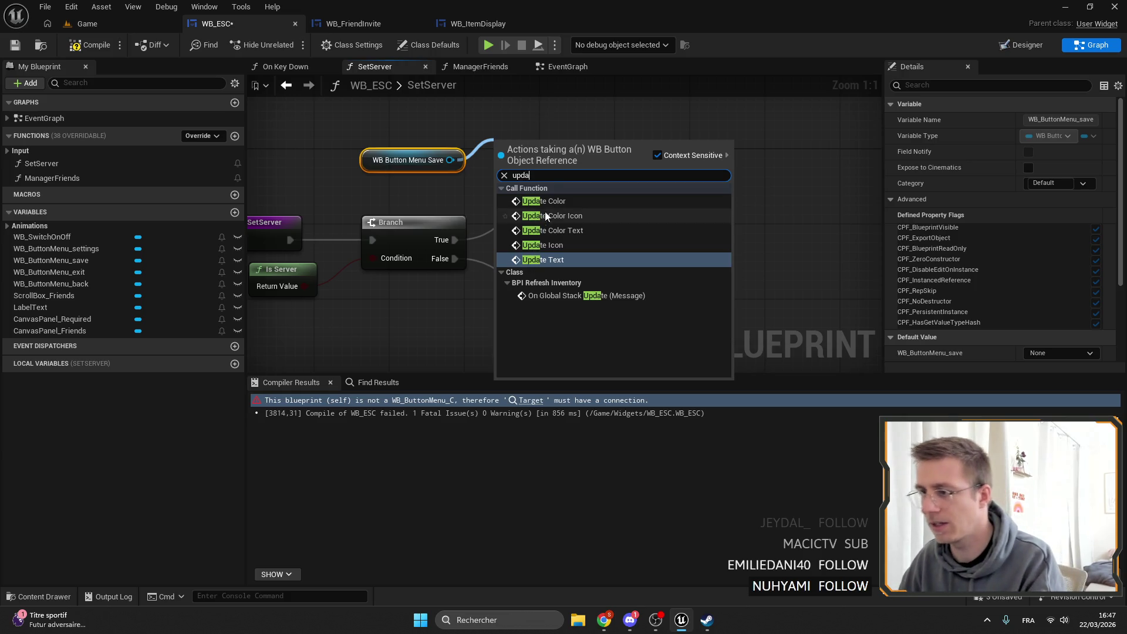
left_click(543, 260)
left_click_drag(577, 170, 794, 135)
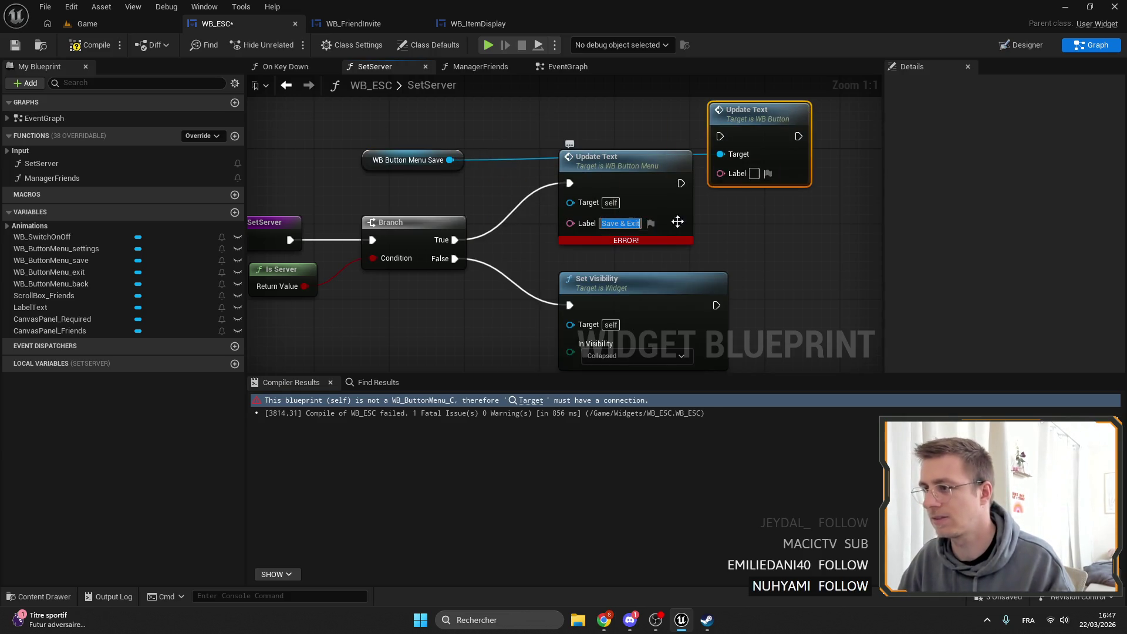
Label the new node 'Save & Exit', replace the erroring node, and wire Branch True.
left_click(612, 238)
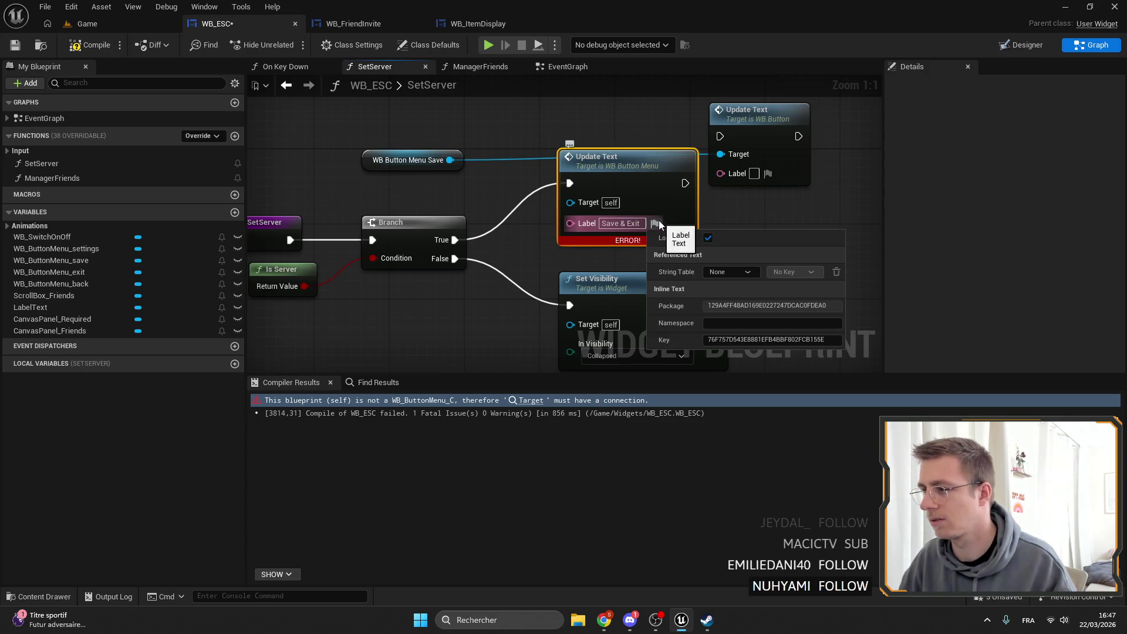
left_click(630, 225)
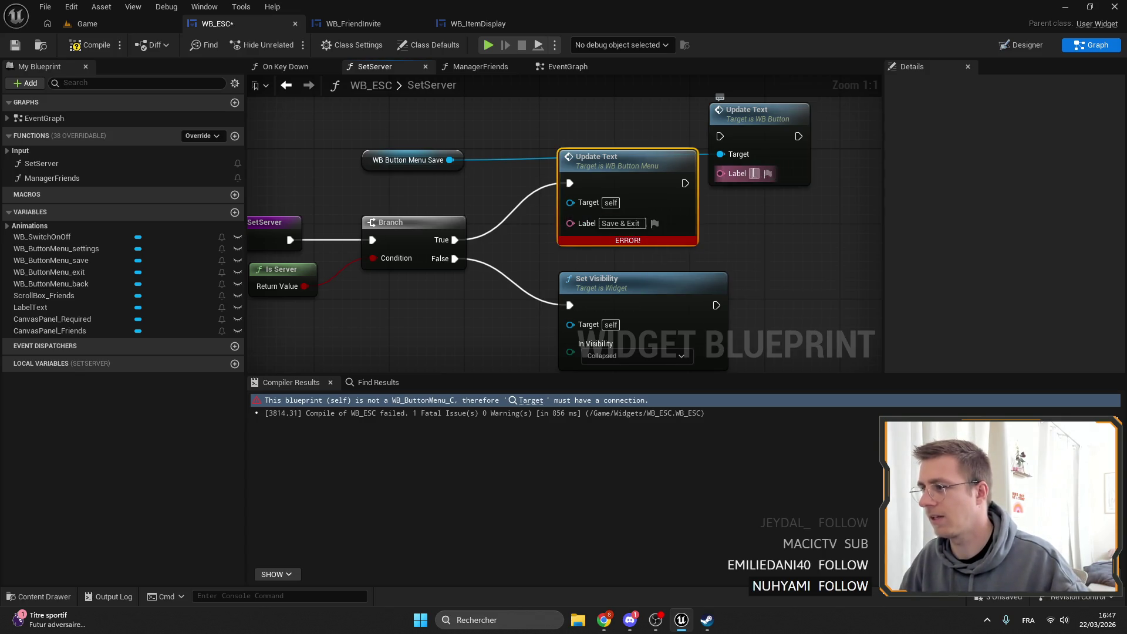
type("Save & Exit")
key("Delete")
mouse_move(455, 239)
left_mouse_down()
mouse_move(516, 245)
mouse_move(718, 145)
left_mouse_up()
left_click_drag(763, 113, 613, 169)
left_click_drag(411, 160, 598, 141)
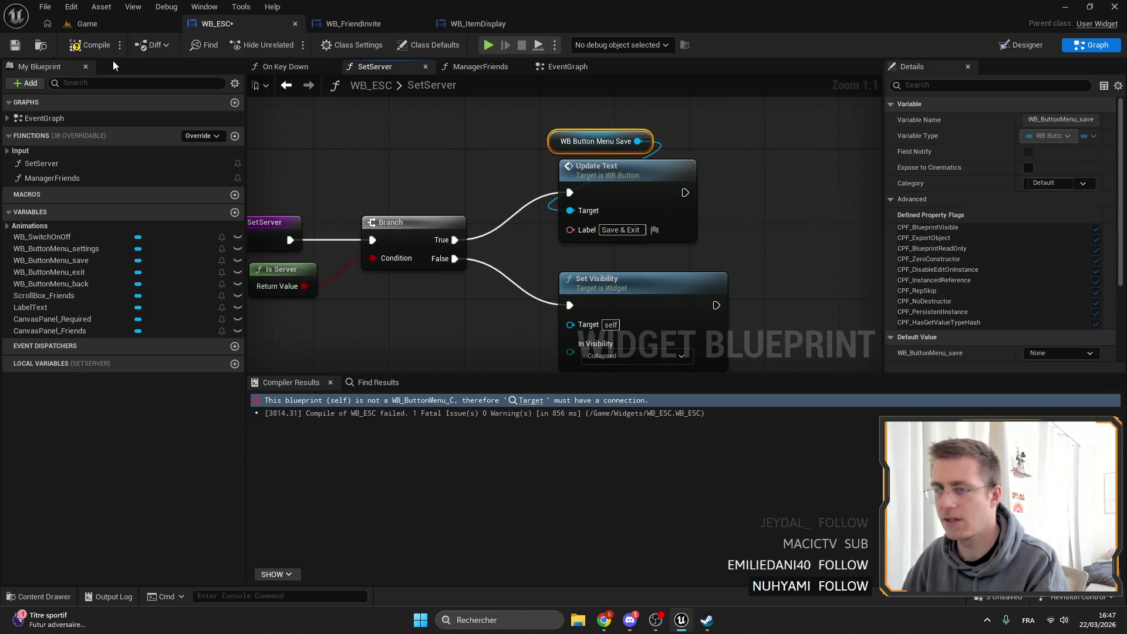
Compile and save WB_ESC, then play the Game level in the editor.
left_click(22, 51)
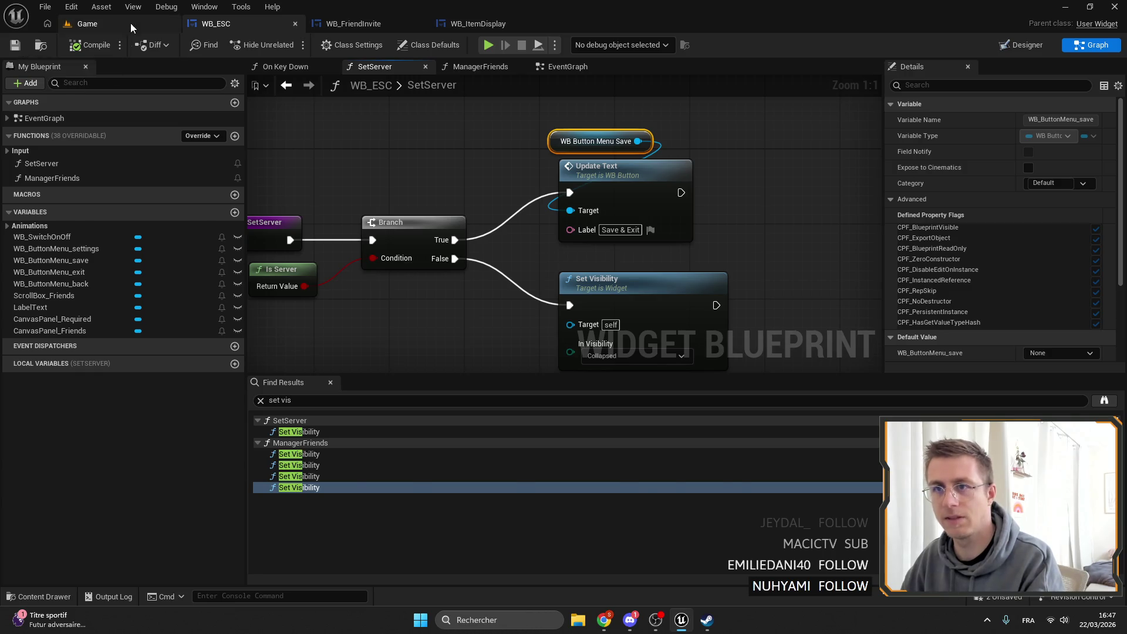
left_click(130, 23)
left_click(290, 44)
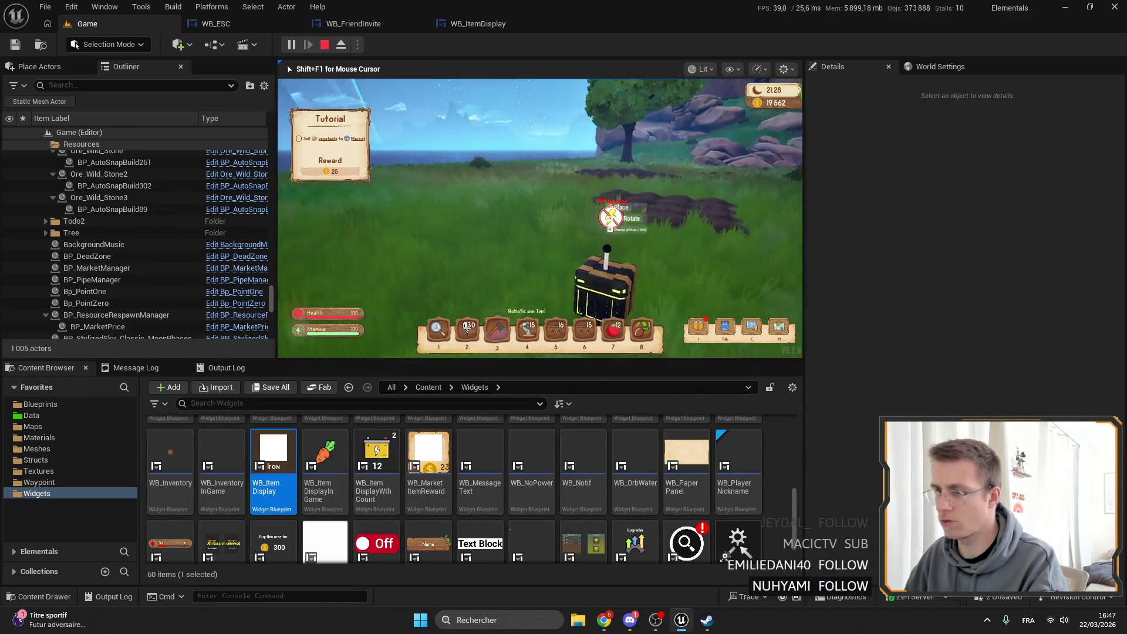
Play-test the pause menu's Back, Settings and Exit buttons, then return to WB_ESC's graph.
key("F11")
key("Escape")
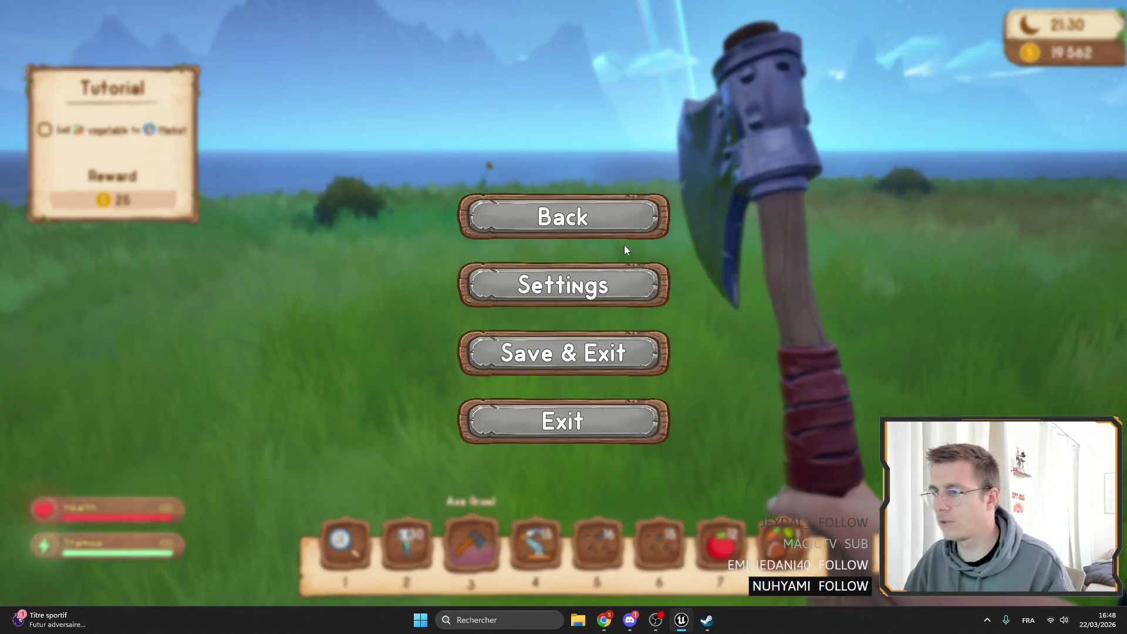
left_click(605, 229)
key("Escape")
left_click(611, 283)
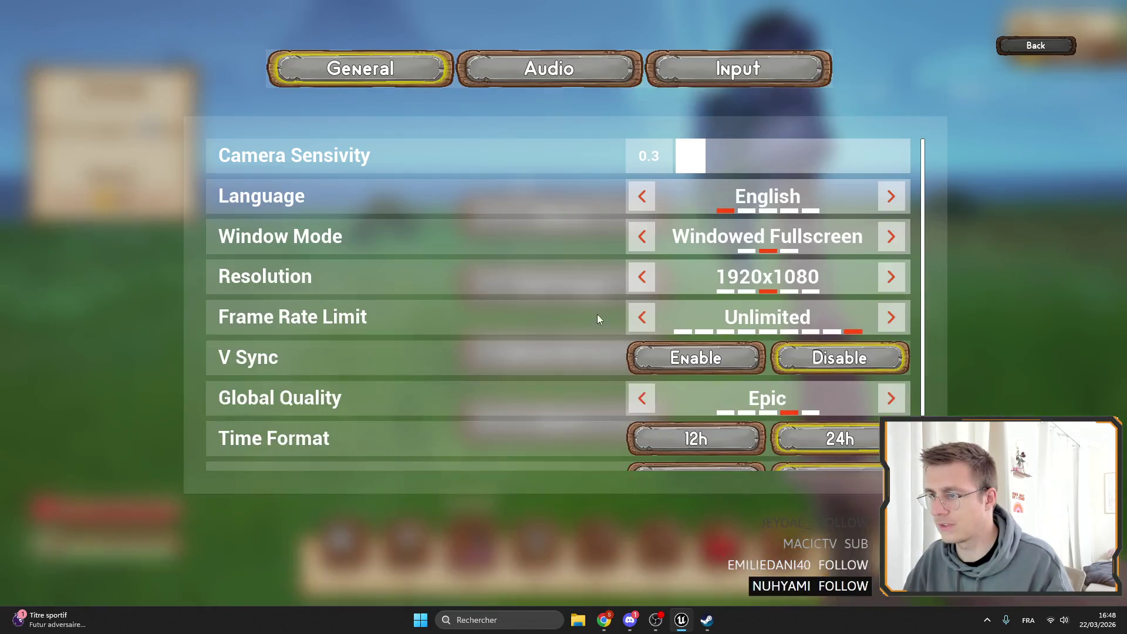
key("Escape")
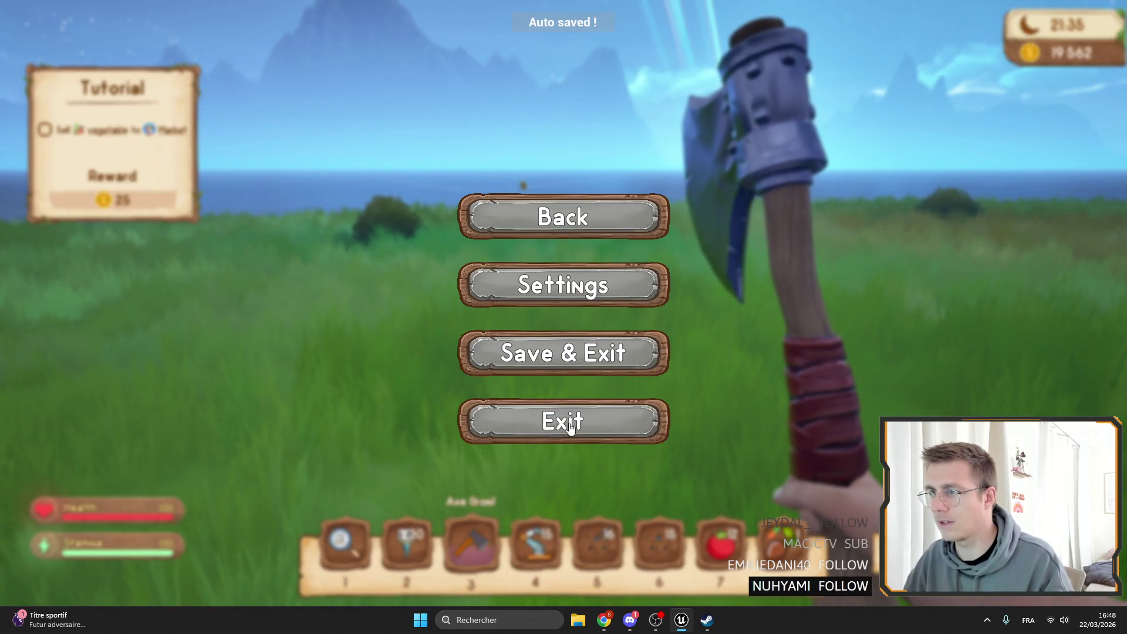
left_click(459, 370)
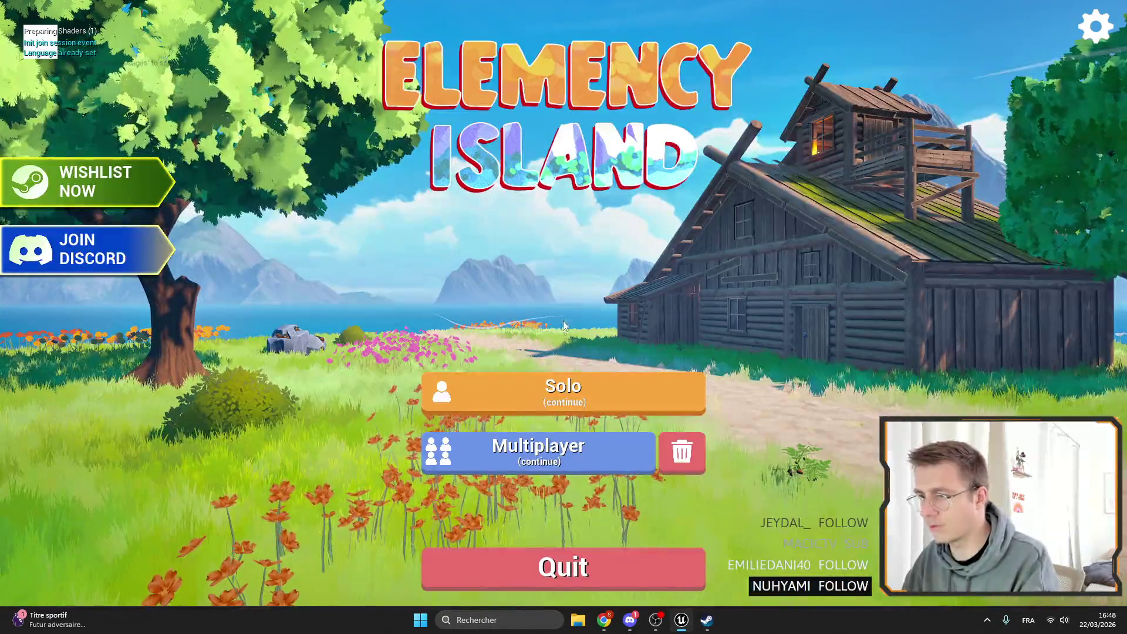
key("Escape")
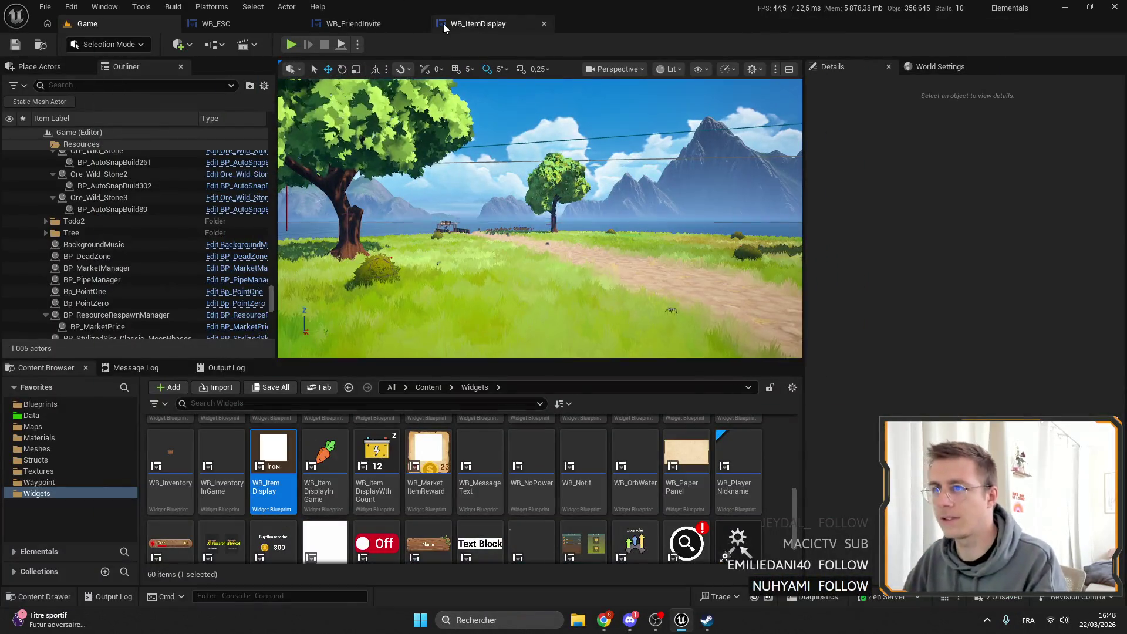
left_click(464, 24)
left_click(223, 24)
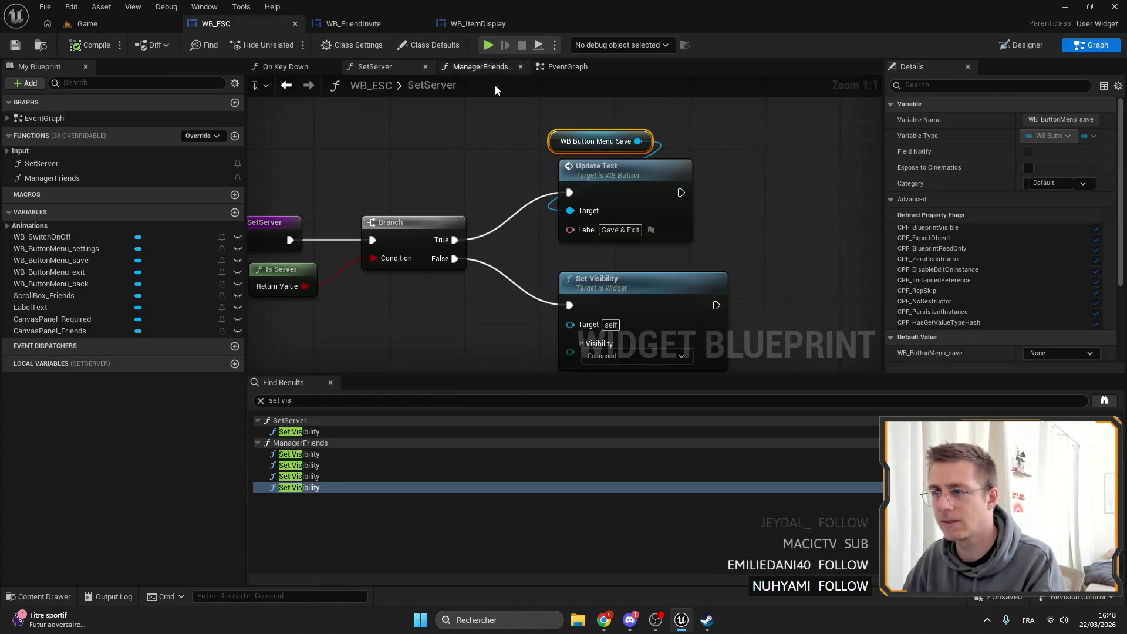
In the Designer, anchor the menu Vertical Box to stretch across its parent.
left_click(1019, 47)
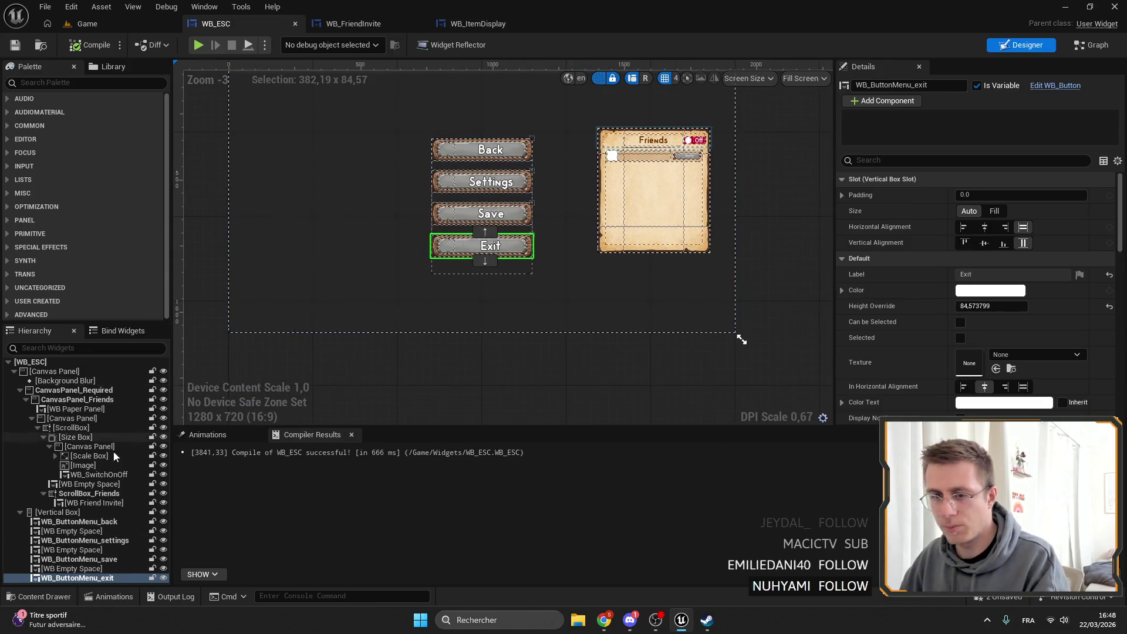
left_click(47, 513)
right_click(47, 515)
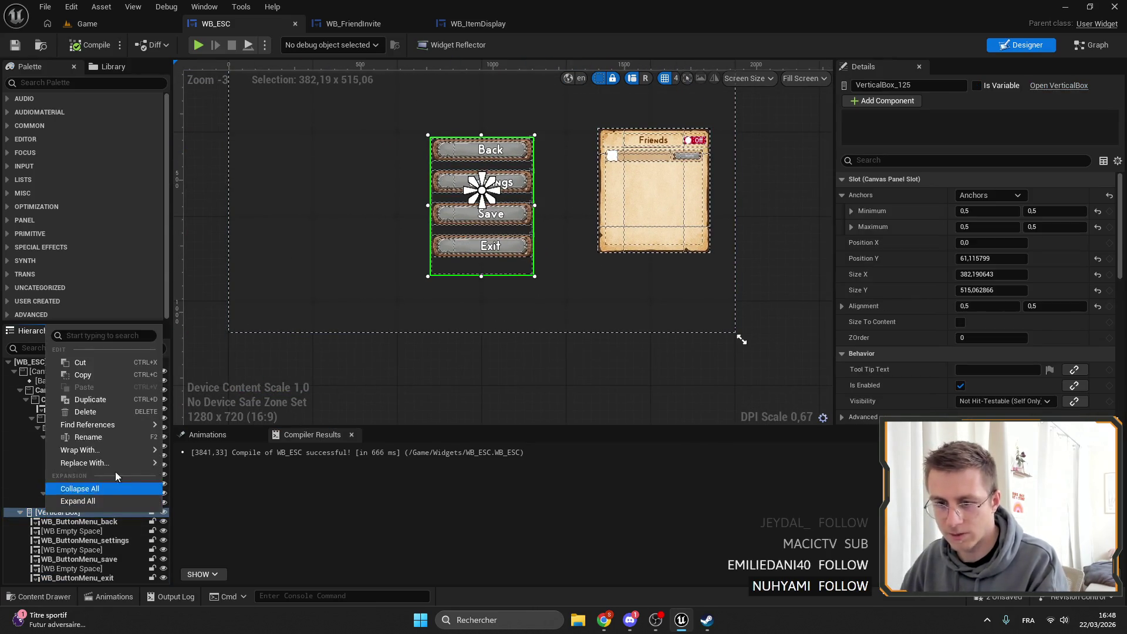
mouse_move(118, 450)
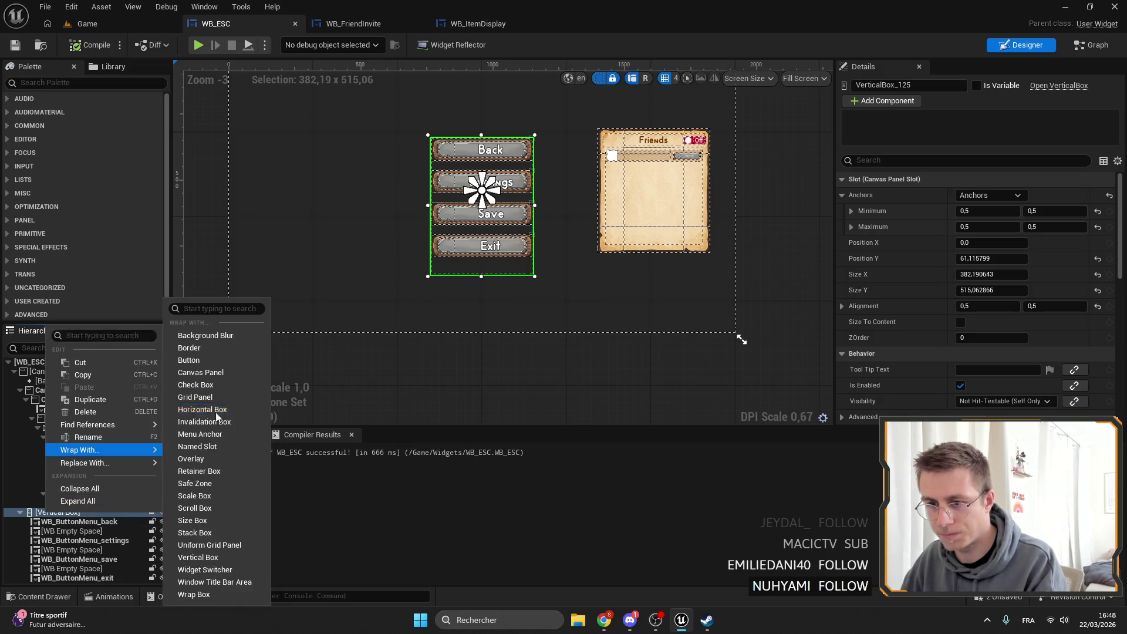
key("Escape")
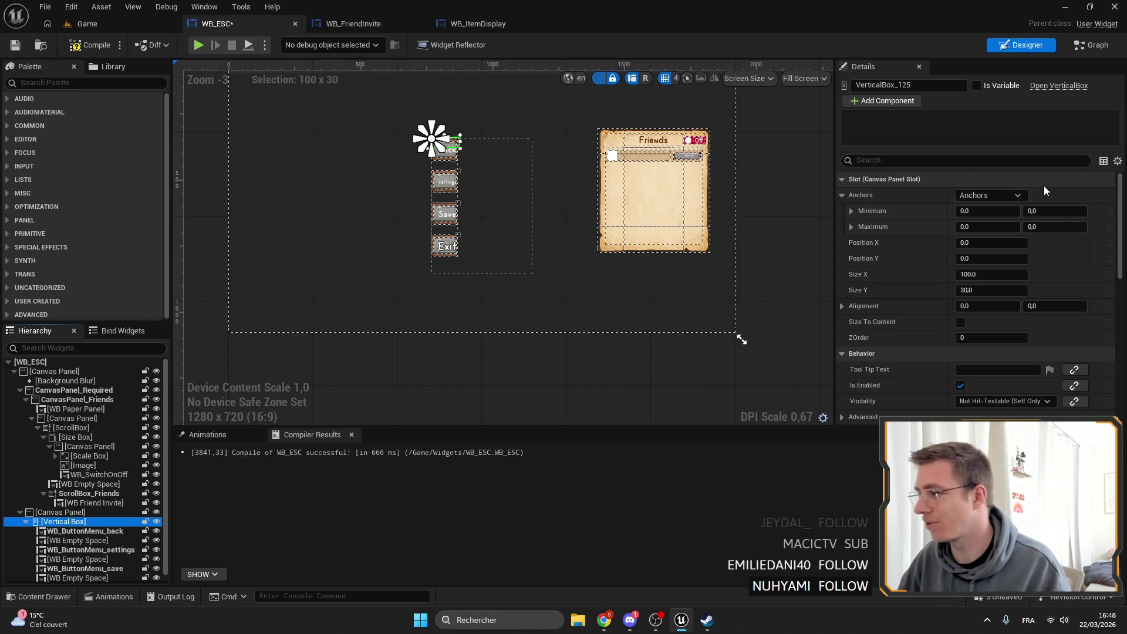
left_click(1018, 195)
left_click(1097, 348)
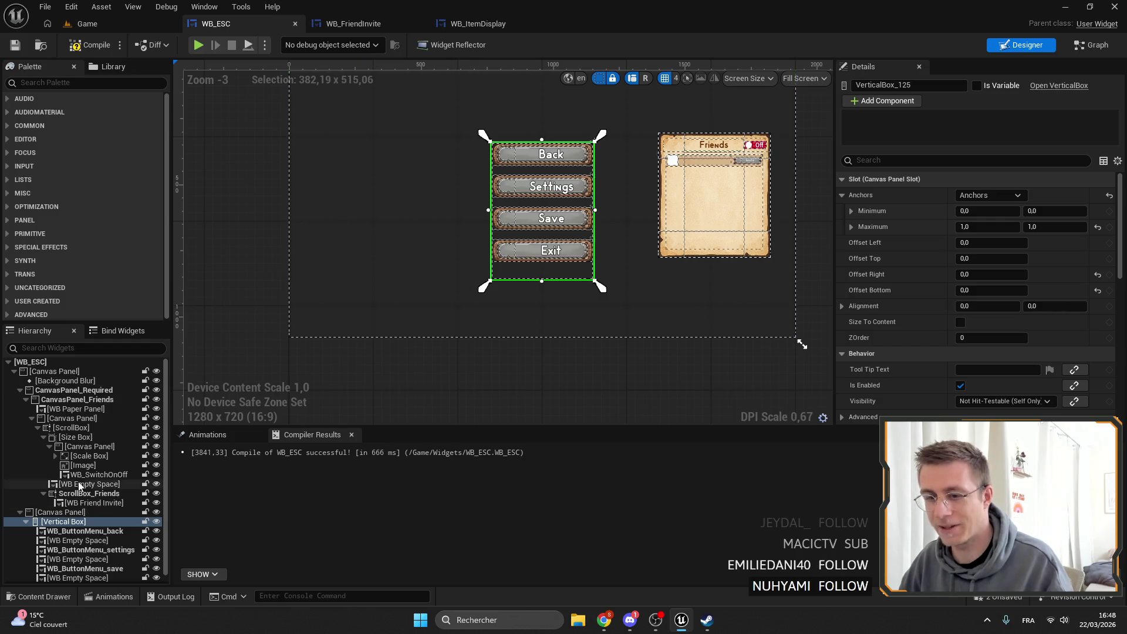
Widen the button Canvas Panel to about 456 units, set Position X to 0, and save.
left_click(60, 512)
scroll(505, 214, "up", 3)
left_click_drag(489, 203, 460, 202)
left_click(1098, 242)
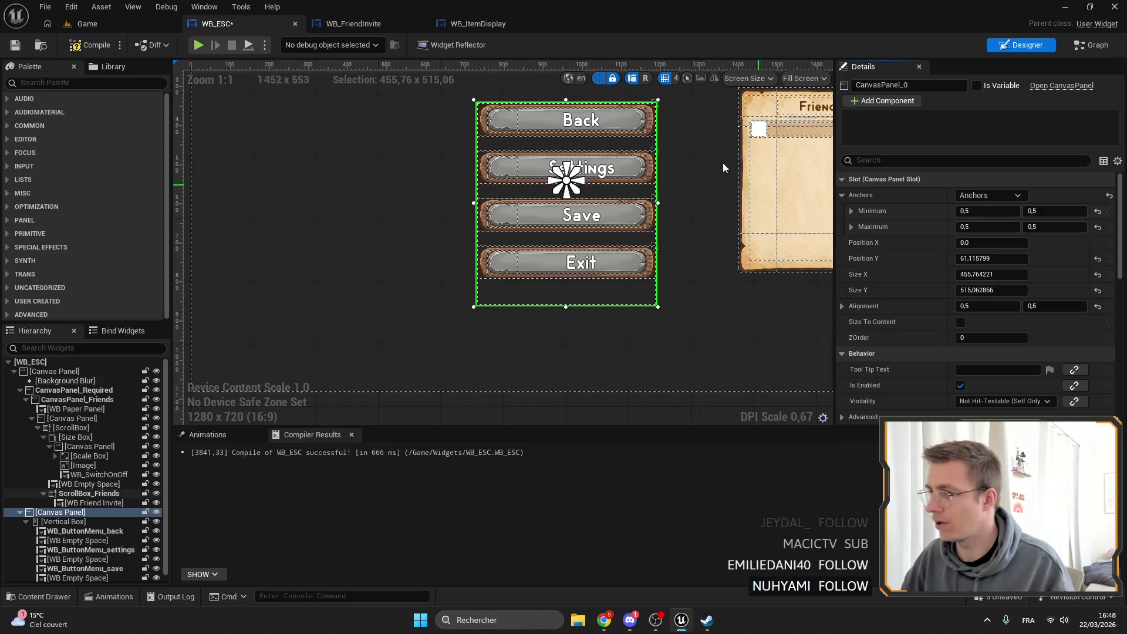
scroll(723, 163, "down", 2)
key("ctrl+s")
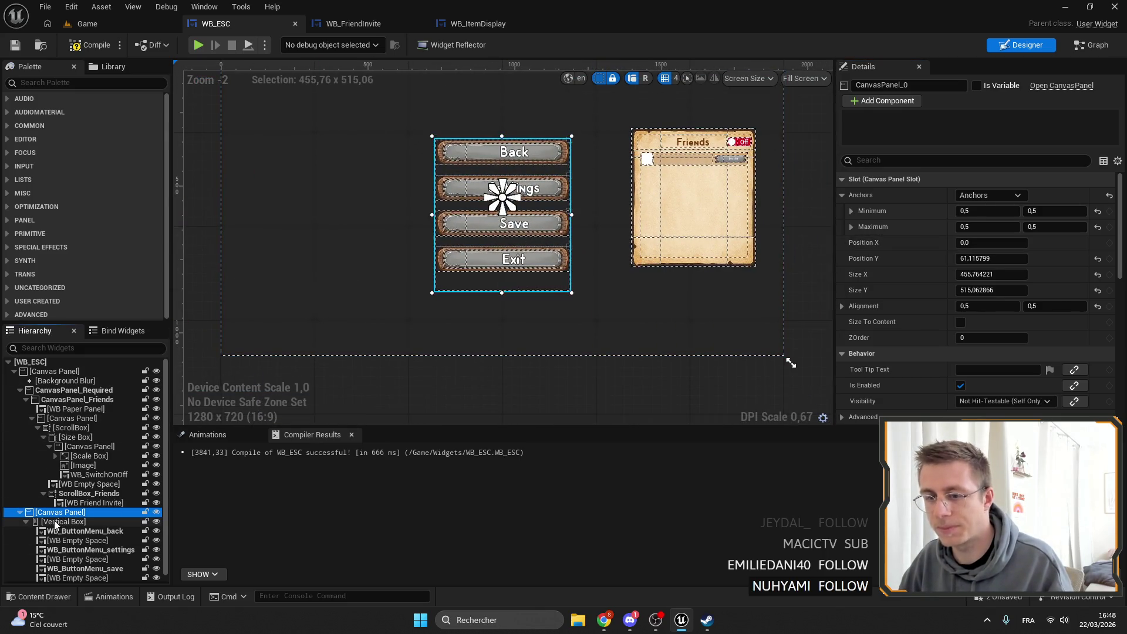
left_click(641, 216)
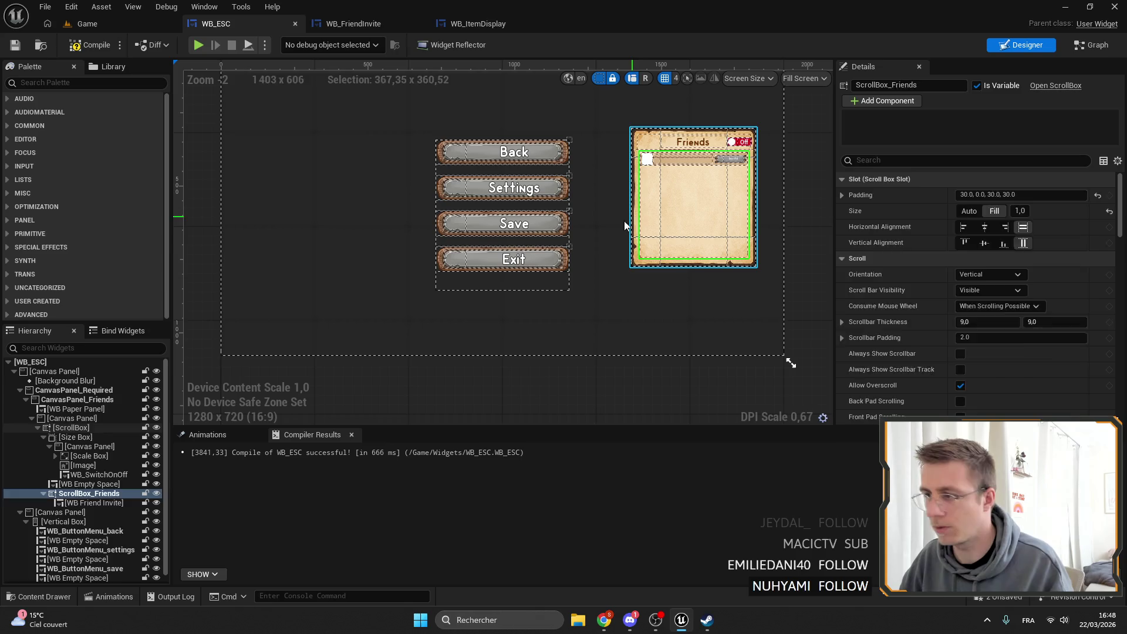
Copy the Friends panel's WB Paper Panel into the button Canvas Panel, behind the Vertical Box.
left_click(625, 226)
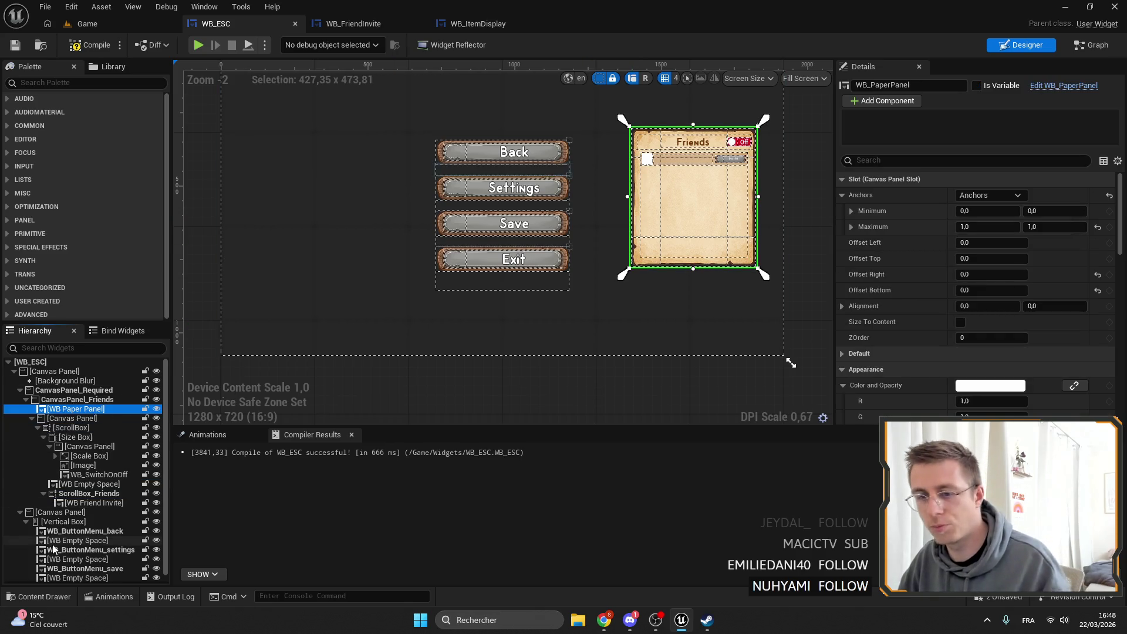
key("ctrl+c")
left_click(59, 512)
key("ctrl+v")
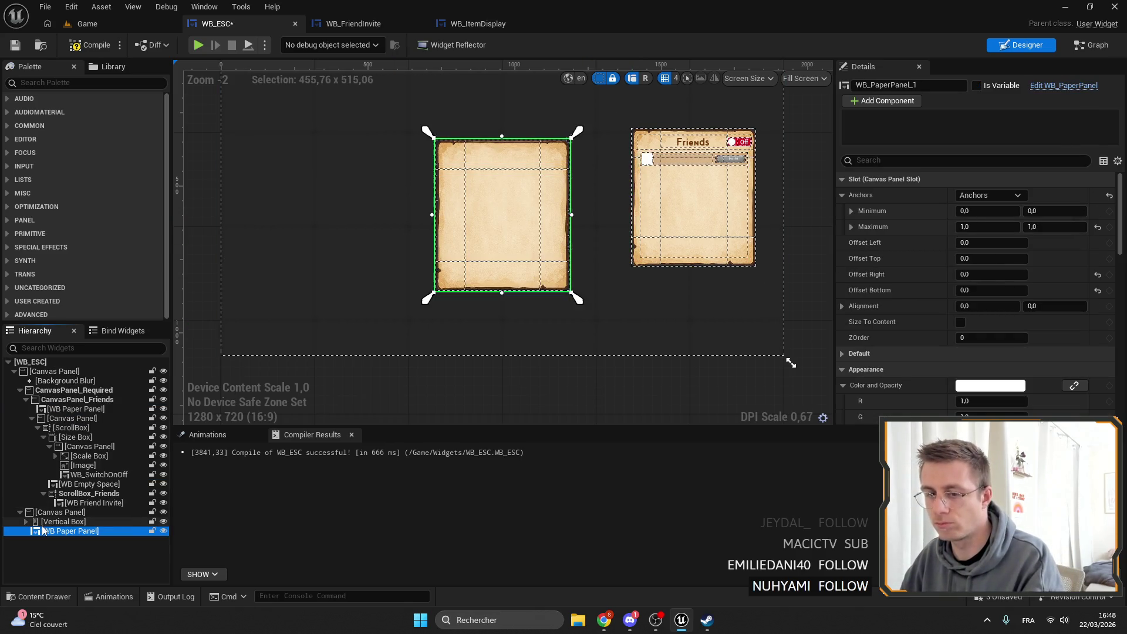
left_click(37, 521)
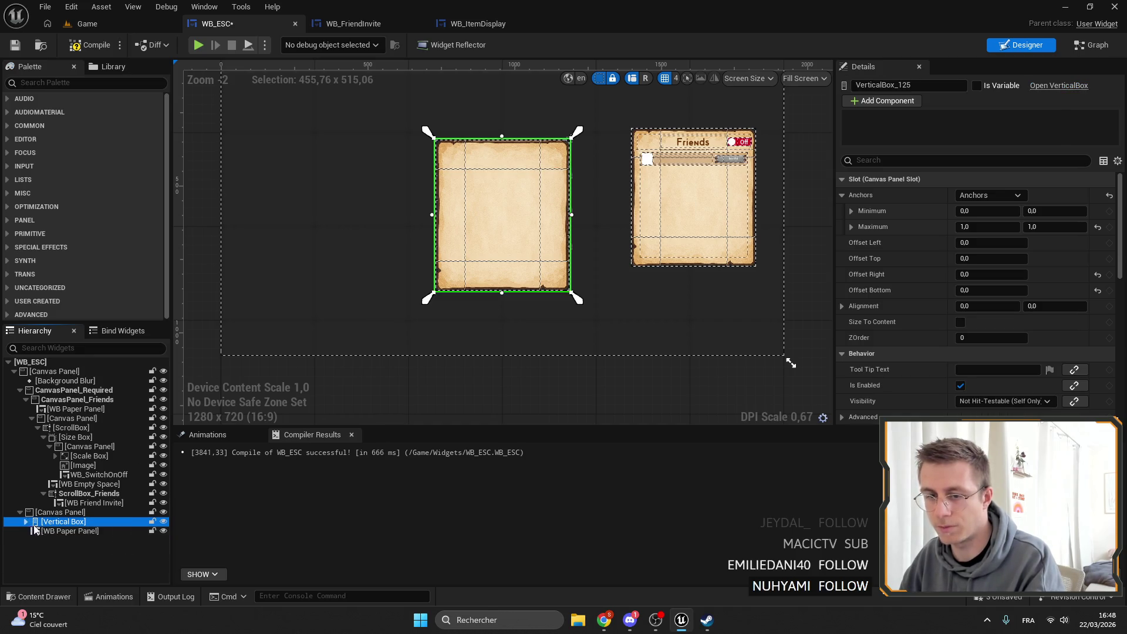
left_click_drag(34, 529, 52, 517)
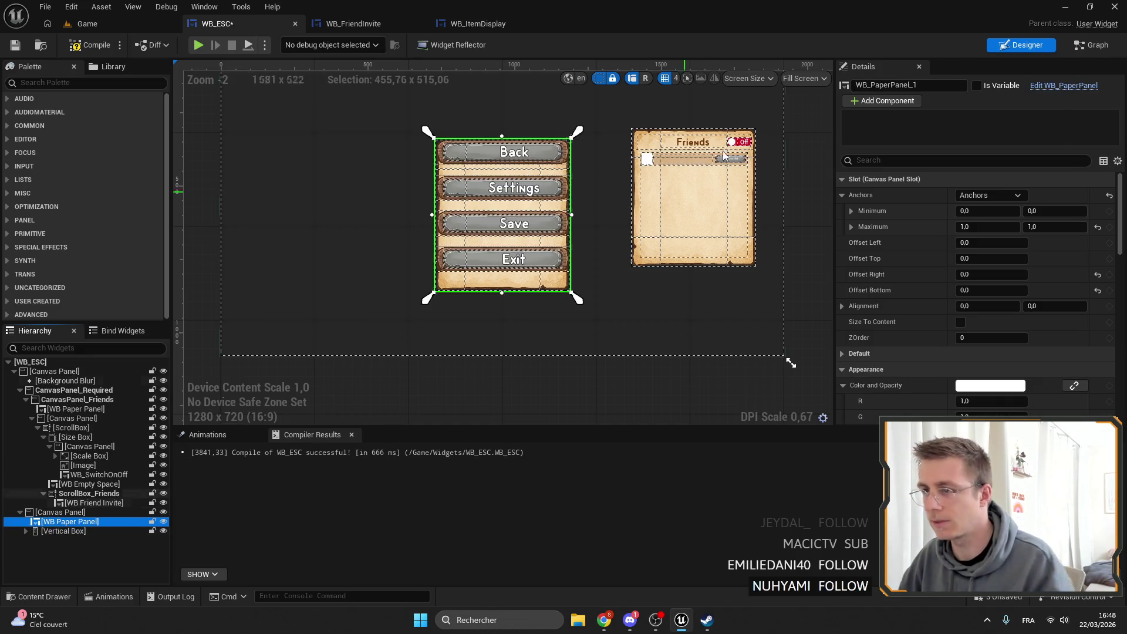
left_click(63, 531)
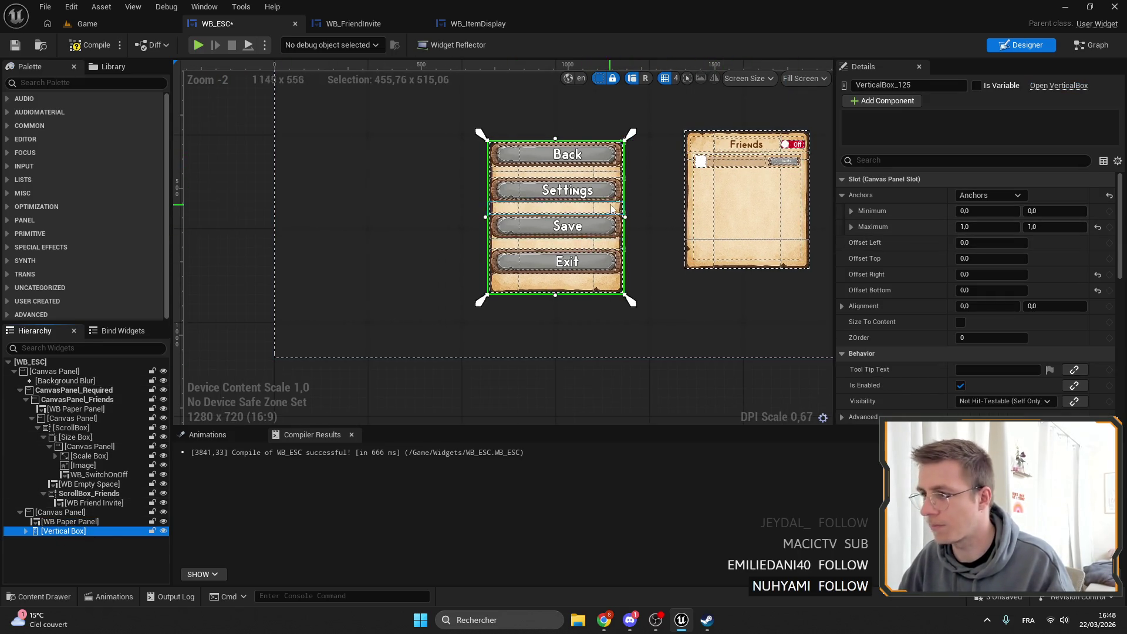
Return the button column's anchors to the panel's full extent.
scroll(612, 208, "up", 3)
left_click_drag(616, 160, 605, 161)
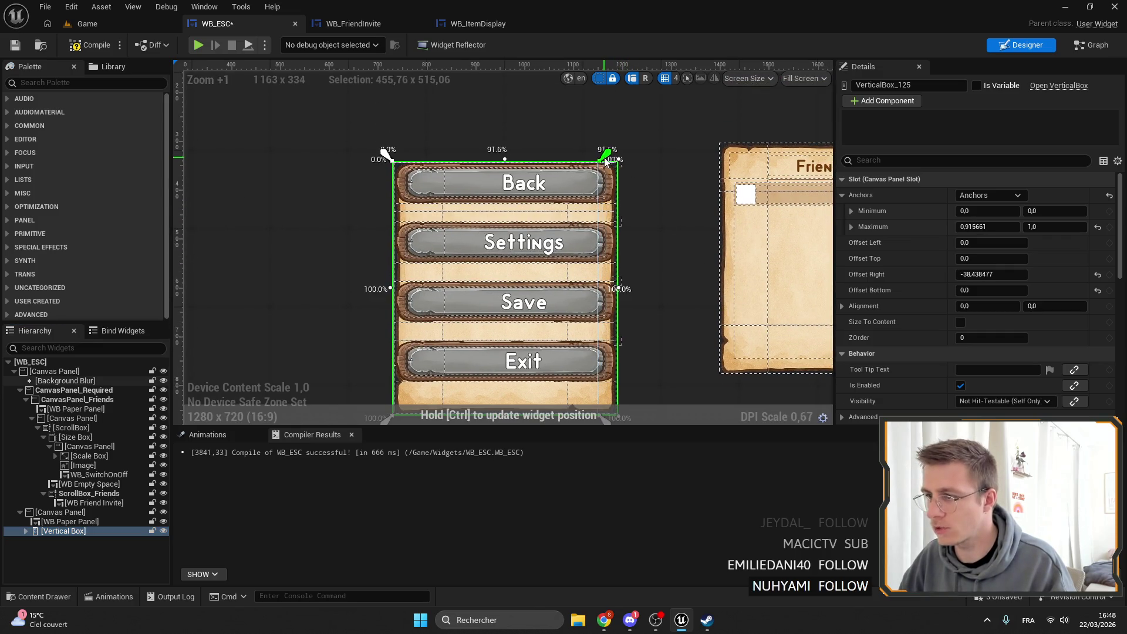
left_click_drag(386, 154, 405, 179)
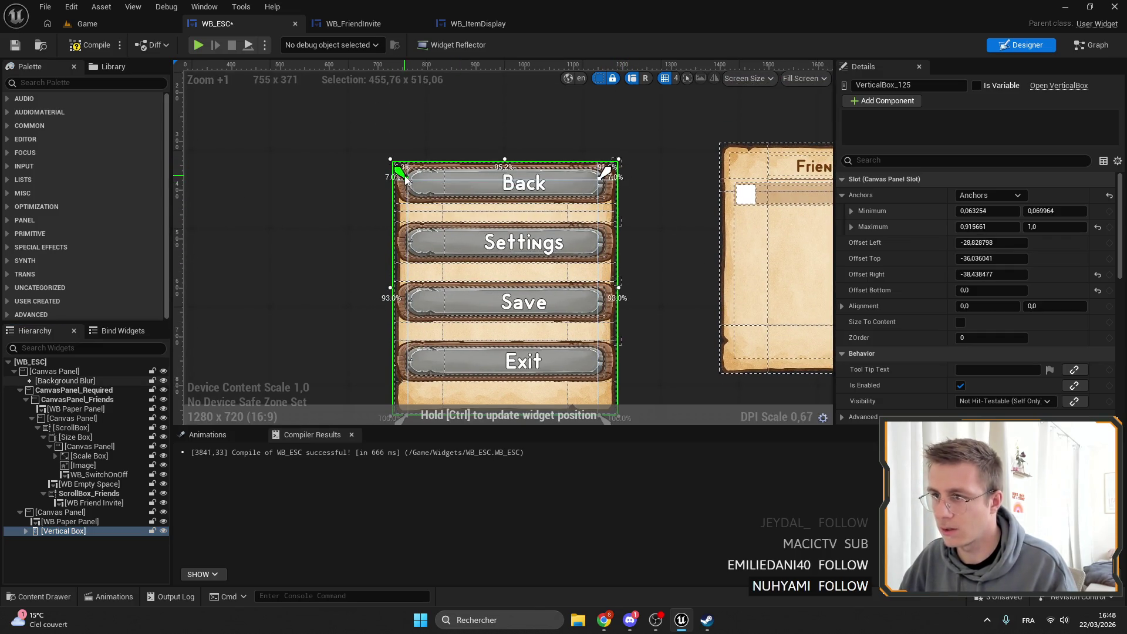
left_click_drag(612, 360, 633, 363)
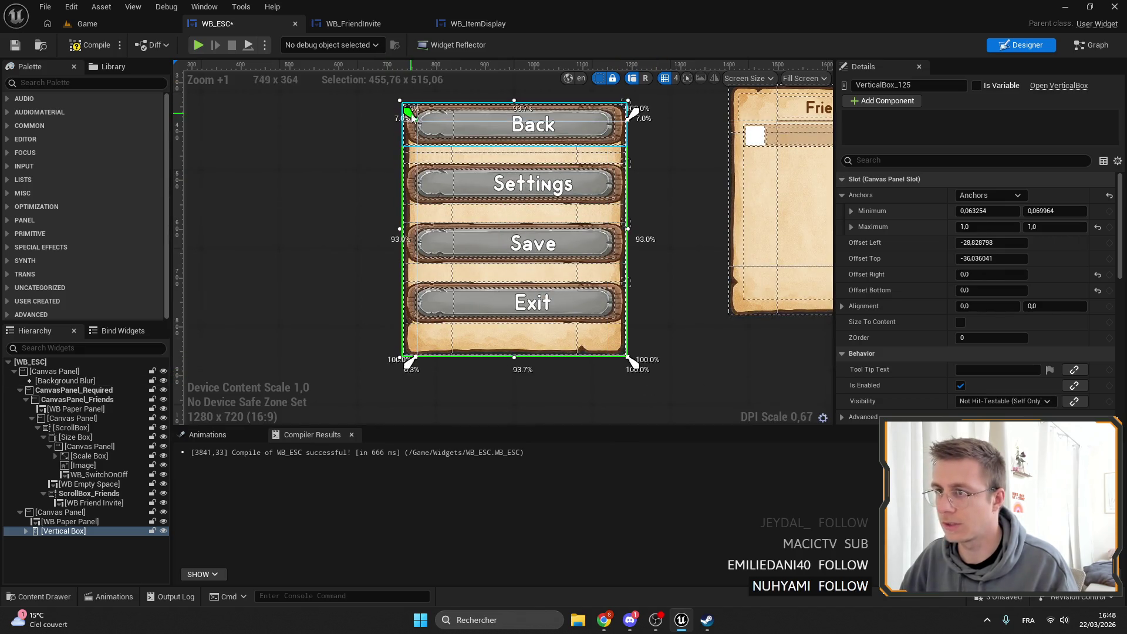
left_click_drag(411, 115, 404, 103)
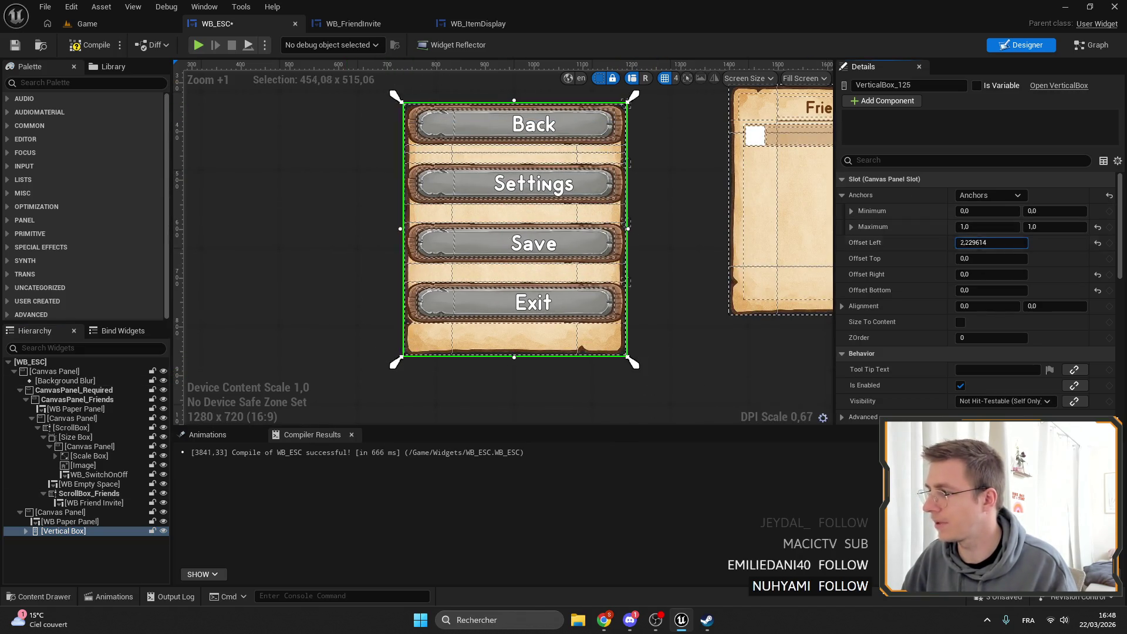
left_click_drag(992, 242, 1024, 245)
Inset the button column 20 units on every side and preview the result.
left_click(1024, 245)
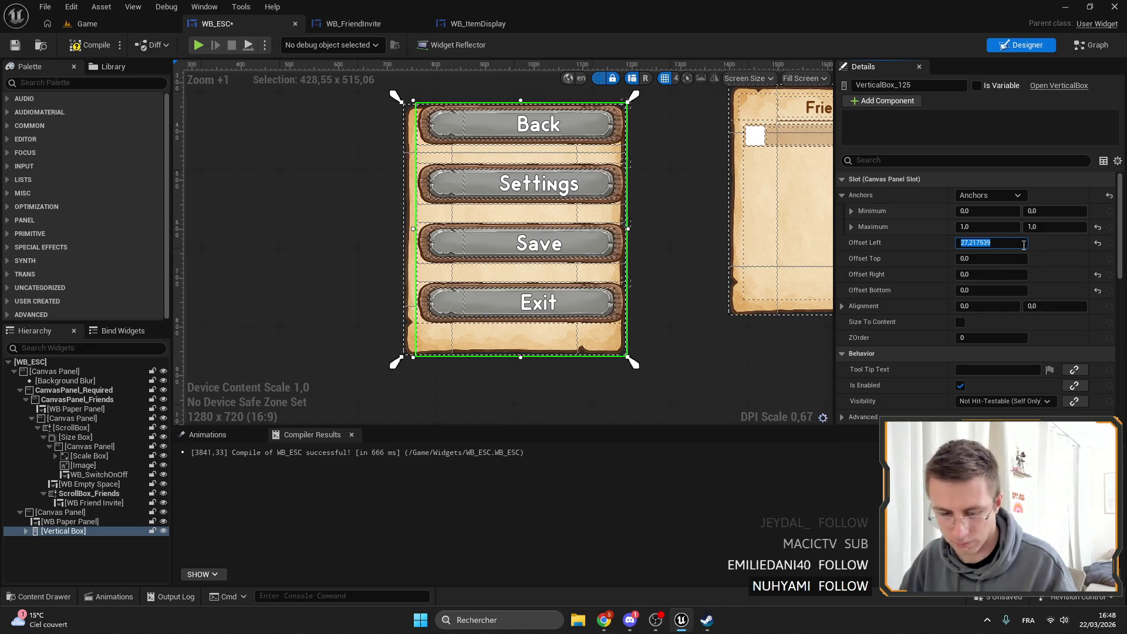
type("20")
key("Tab")
type("20")
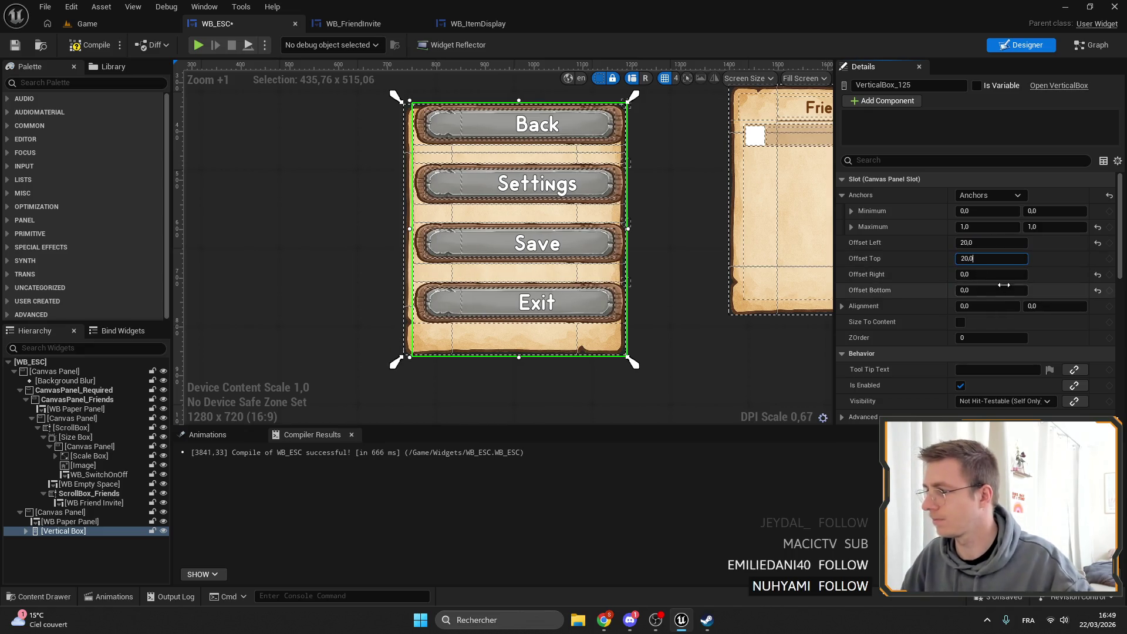
key("Tab")
type("20")
key("Tab")
type("20")
key("Return")
scroll(680, 260, "down", 2)
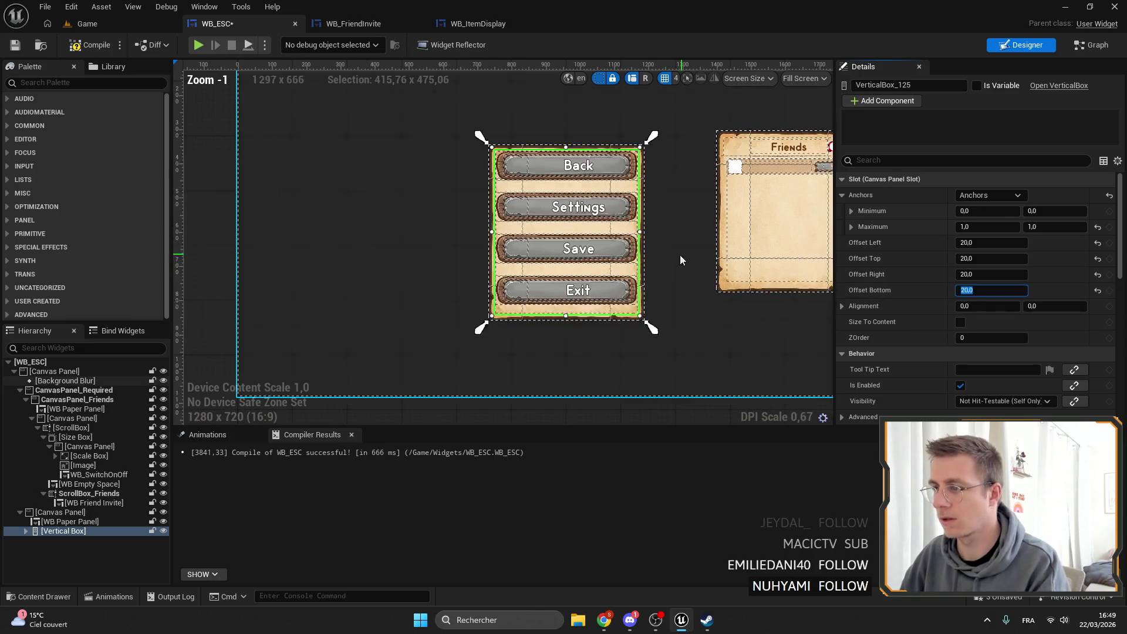
left_click(681, 260)
scroll(587, 259, "up", 5)
scroll(587, 258, "down", 2)
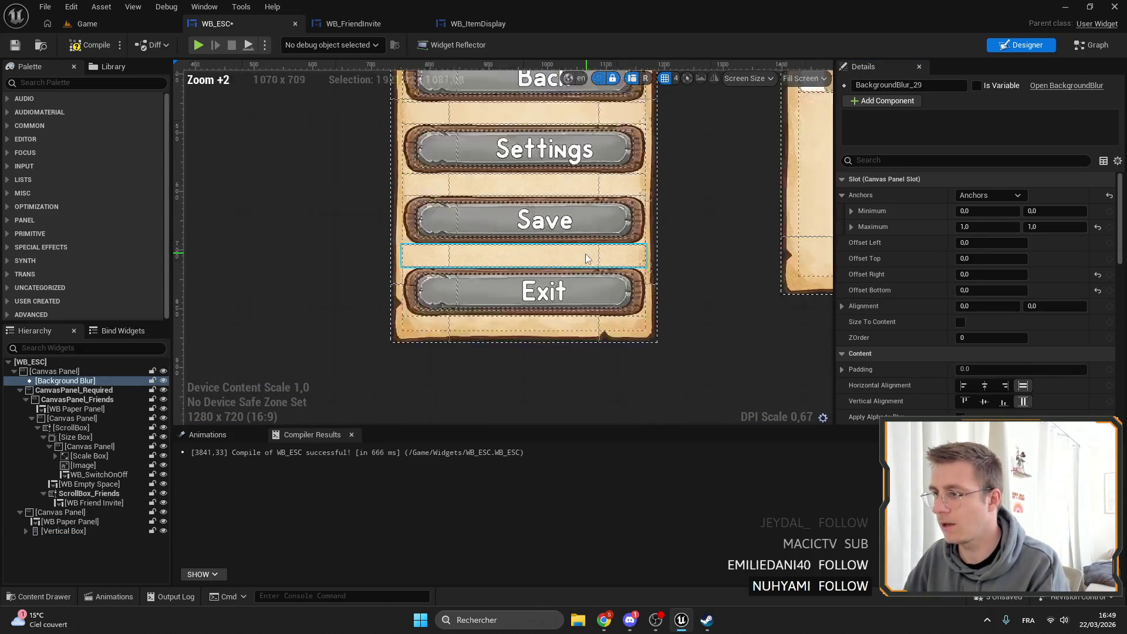
scroll(588, 258, "down", 2)
Compare against the friends scroll box, then reselect the button Vertical Box.
left_click(92, 495)
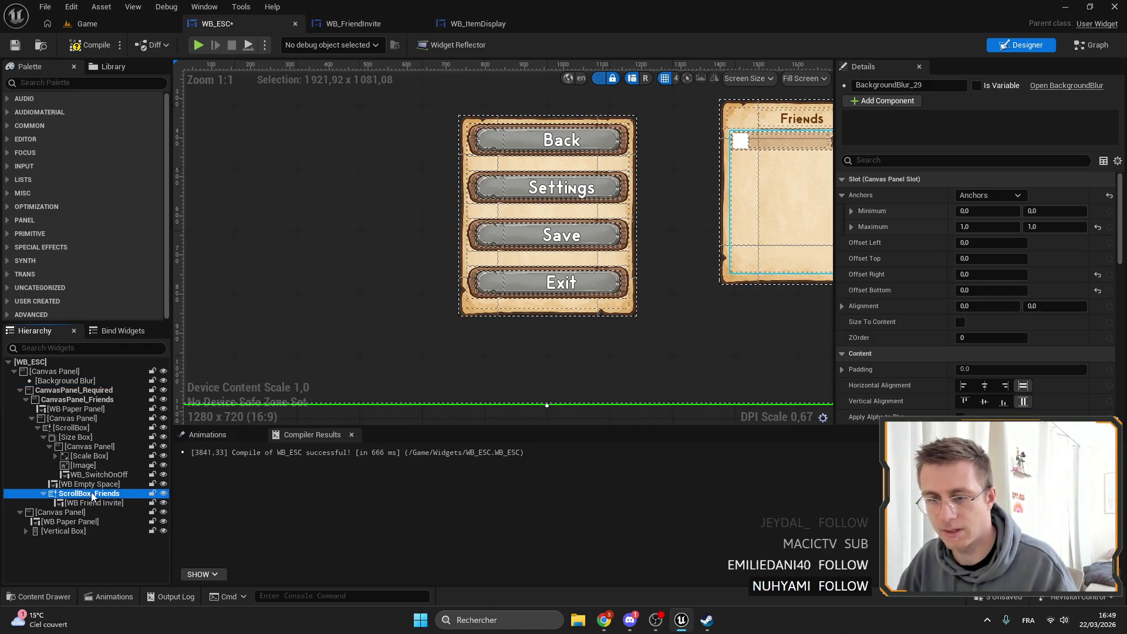
left_click(534, 230)
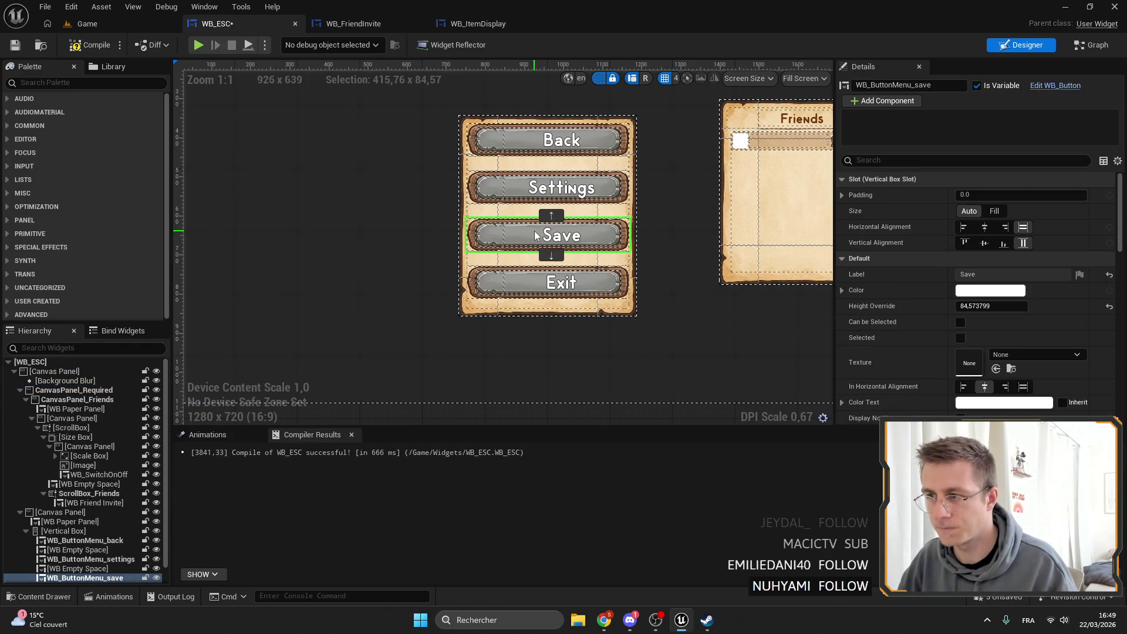
left_click(64, 531)
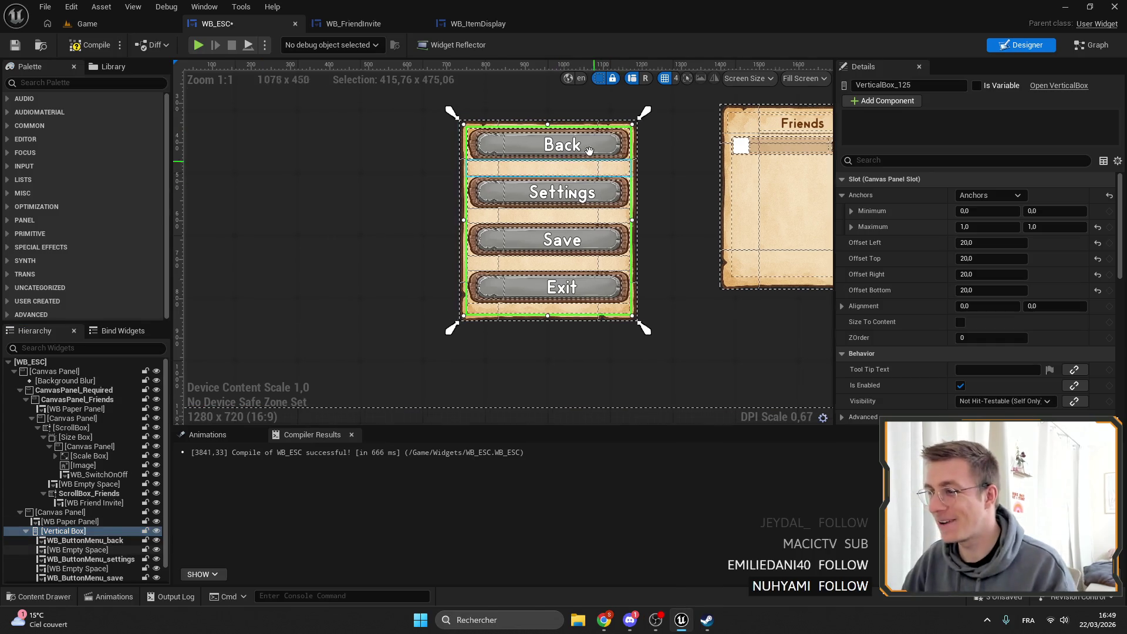
left_click_drag(546, 188, 490, 153)
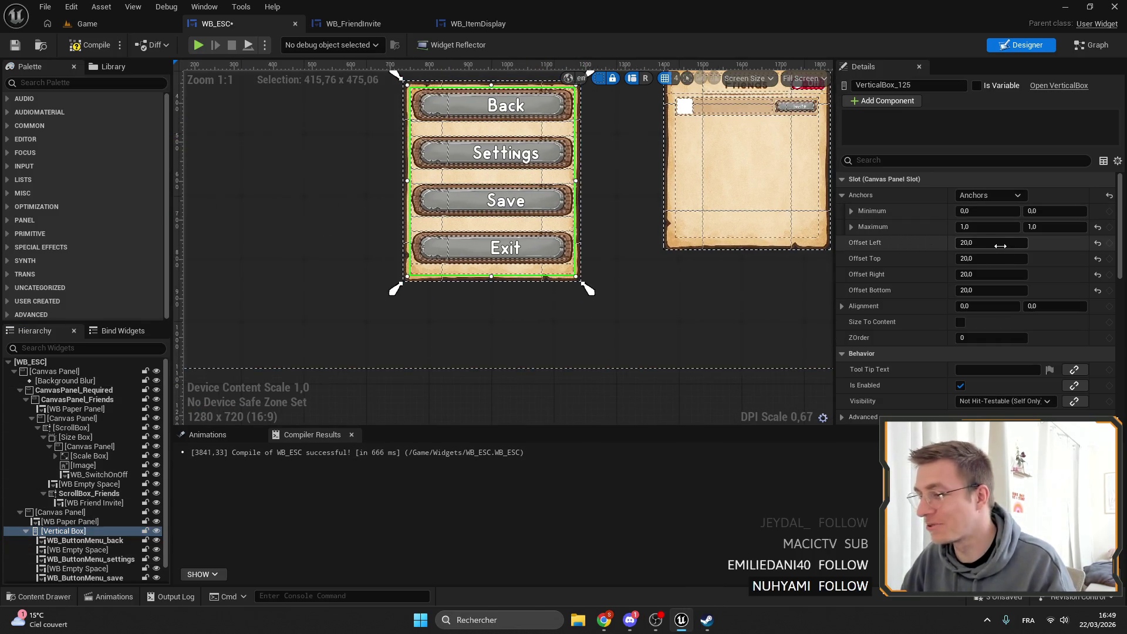
Increase the Left, Top, Right and Bottom offsets to 40 for a wider paper border.
left_click(1001, 243)
type("40")
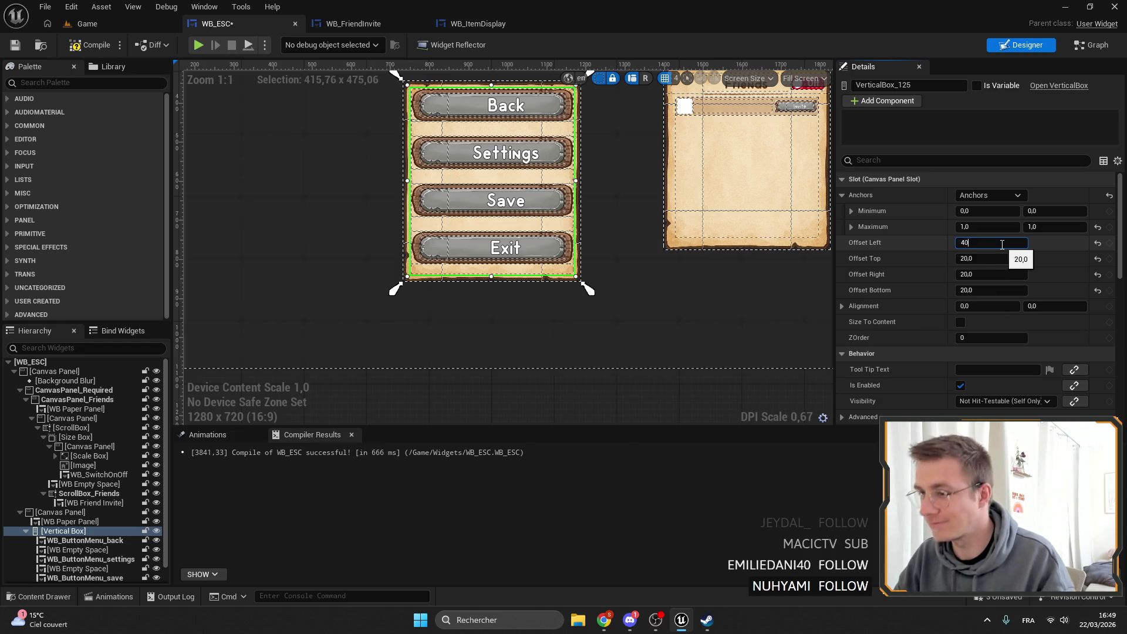
key("Return")
left_click(986, 261)
type("40")
key("Tab")
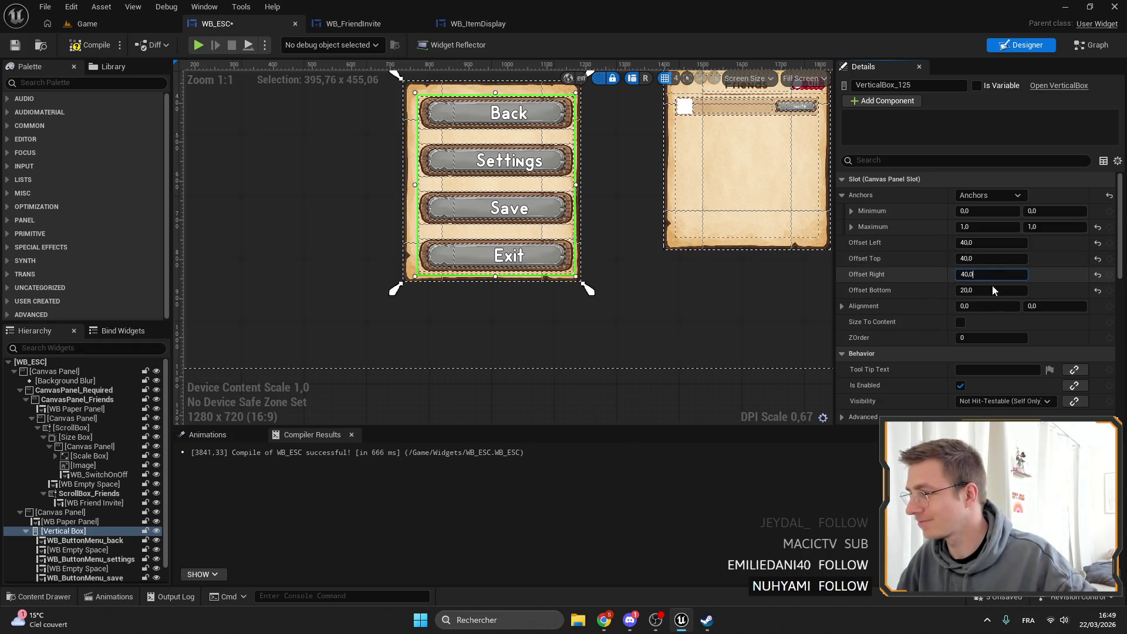
type("40")
key("Tab")
type("40")
key("Return")
left_click_drag(472, 206, 565, 214)
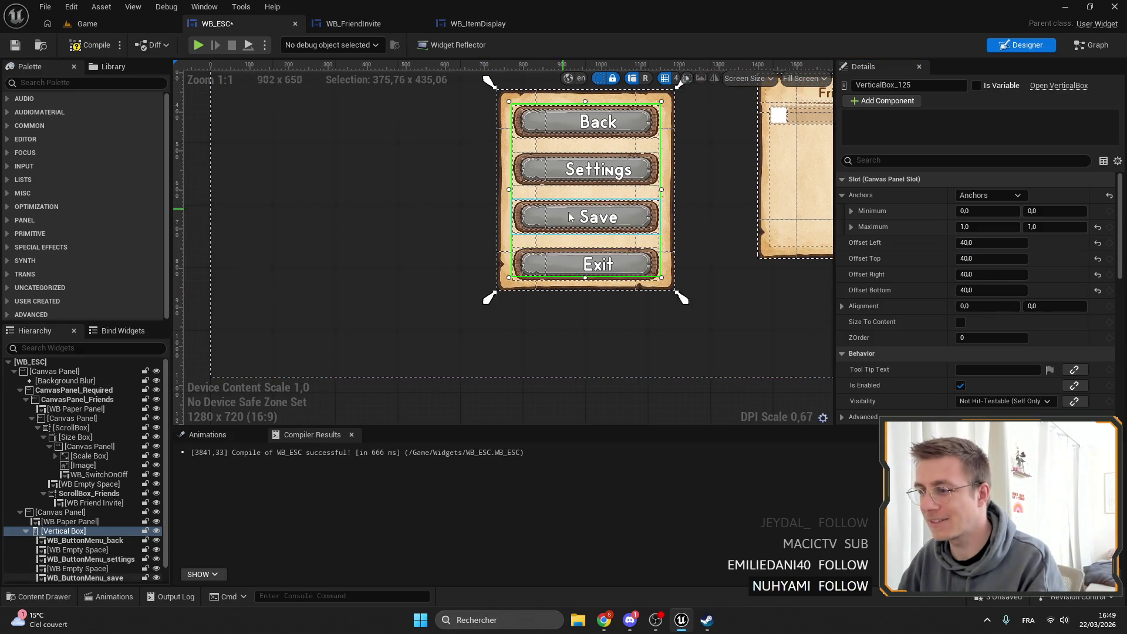
left_click(65, 539)
scroll(80, 561, "down", 1)
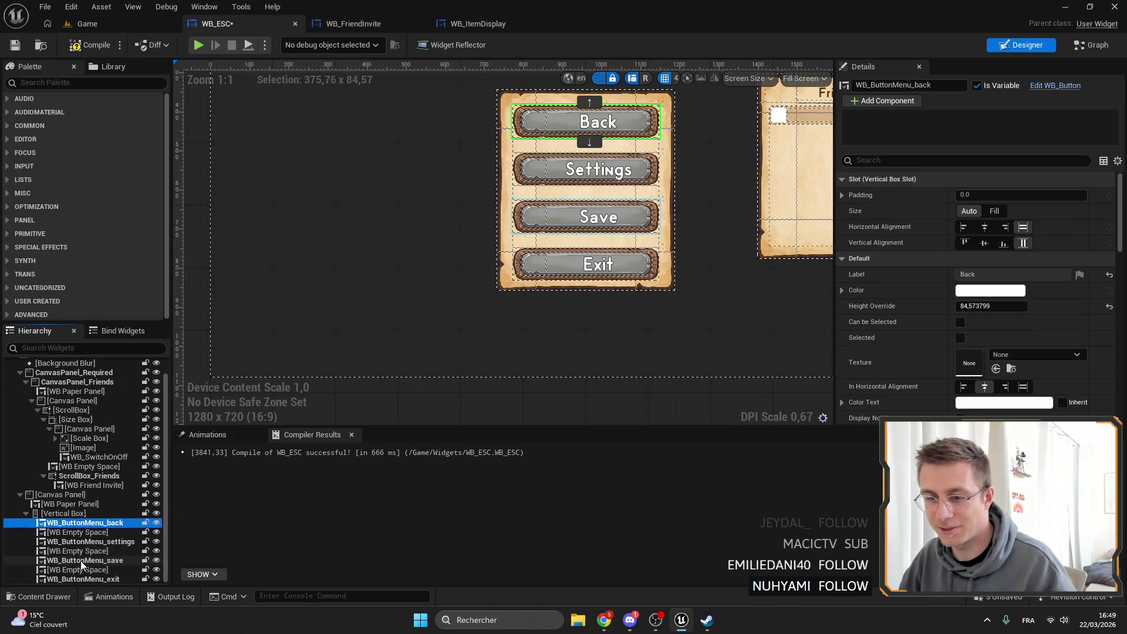
Set the four menu buttons' slot size to Fill and the three spacers' size to Auto.
left_click(82, 579, "shift")
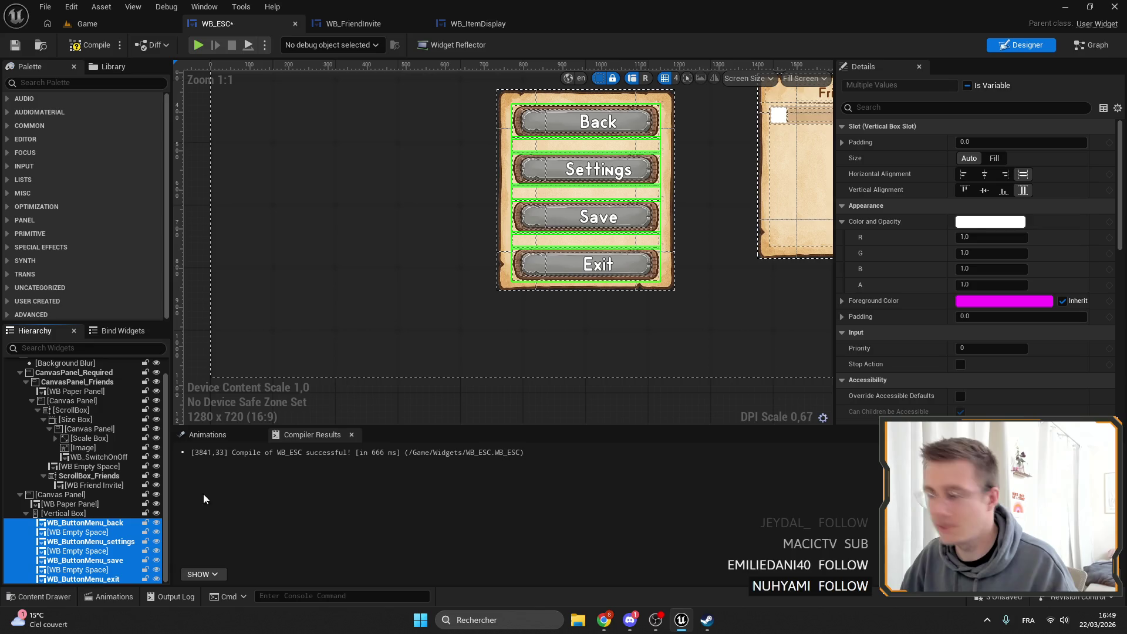
left_click(993, 158)
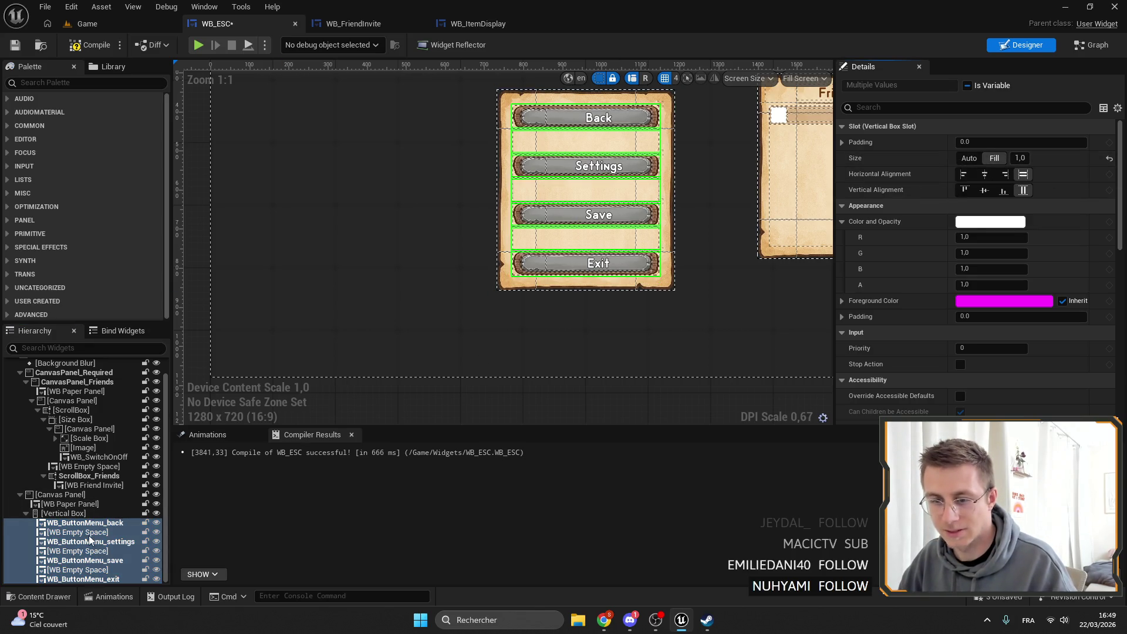
left_click(89, 534)
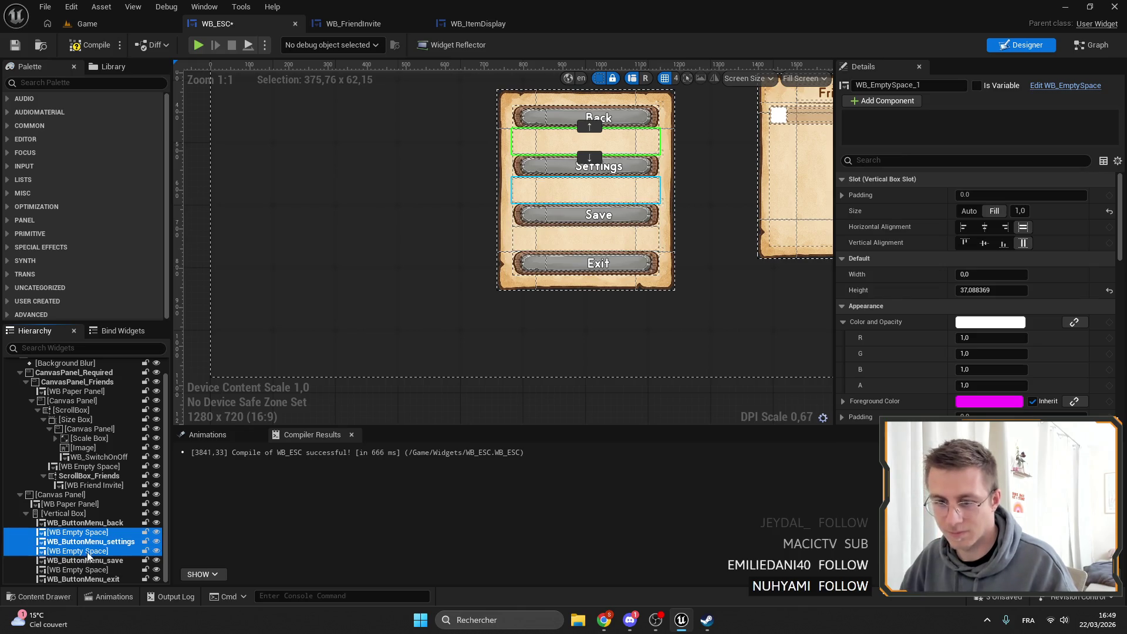
left_click(95, 567)
left_click(94, 551, "ctrl")
left_click(91, 532, "ctrl")
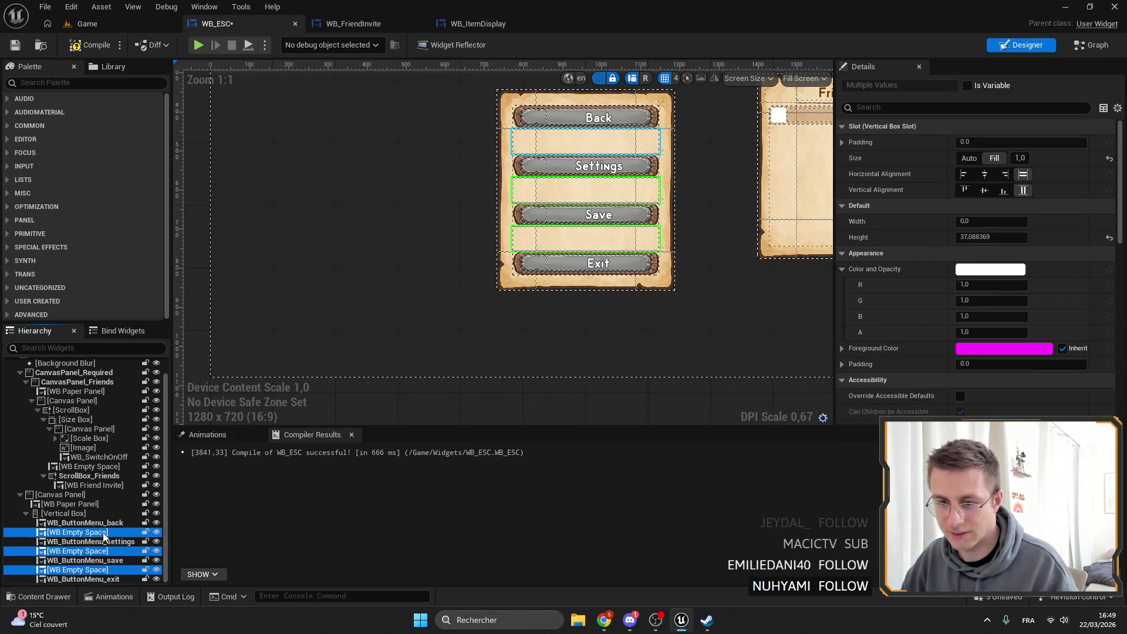
left_click(970, 159)
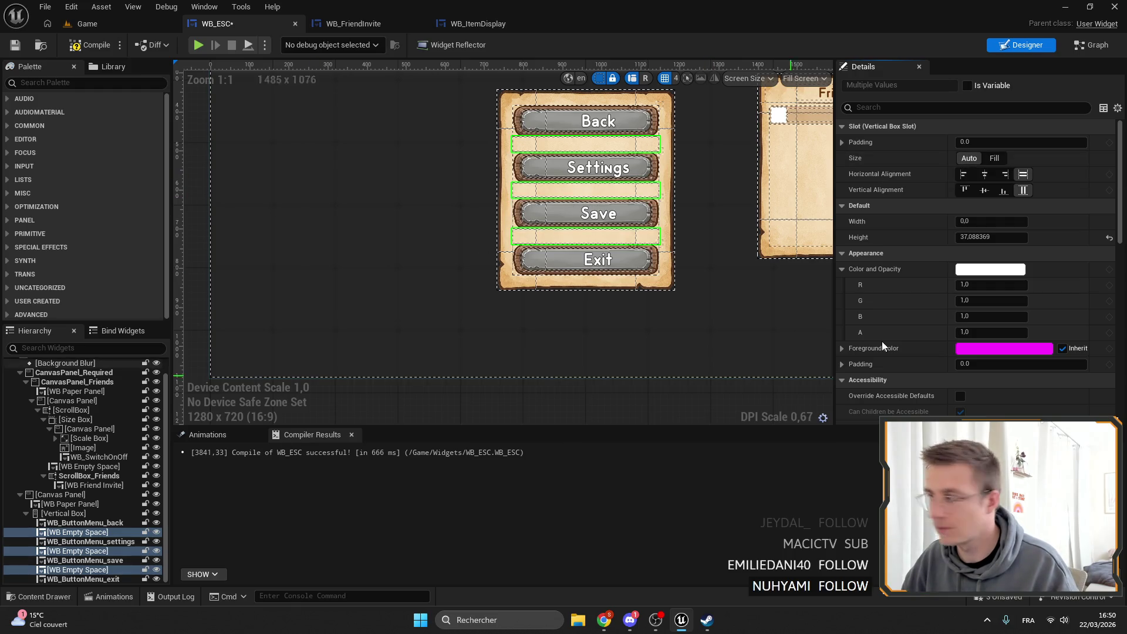
Set the spacers' height to 20 after trying 29 and 10.
left_click(989, 237)
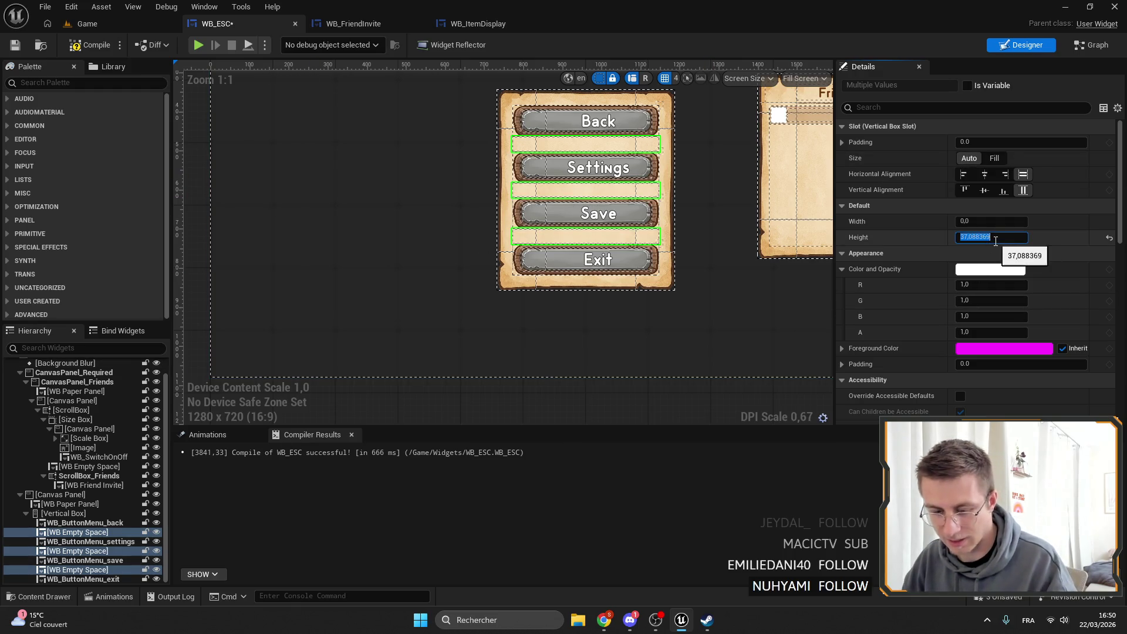
type("29")
key("Return")
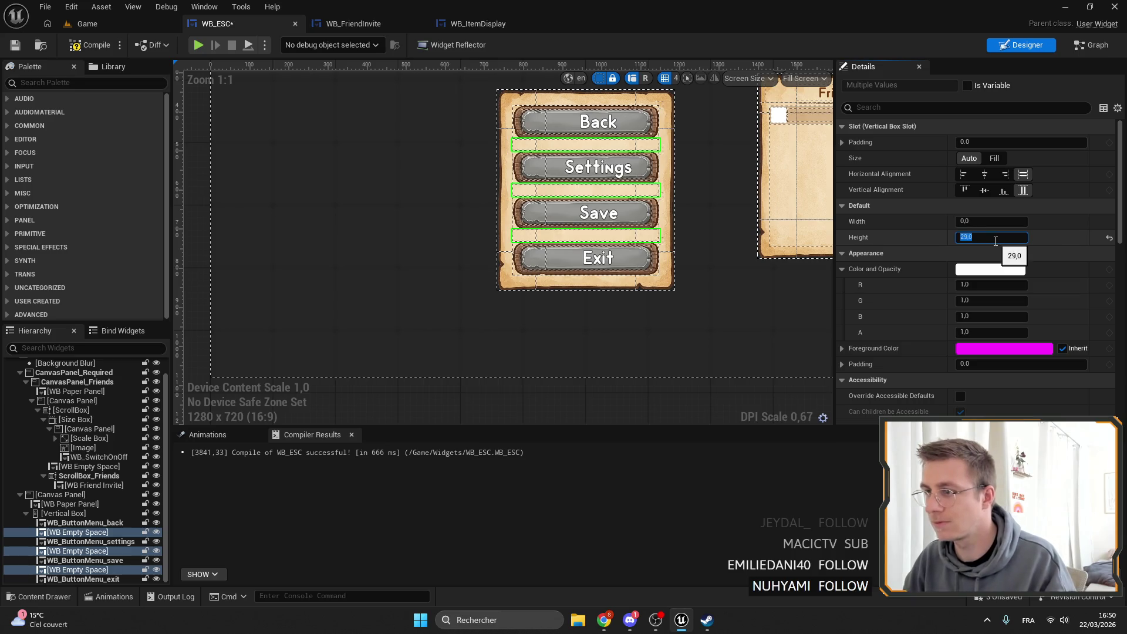
type("10")
key("Return")
type("20")
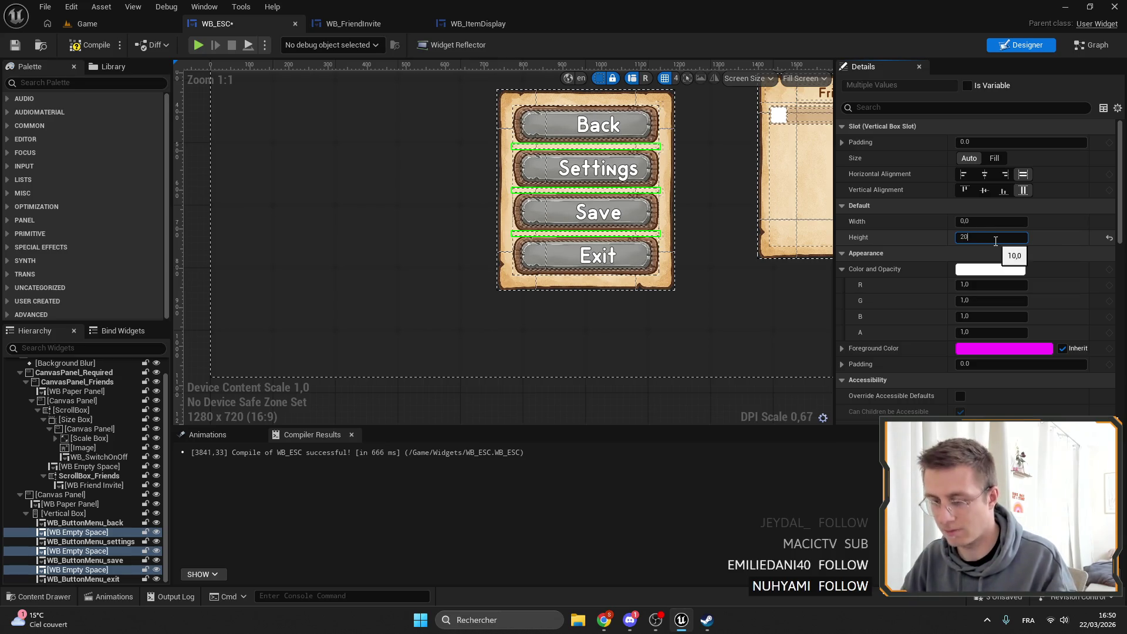
key("Return")
left_click_drag(710, 255, 660, 258)
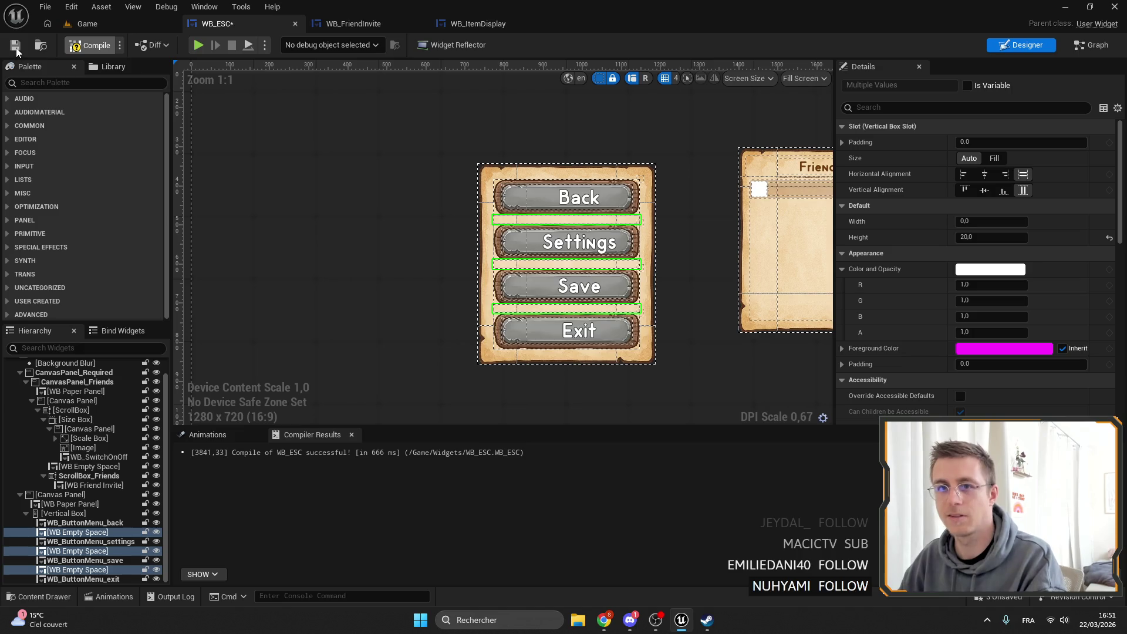
left_click(109, 25)
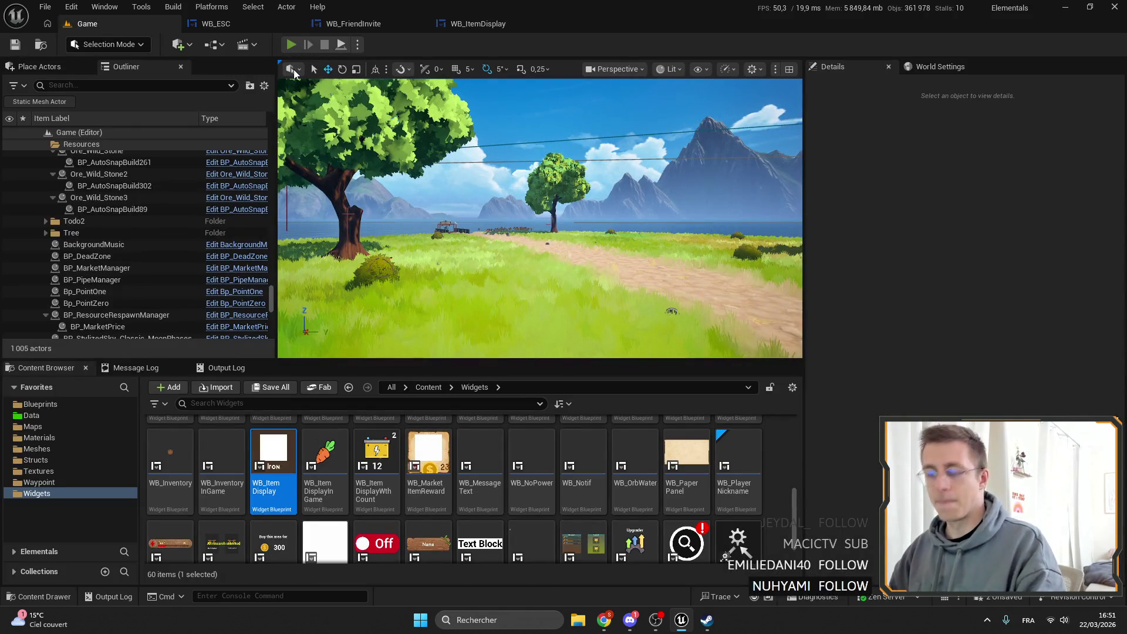
left_click(291, 45)
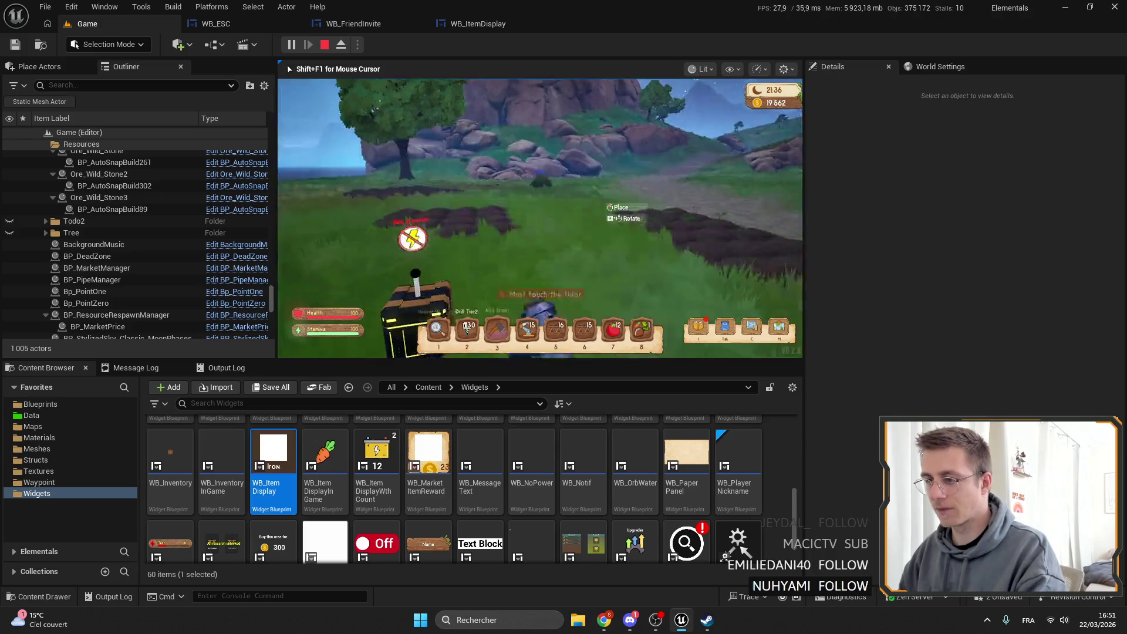
key("F11")
key("3")
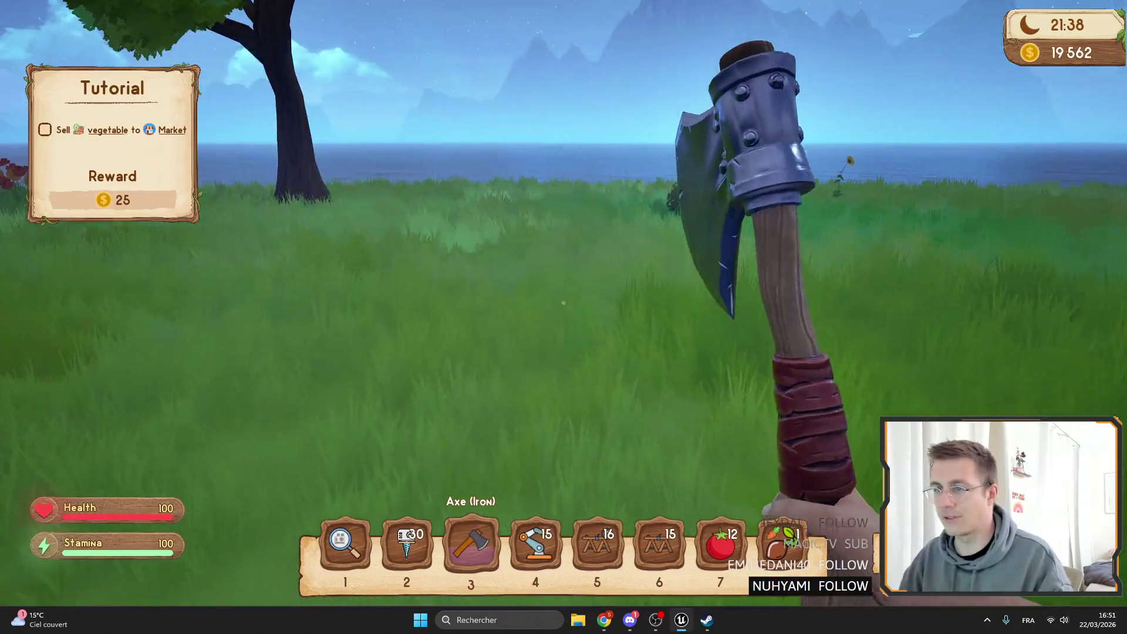
key("Escape")
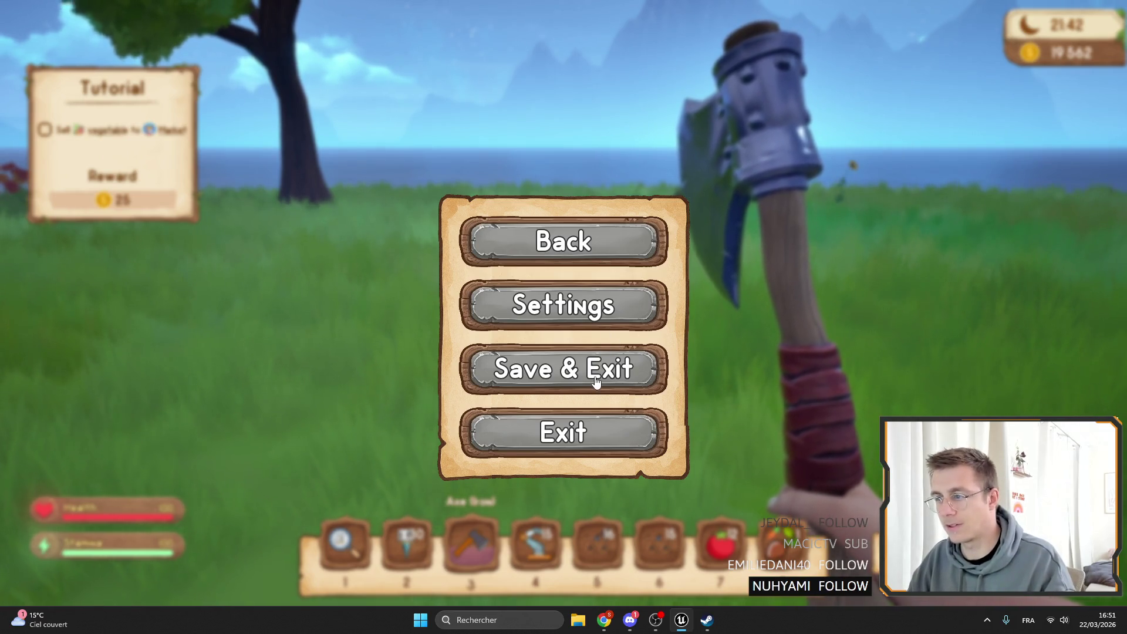
key("Escape")
key("F11")
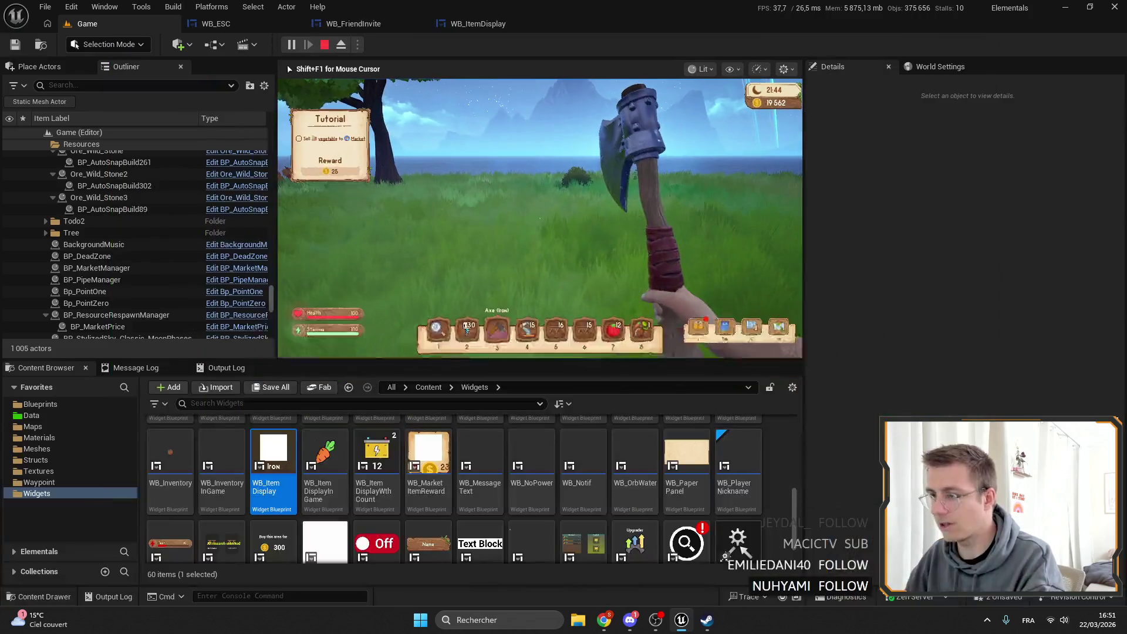
left_click(324, 46)
left_click(247, 24)
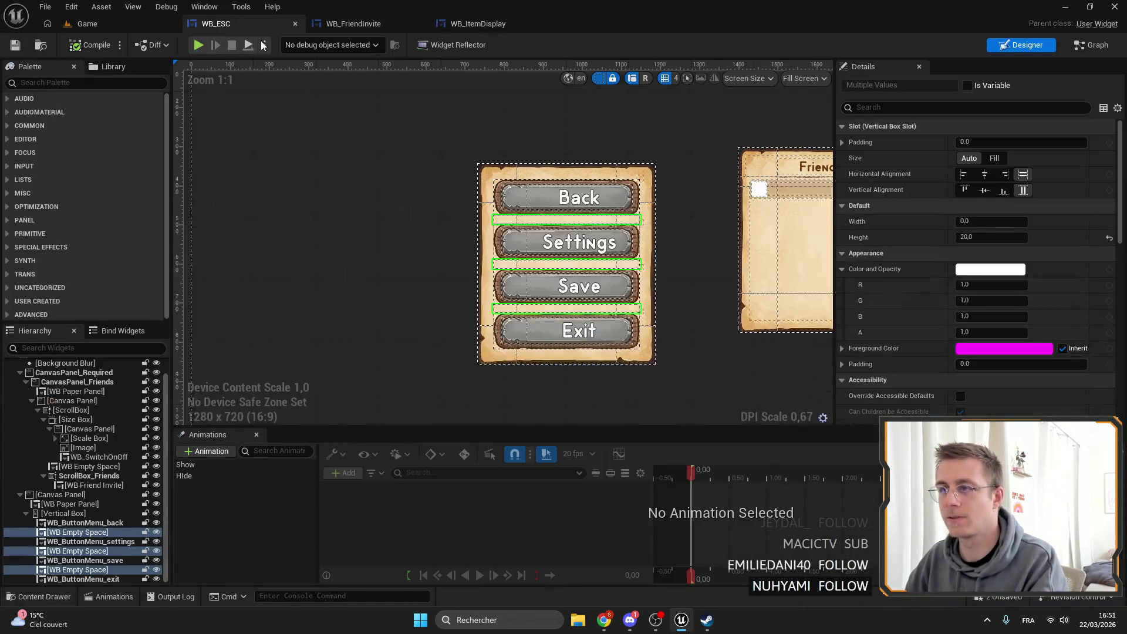
Anchor the menu's outer Canvas Panel to screen centre with Position Y 40.
left_click(60, 494)
scroll(579, 291, "down", 4)
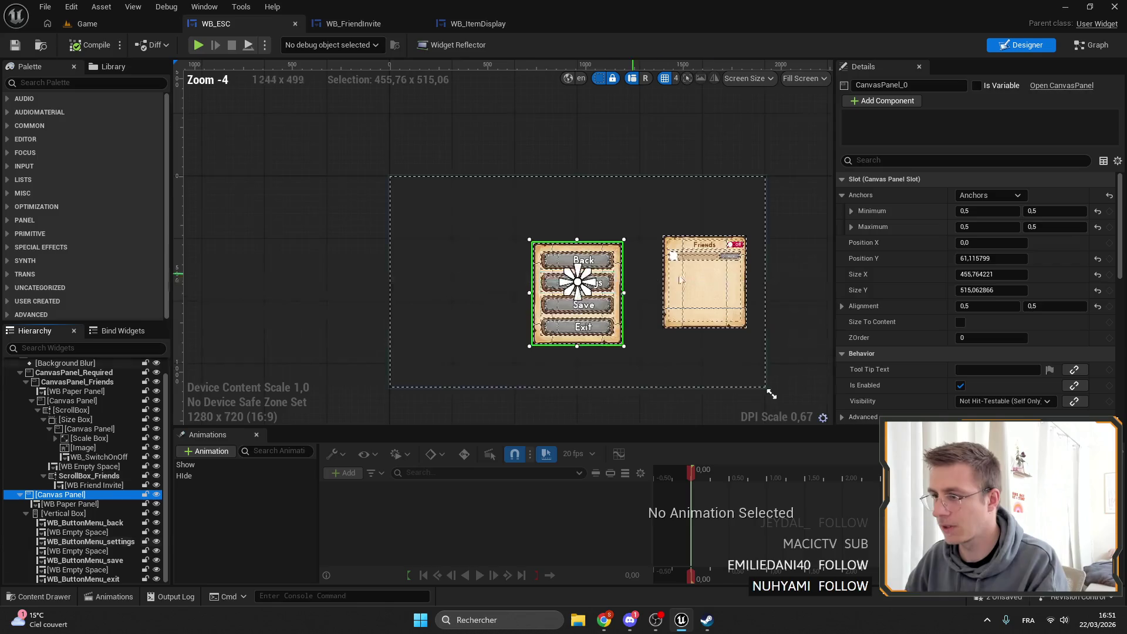
left_click(990, 195)
left_click(1018, 265)
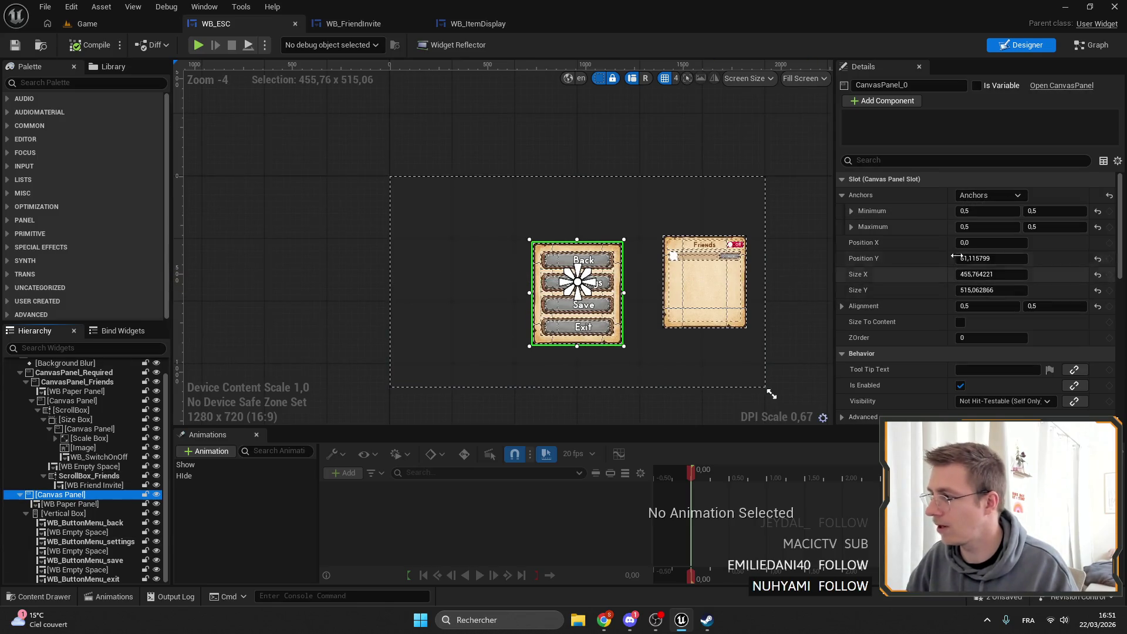
left_click(993, 258)
type("40")
key("Return")
scroll(587, 265, "up", 5)
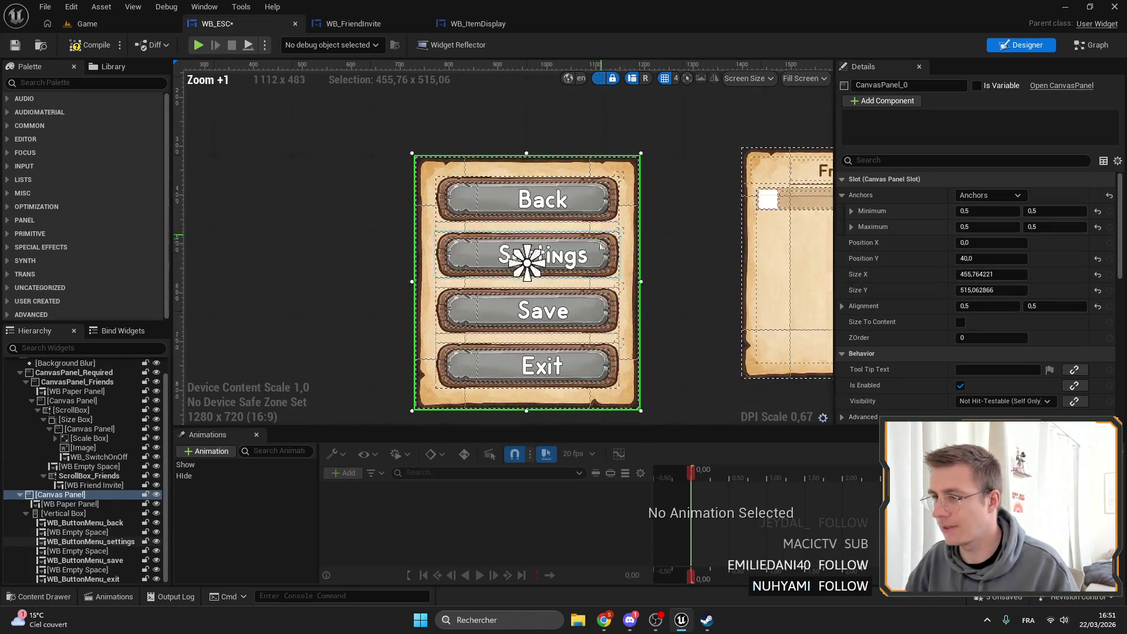
Change the Canvas Panel's Position Y to 0 and save WB_ESC.
left_click(64, 513)
scroll(367, 323, "down", 2)
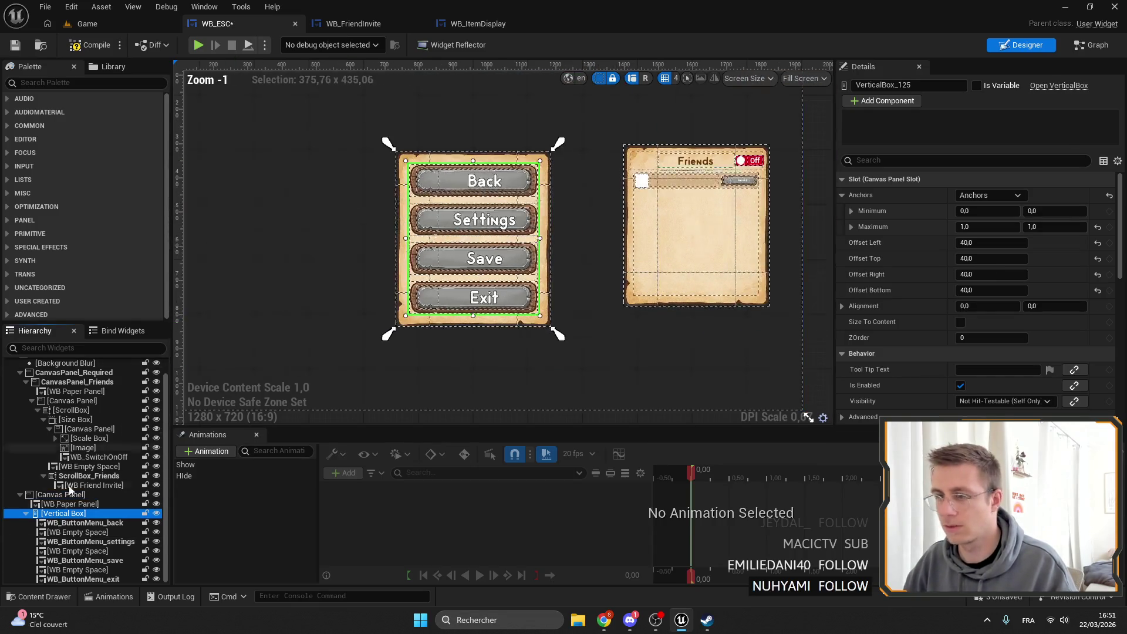
left_click(60, 505)
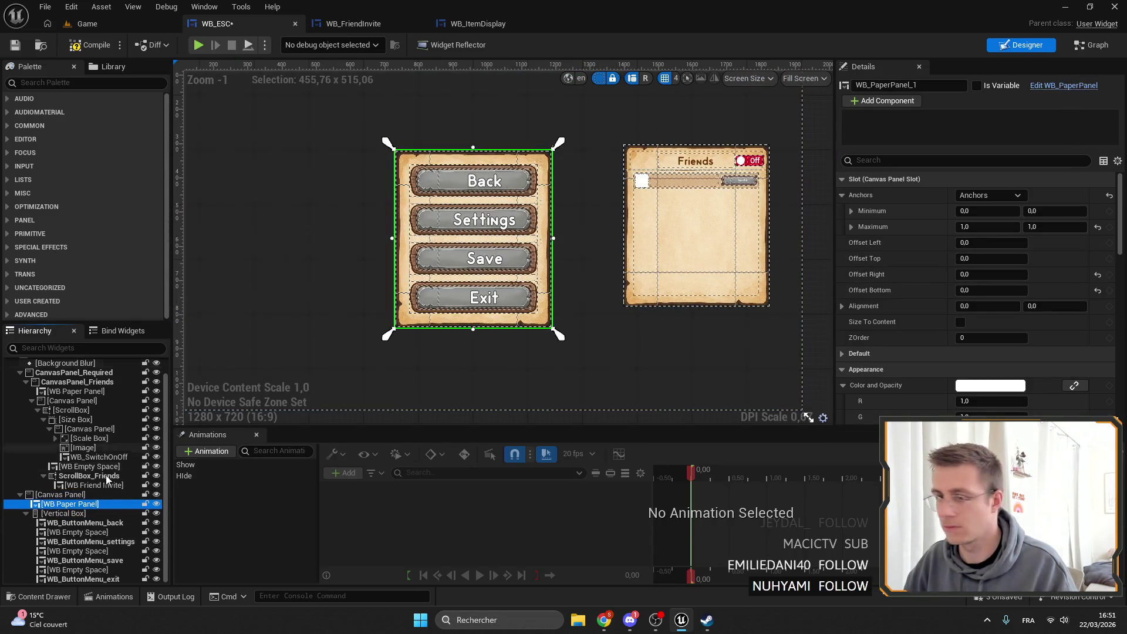
left_click(78, 514)
left_click(70, 495)
scroll(443, 278, "up", 5)
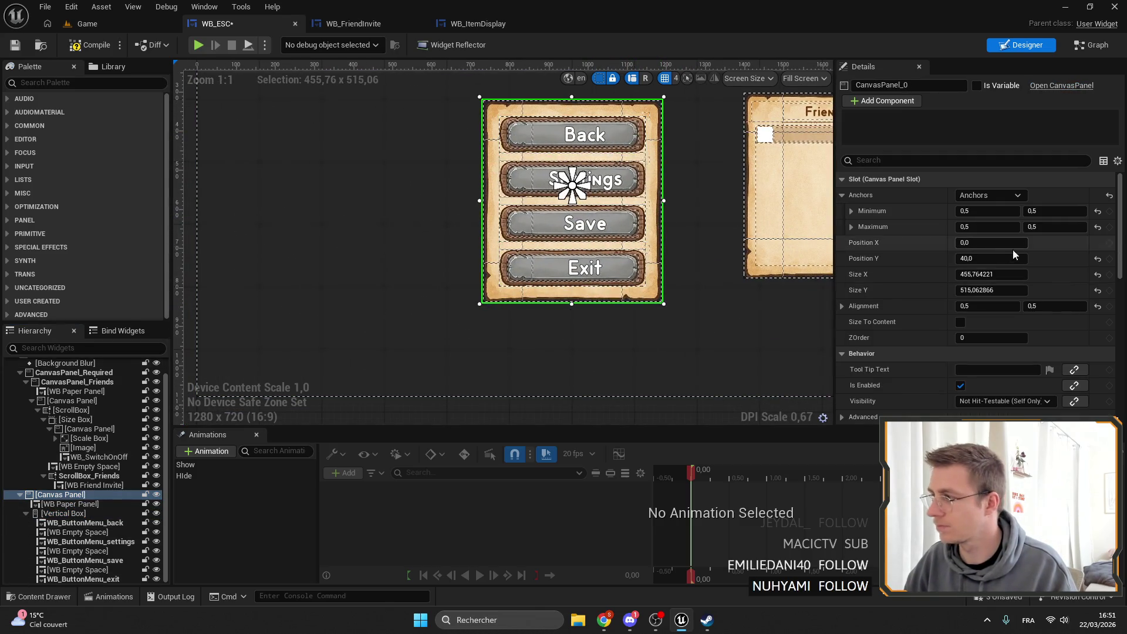
left_click(992, 243)
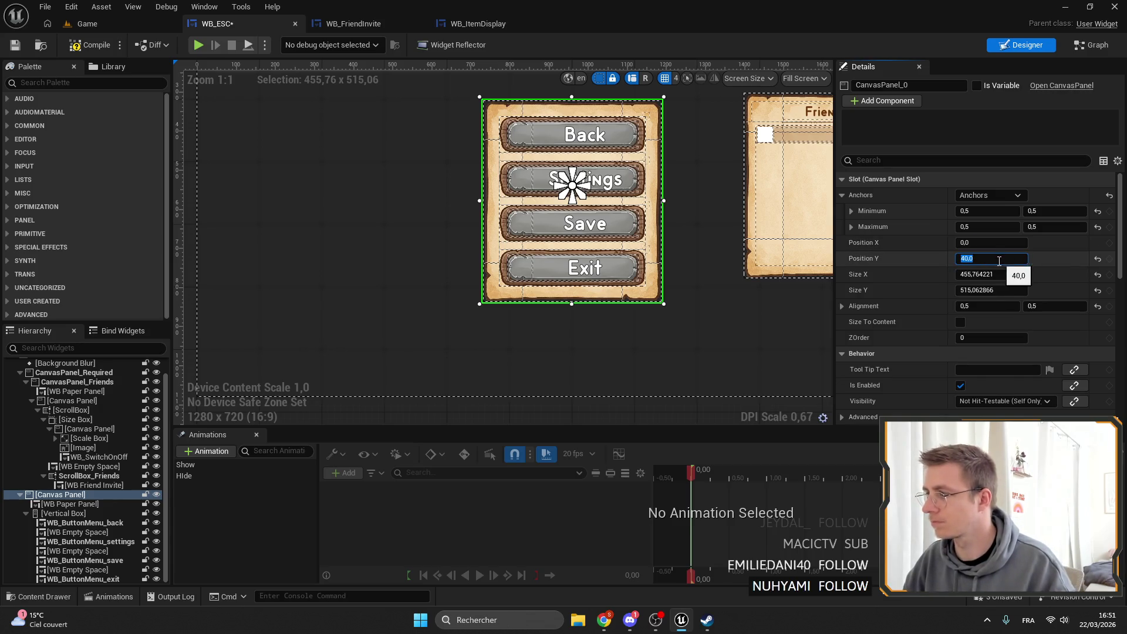
key("BackSpace")
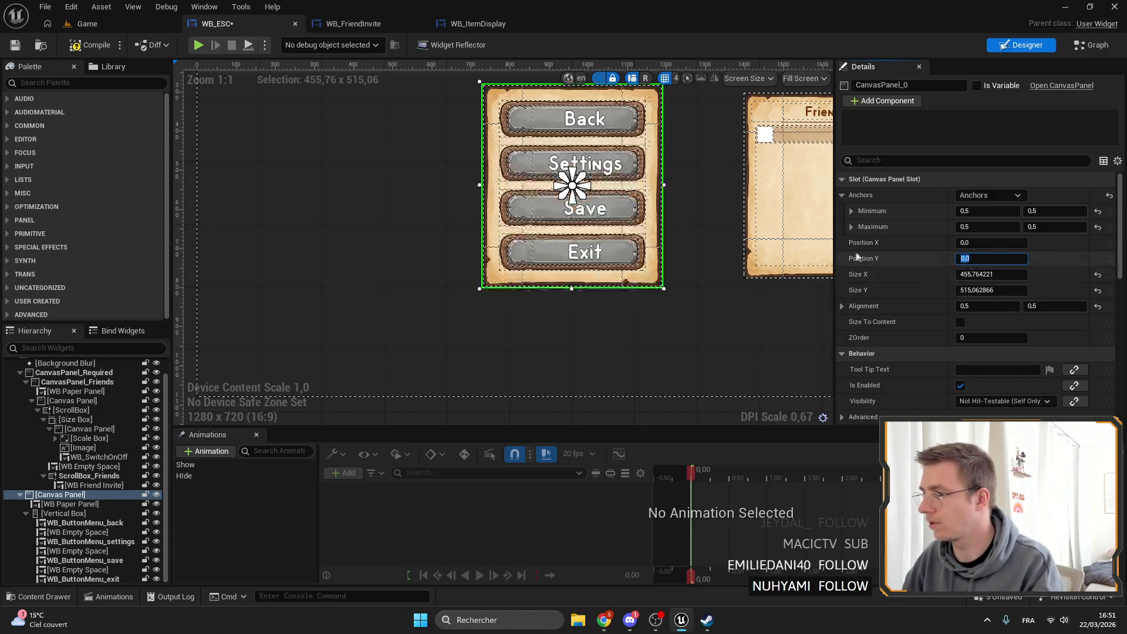
key("Return")
scroll(561, 294, "down", 2)
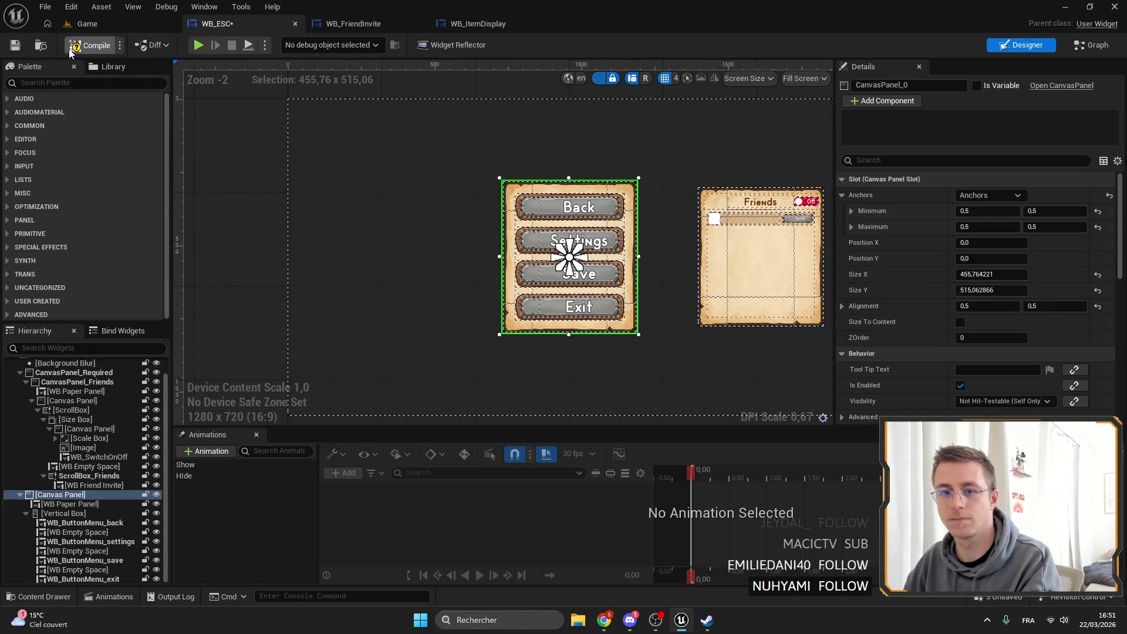
key("ctrl+s")
left_click(87, 24)
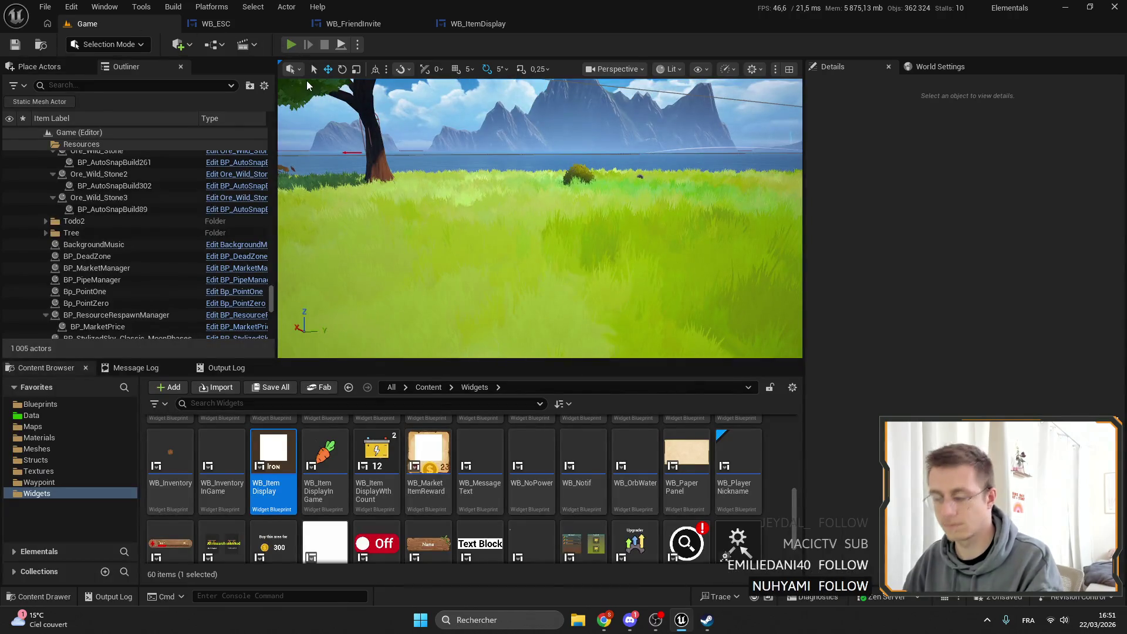
Play the game full screen and open the pause menu to check its layout.
key("alt+p")
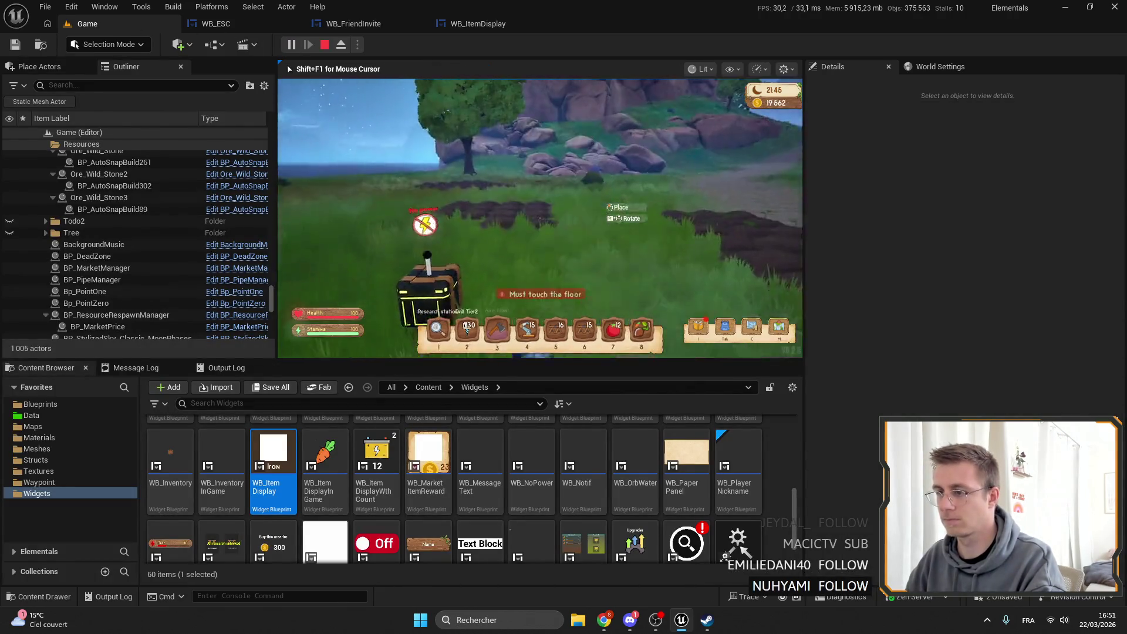
key("F11")
key("i")
key("i")
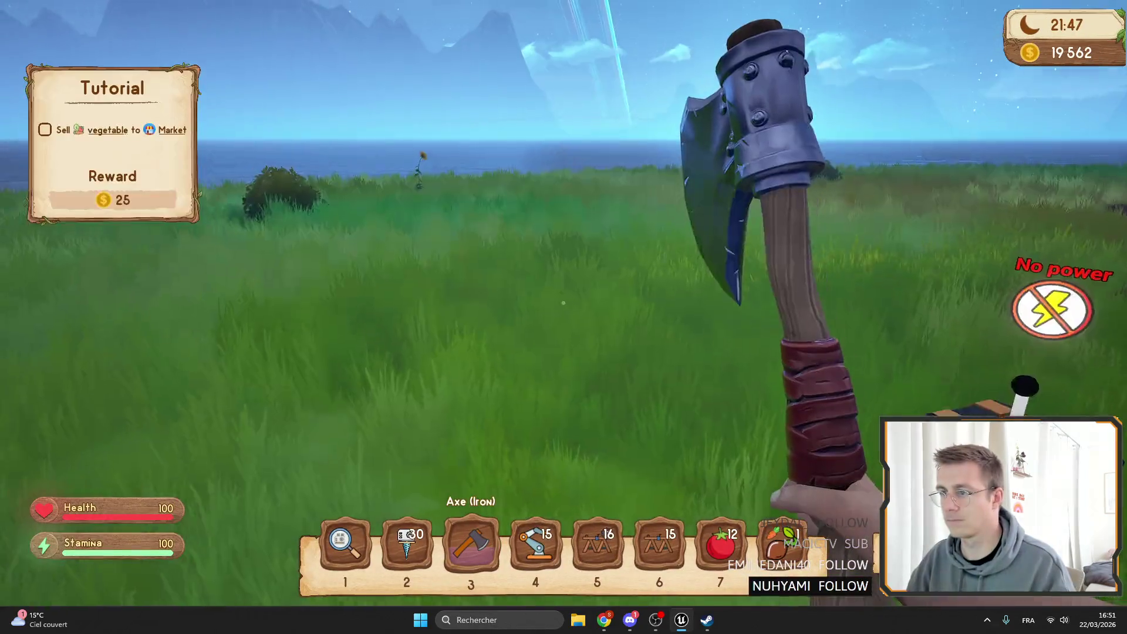
key("Escape")
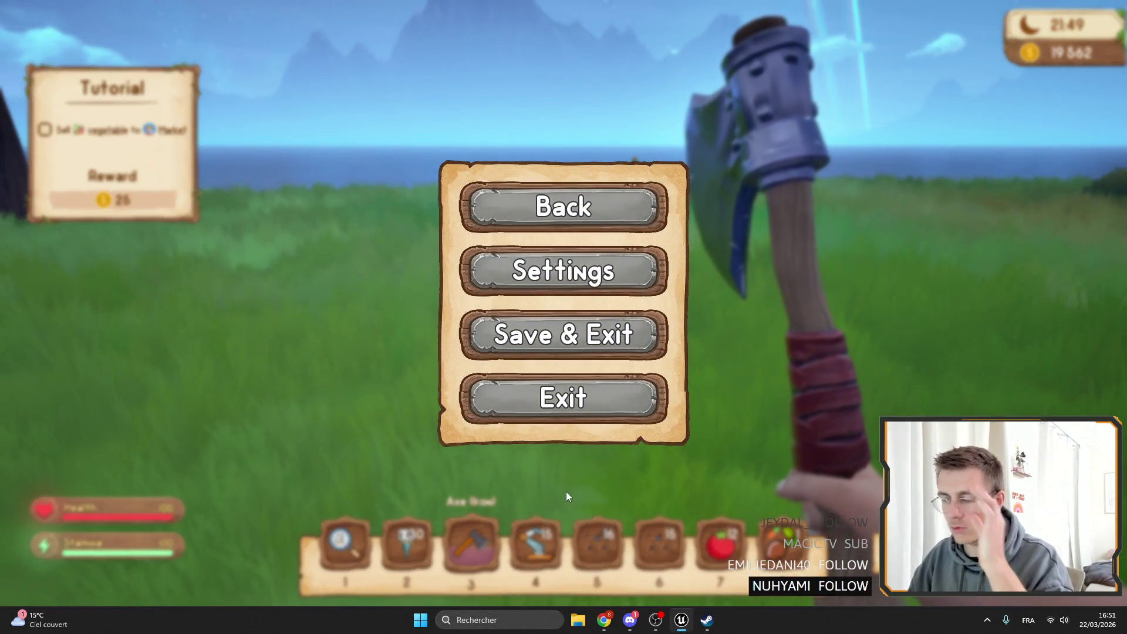
left_click(581, 218)
Reopen and resume the pause menu twice, chop a bush, then stop the play session.
key("Escape")
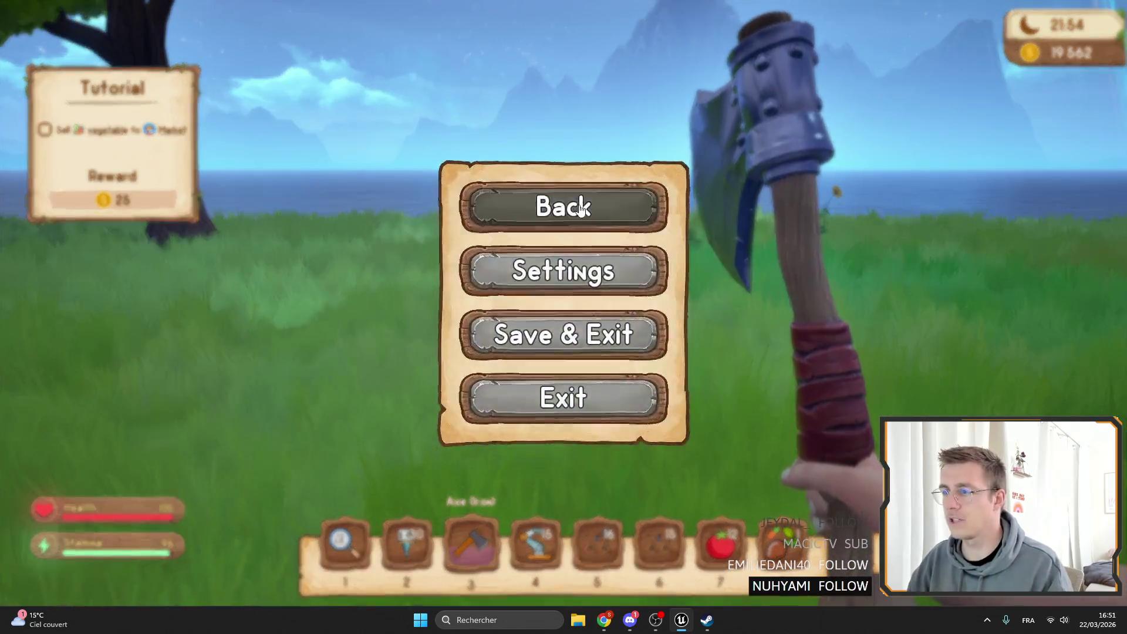
left_click(524, 185)
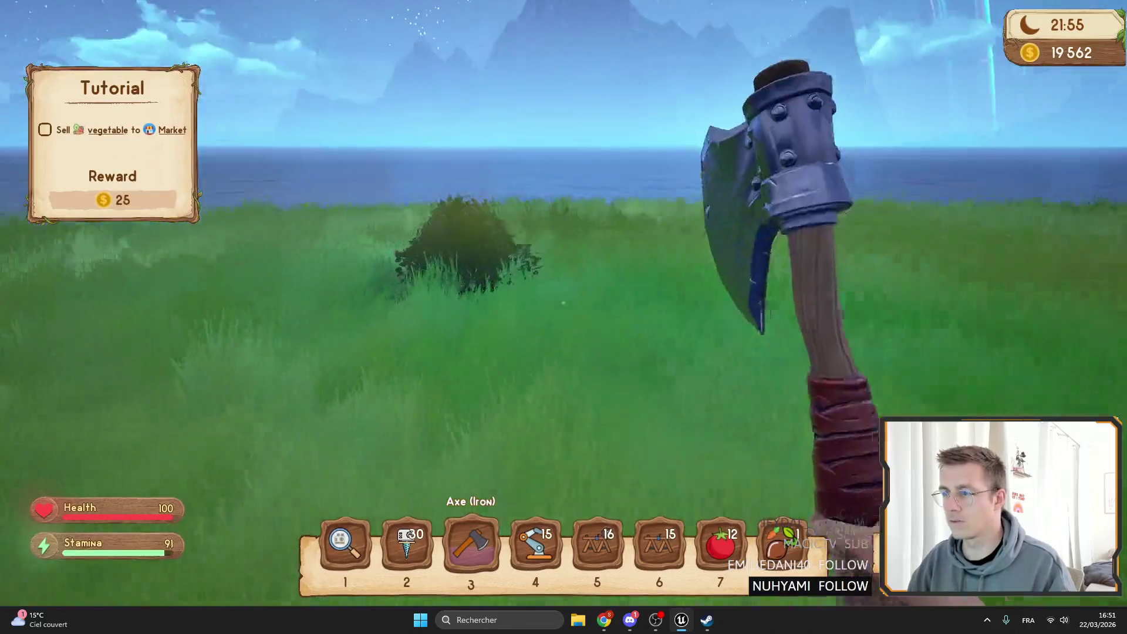
left_click(563, 303)
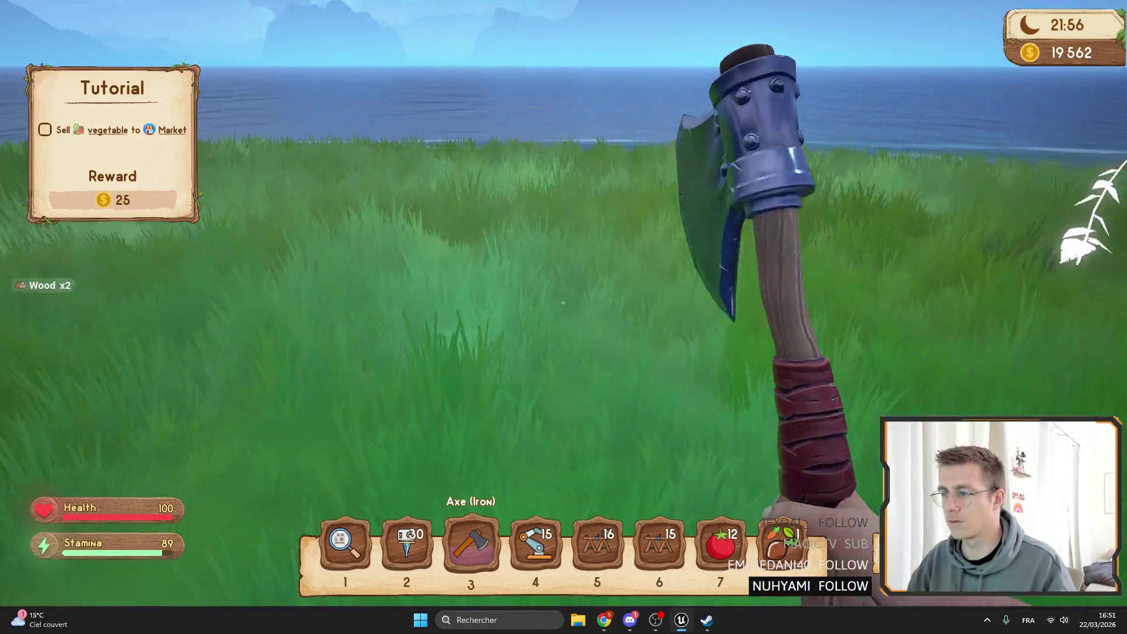
key("Escape")
left_click(579, 221)
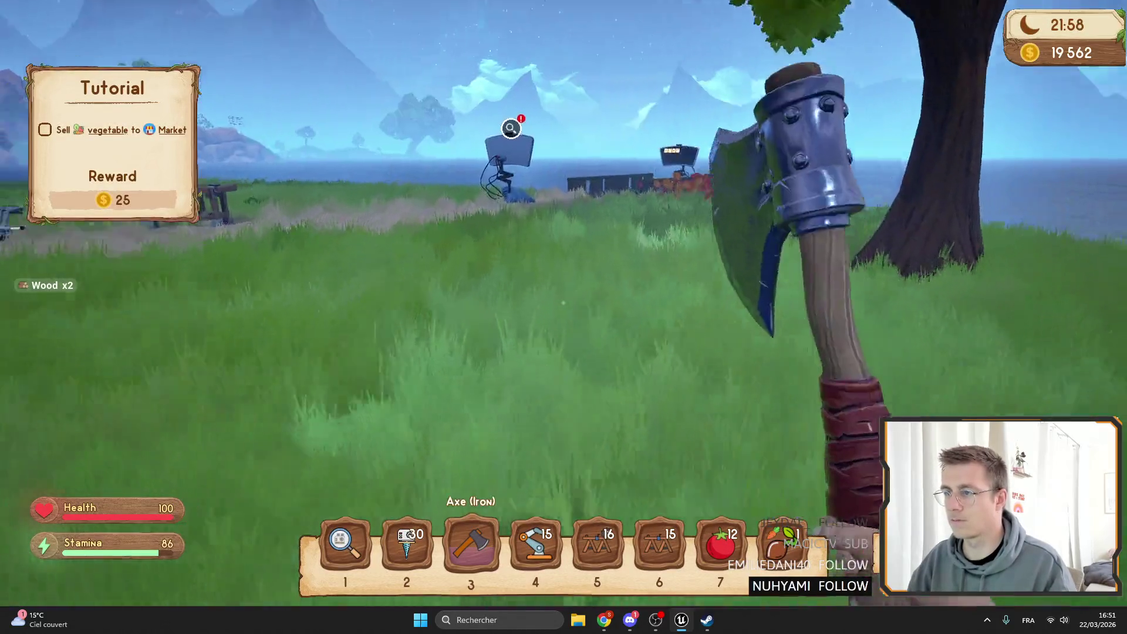
key("F11")
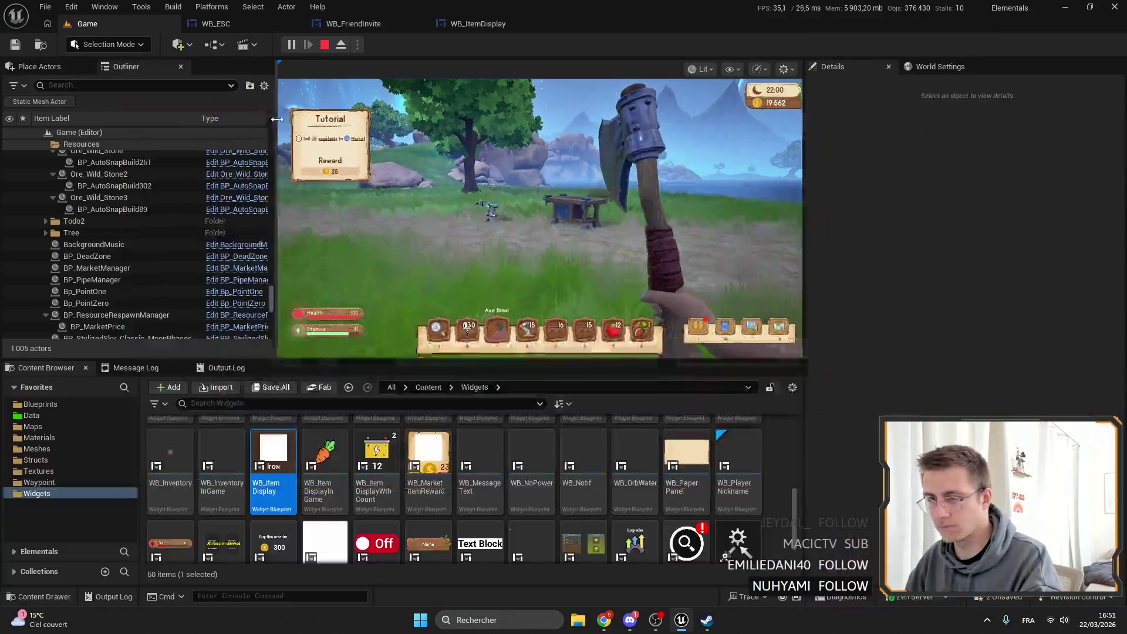
key("Escape")
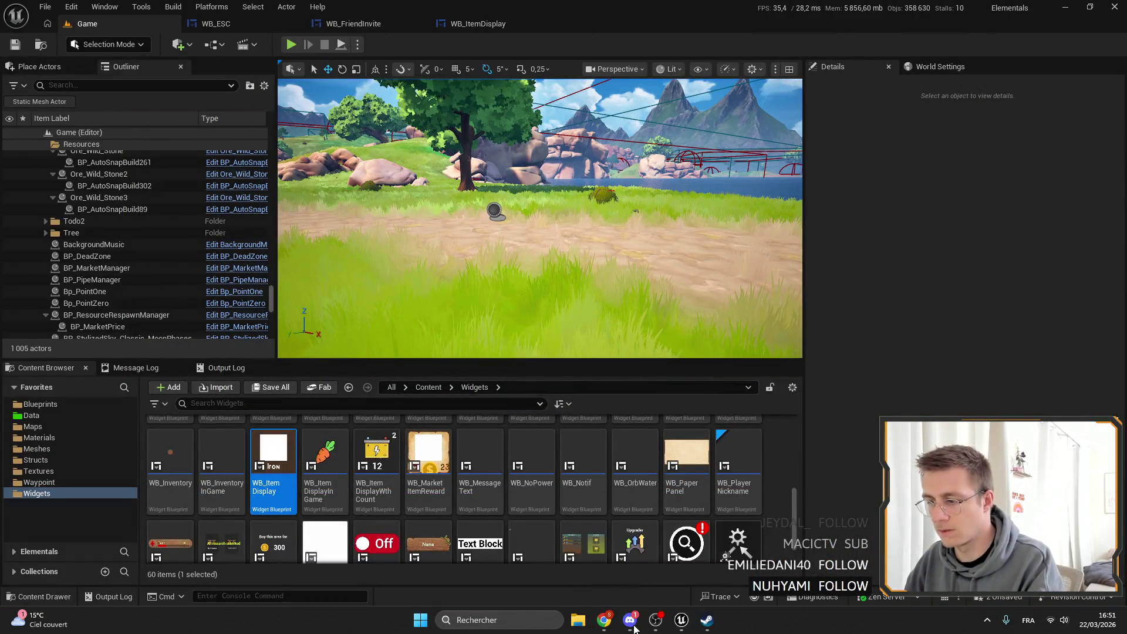
mouse_move(604, 620)
left_click(538, 555)
left_click(1113, 11)
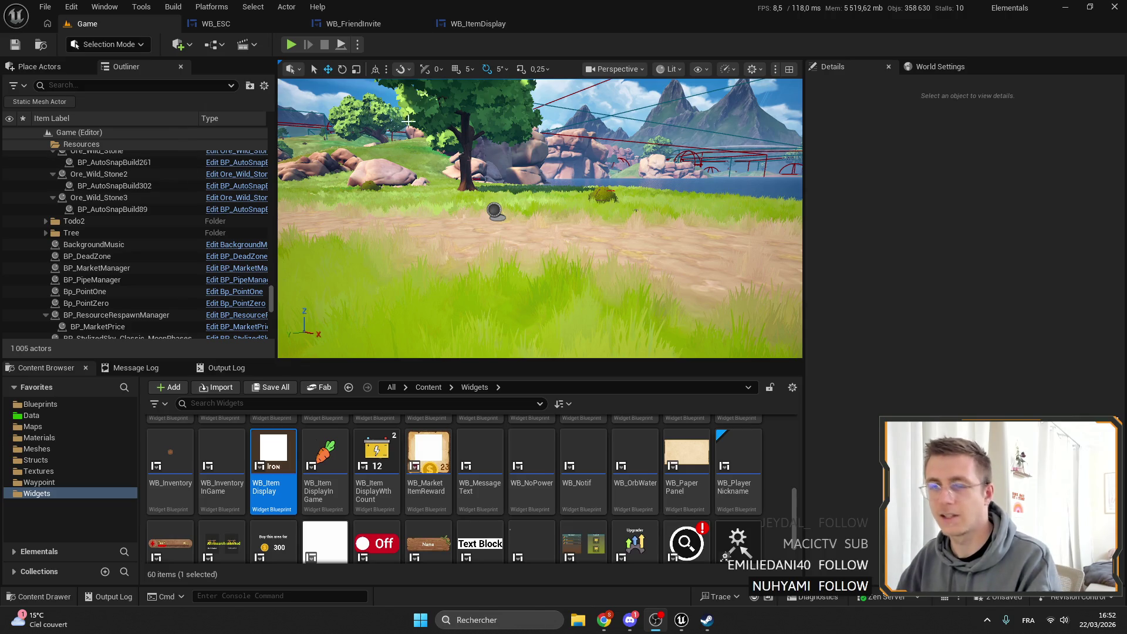
left_click(463, 21)
Bring WB_ESC forward and close the WB_FriendInvite and WB_ItemDisplay editors.
left_click(353, 23)
left_click(230, 23)
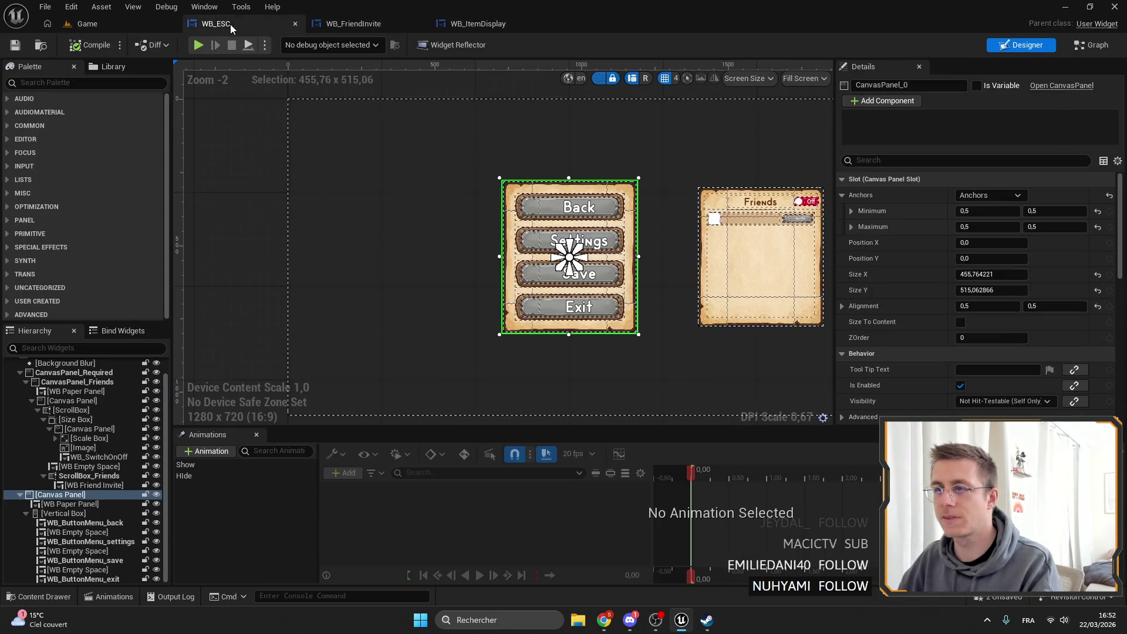
left_click(424, 24)
left_click(423, 23)
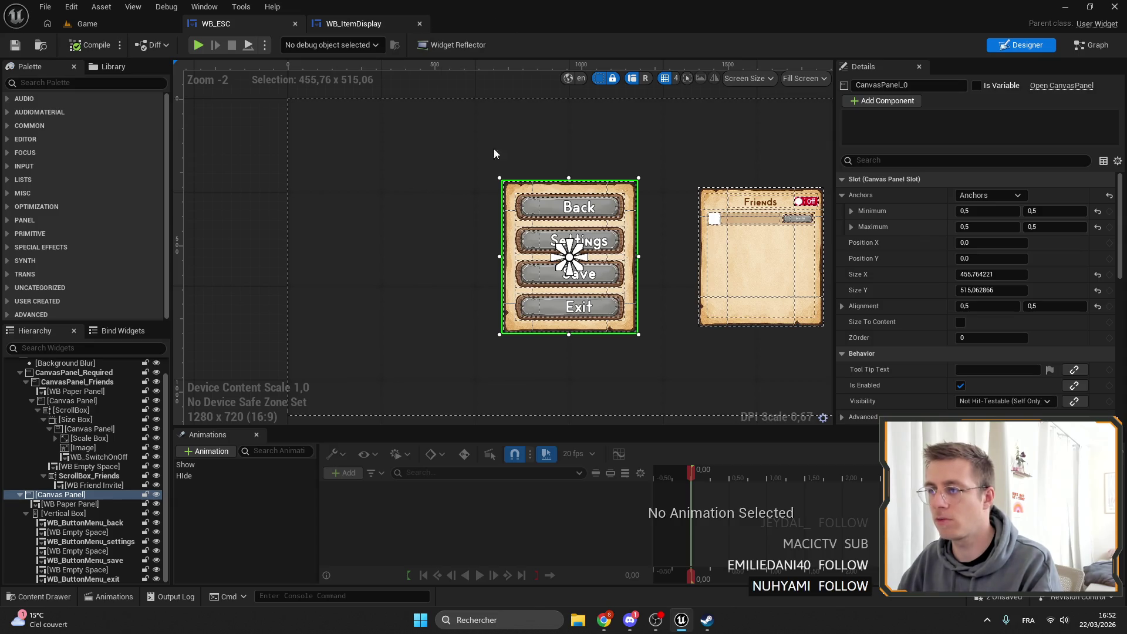
Move the menu panel's anchor up to 0.4 and set Position X and Y to 0.
mouse_move(562, 270)
left_mouse_down()
mouse_move(562, 224)
mouse_move(563, 238)
left_mouse_up()
left_click(945, 258)
type("0")
key("Return")
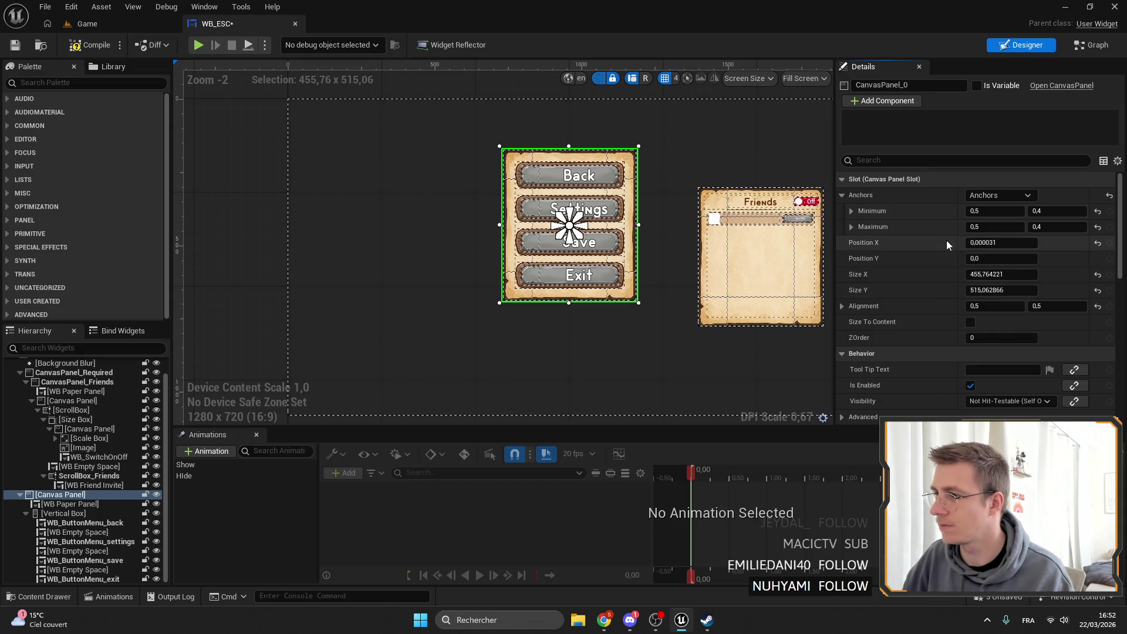
left_click(1001, 242)
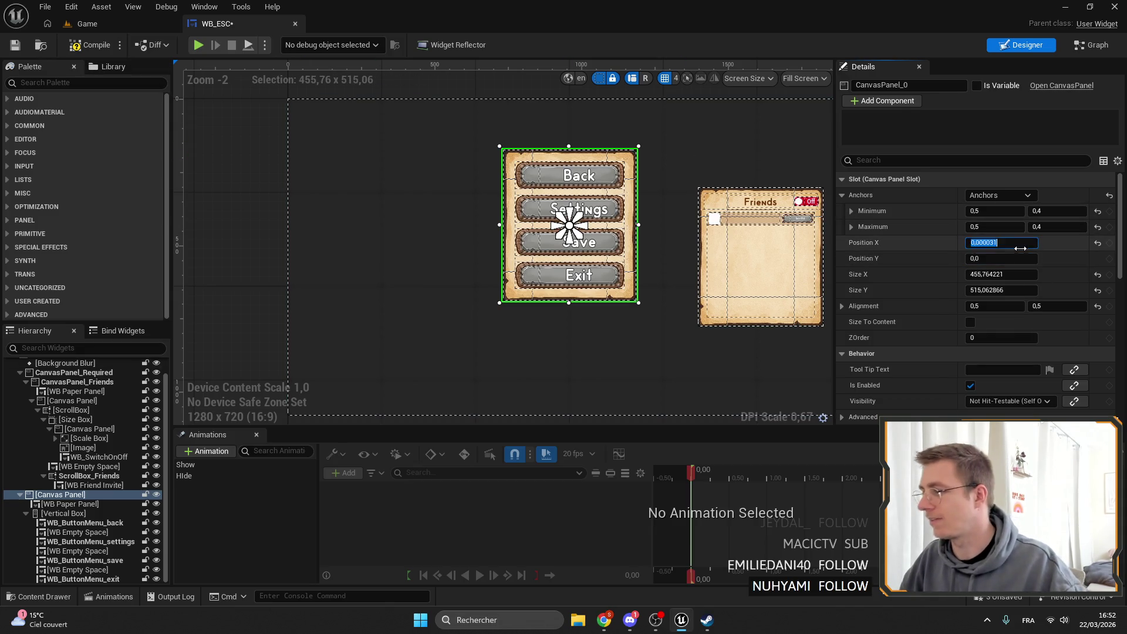
type("0")
key("Return")
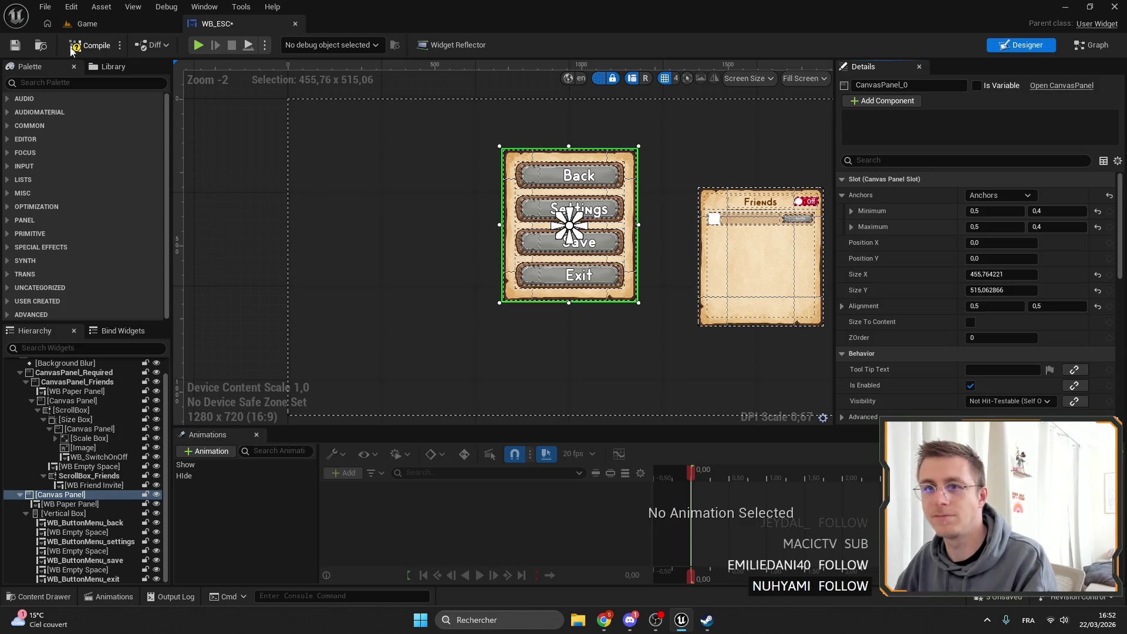
left_click(85, 23)
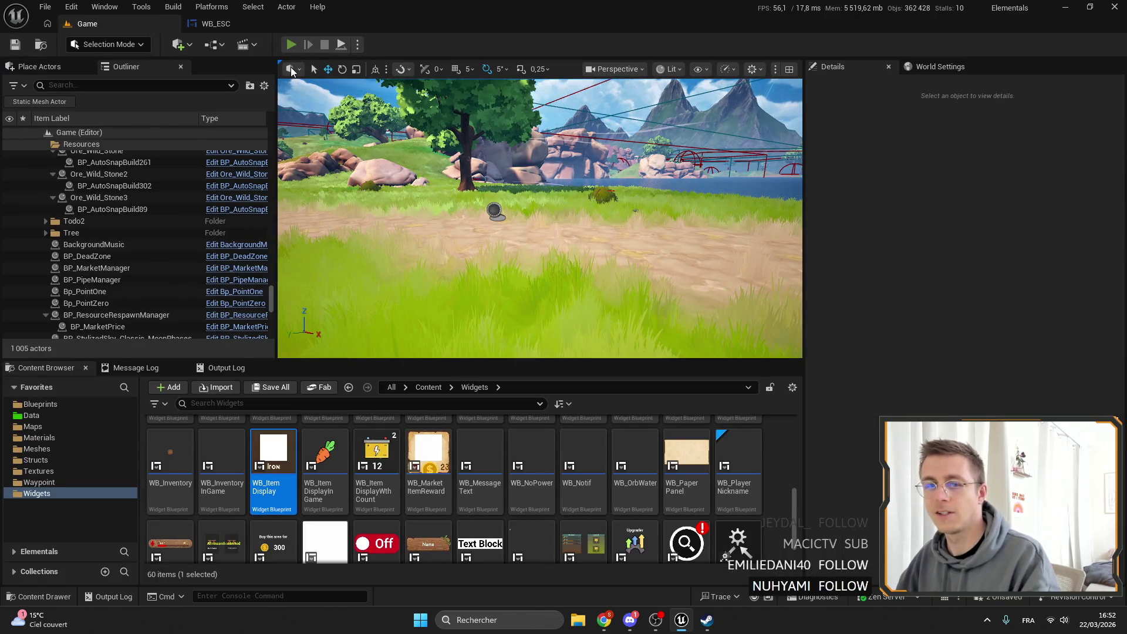
key("alt+p")
key("F11")
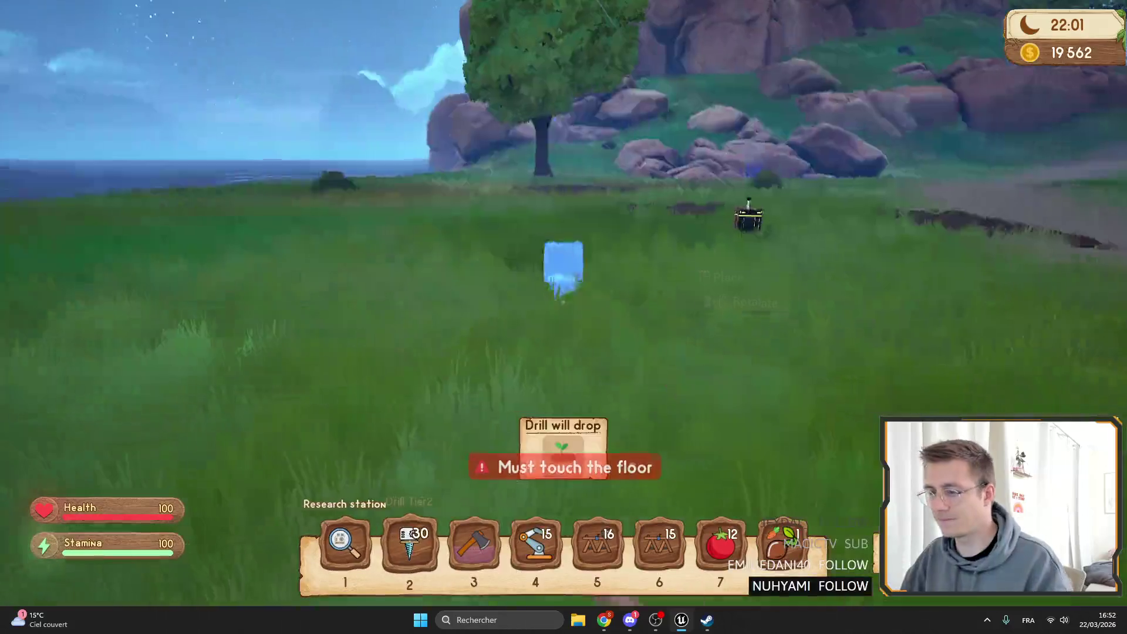
key("Escape")
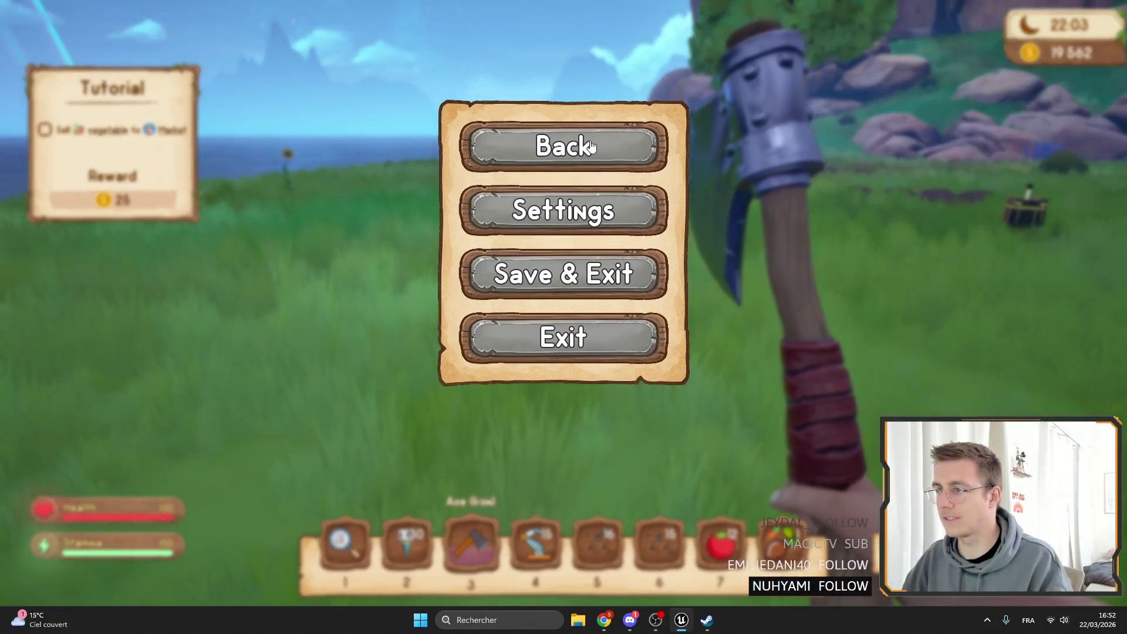
left_click(591, 147)
key("Escape")
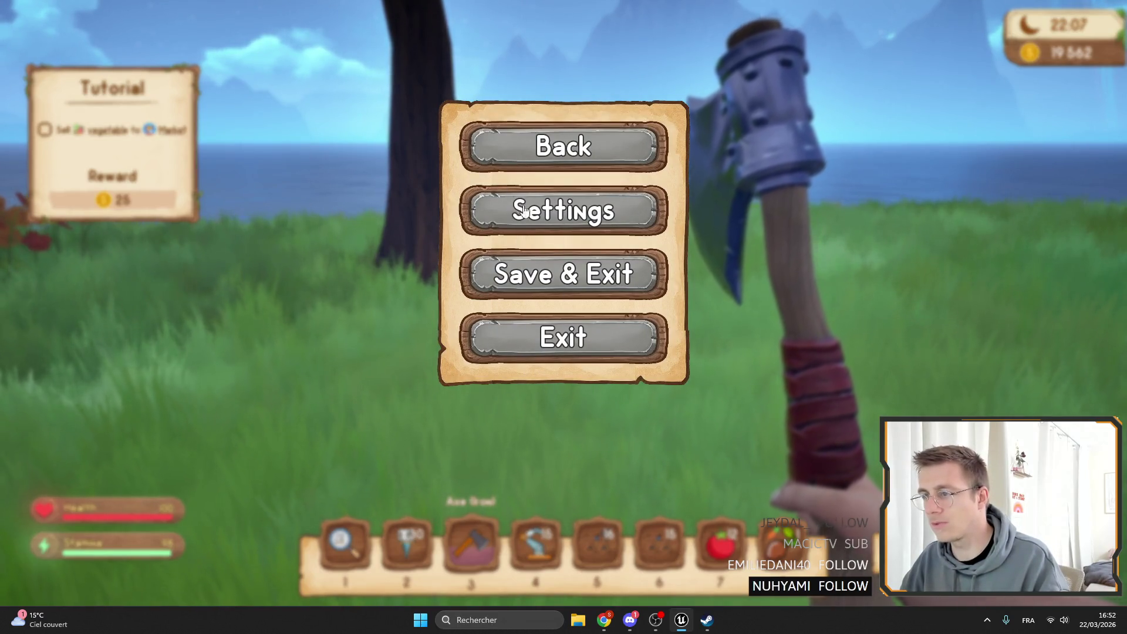
key("Escape")
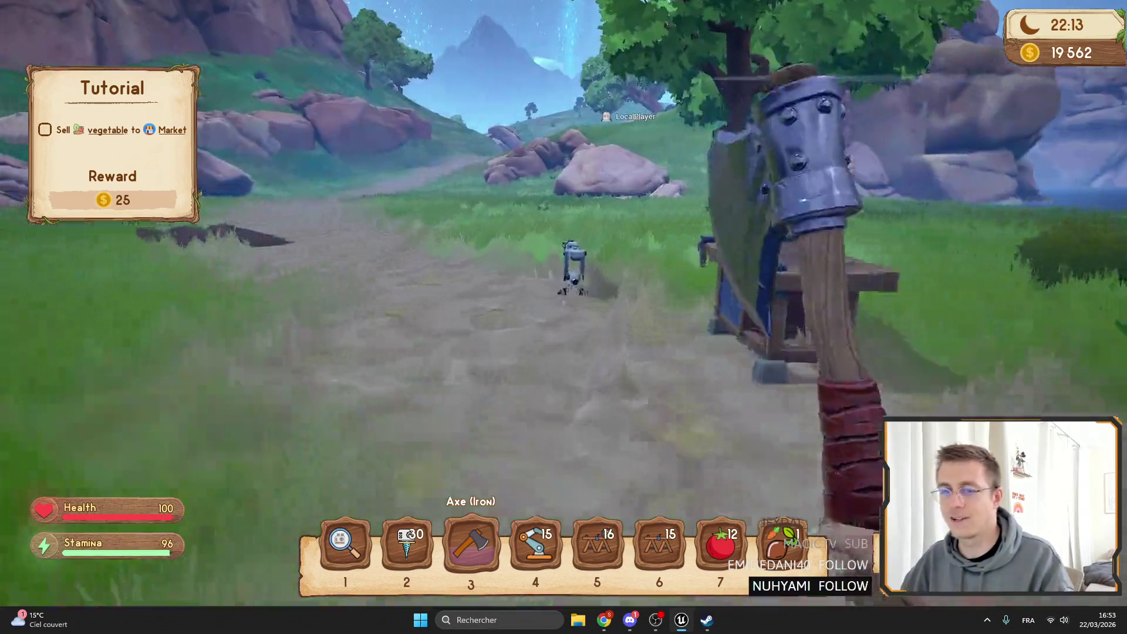
left_click(564, 317)
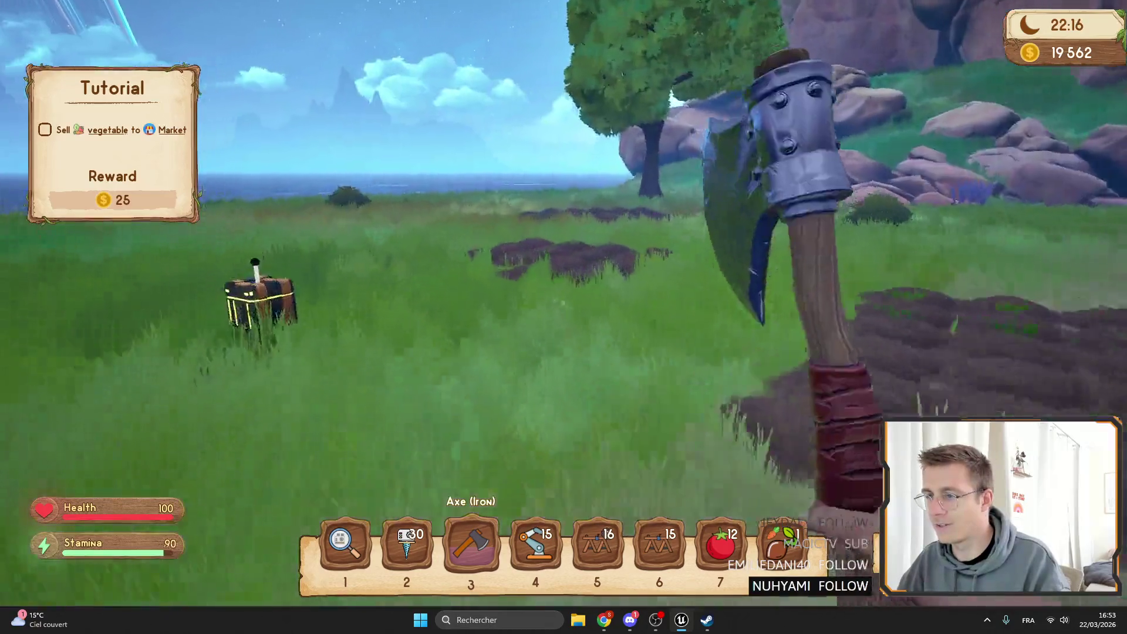
key("f")
key("Escape")
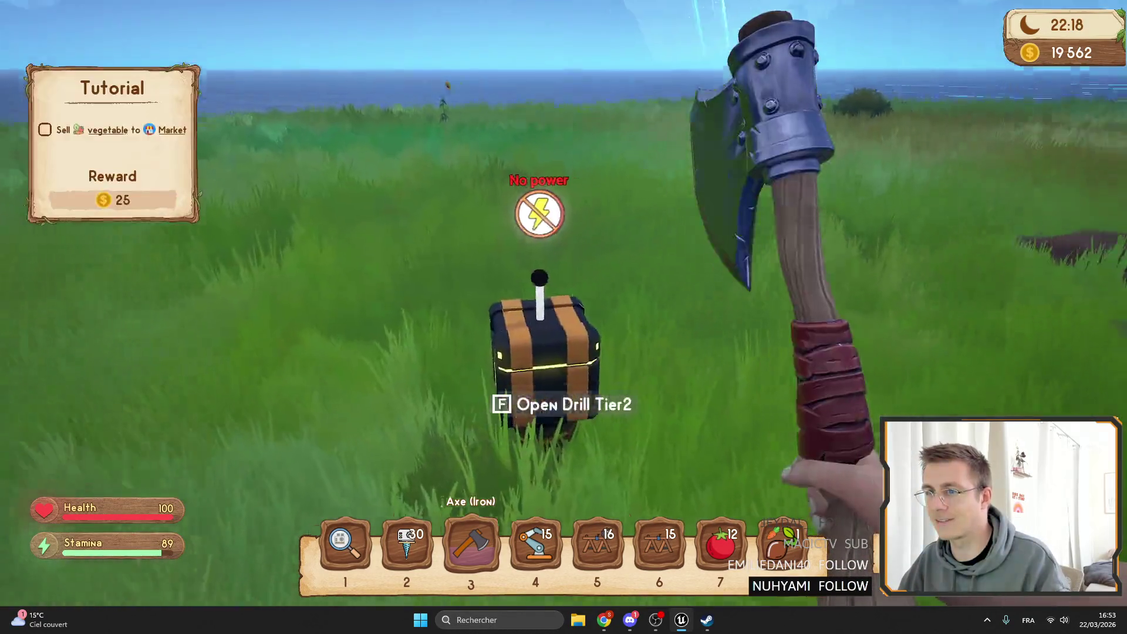
key("Escape")
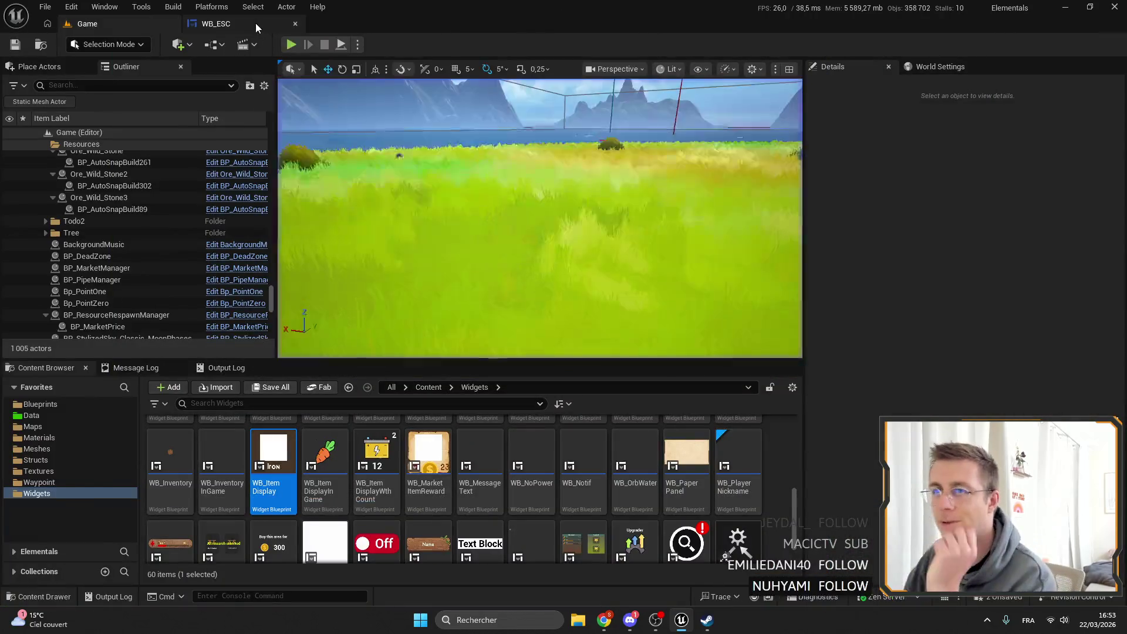
Close WB_ESC, then search the Widgets folder for 'Sw' and open WB_SwitchOnOff.
left_click(255, 23)
left_click(296, 23)
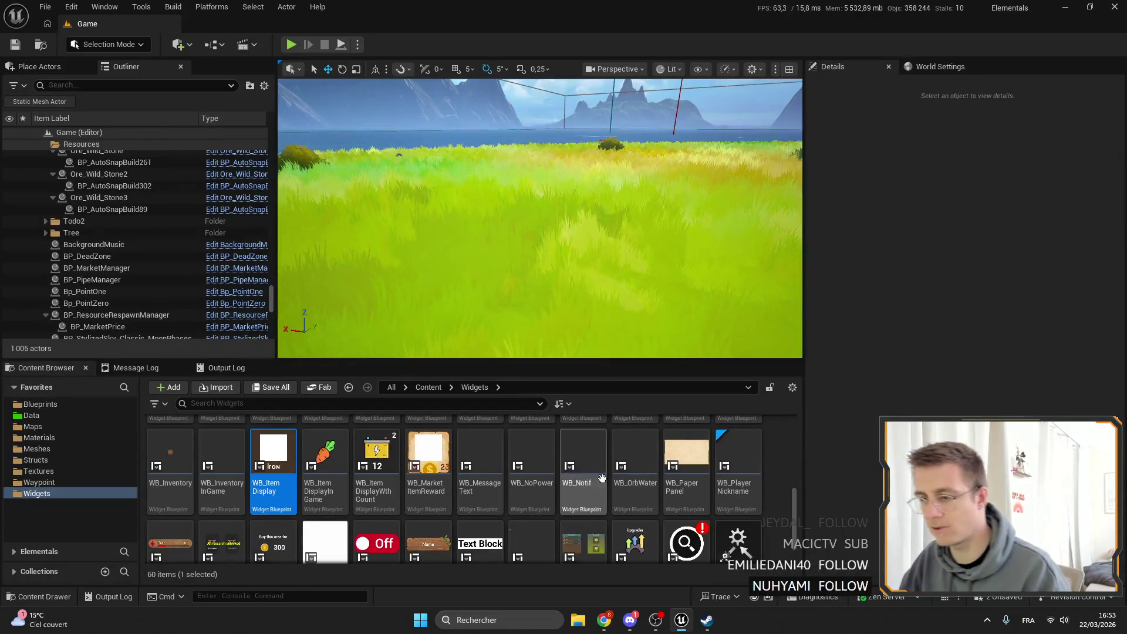
scroll(602, 478, "up", 5)
scroll(587, 499, "down", 3)
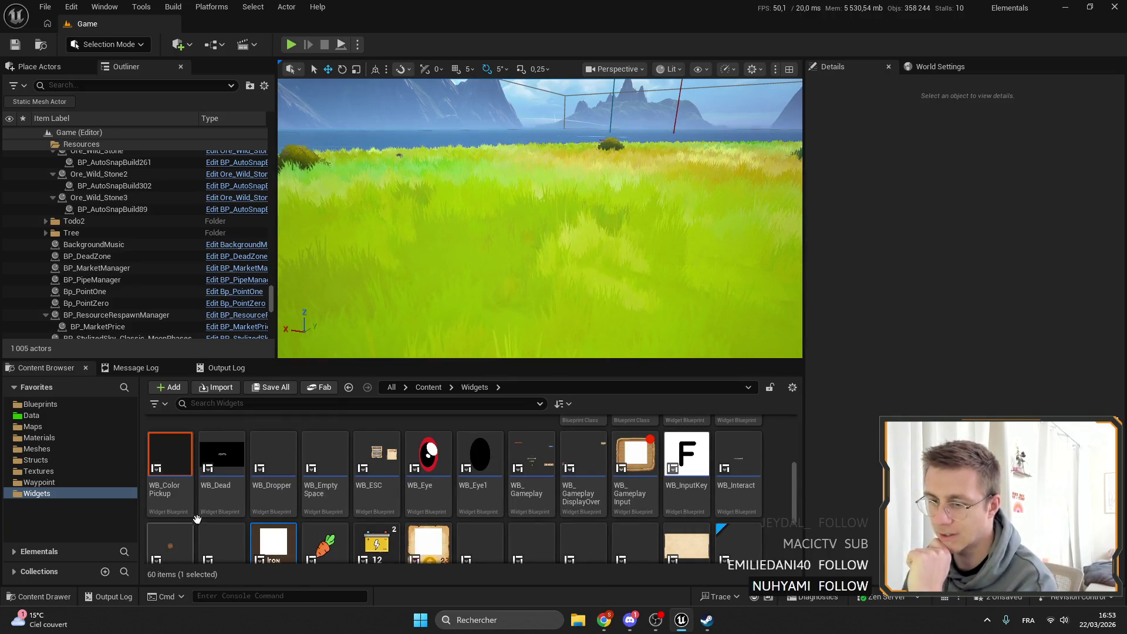
left_click(360, 401)
type("Sw")
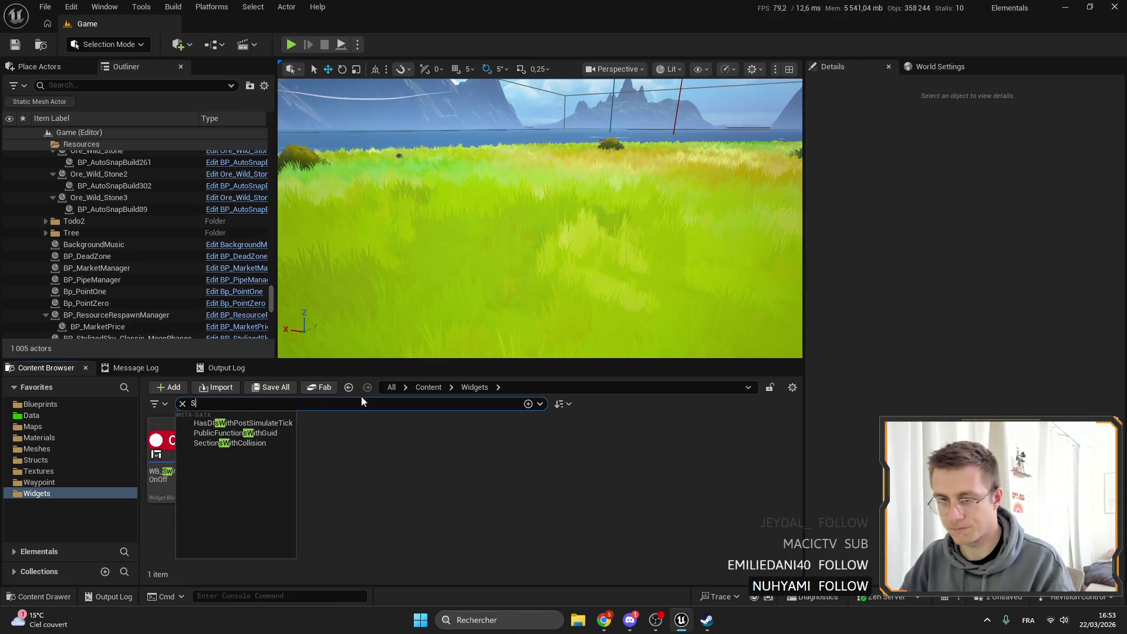
type("w")
left_click(167, 437)
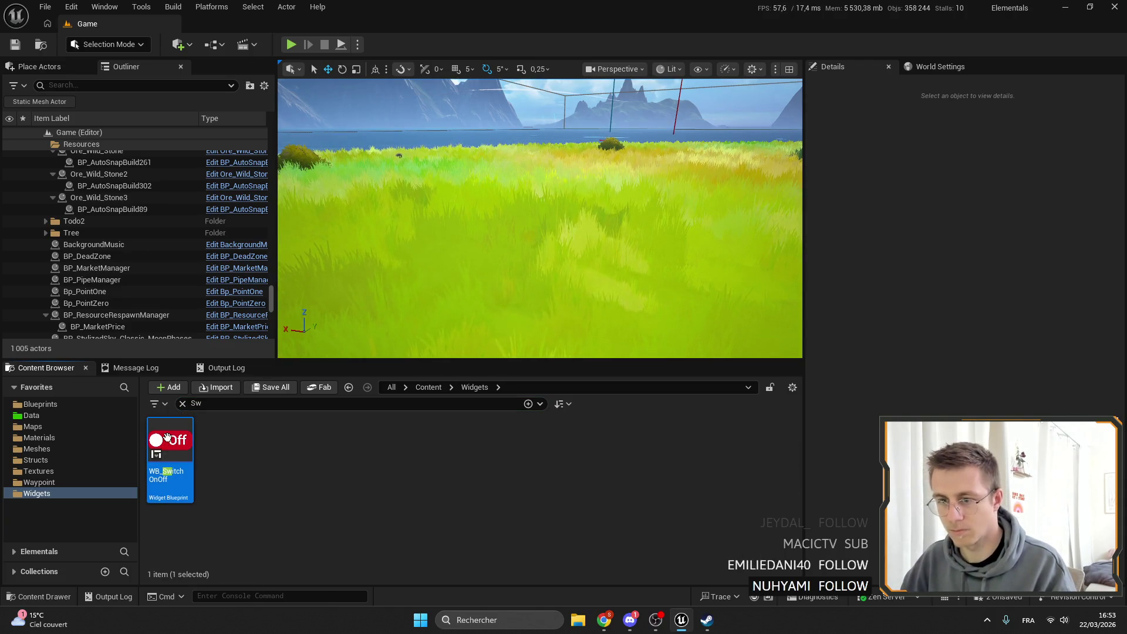
double_click(168, 436)
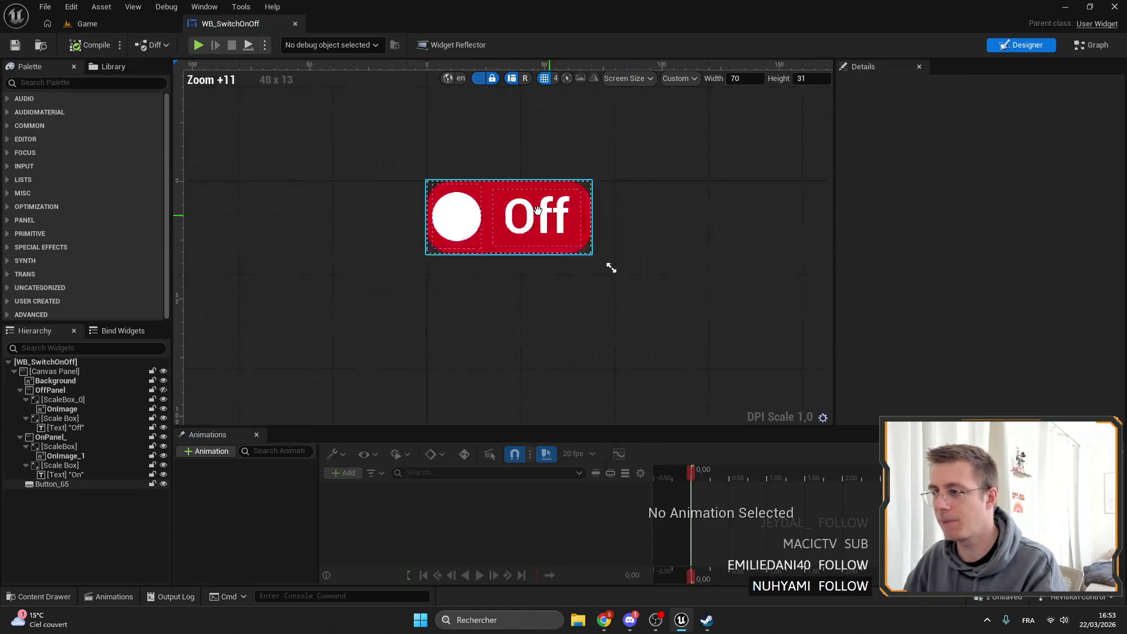
Set the Off and On labels' font family to Odin-New_Font and compile.
left_click(82, 420)
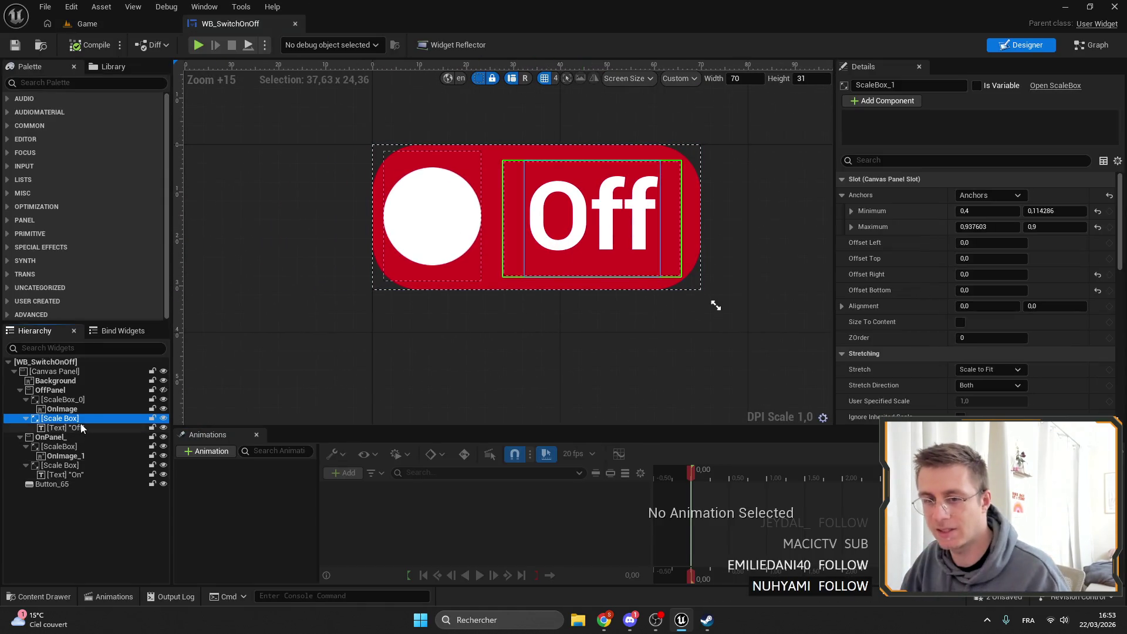
left_click(82, 428)
left_click(88, 474, "ctrl")
left_click(999, 333)
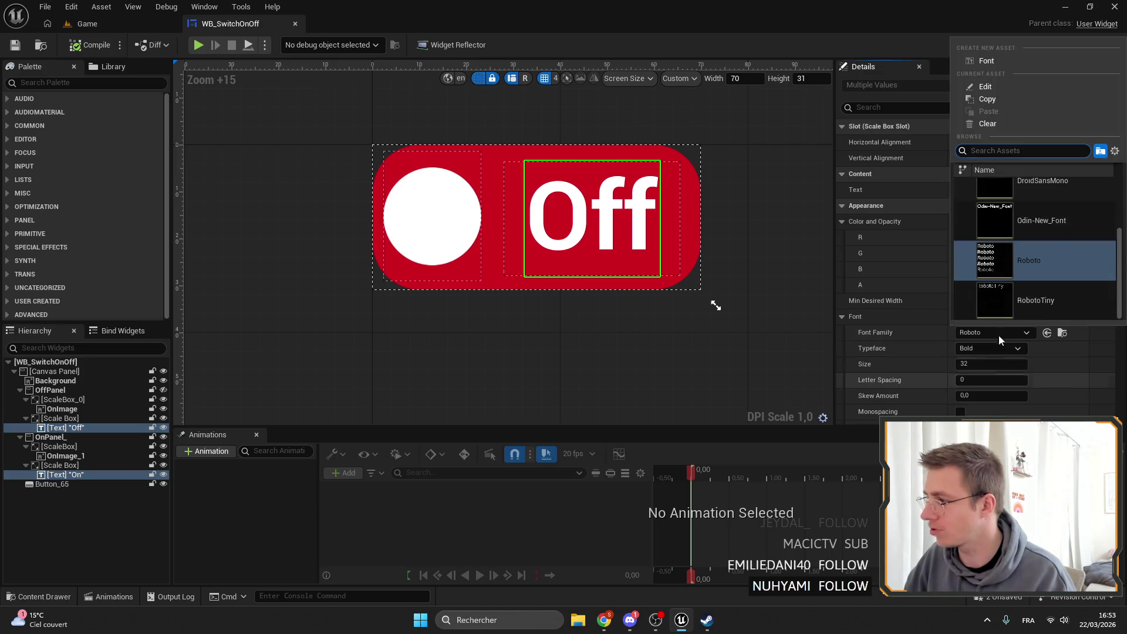
left_click(1022, 220)
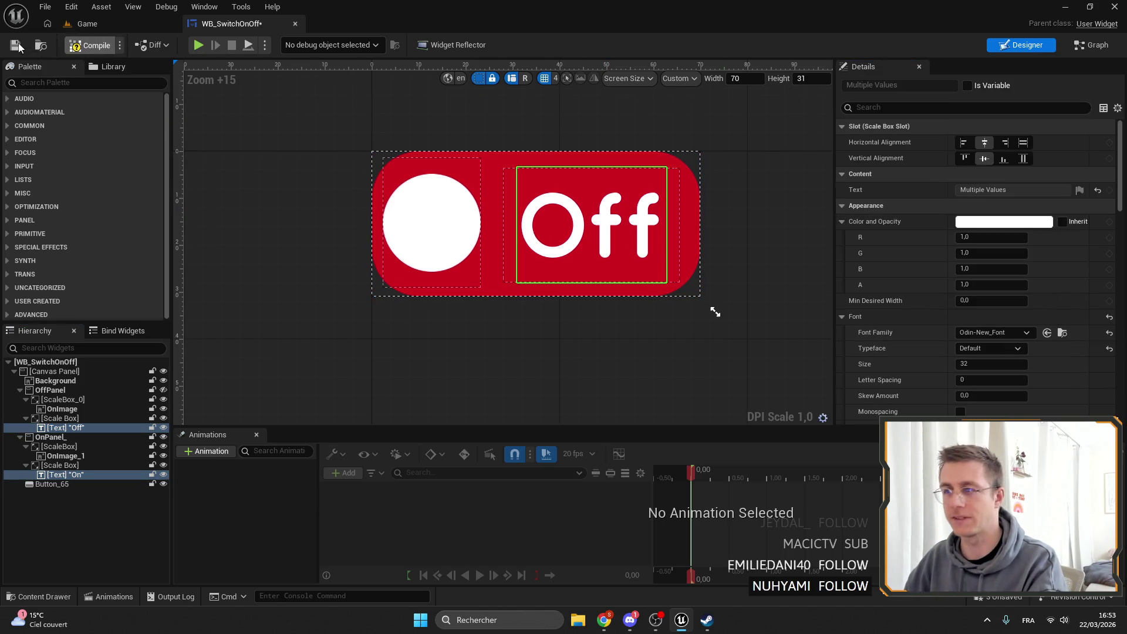
left_click(63, 410)
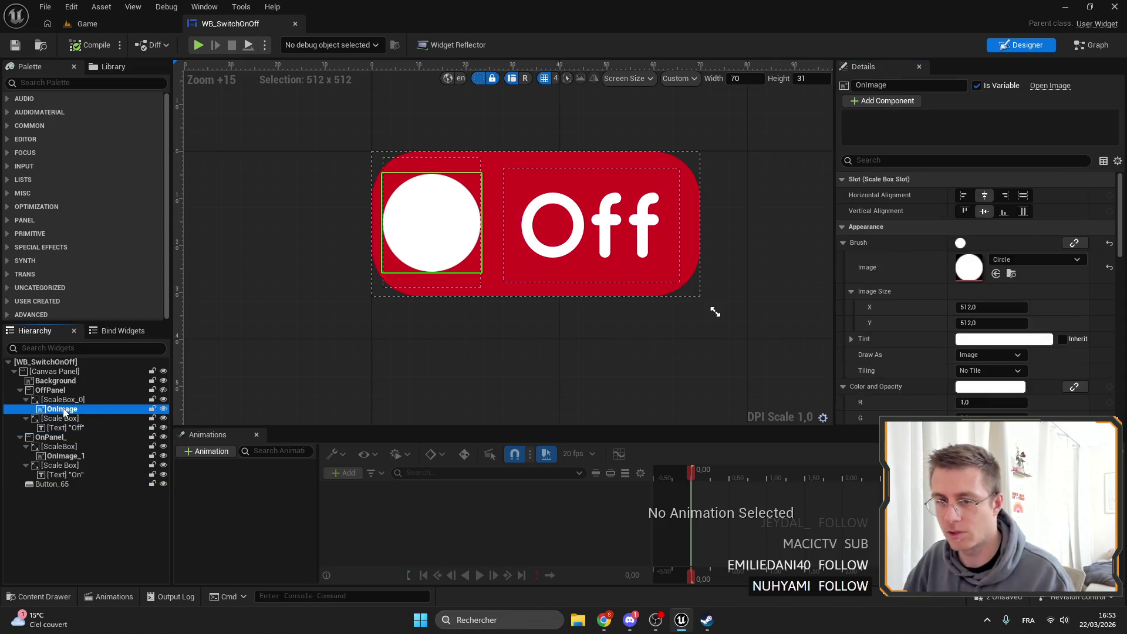
Select the On label, then open the widget's event graph.
left_click(69, 466)
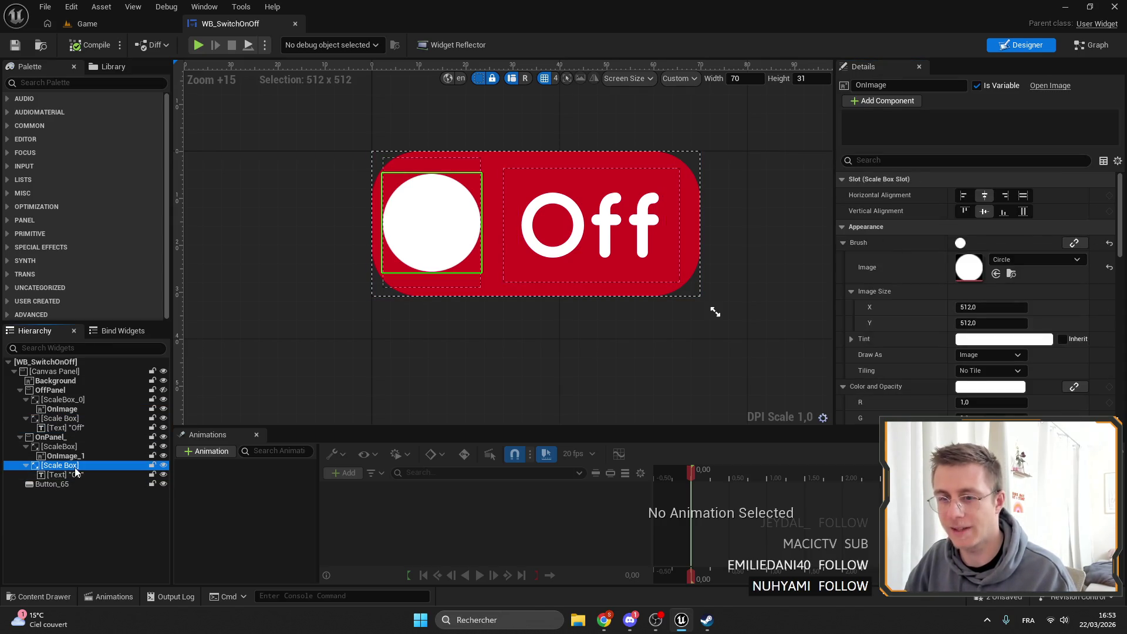
left_click(73, 475)
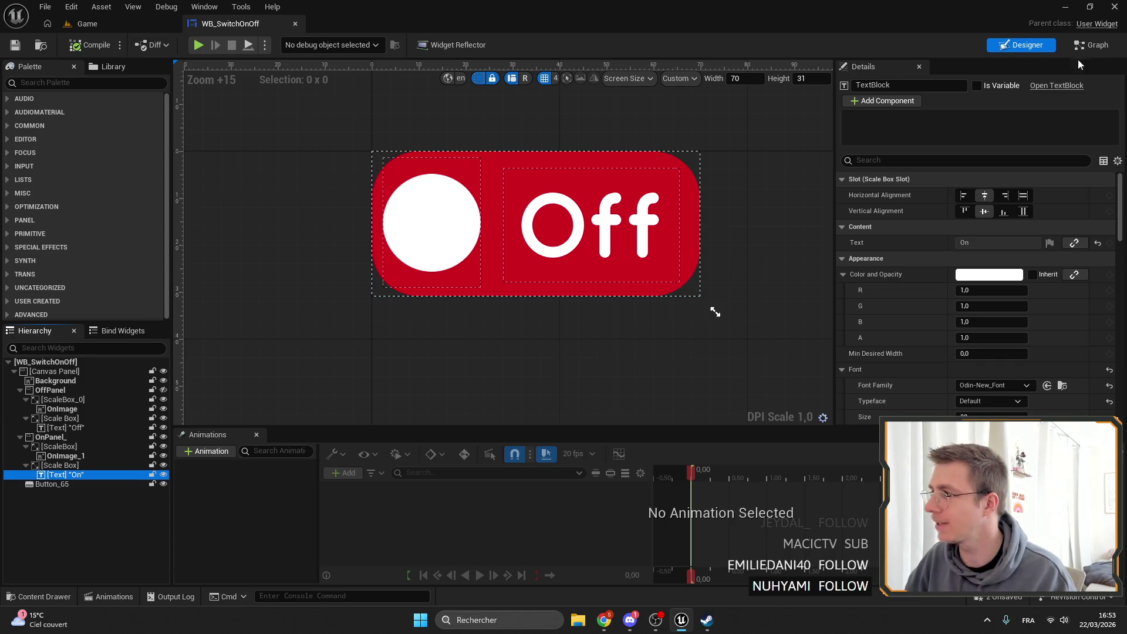
left_click(1091, 45)
scroll(583, 294, "up", 3)
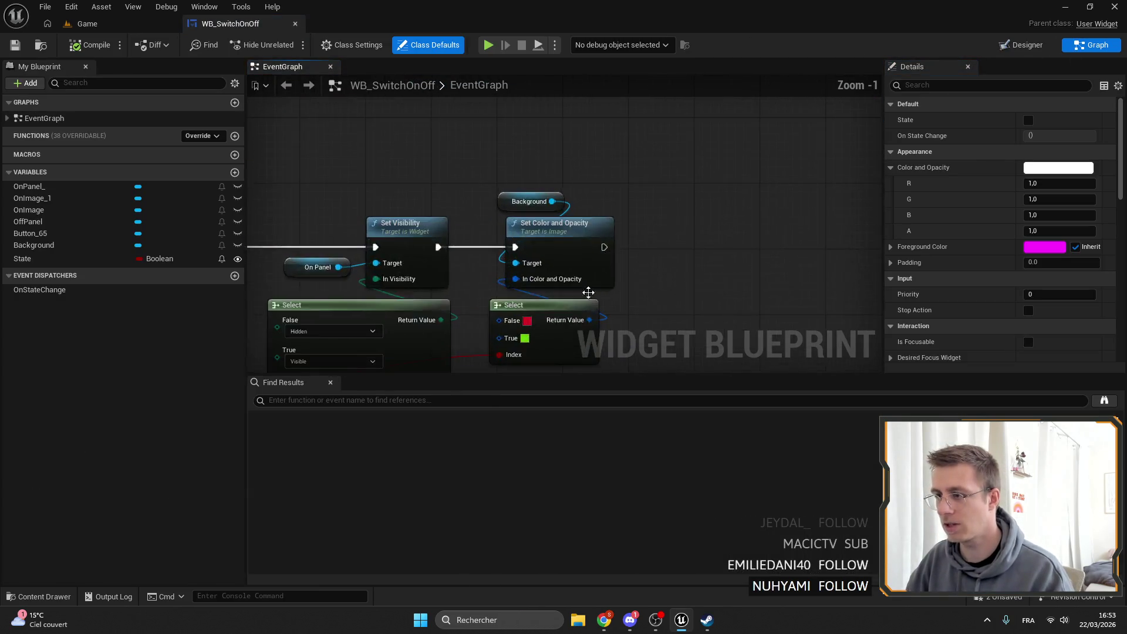
Set the Off colour to red D35156FF and On to softer green 7ED34DFF, then save.
left_click(575, 186)
mouse_move(632, 296)
left_mouse_down()
mouse_move(730, 268)
mouse_move(722, 234)
left_mouse_up()
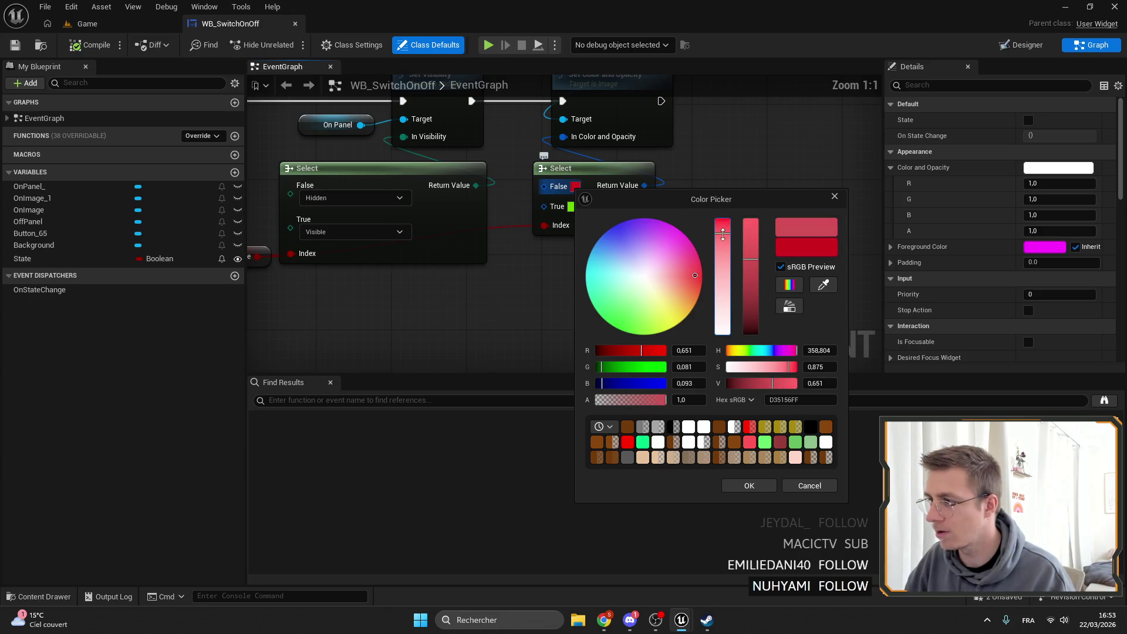
left_click(756, 485)
left_click(573, 208)
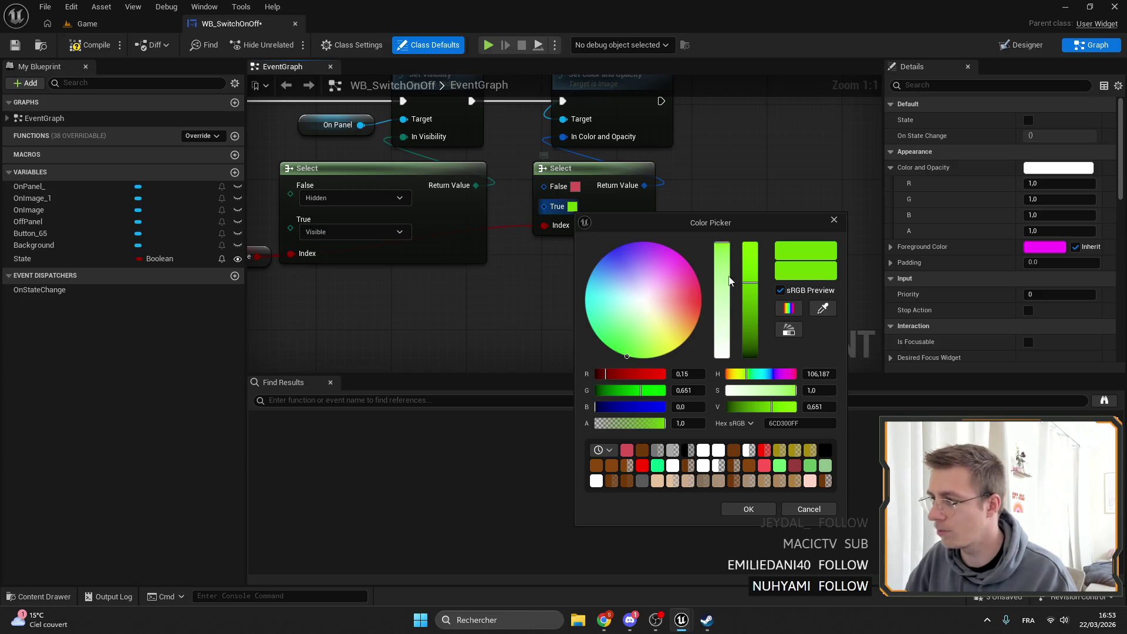
left_click(723, 256)
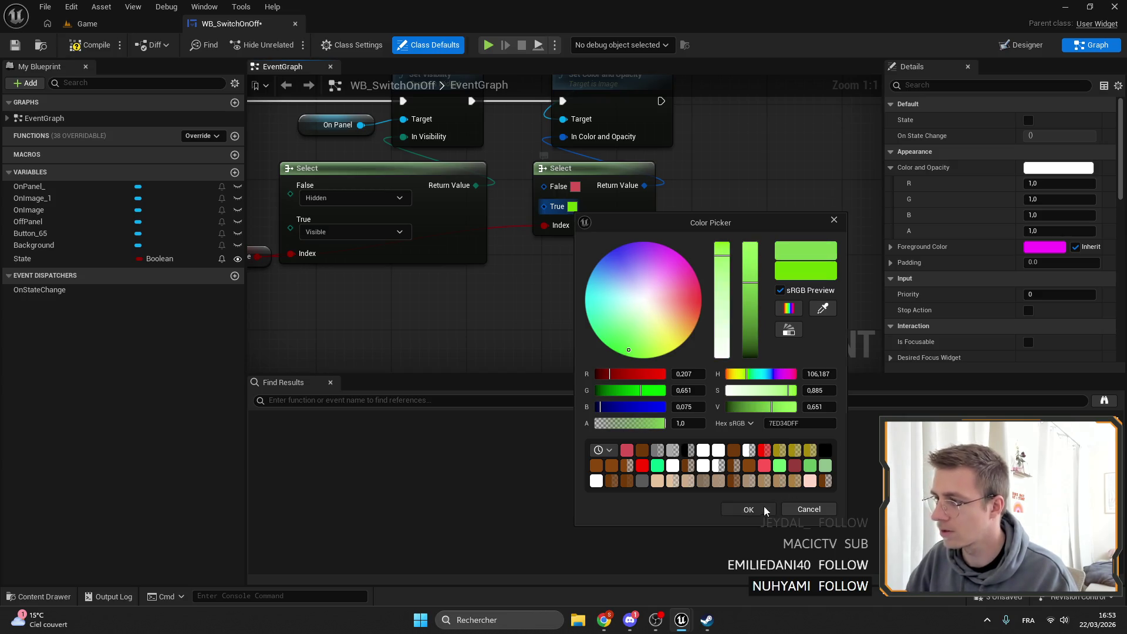
left_click(748, 509)
left_click(17, 46)
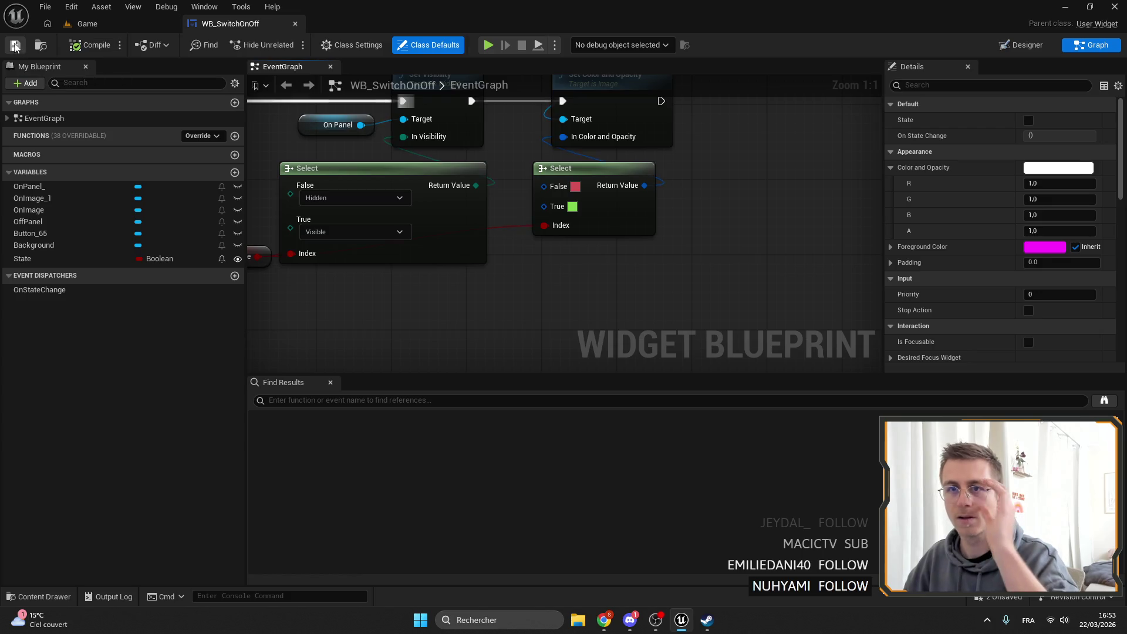
left_click(1022, 44)
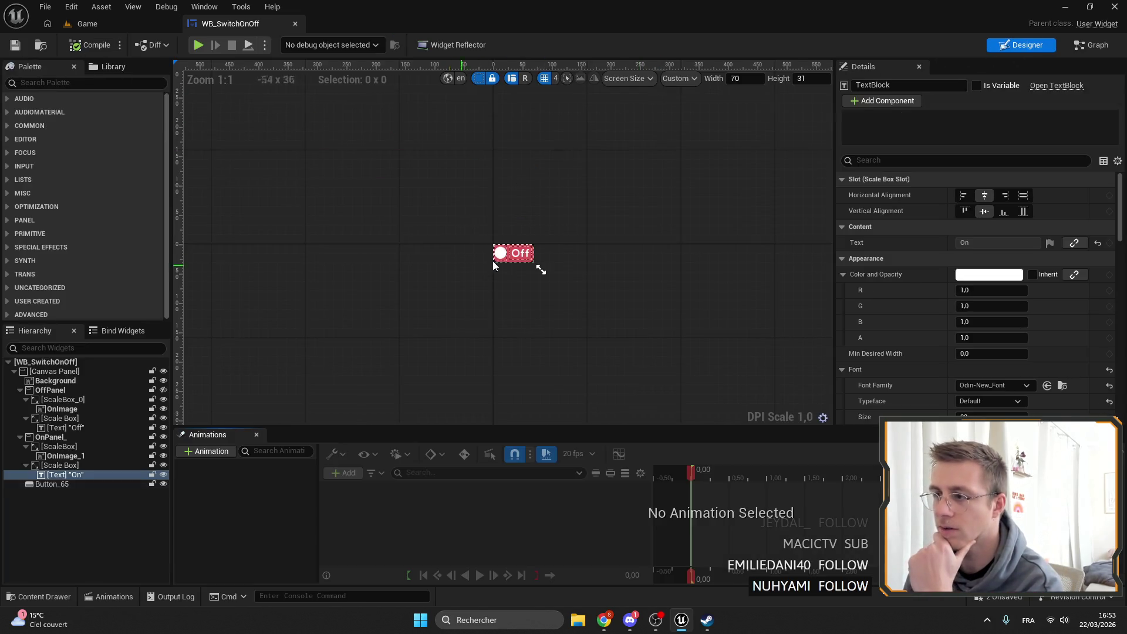
Search the Palette for 'paper' and add a WB Paper Panel into the switch.
scroll(539, 264, "up", 10)
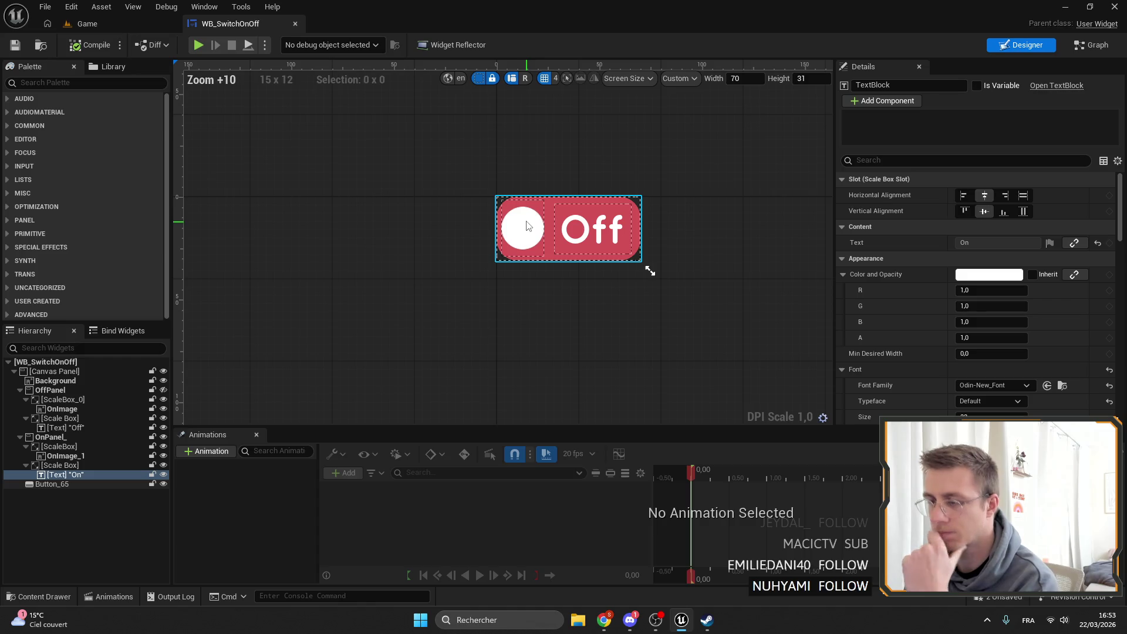
left_click(52, 382)
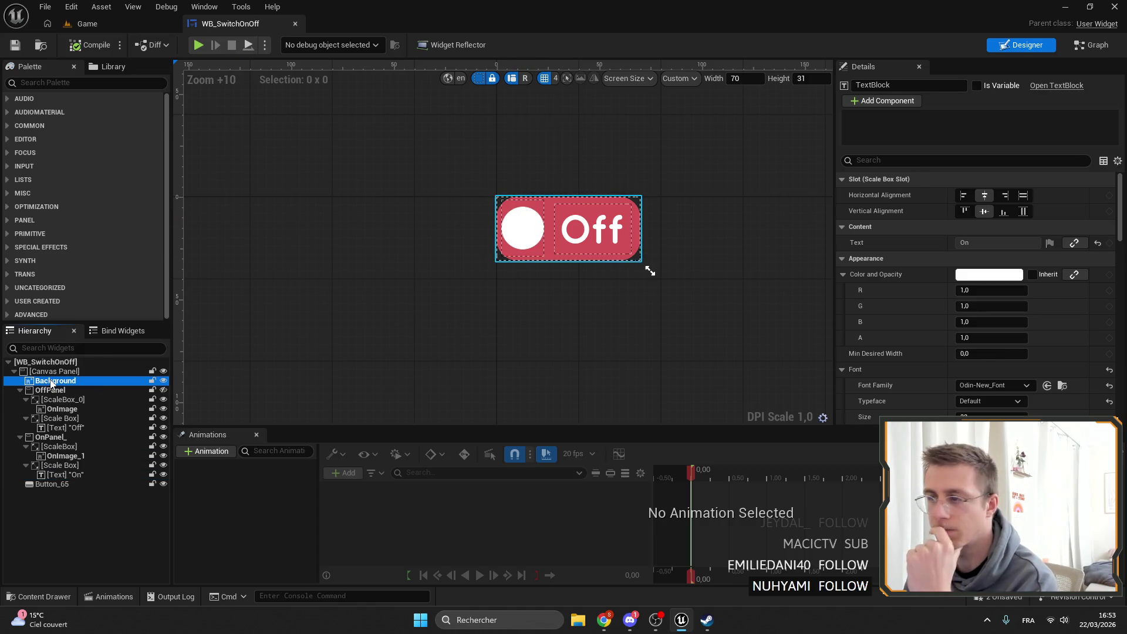
left_click(19, 390)
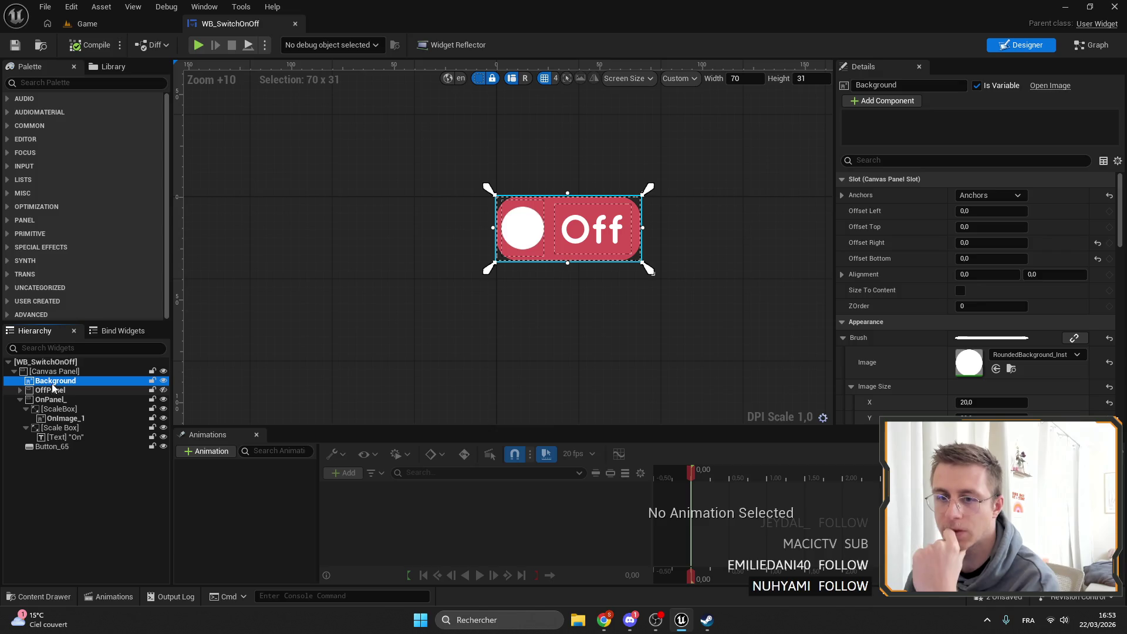
left_click(99, 84)
type("er")
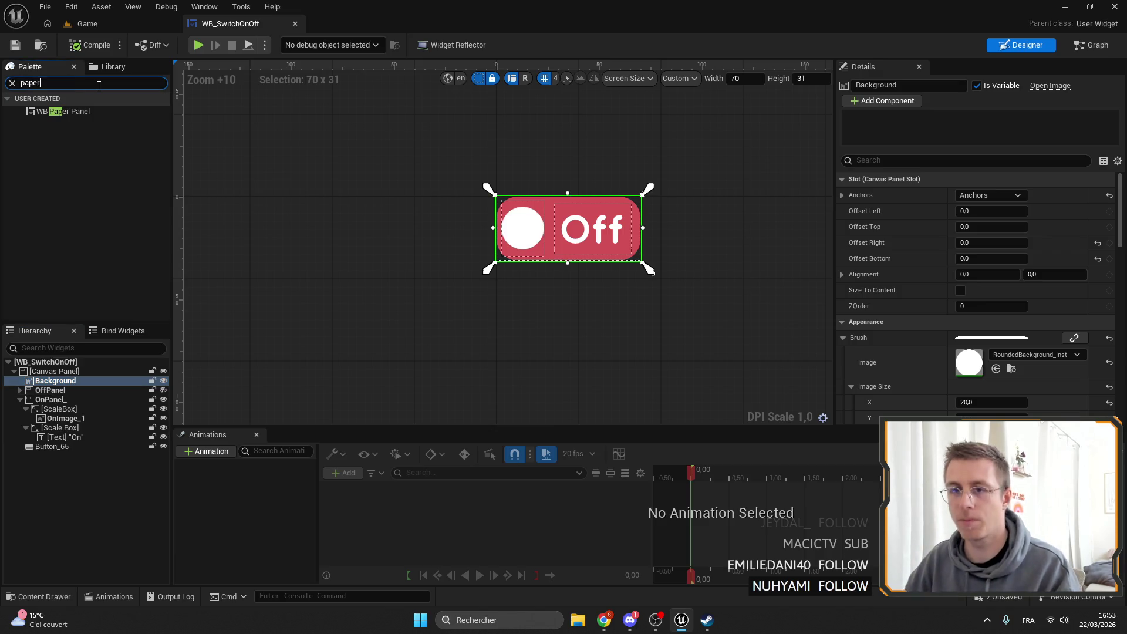
mouse_move(59, 112)
left_mouse_down()
mouse_move(91, 405)
mouse_move(70, 391)
left_mouse_up()
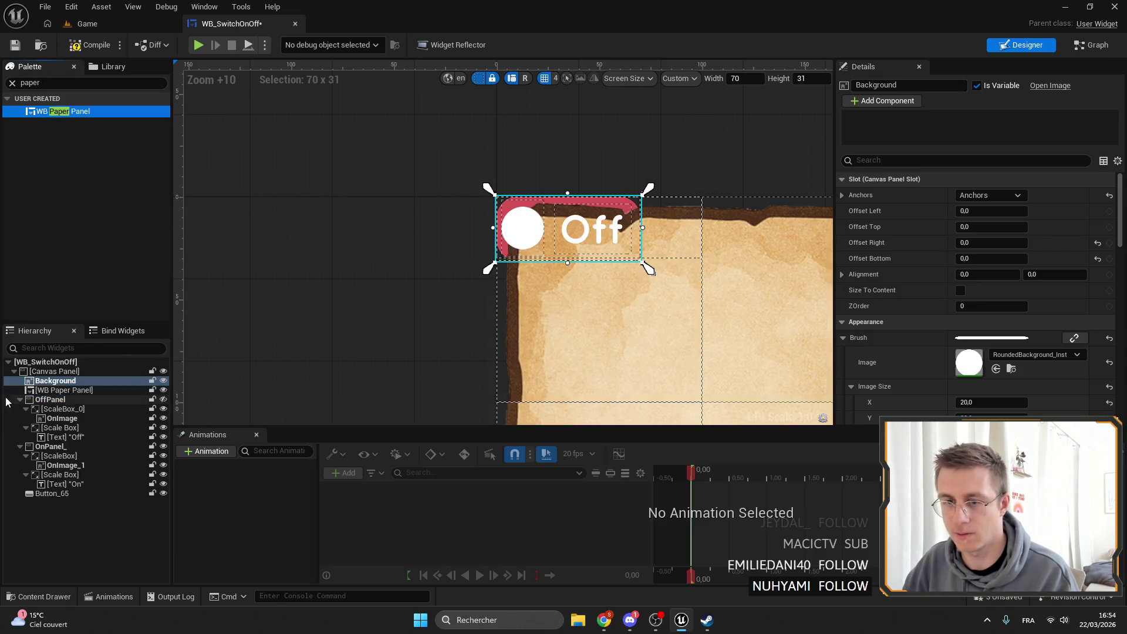
Undo the added WB Paper Panel and return to the Game level.
scroll(1010, 257, "down", 3)
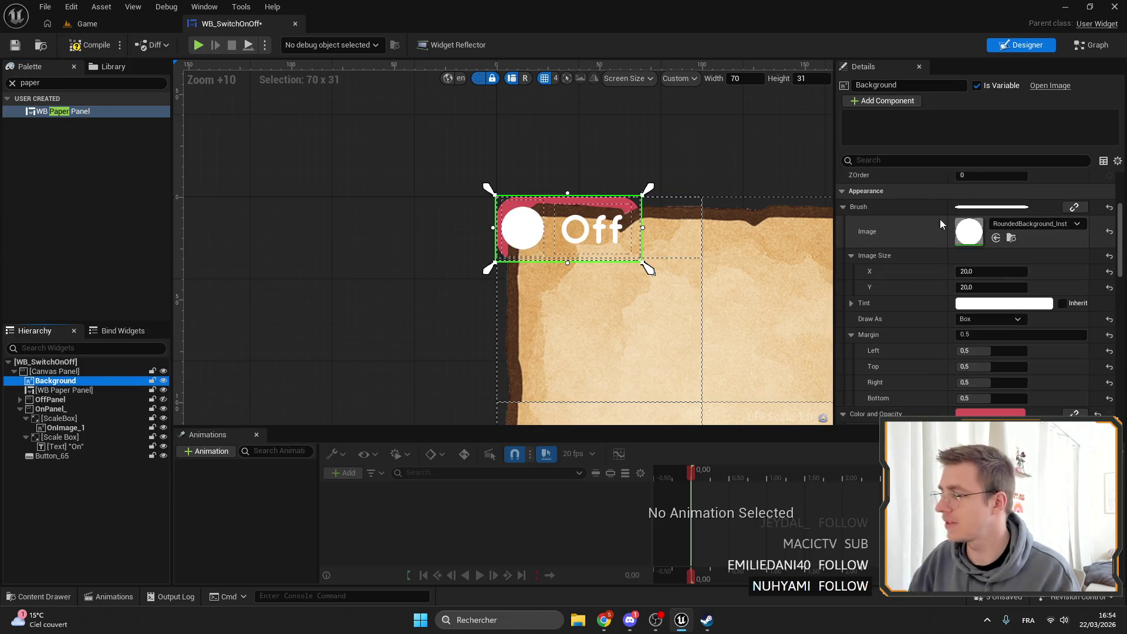
left_click(82, 371)
left_click(78, 392)
key("ctrl+z")
key("ctrl+z")
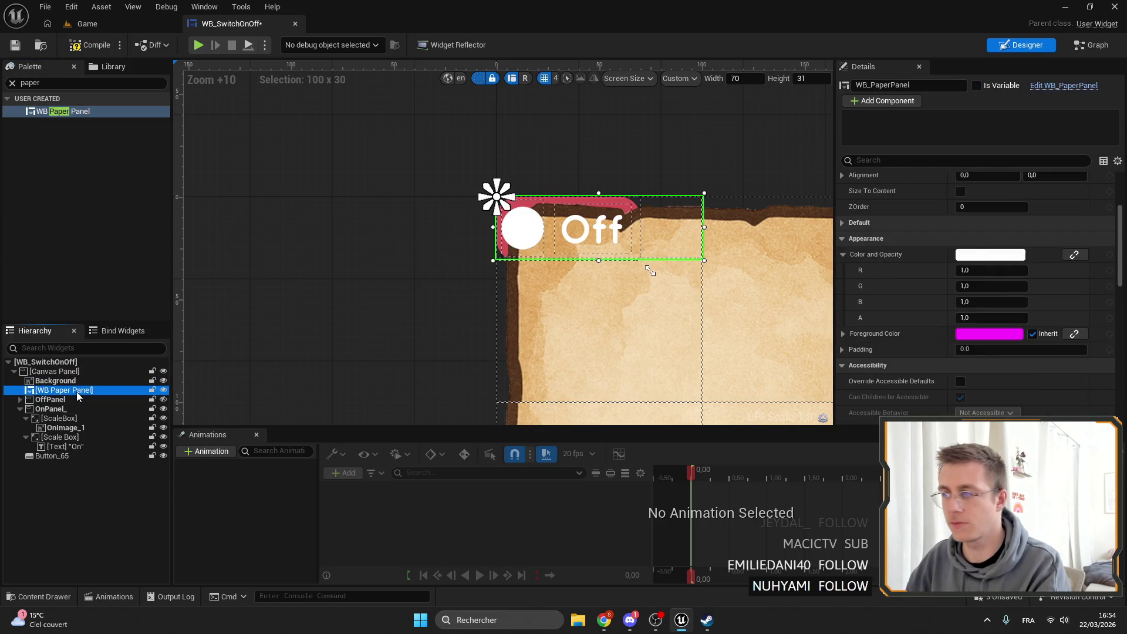
left_click(166, 23)
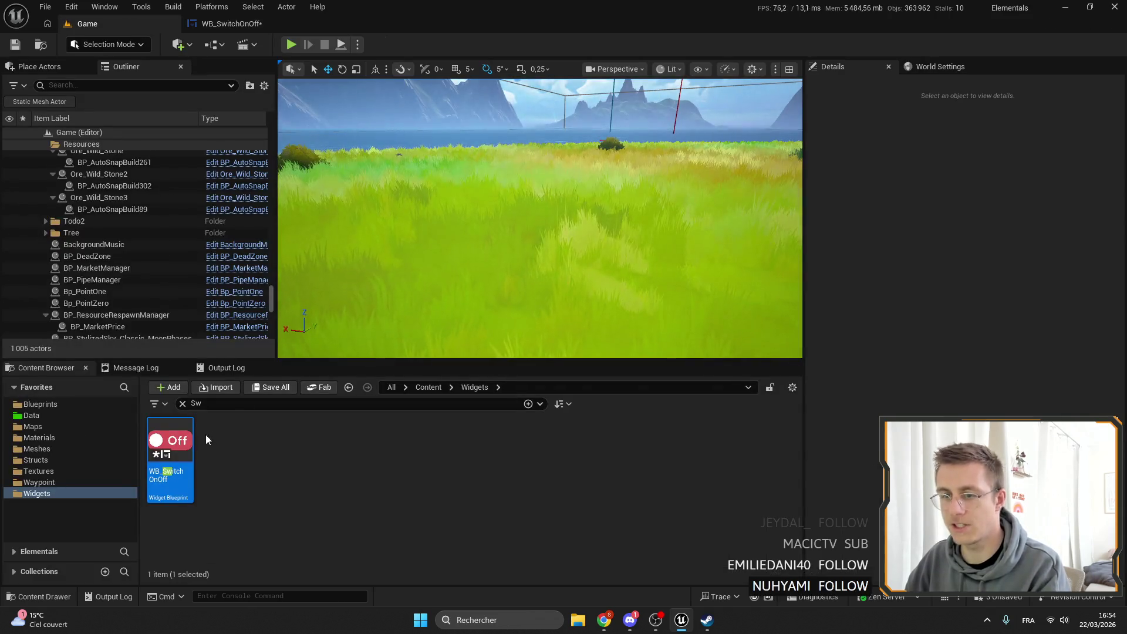
Clear the asset search, then open the Machines folder and WB_AutoKiller.
key("ctrl+f")
left_click(182, 403)
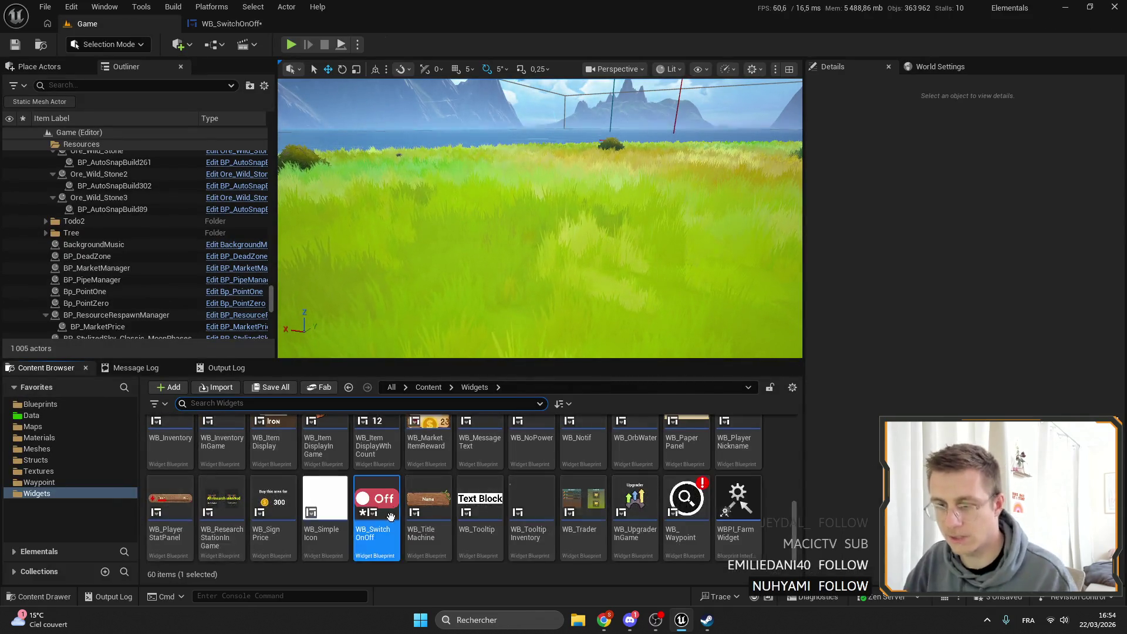
scroll(498, 513, "down", 2)
scroll(498, 514, "up", 3)
double_click(636, 441)
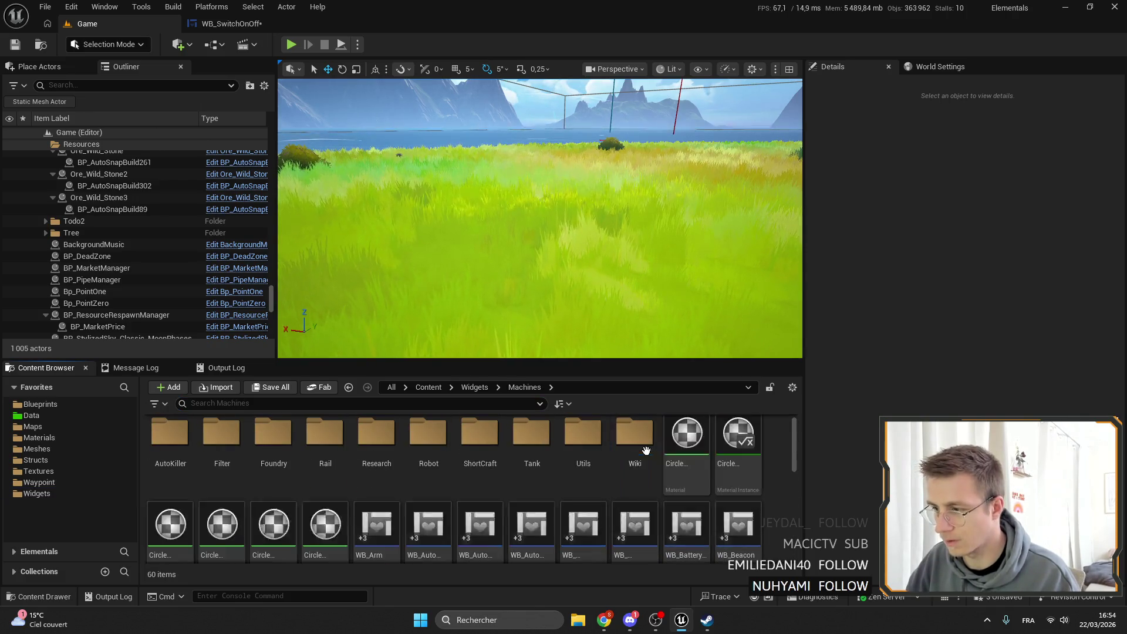
double_click(415, 534)
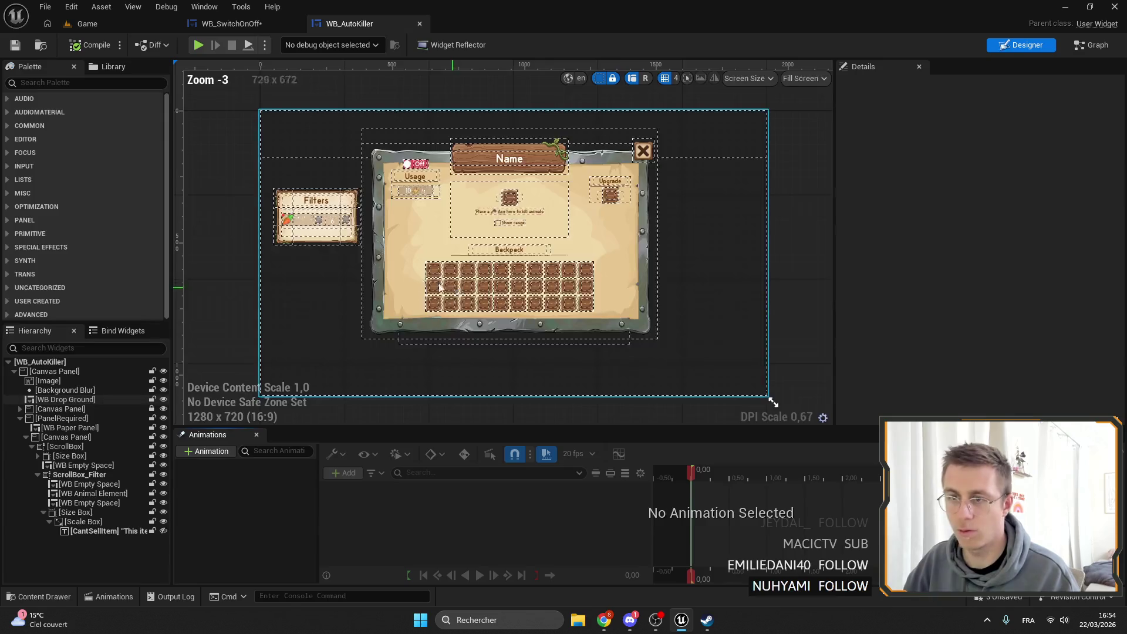
Inspect WB_AutoKiller's Drop Ground, PanelRequired and Canvas Panel, expanding the Canvas Panel.
scroll(494, 216, "up", 5)
left_click(64, 399)
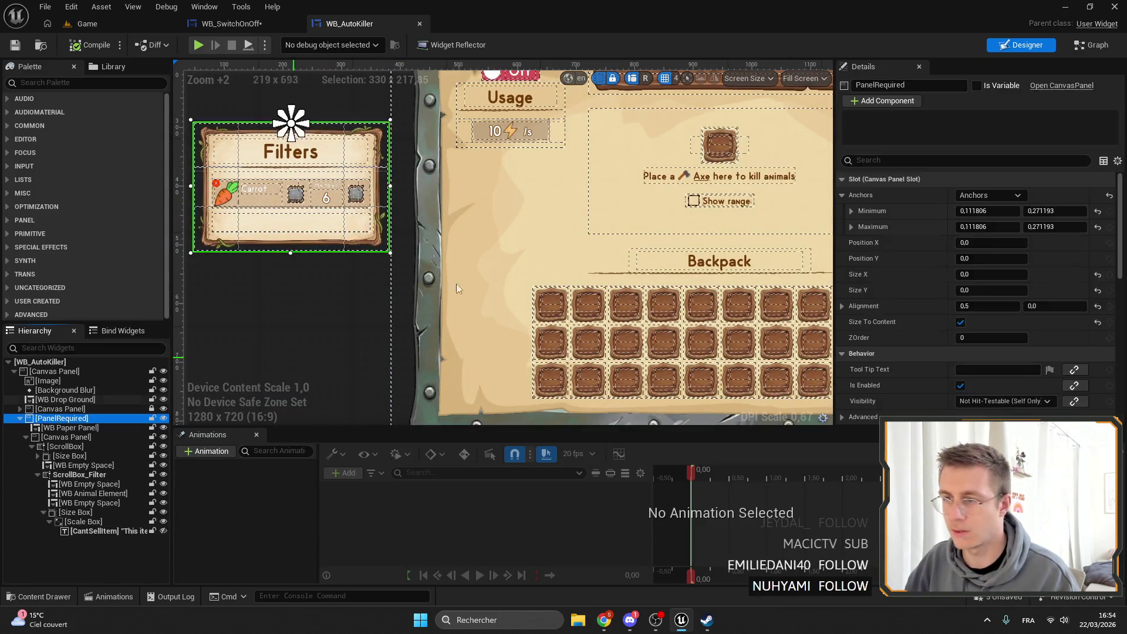
scroll(524, 201, "down", 7)
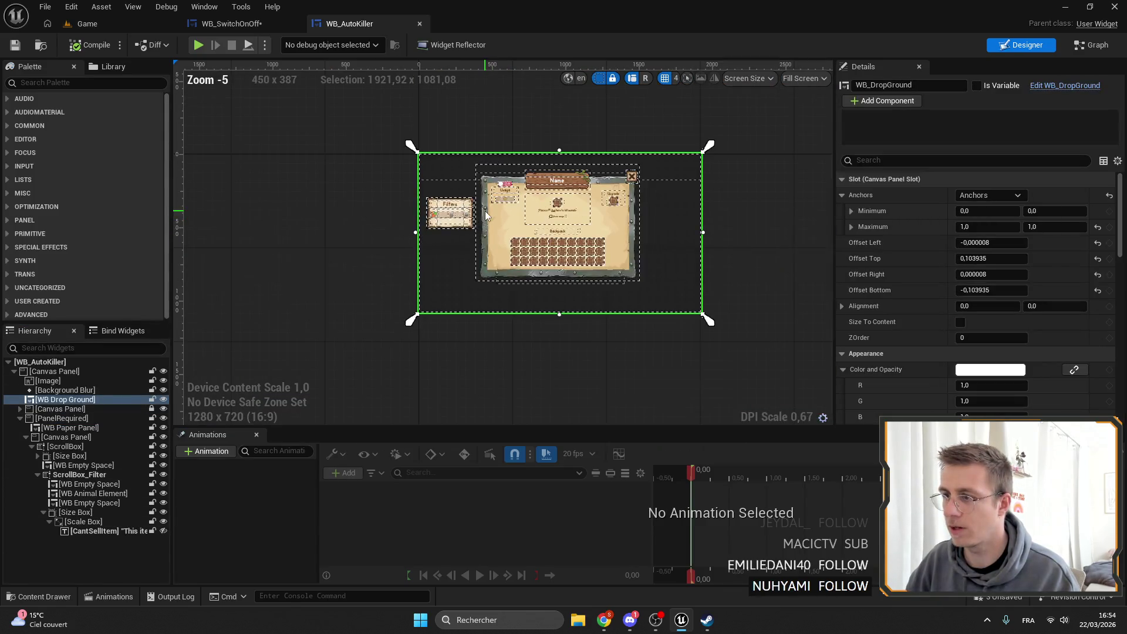
left_click(62, 418)
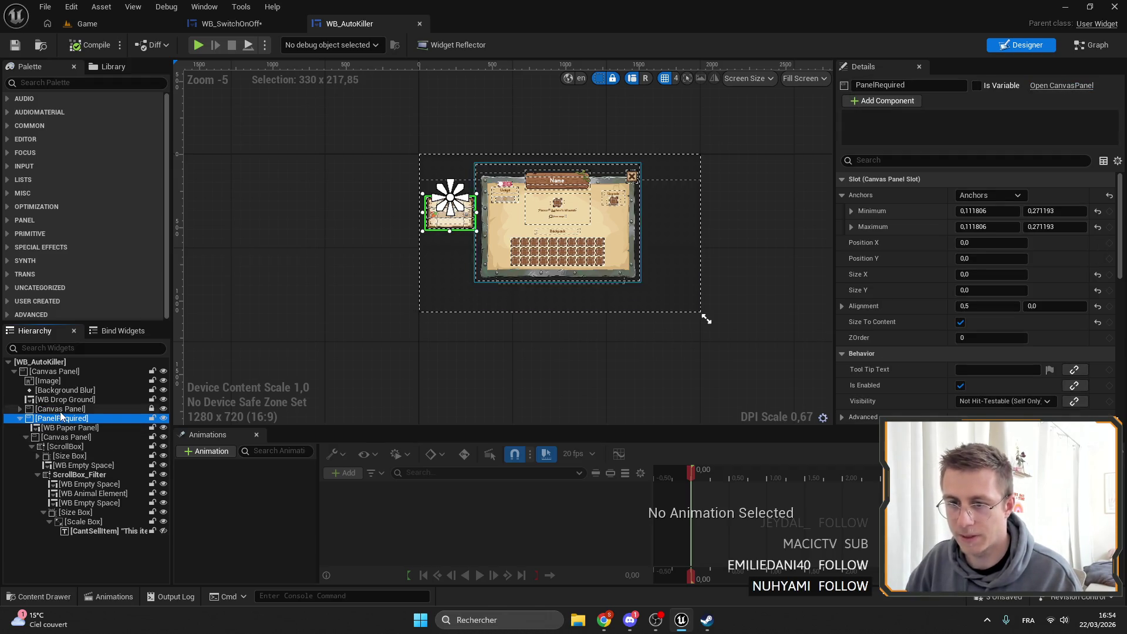
left_click(39, 409)
left_click(19, 409)
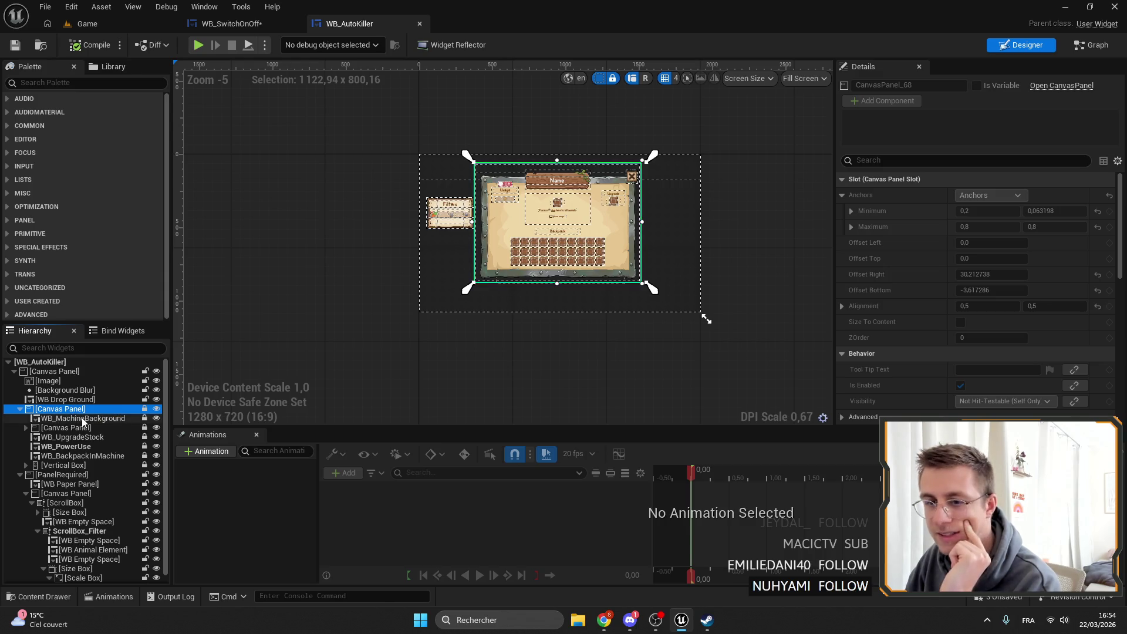
Open WB_MachineBackground from the hierarchy and inspect its Paper and Background images.
left_click(90, 418)
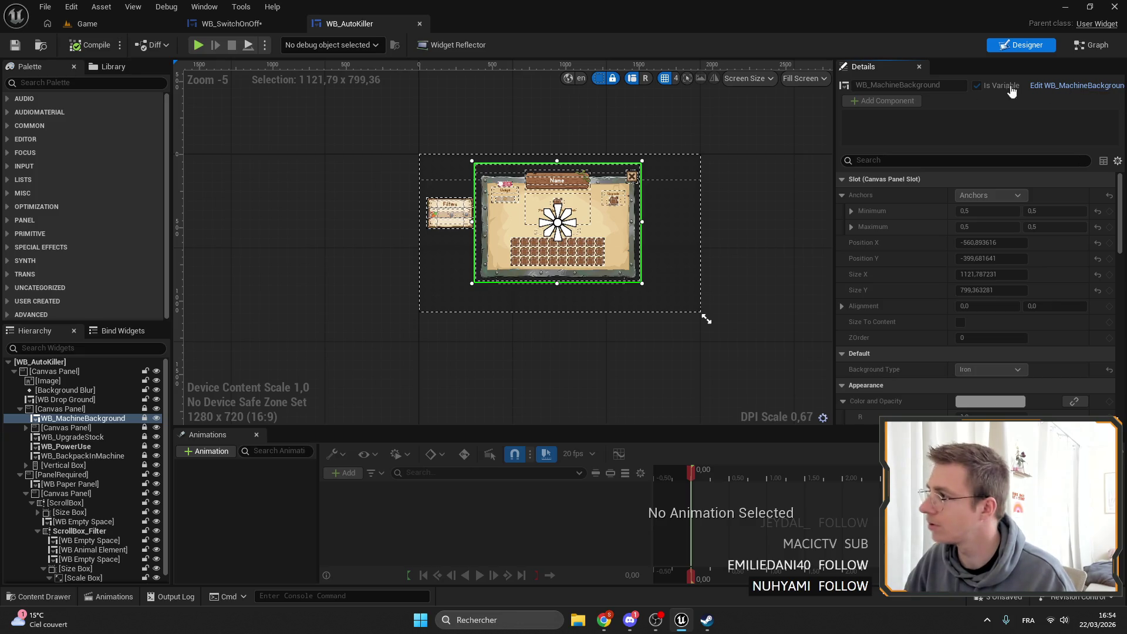
left_click(1039, 86)
left_click(53, 399)
left_click(100, 391)
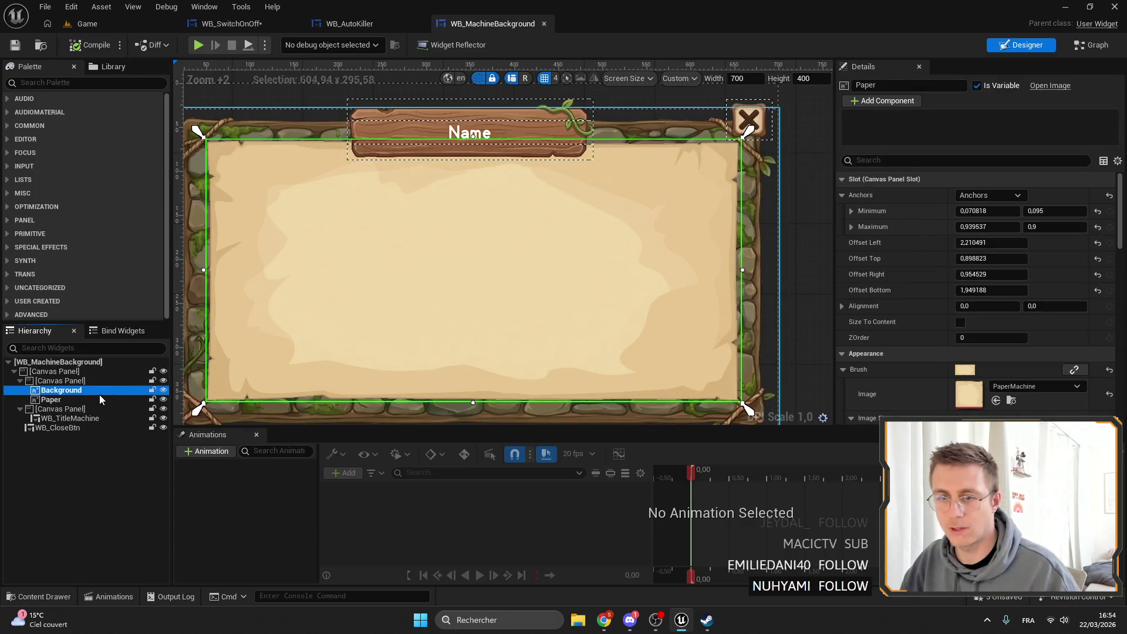
Locate the Paper image's texture and preview the PlayerStatPanel texture.
left_click(100, 399)
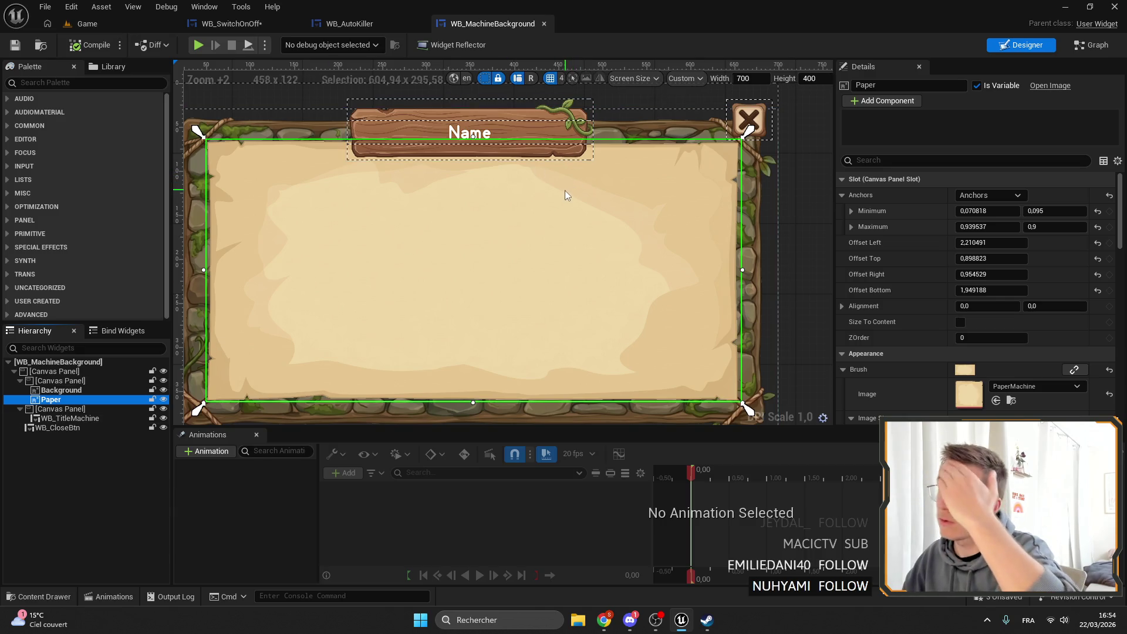
left_click(1011, 401)
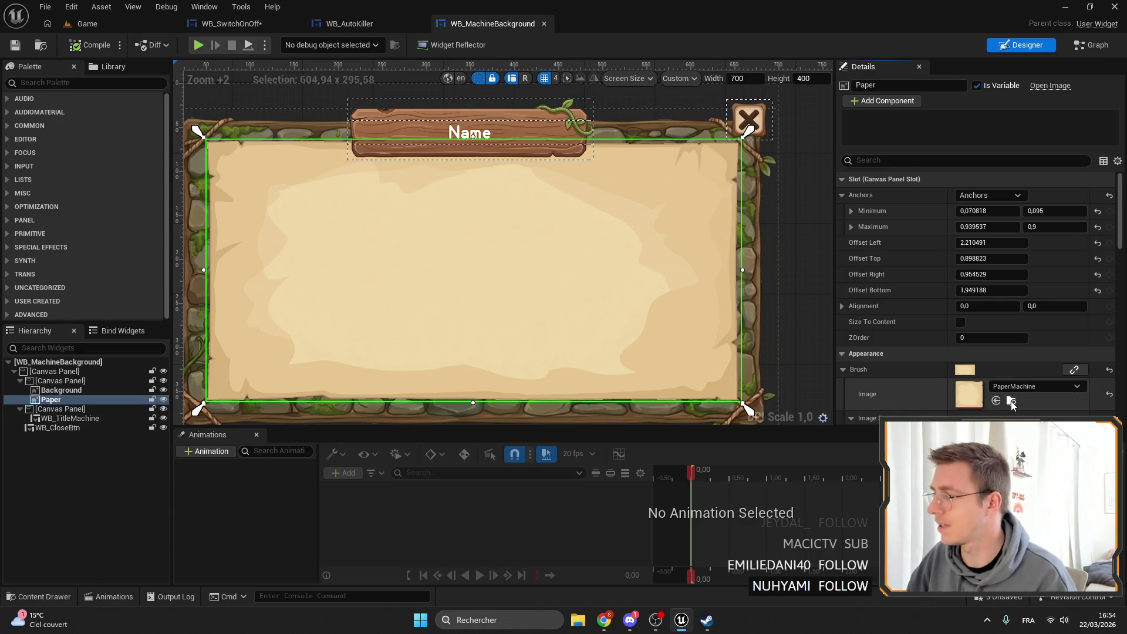
left_click(183, 448)
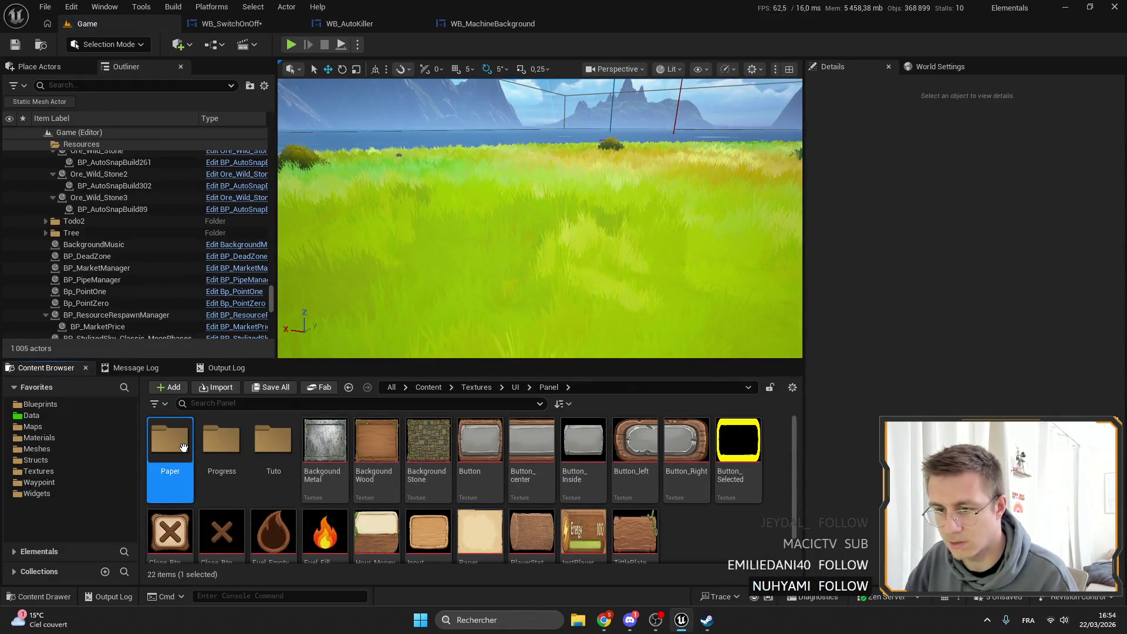
double_click(183, 448)
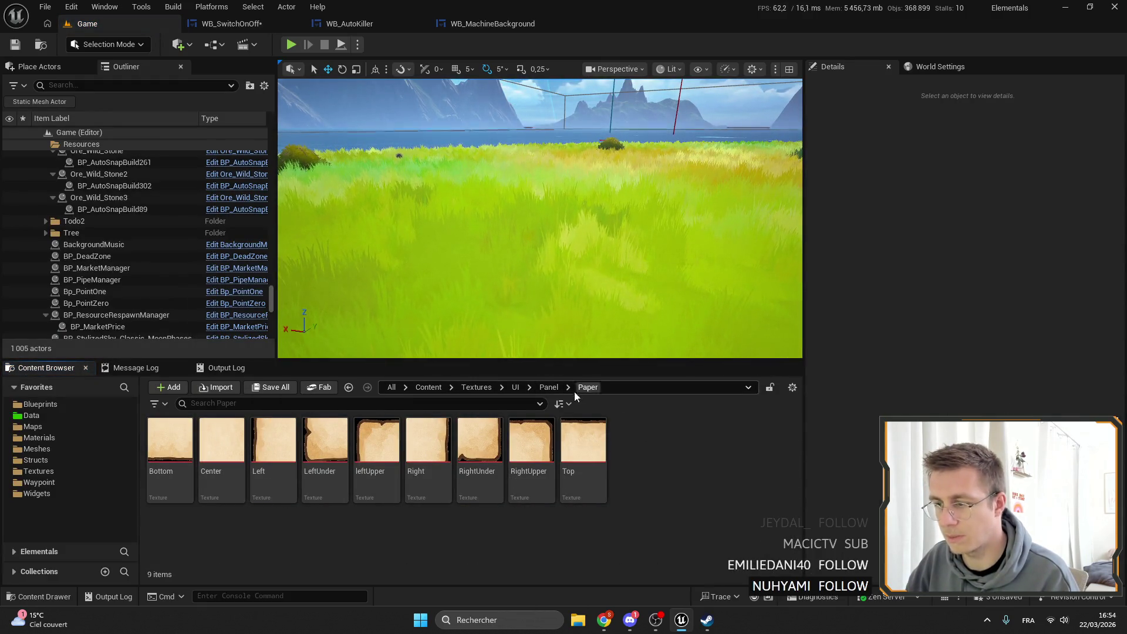
left_click(555, 391)
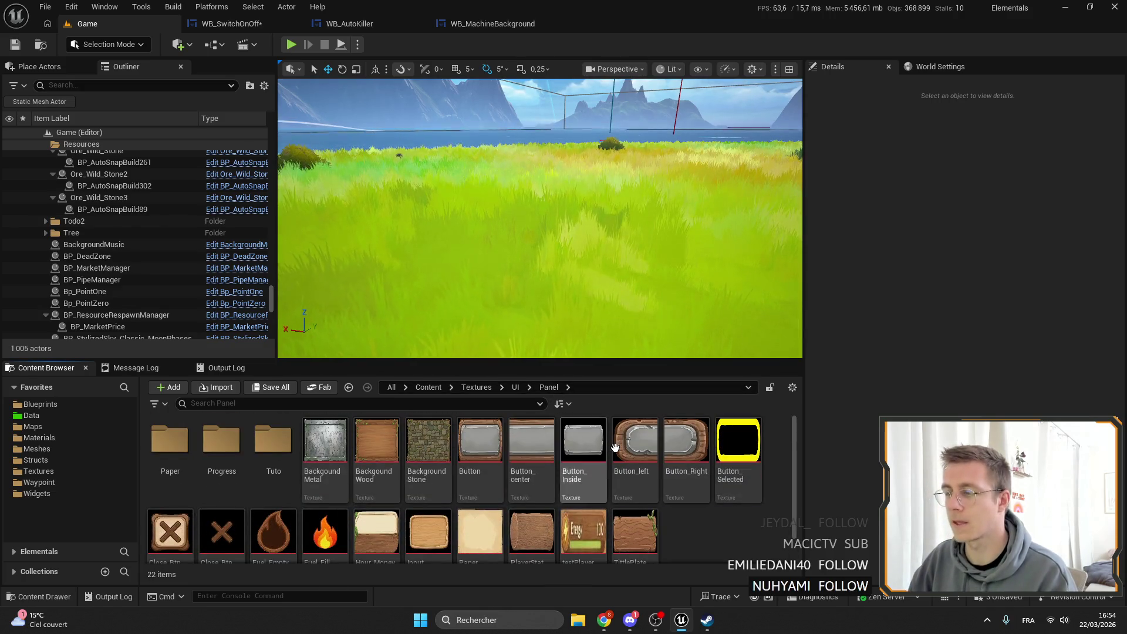
key("Return")
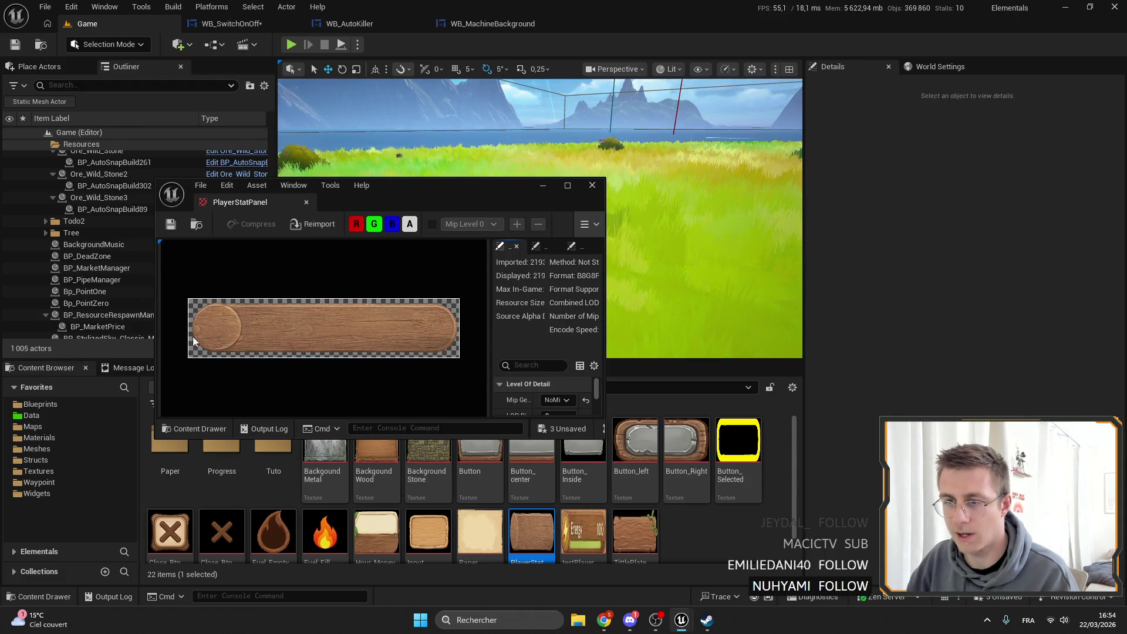
mouse_move(325, 338)
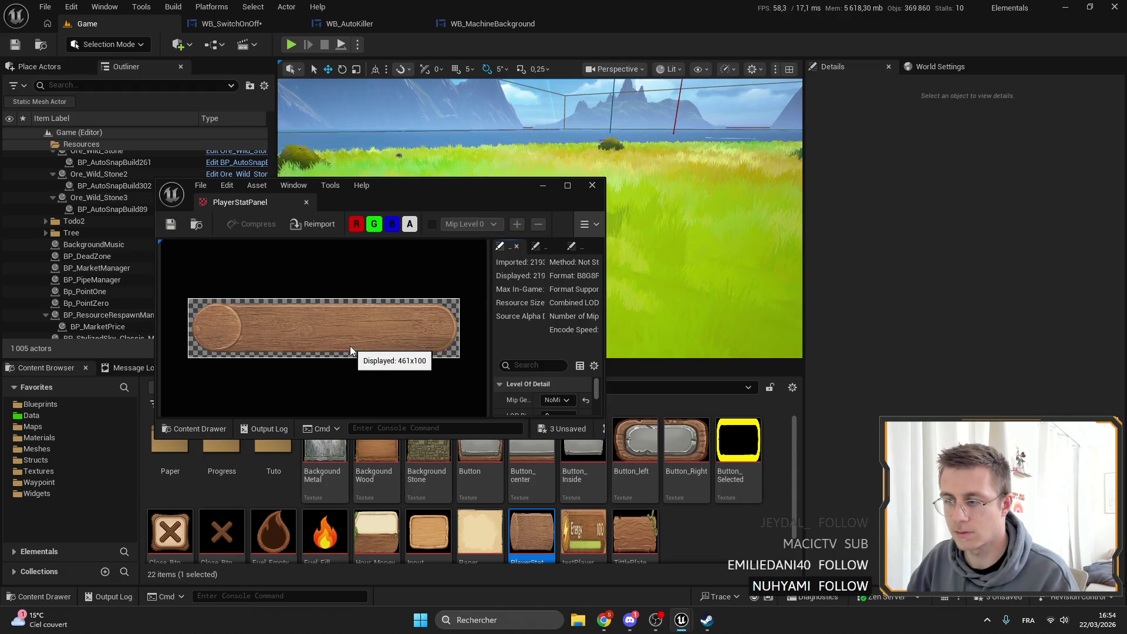
left_click(592, 185)
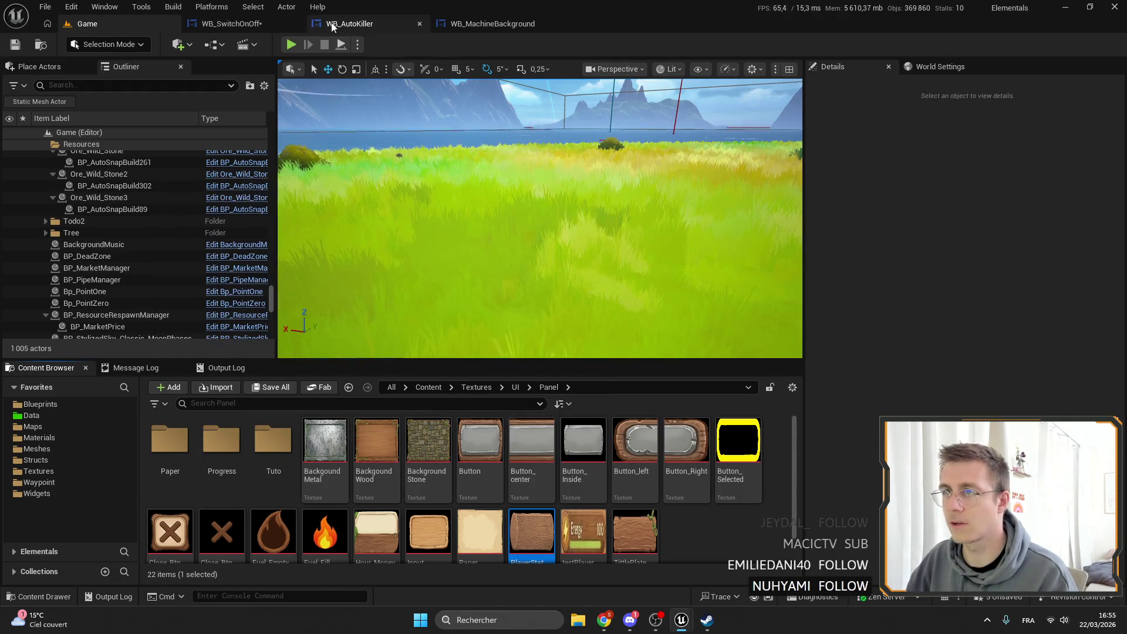
Reopen WB_MachineBackground from WB_AutoKiller, then return to WB_SwitchOnOff.
left_click(332, 27)
scroll(475, 209, "up", 8)
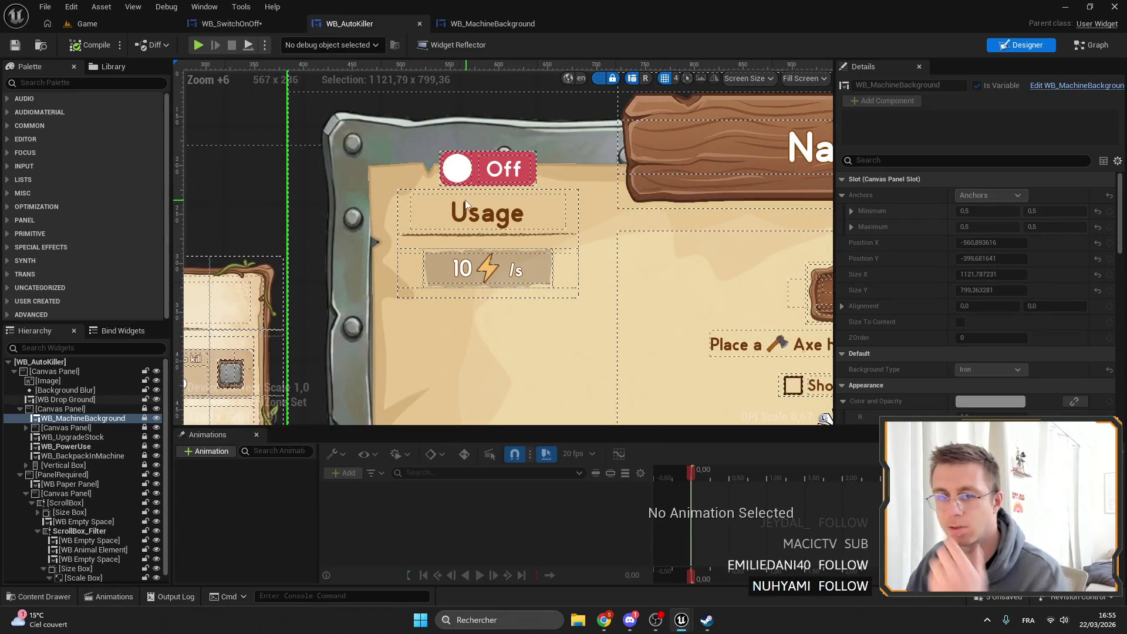
double_click(459, 185)
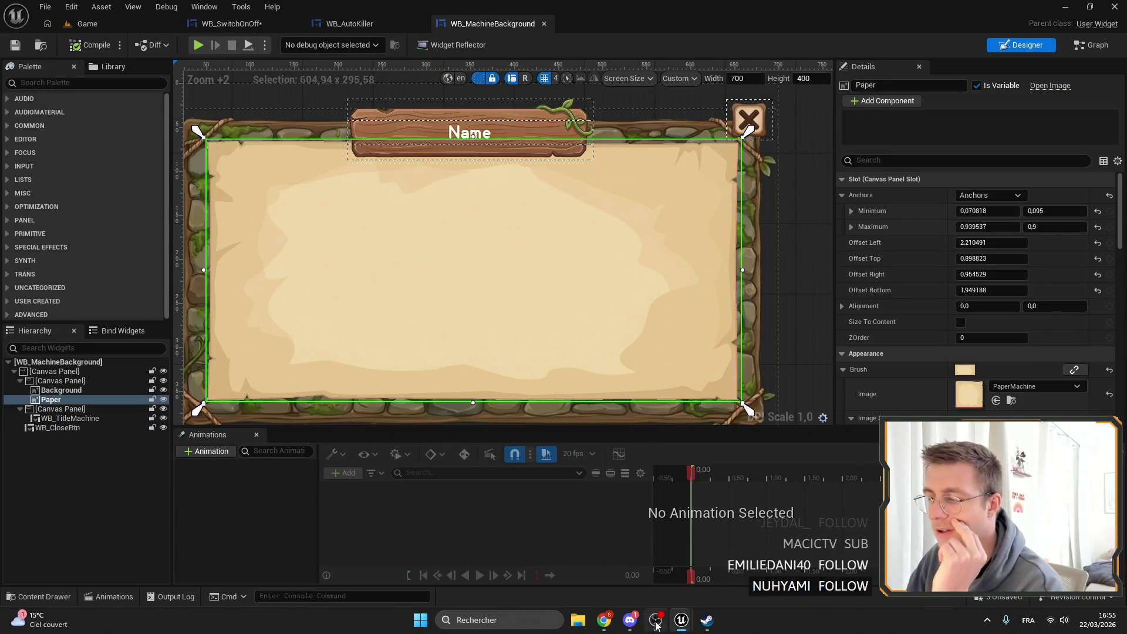
left_click(232, 23)
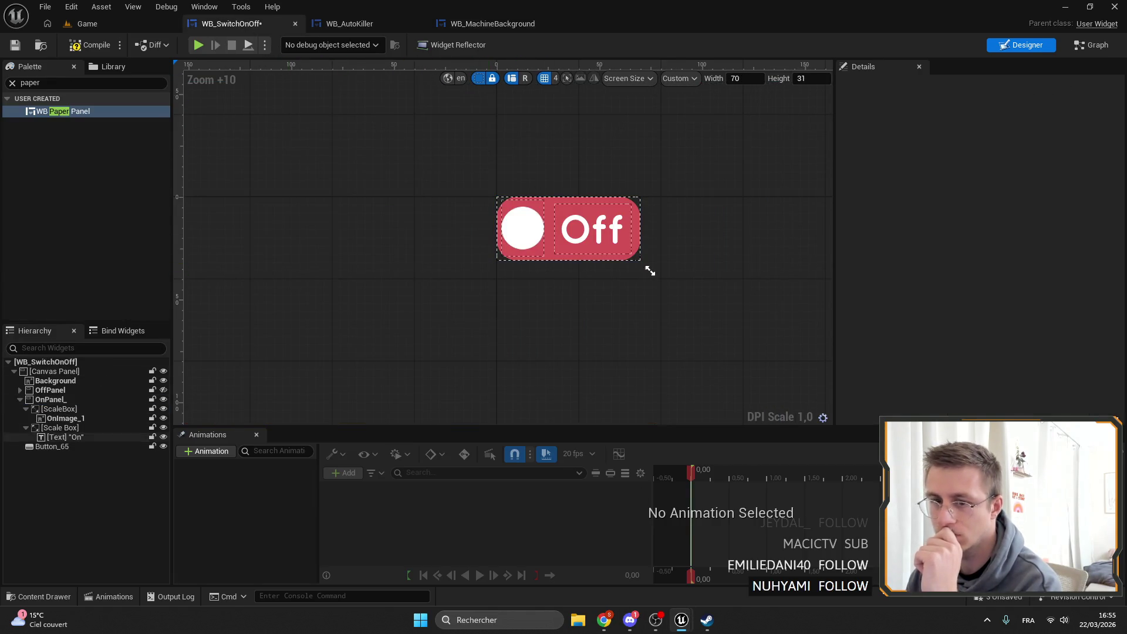
Paste the Paper image into the switch, layer it above Background, and stretch its anchors to fill.
left_click(46, 372)
key("ctrl+v")
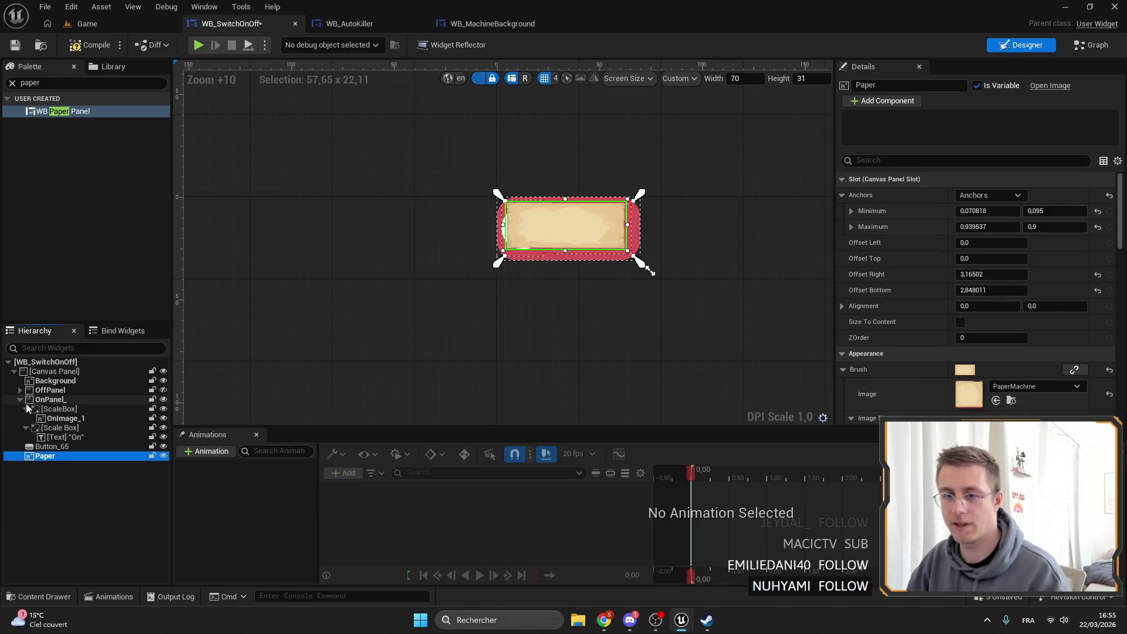
left_click(20, 399)
left_click_drag(46, 390, 46, 388)
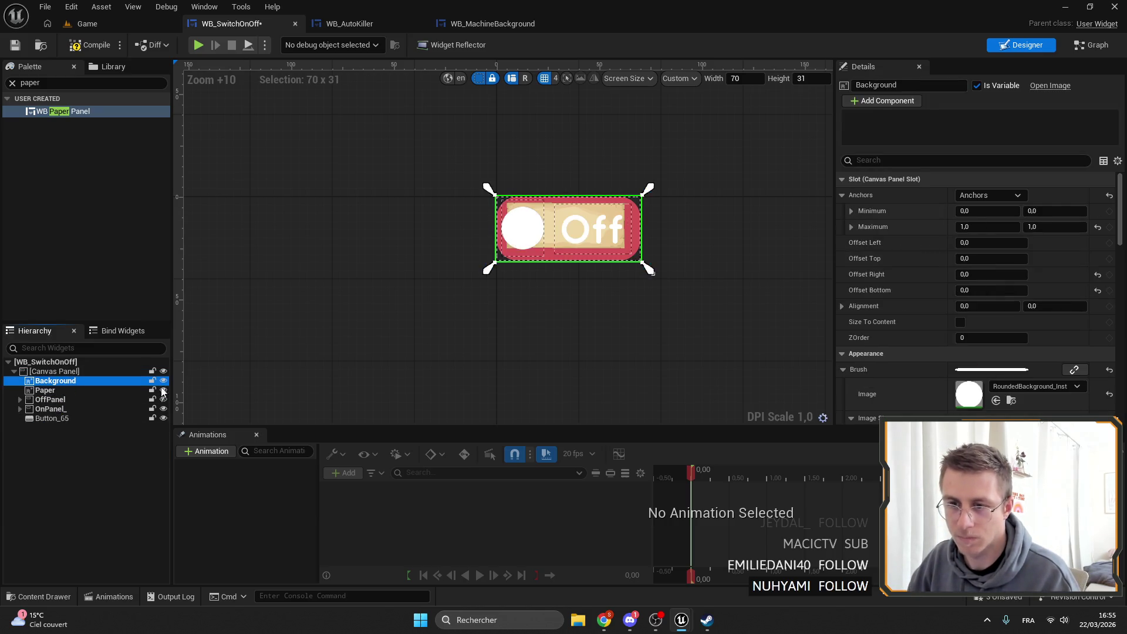
left_click(63, 390)
left_click(992, 194)
left_click(1111, 355)
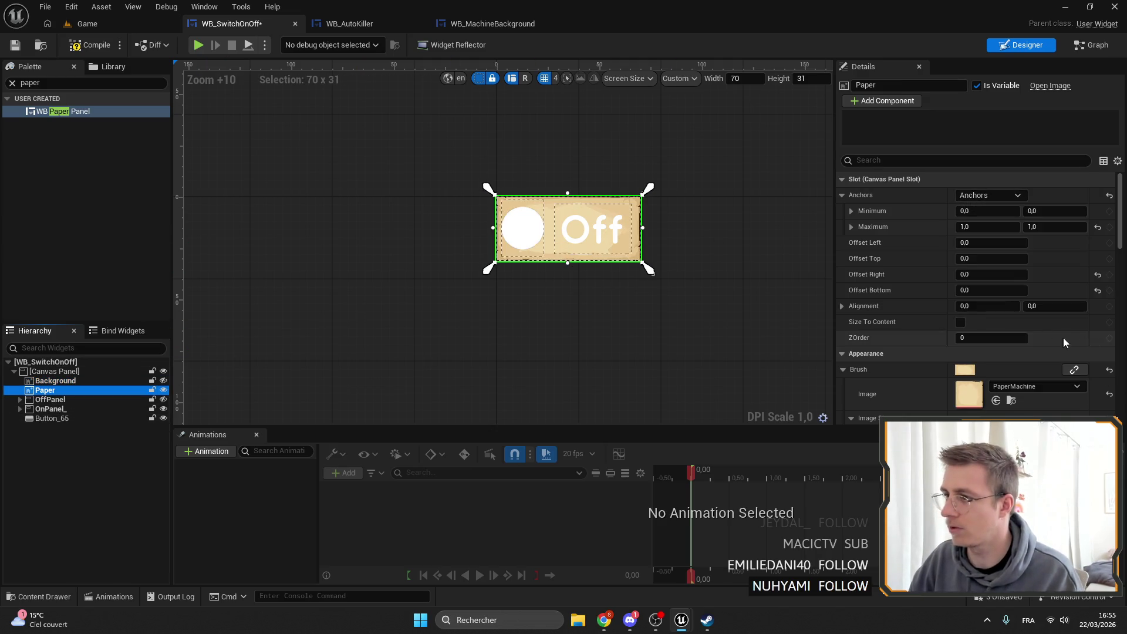
Expand OnPanel_ and OffPanel in the Hierarchy to reveal their scale boxes and On text.
left_click(587, 217)
scroll(634, 186, "up", 9)
scroll(457, 184, "down", 4)
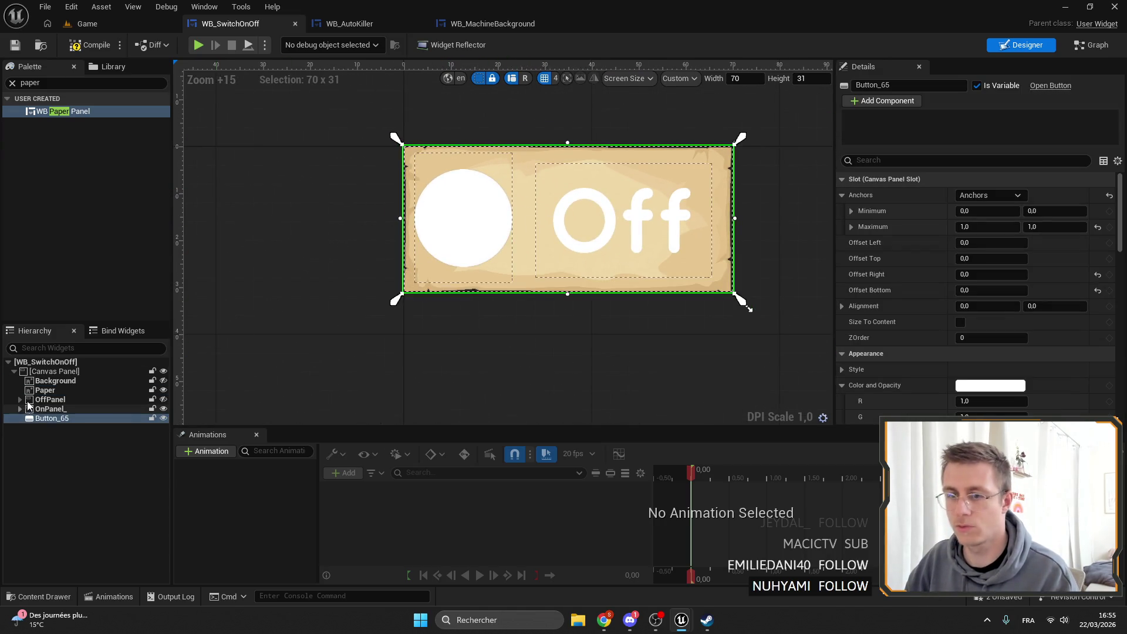
scroll(529, 235, "down", 3)
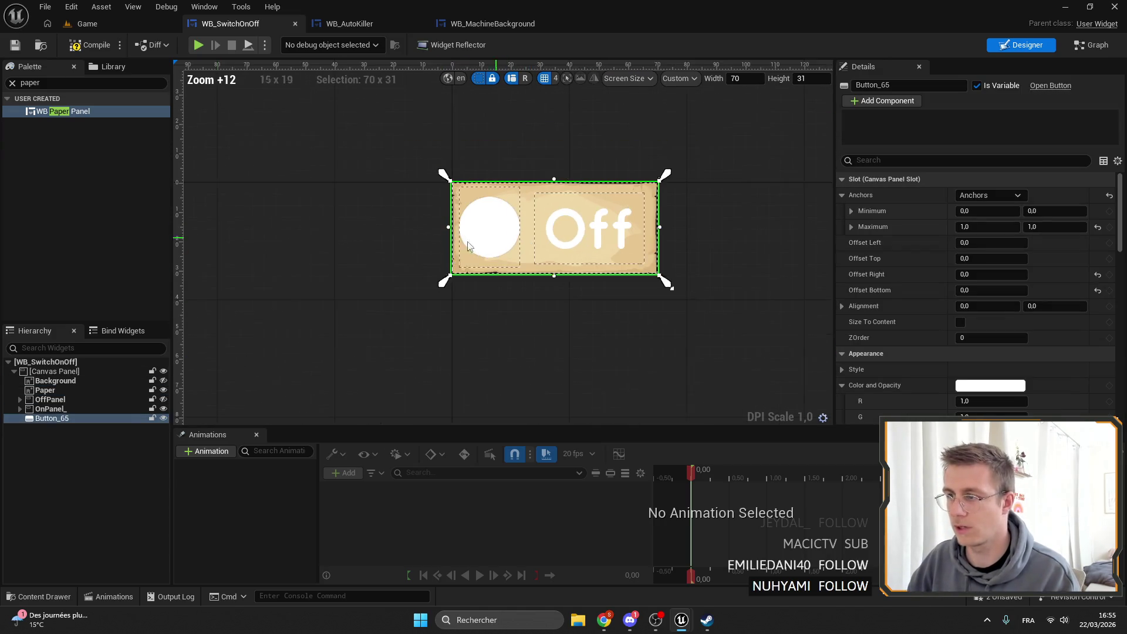
left_click(20, 409)
left_click(20, 399)
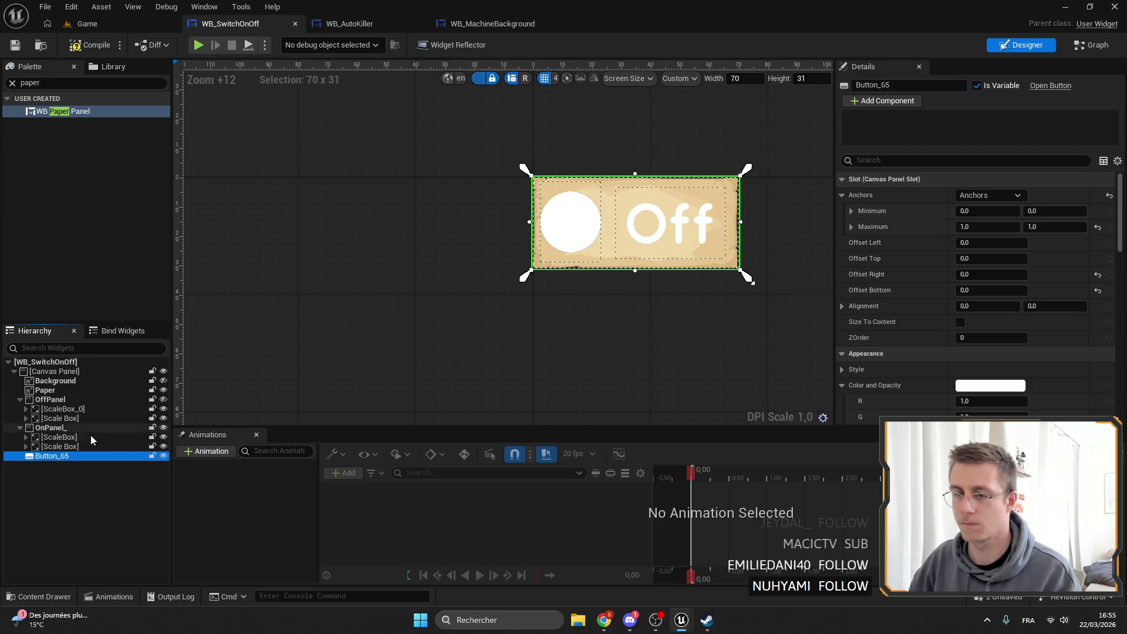
left_click(50, 438)
left_click(26, 448)
left_click(26, 438)
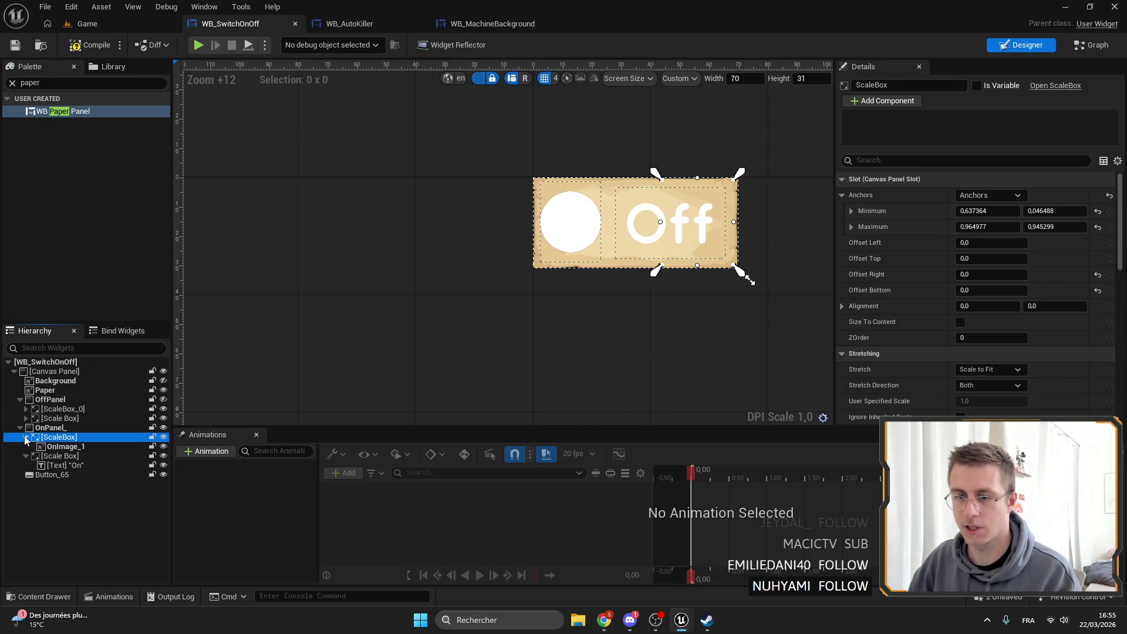
Give the Off circle image a brown Color and Opacity.
left_click(26, 419)
left_click(26, 409)
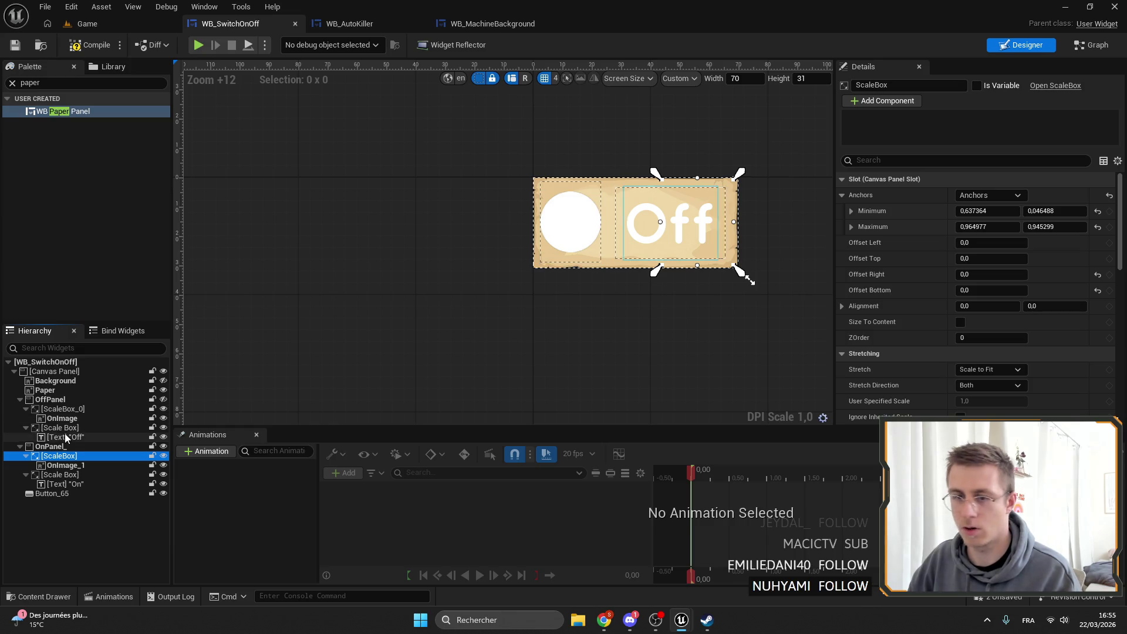
left_click(59, 427)
left_click(61, 419)
left_click(64, 438, "ctrl")
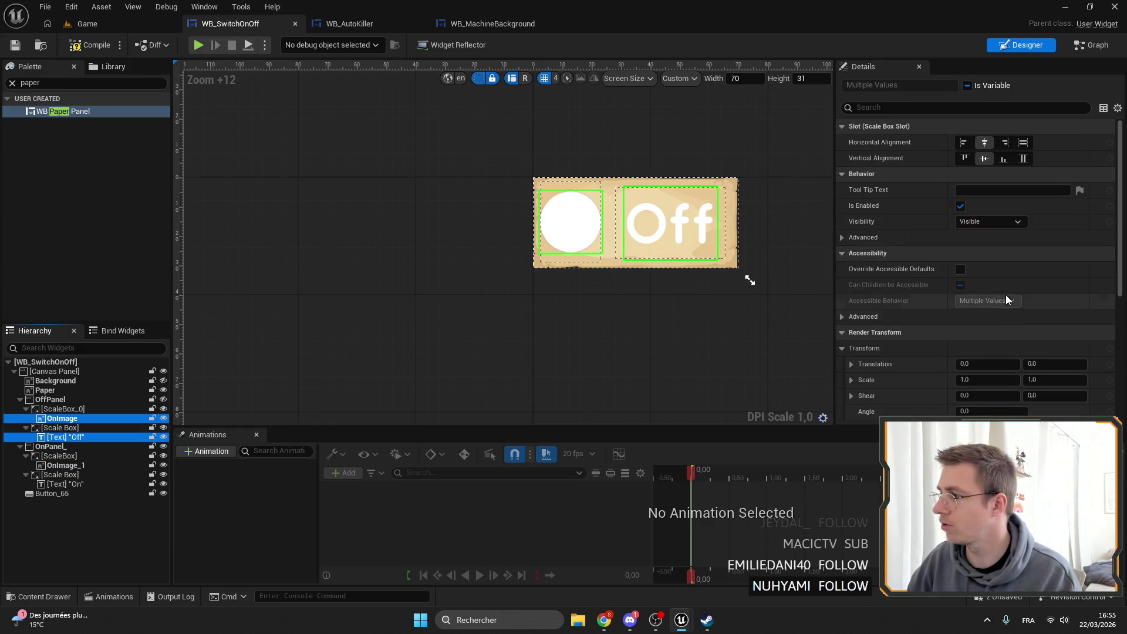
left_click(62, 418)
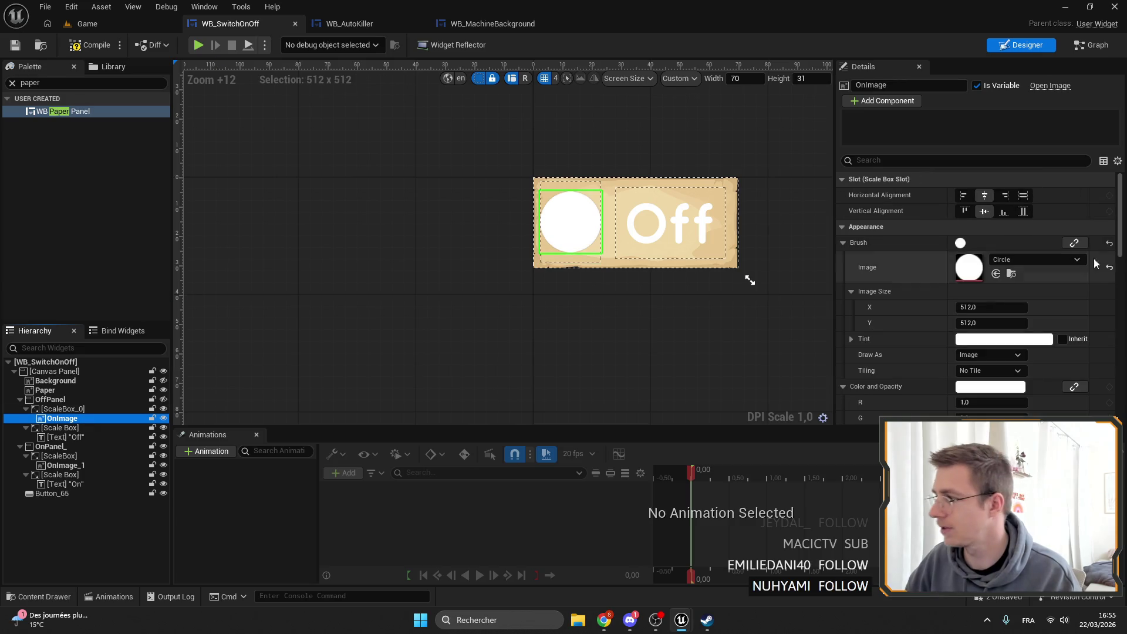
scroll(986, 314, "down", 5)
left_click(989, 256)
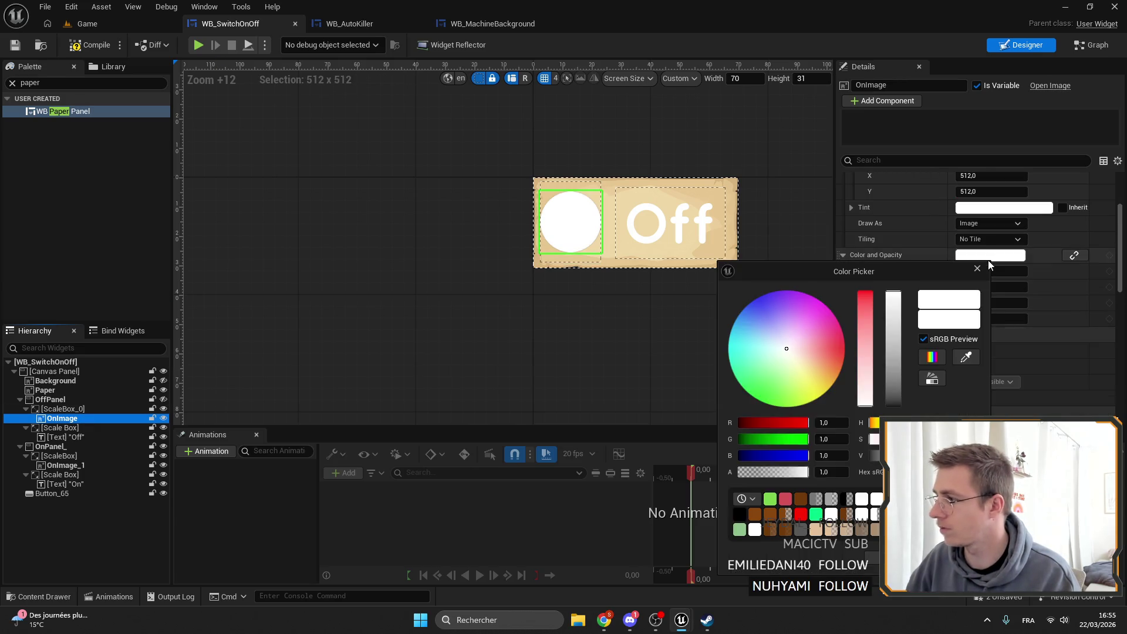
left_click(771, 516)
key("Return")
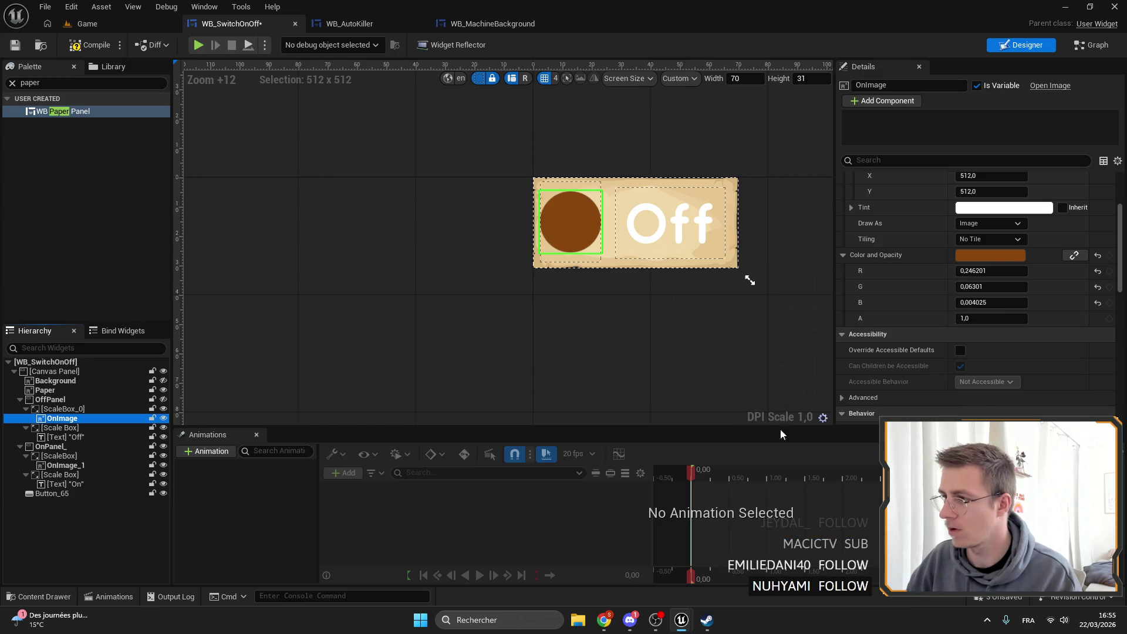
Eyedrop the Off circle's brown into the Off text's colour.
left_click(670, 223)
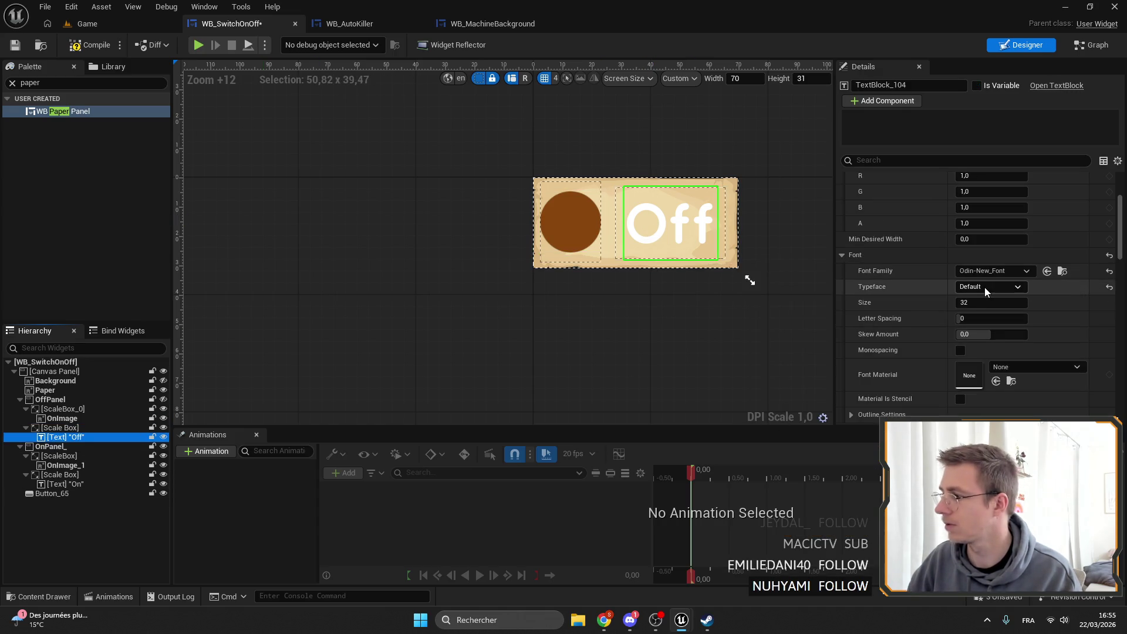
scroll(986, 288, "up", 4)
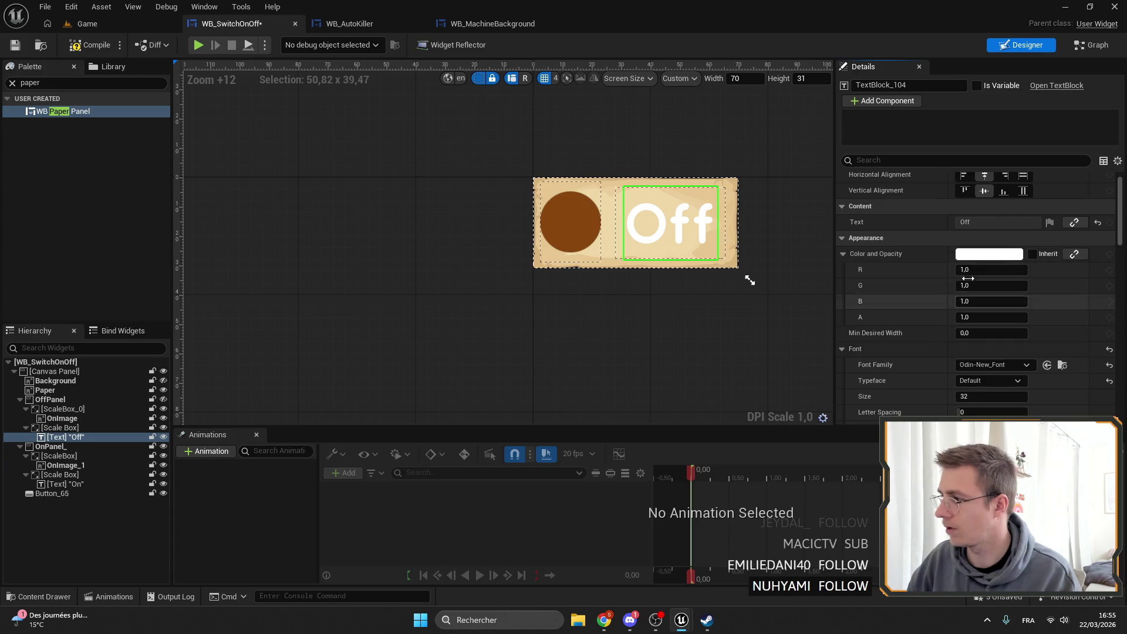
left_click(988, 255)
left_click(952, 357)
left_click(569, 222)
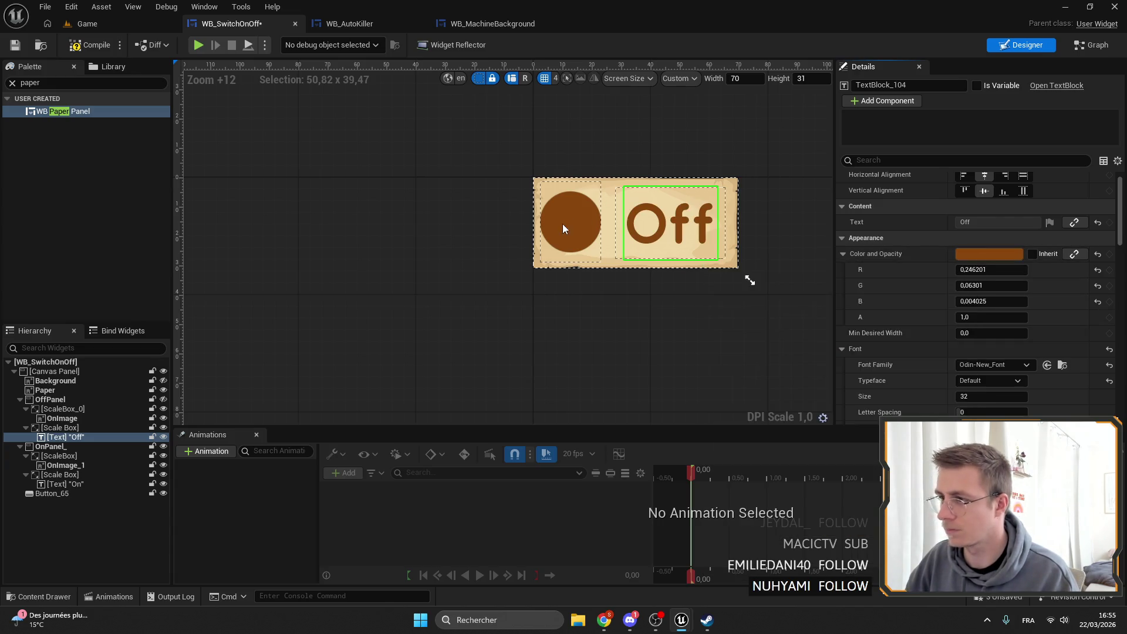
Switch to the widget's event graph and select the State node.
left_click(51, 493)
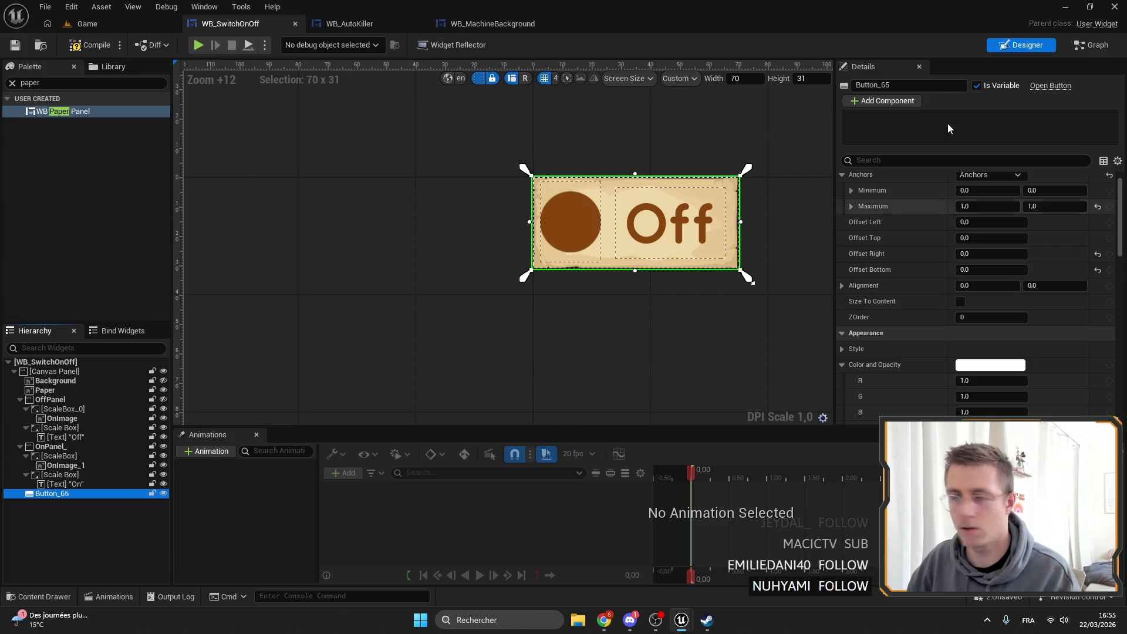
left_click(1091, 45)
mouse_move(420, 195)
left_mouse_down()
mouse_move(625, 244)
mouse_move(502, 214)
left_mouse_up()
left_click(314, 275)
scroll(965, 288, "down", 3)
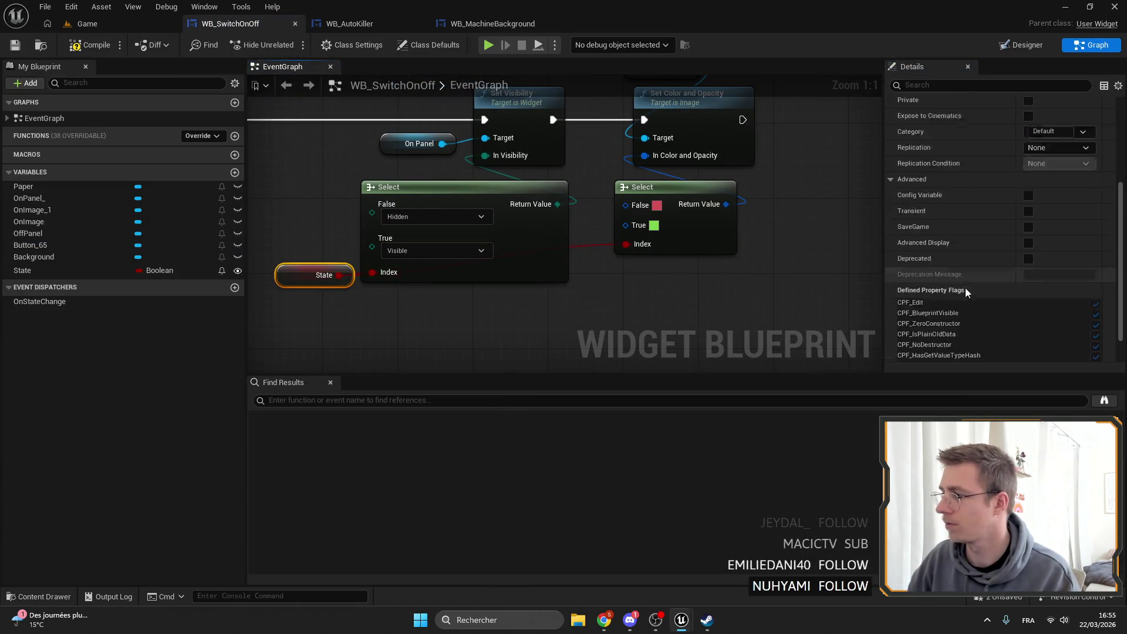
Set the State variable's default value to true and return to the Designer.
left_click(35, 270)
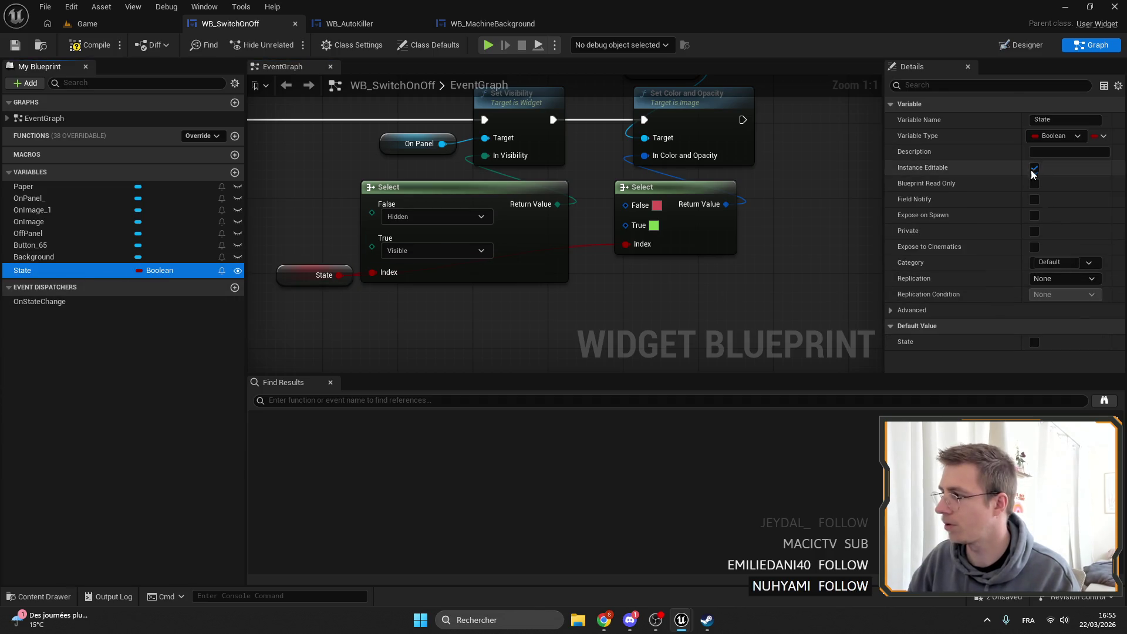
left_click(1035, 342)
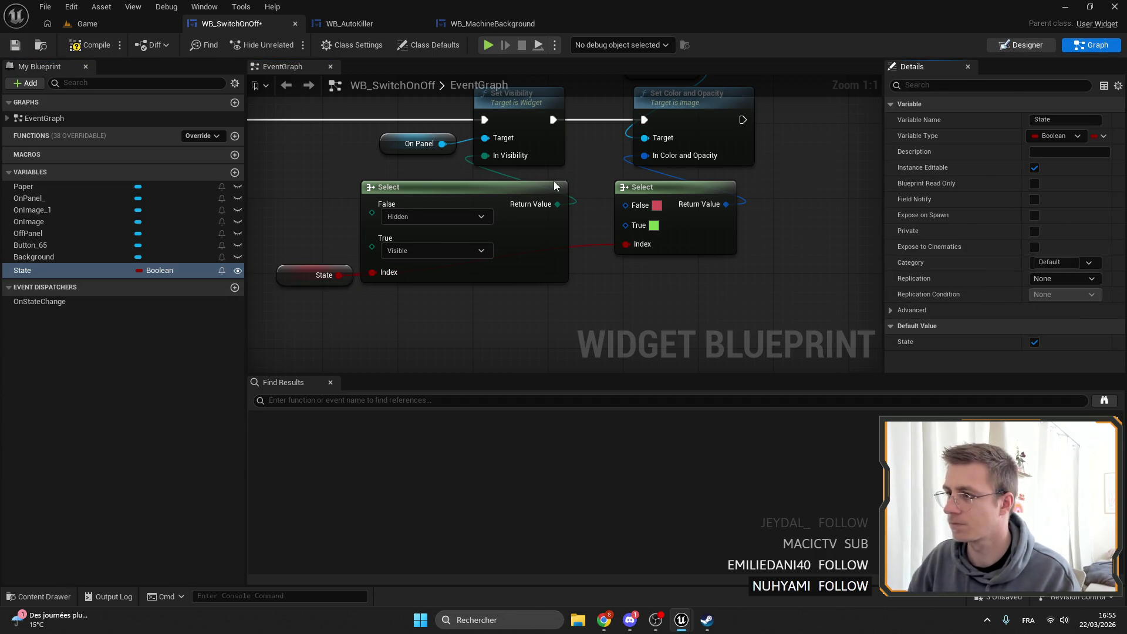
left_click(1021, 45)
scroll(499, 259, "up", 8)
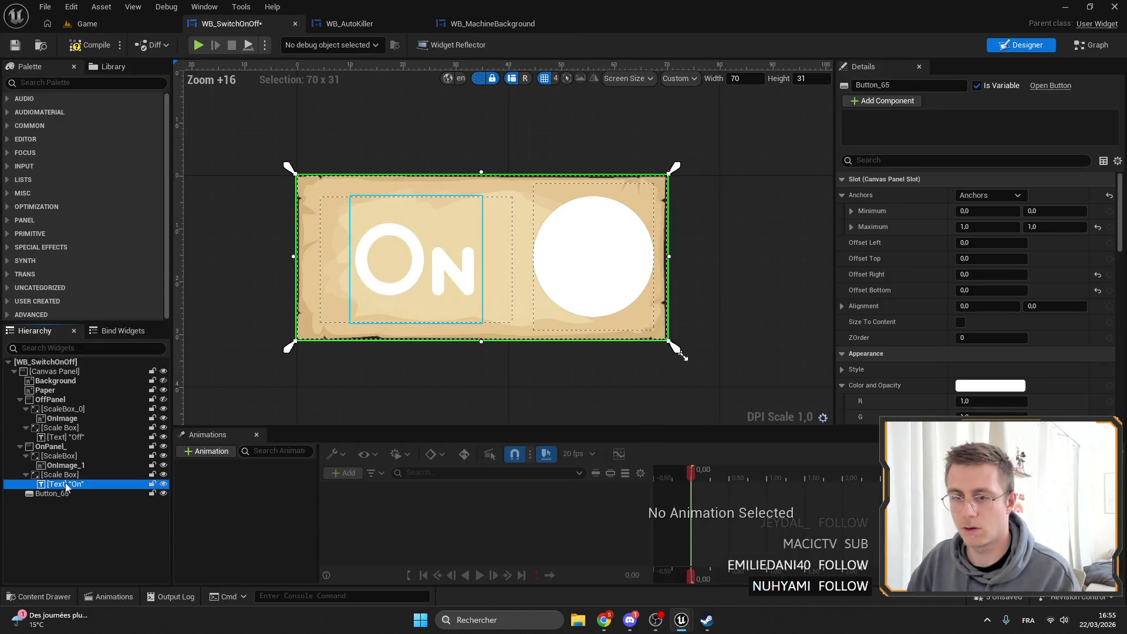
left_click(52, 493)
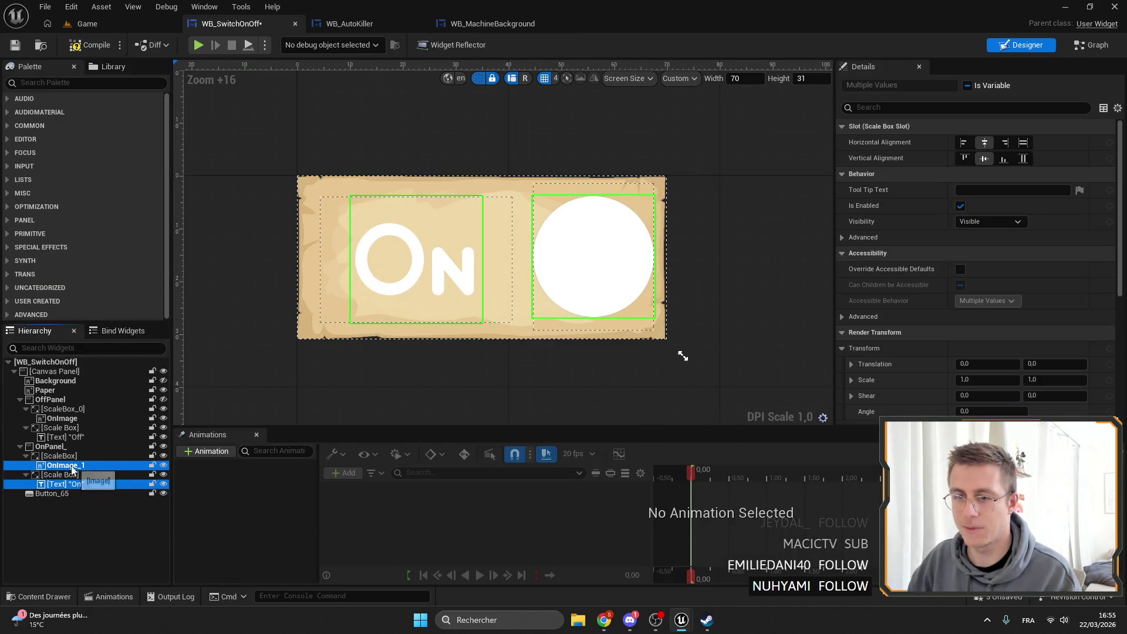
Select the On circle image (OnImage_1) and open its Color and Opacity picker.
left_click(420, 281)
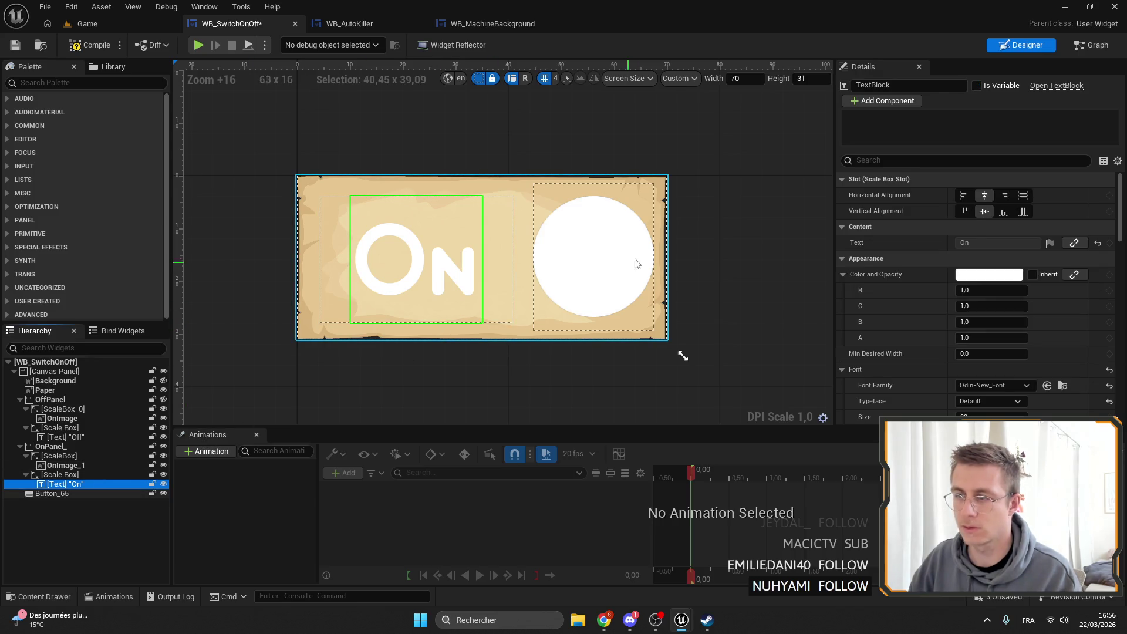
left_click(594, 277)
left_click(64, 484)
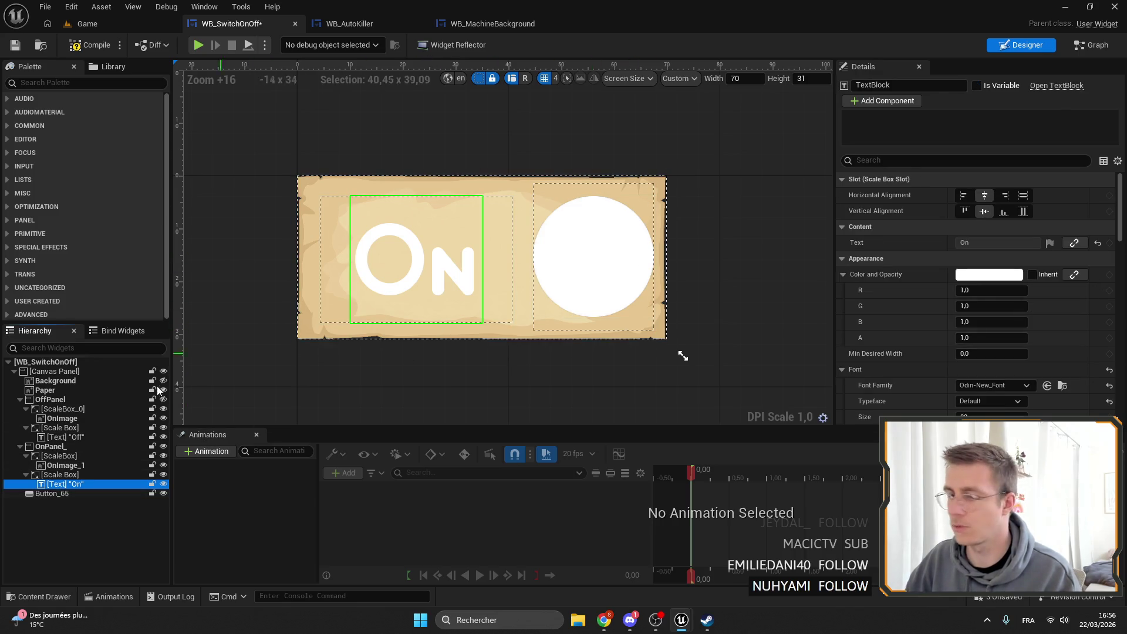
left_click(65, 465)
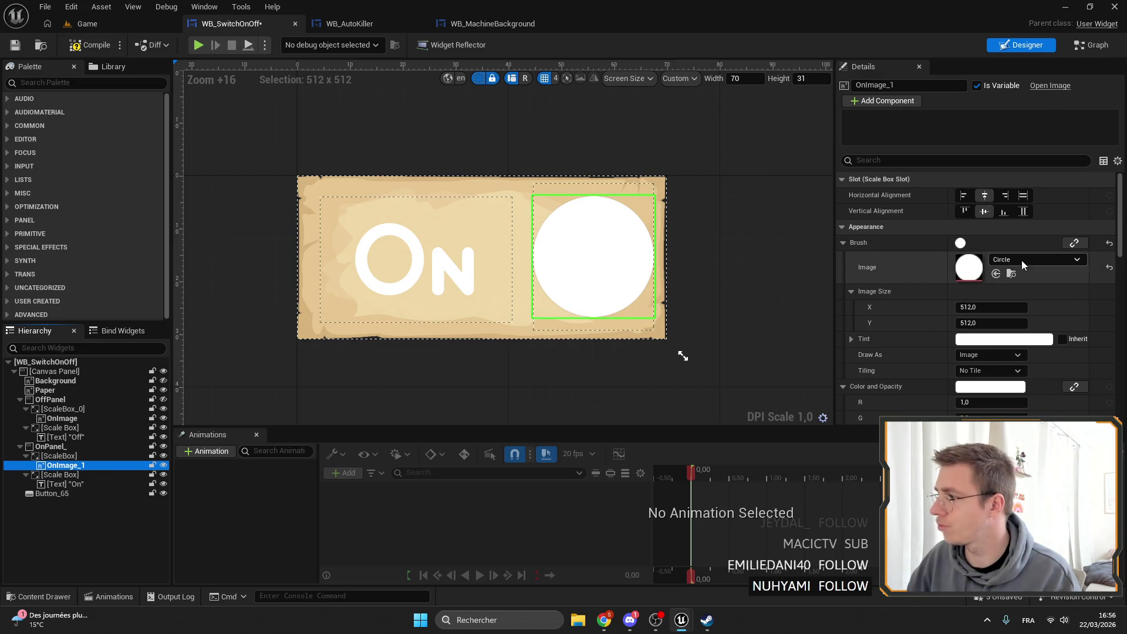
left_click(1022, 260)
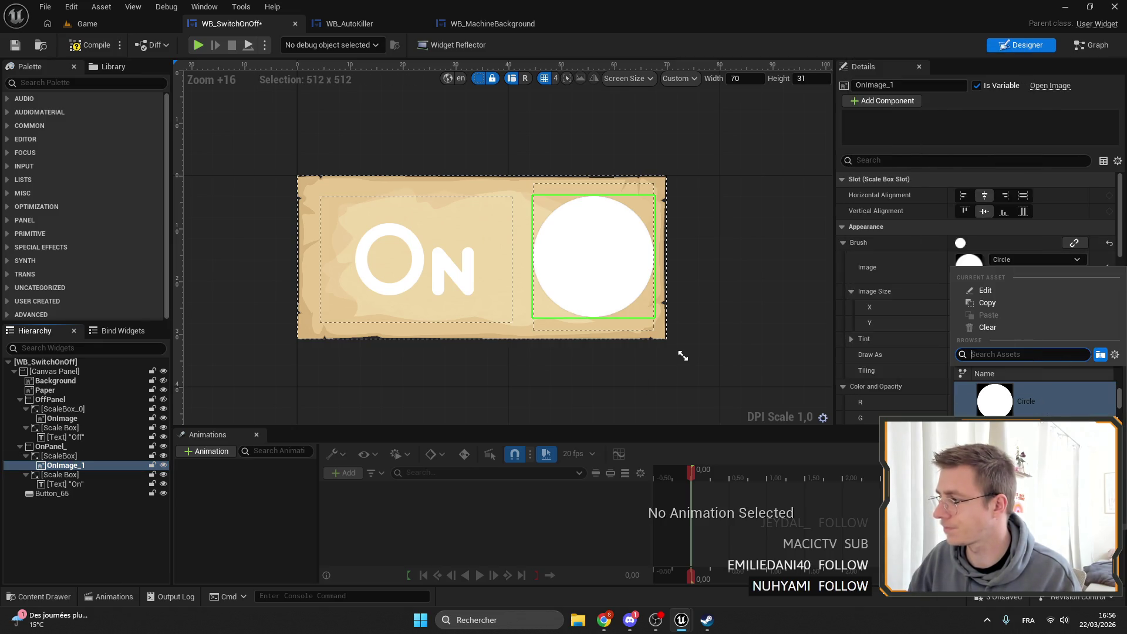
key("Escape")
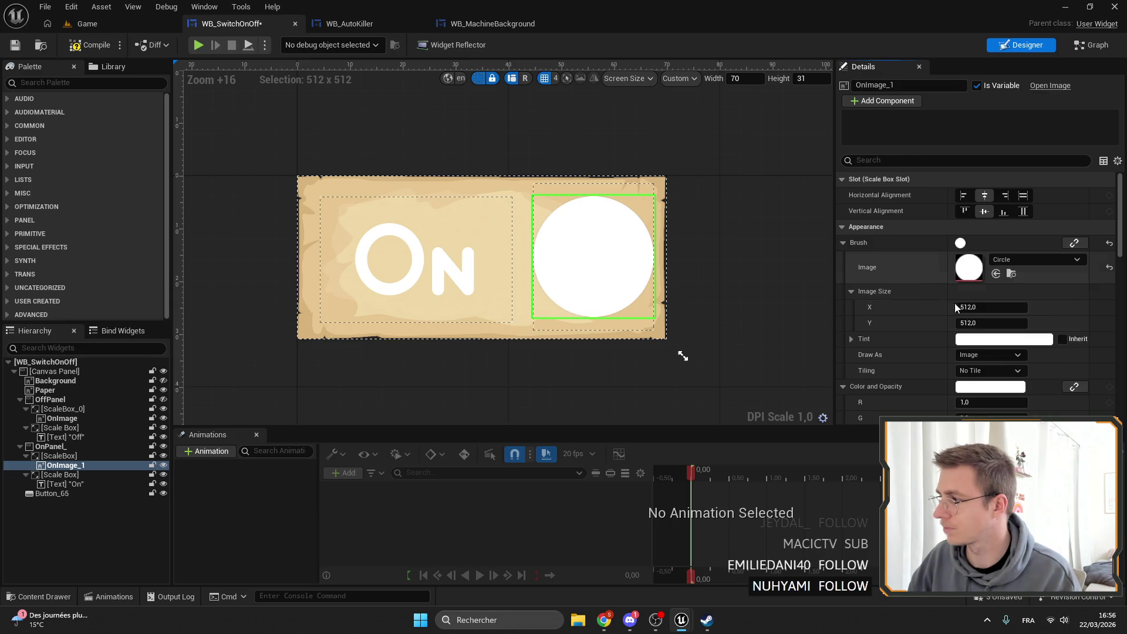
left_click(970, 386)
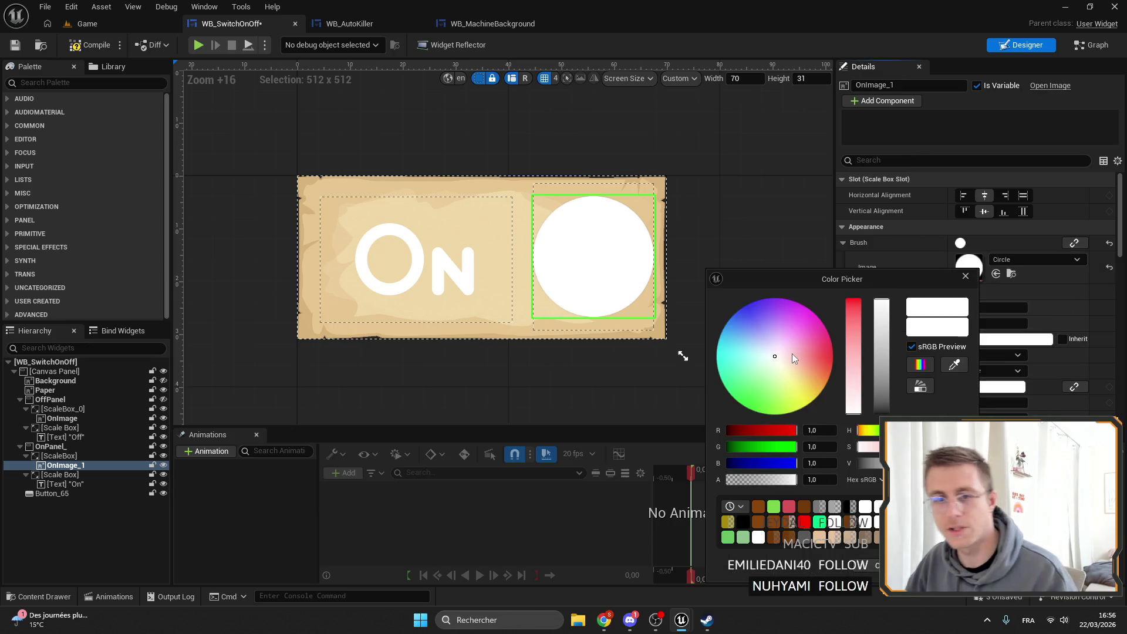
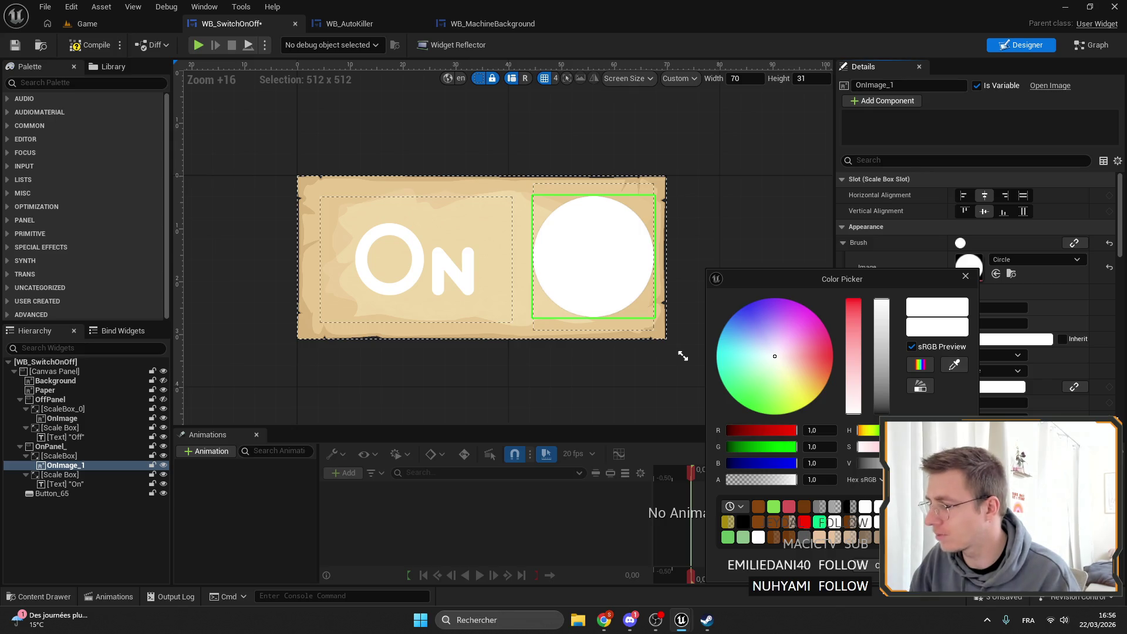
Colour the On circle and the On text's Color and Opacity dark brown.
left_click(758, 507)
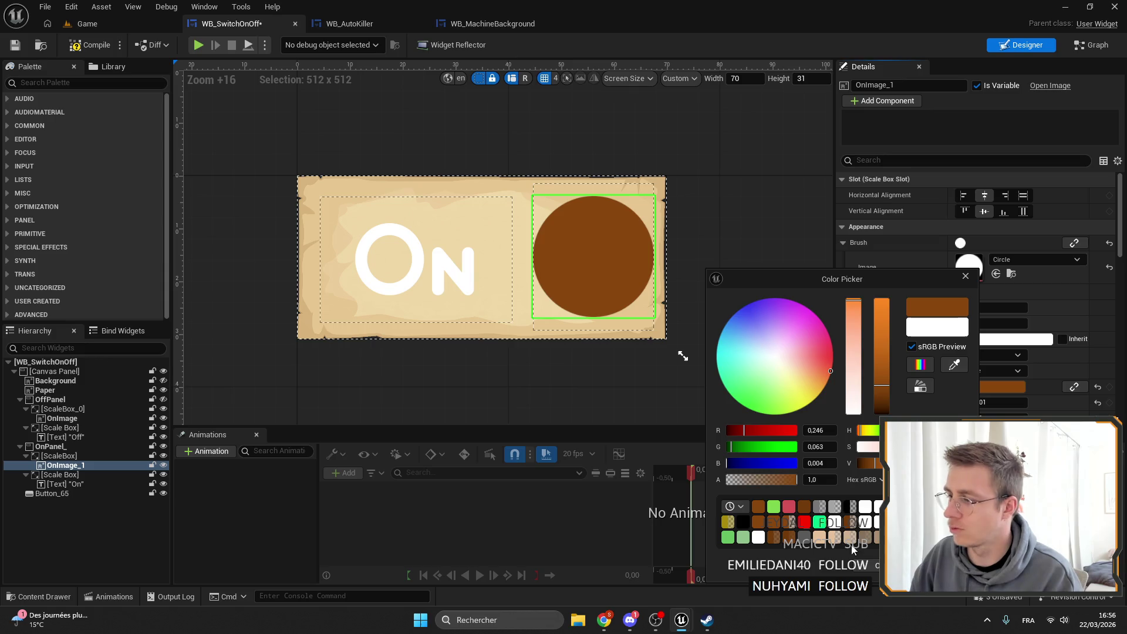
left_click(351, 410)
left_click(38, 484)
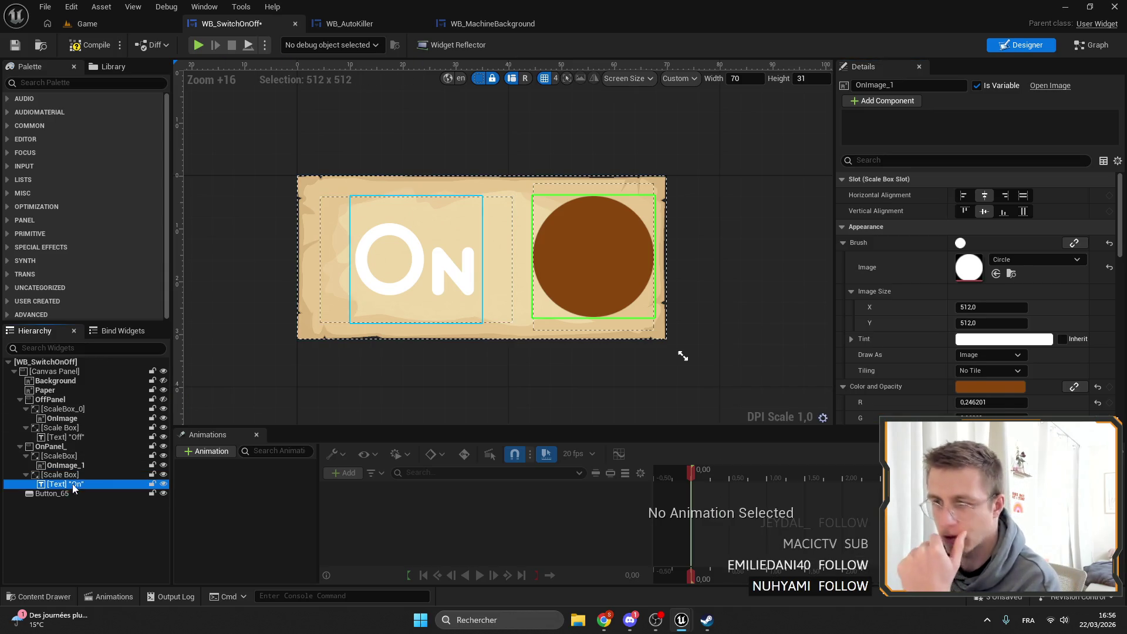
left_click(975, 276)
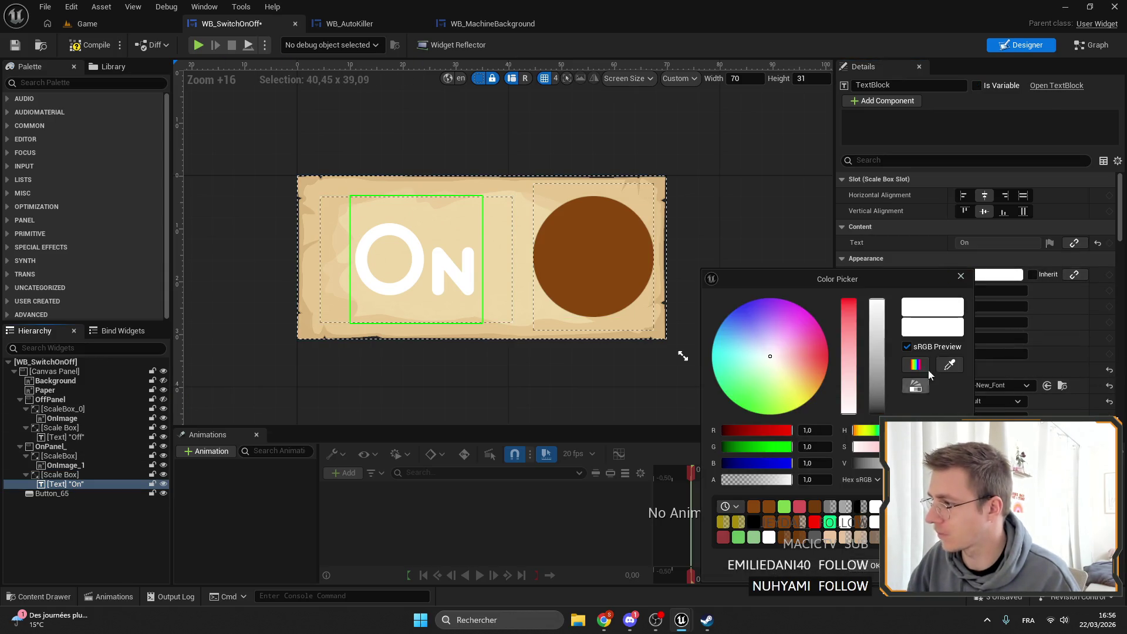
left_click(950, 365)
Select the switch button and the Off text, then show the switch's event graph.
left_click(593, 258)
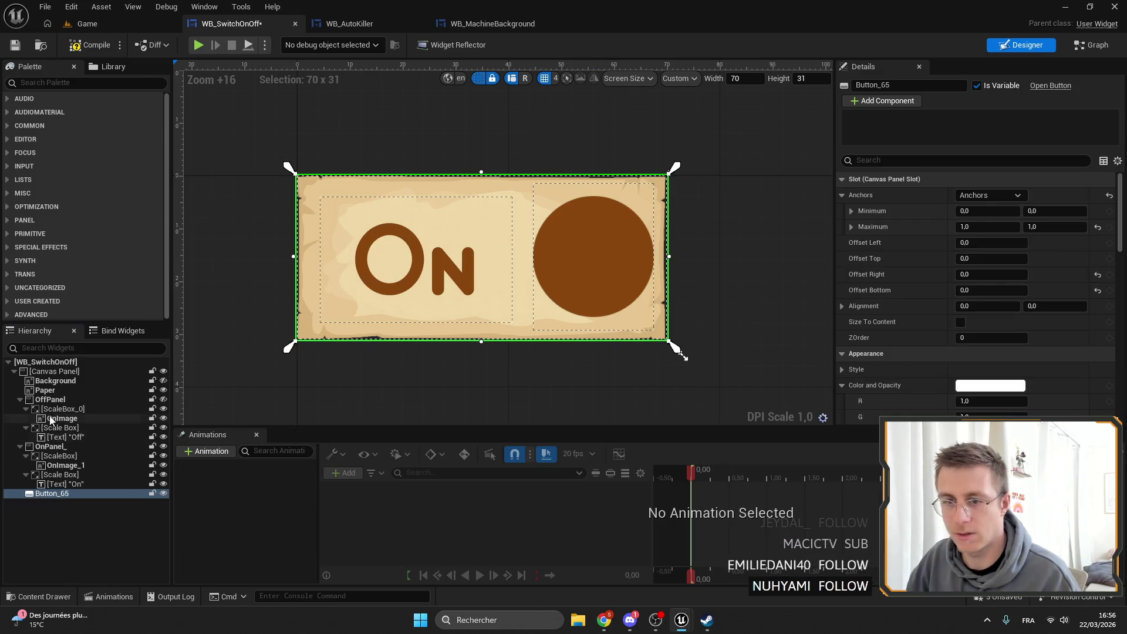
left_click(62, 438)
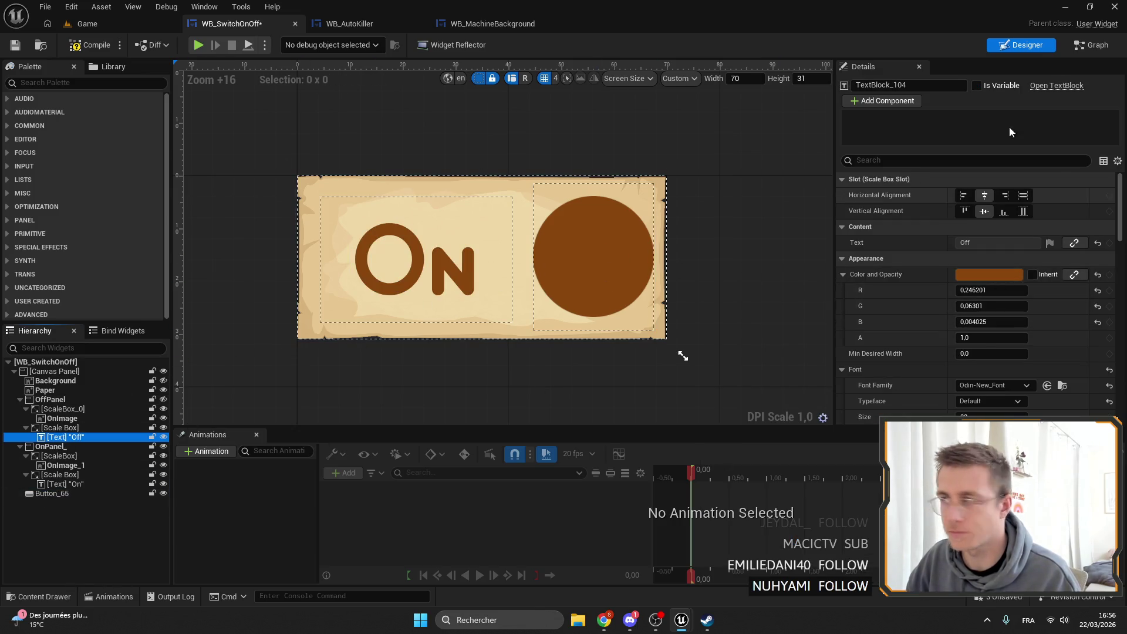
left_click(1092, 45)
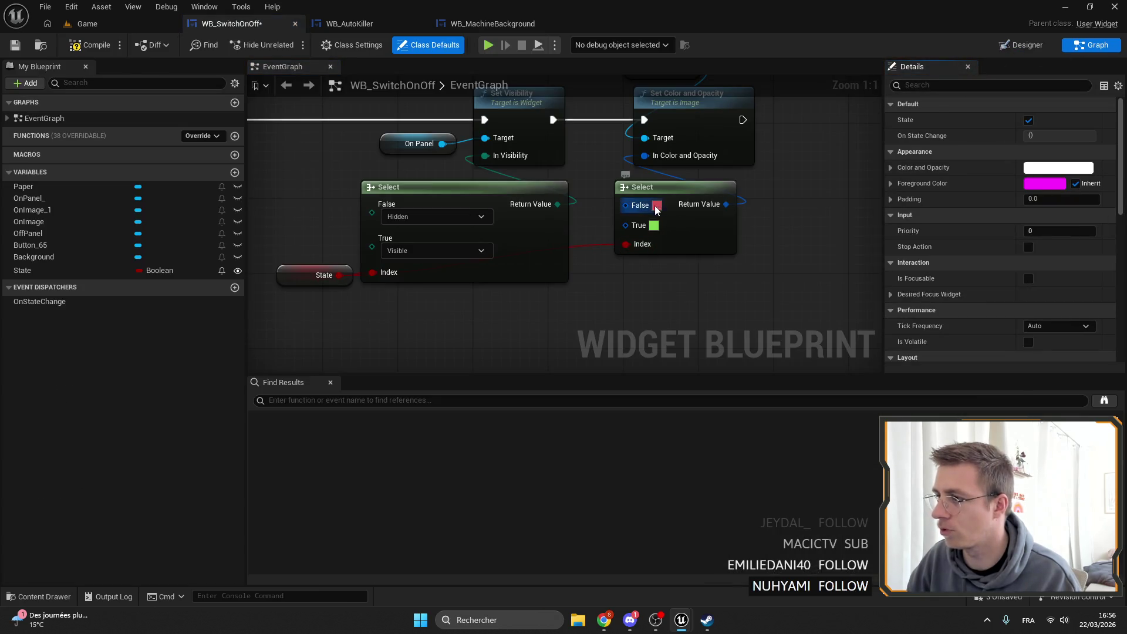
Uncheck the State variable's default value and save WB_SwitchOnOff.
scroll(656, 211, "down", 2)
left_click(392, 281)
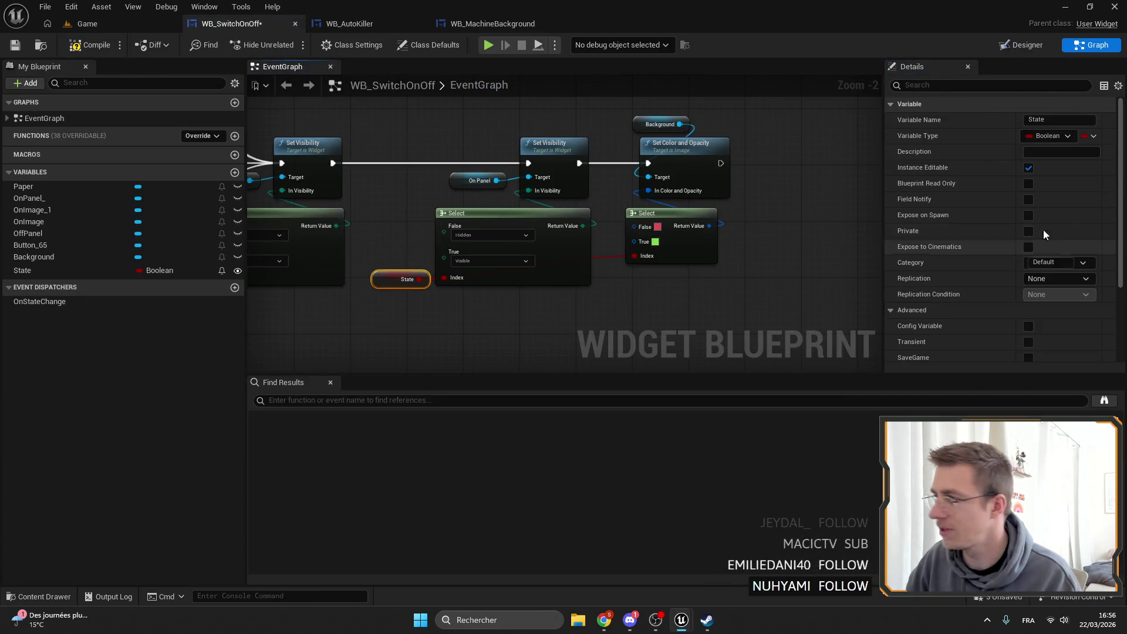
left_click(67, 270)
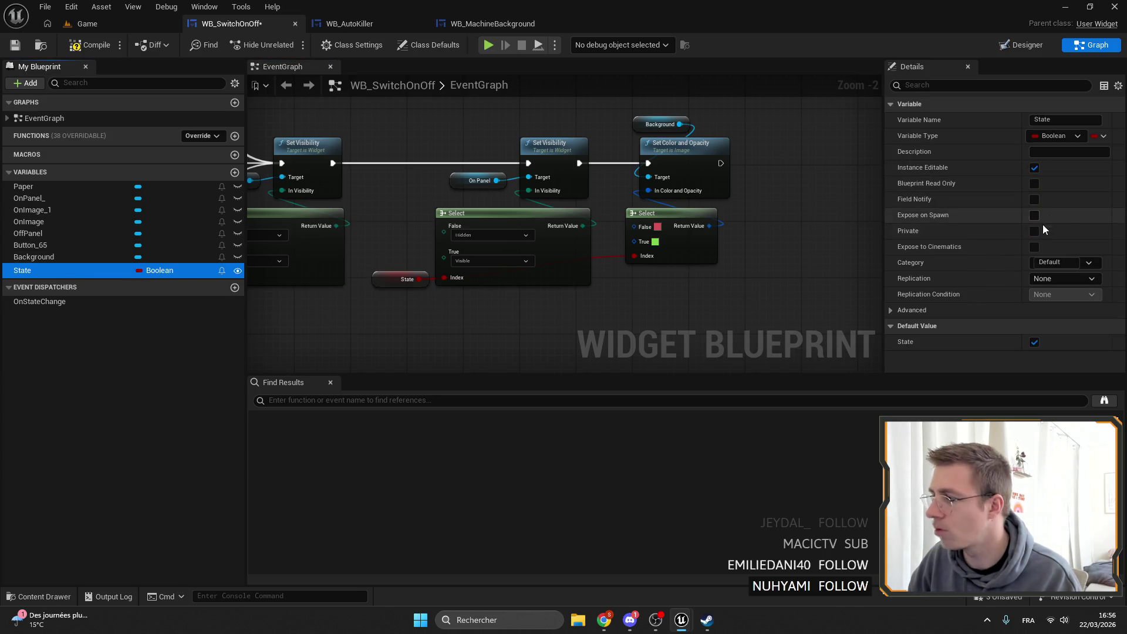
left_click(1034, 342)
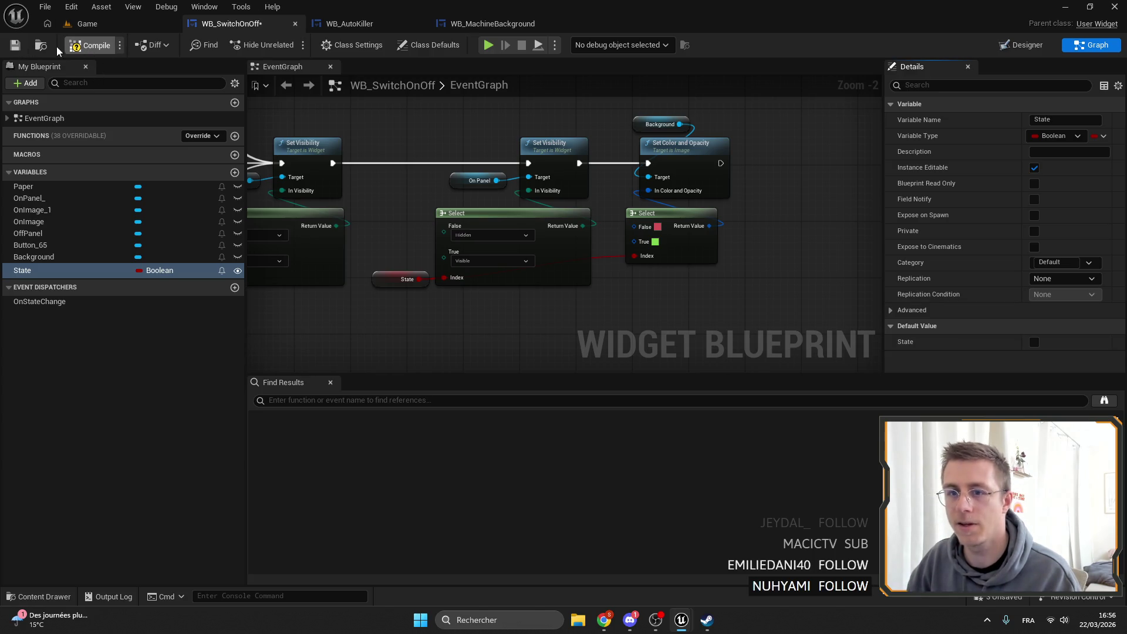
key("ctrl+s")
In the Designer, lower the Off panel's Render Opacity and save.
left_click(1021, 45)
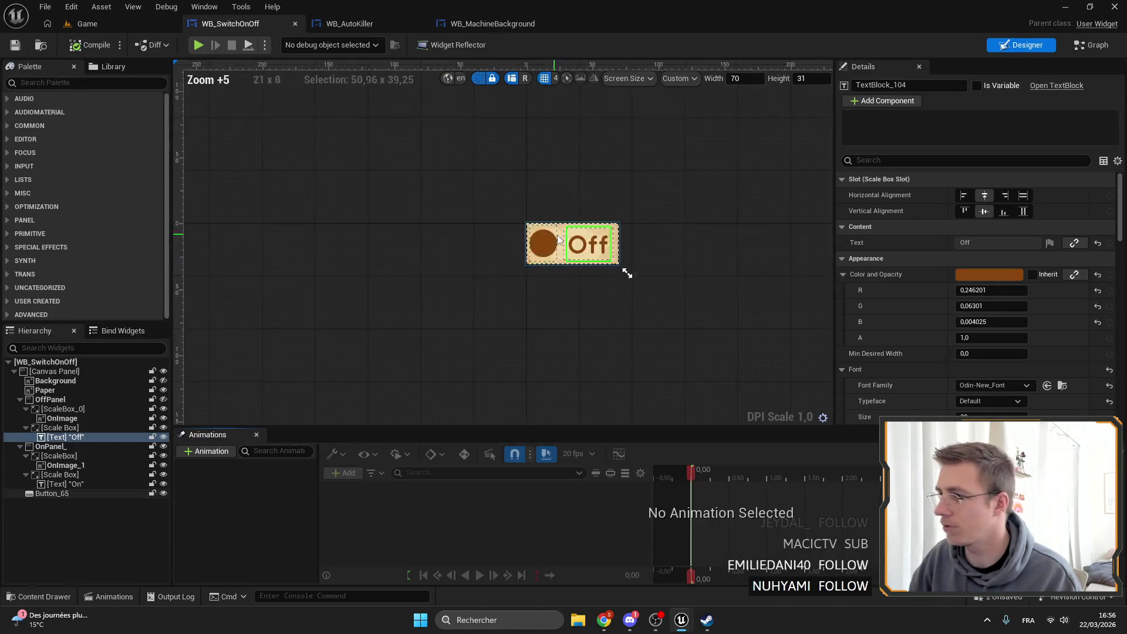
scroll(558, 238, "up", 11)
left_click(597, 237)
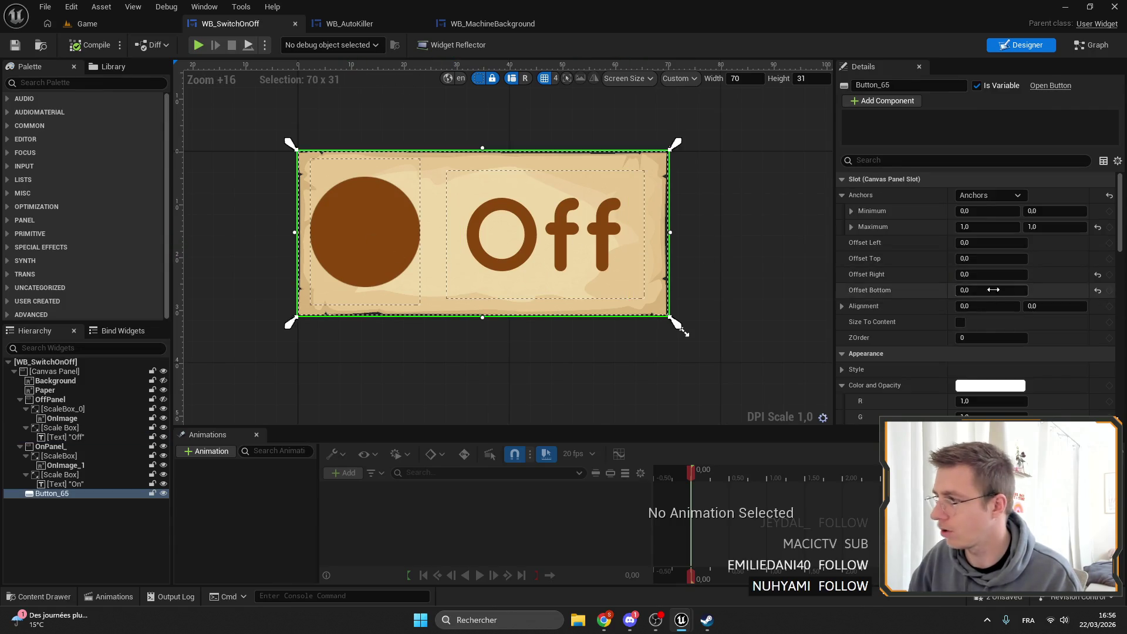
left_click(50, 400)
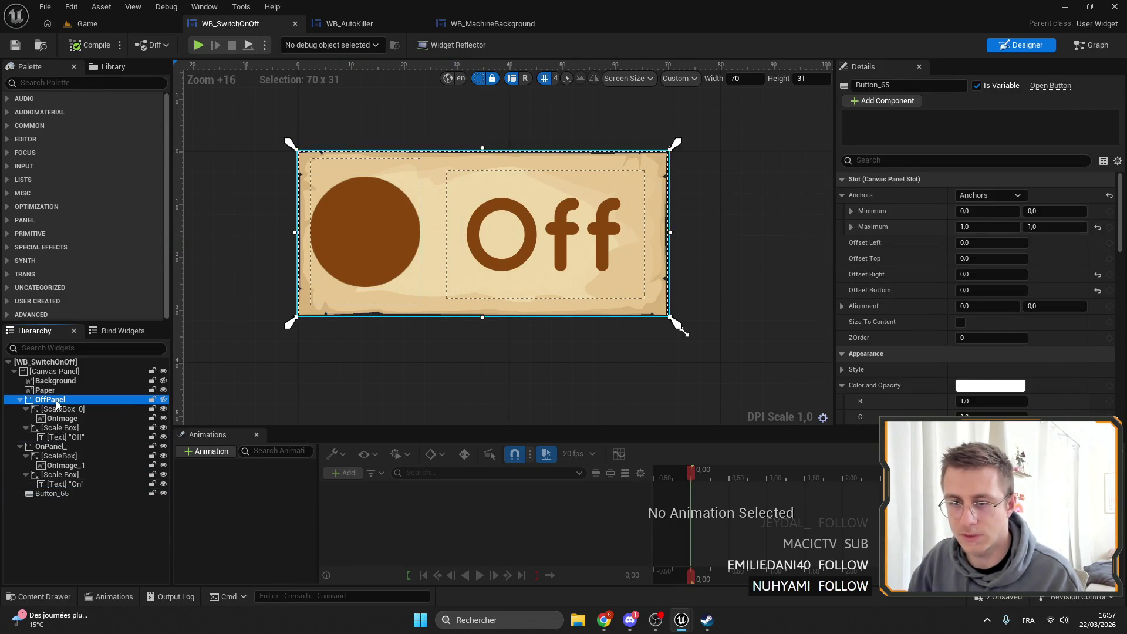
left_click(20, 399)
scroll(921, 280, "down", 10)
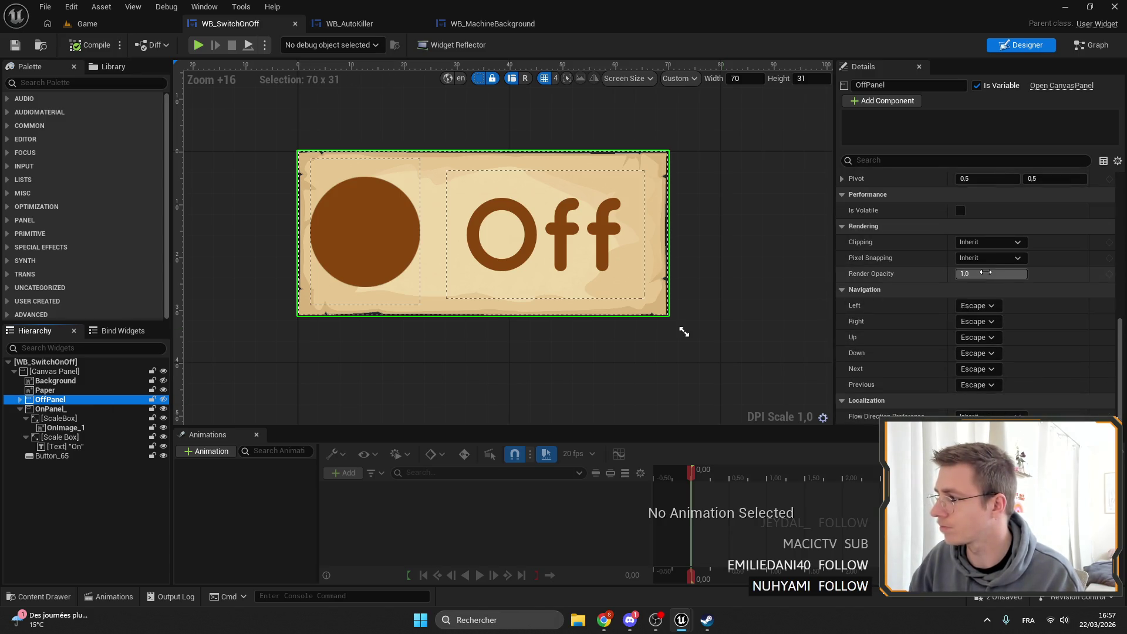
left_click_drag(991, 273, 990, 273)
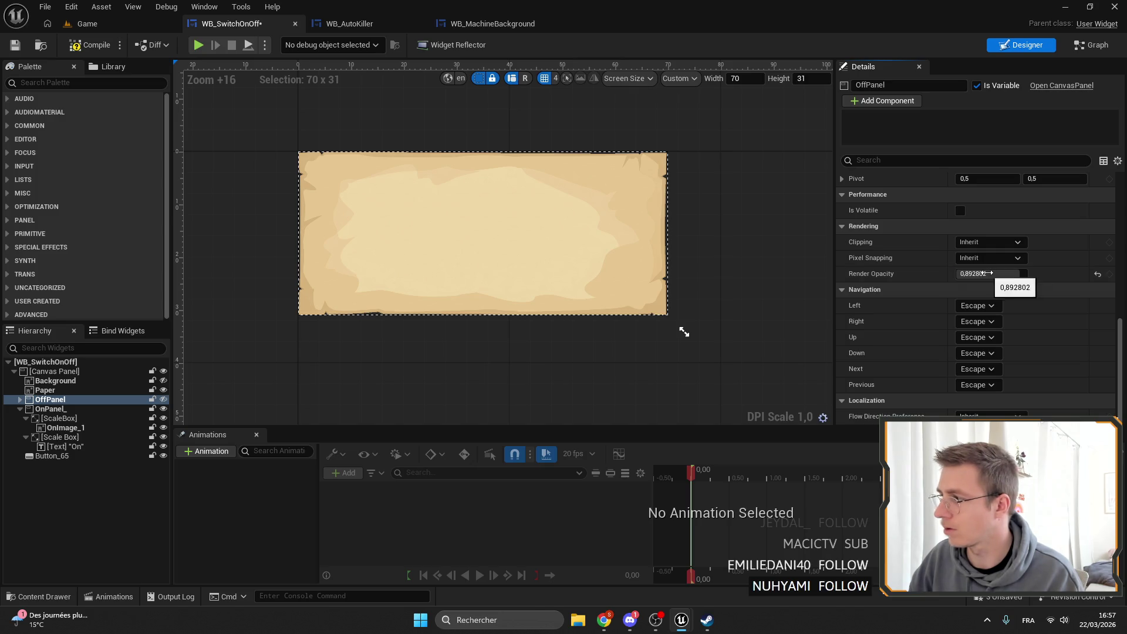
scroll(977, 329, "up", 10)
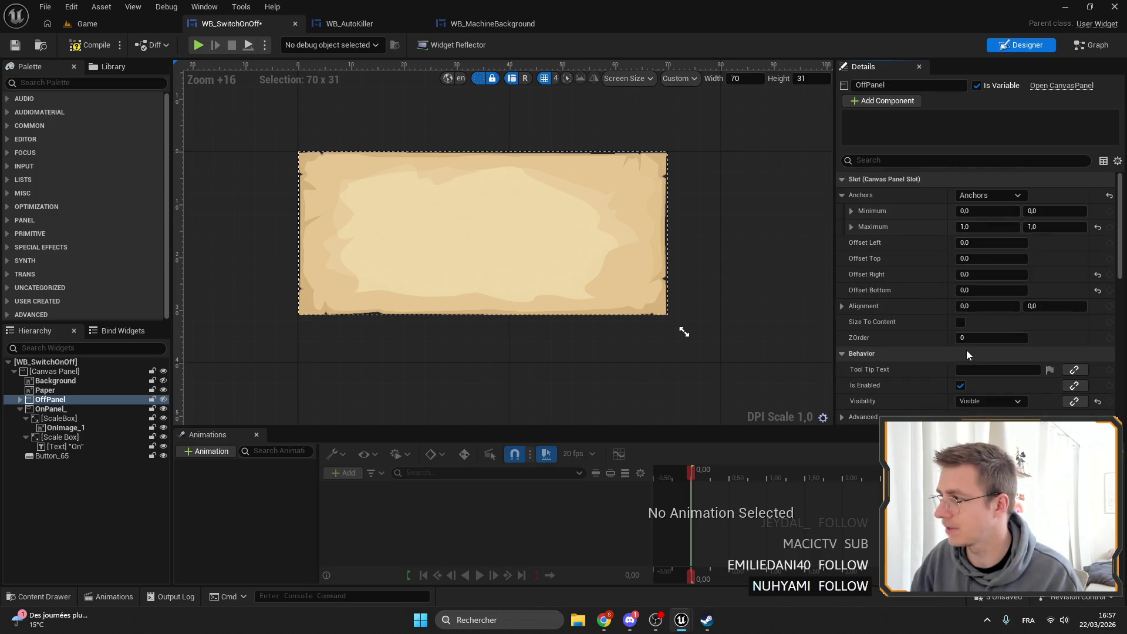
left_click(45, 389)
key("ctrl+s")
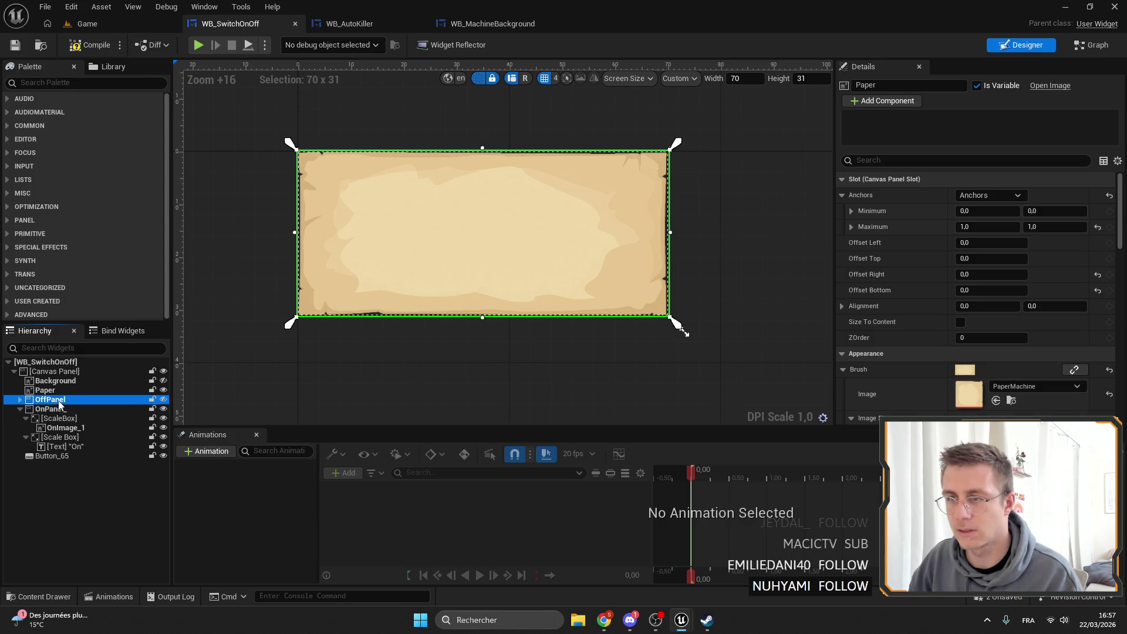
Make the Off panel visible again at about 0.7 opacity, save, and return to the Game level.
left_click(50, 399)
left_click(162, 400)
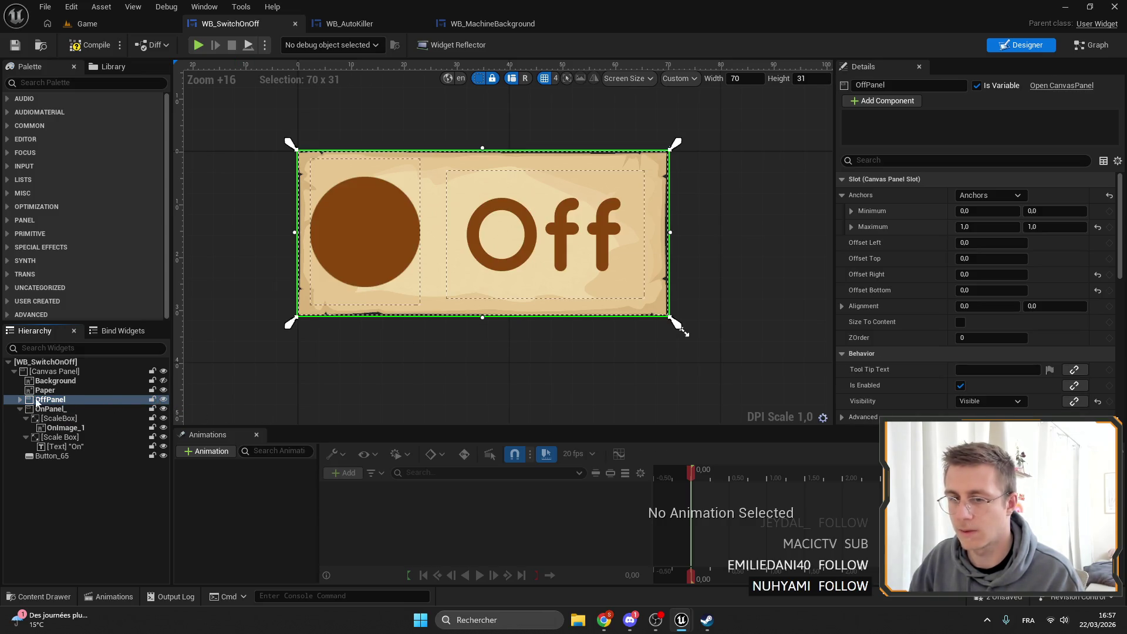
scroll(995, 301, "down", 10)
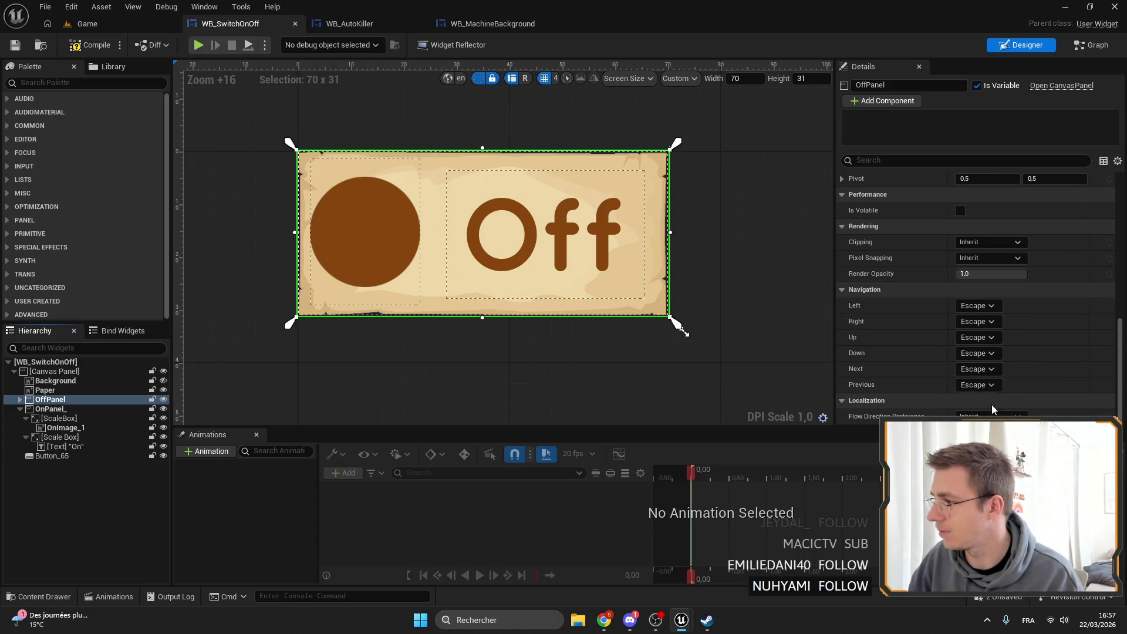
scroll(992, 404, "up", 4)
left_click_drag(998, 387, 982, 387)
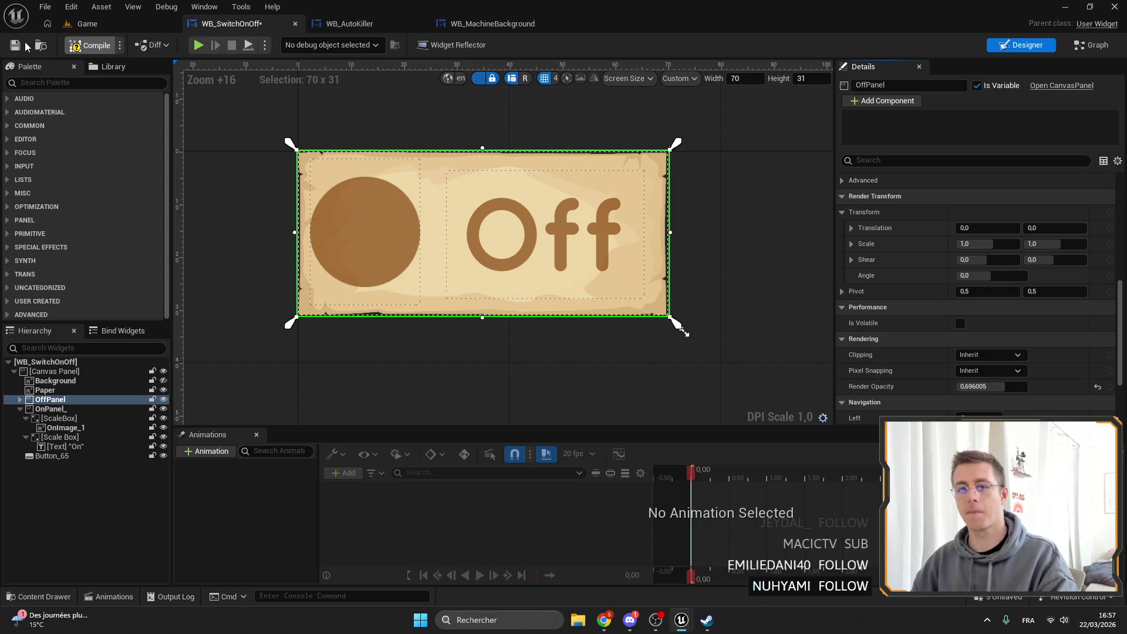
left_click(15, 47)
left_click(82, 23)
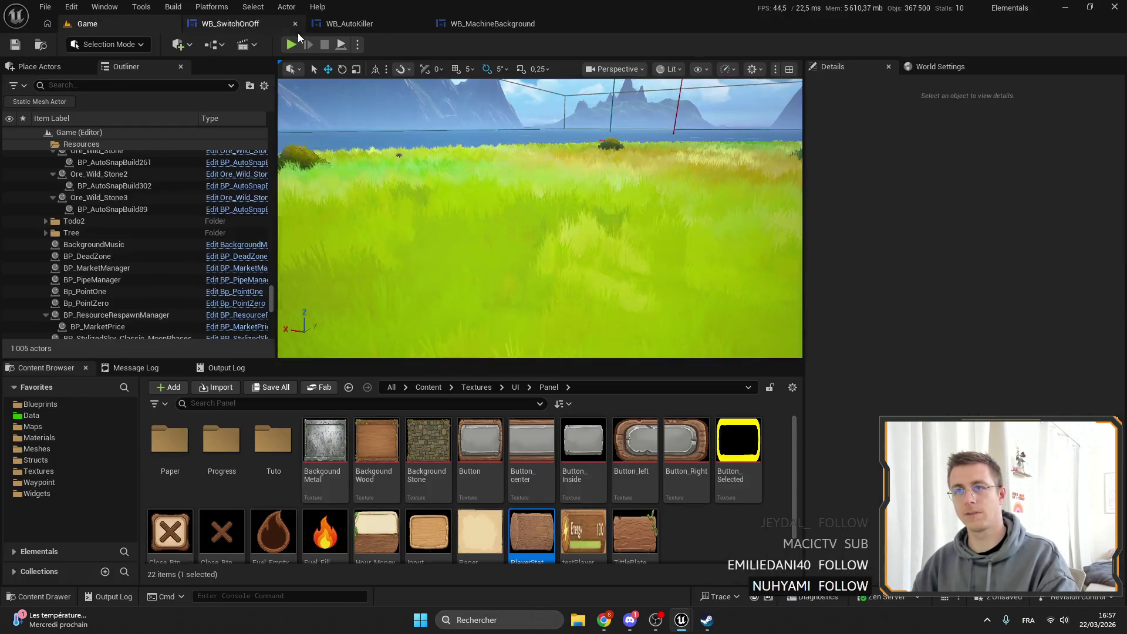
Start a full-screen play session and open the Drill Tier2 machine panel.
left_click(290, 44)
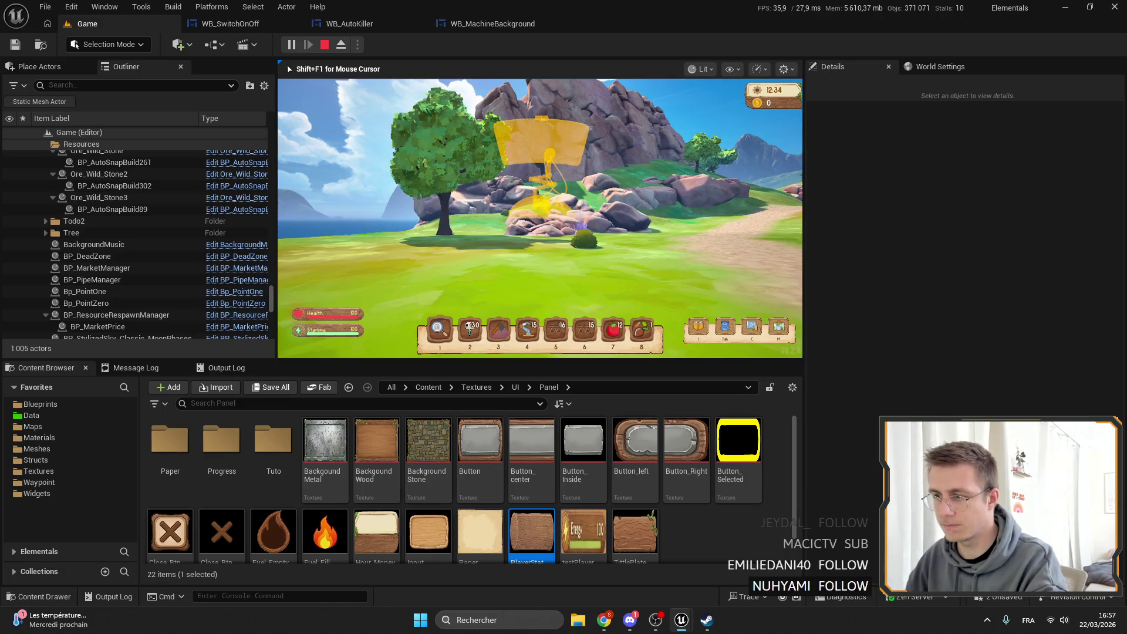
key("F11")
key("Escape")
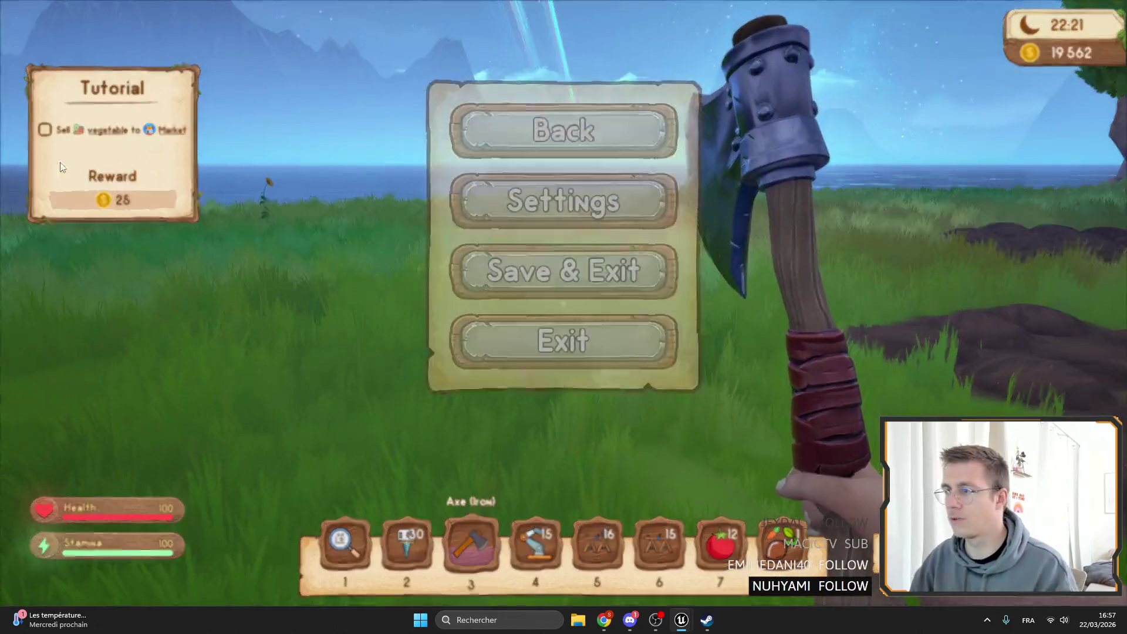
key("Escape")
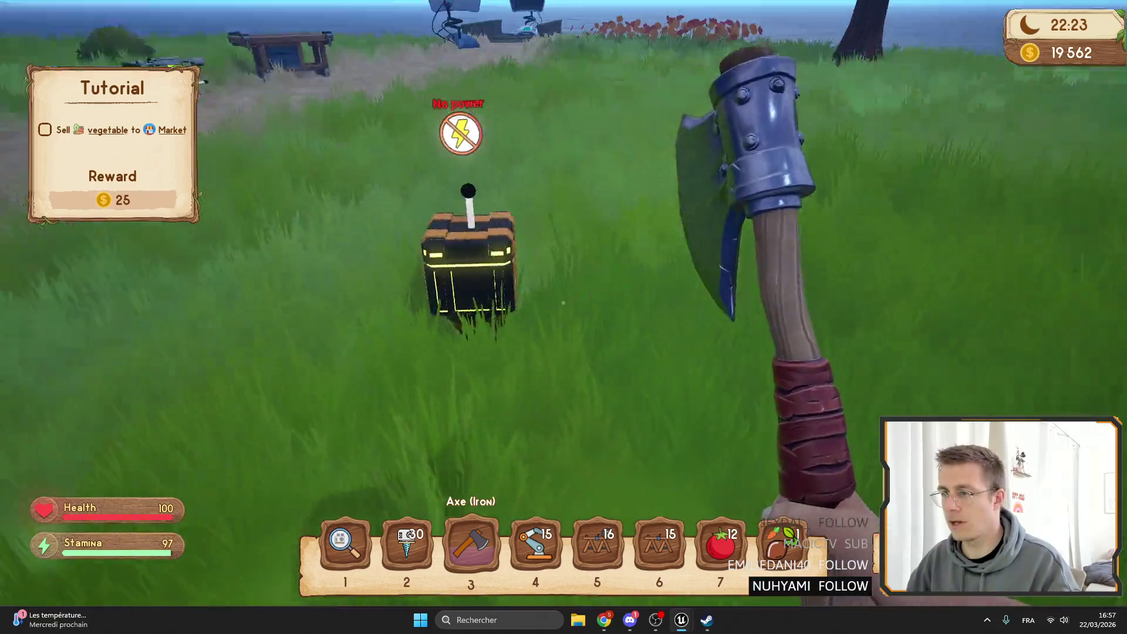
key("e")
Toggle the drill's switch repeatedly between 2 /s and 0 /s, ending Off.
left_click(357, 123)
left_click(357, 125)
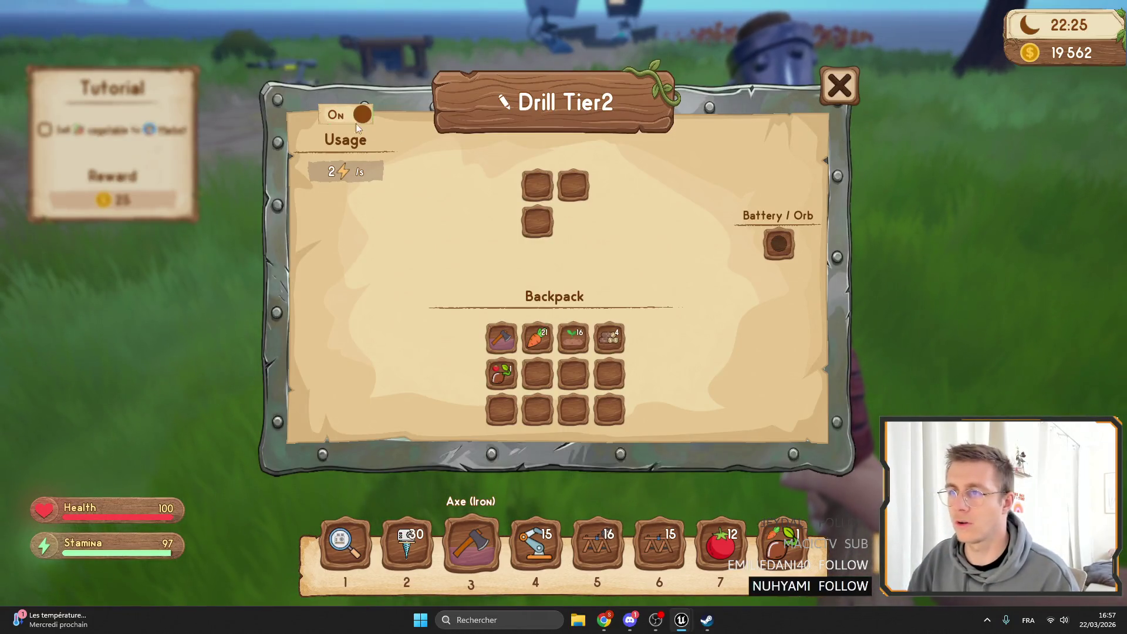
left_click(356, 120)
left_click(356, 119)
left_click(356, 119)
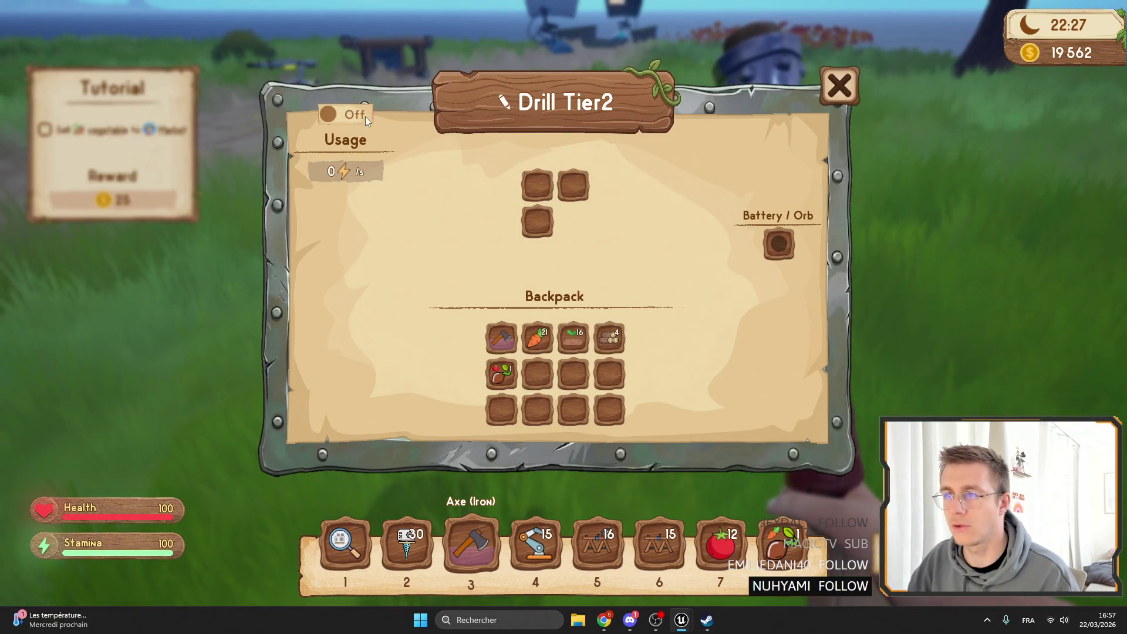
left_click(364, 116)
left_click(346, 116)
left_click(352, 116)
left_click(367, 119)
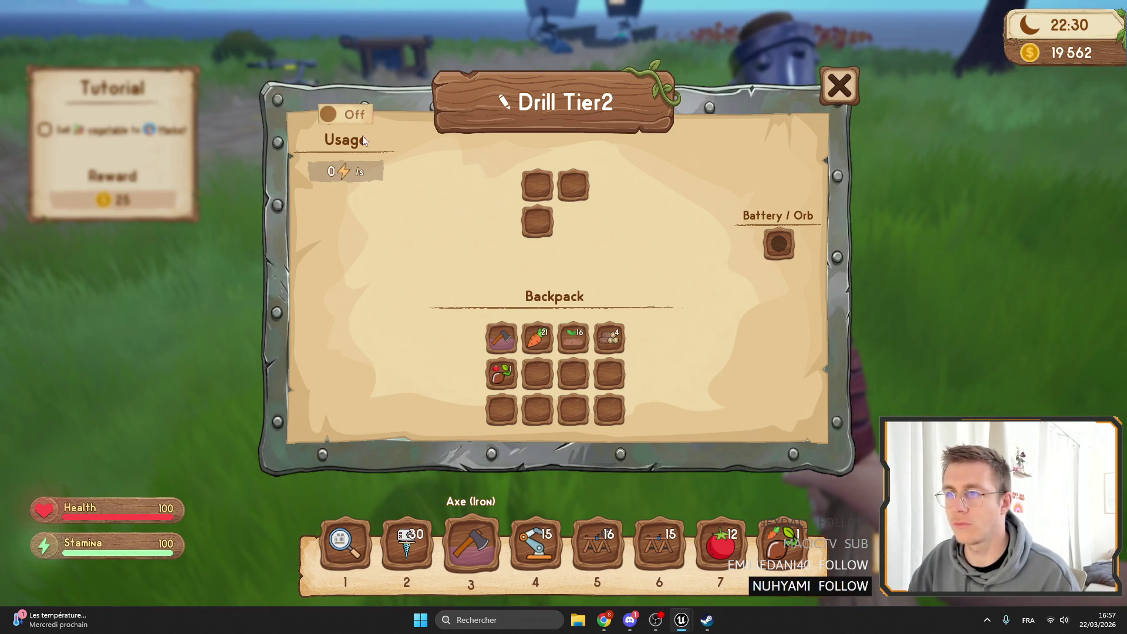
left_click(349, 115)
left_click(350, 116)
left_click(353, 117)
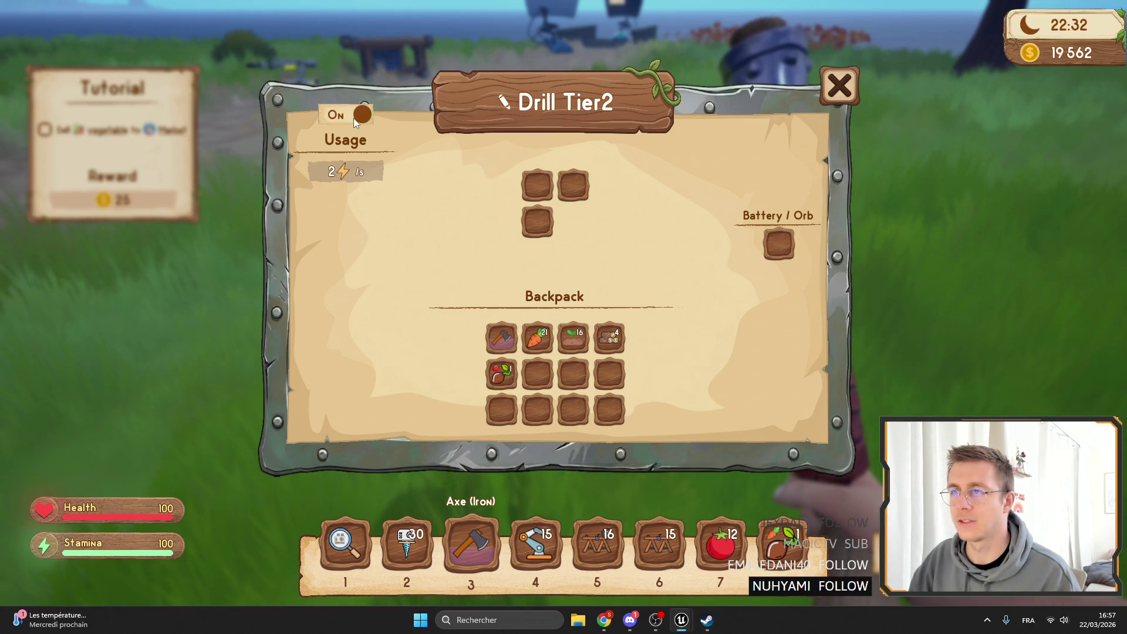
left_click(354, 118)
left_click(352, 118)
left_click(348, 120)
left_click(347, 121)
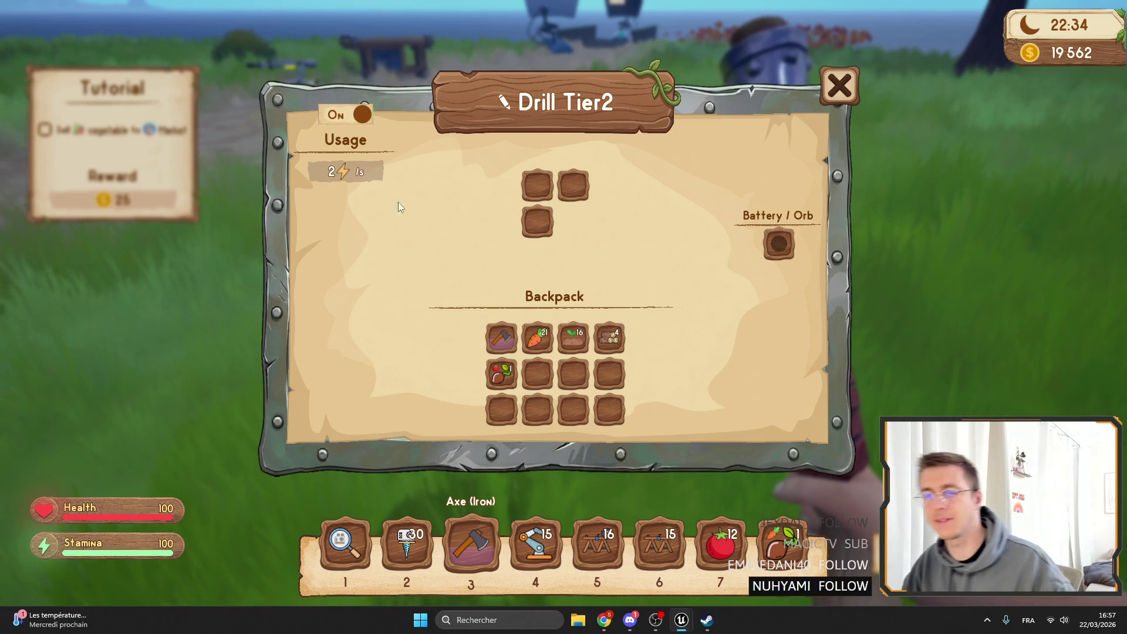
left_click(370, 113)
Close the drill panel, leave play, and open the WB_MachineBackground widget.
key("Escape")
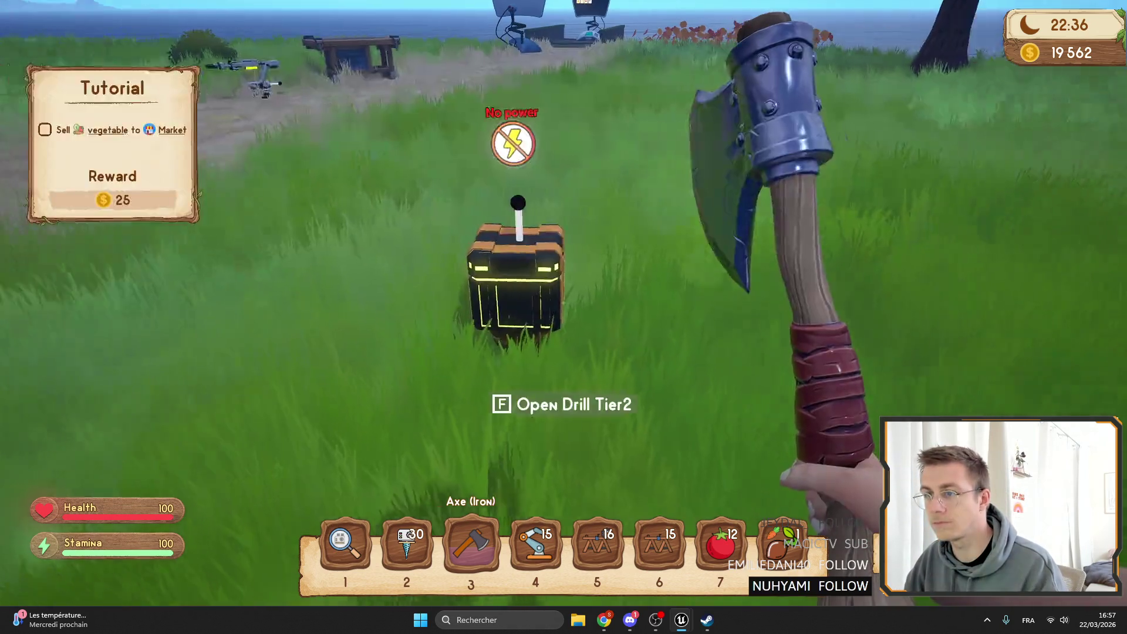
key("F11")
left_click(492, 24)
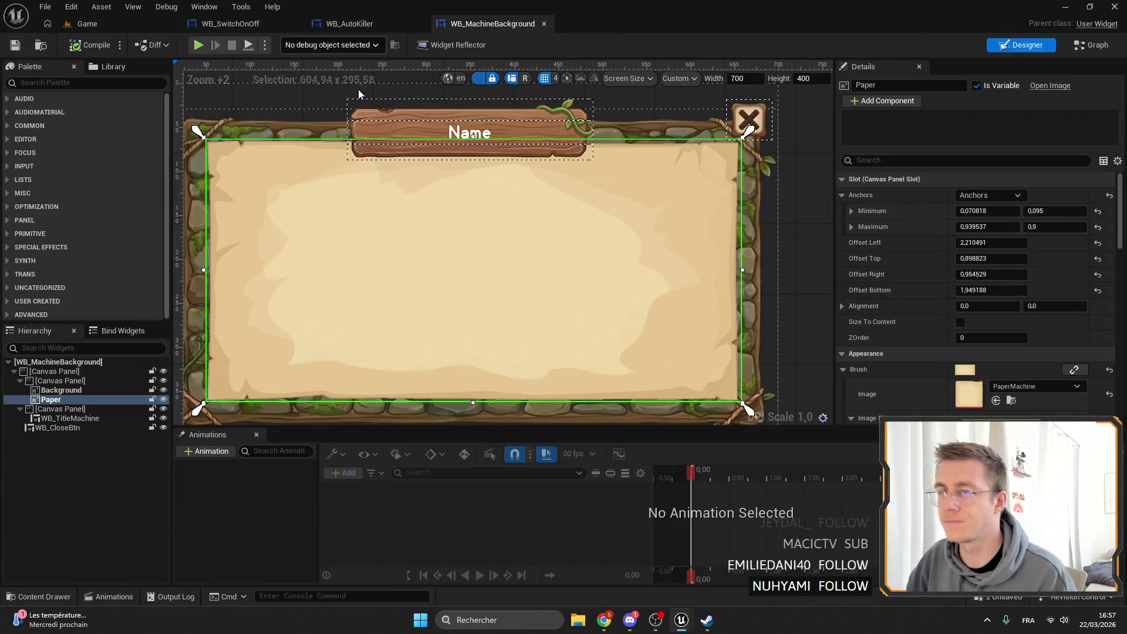
Give Button_65 a Hand hover cursor, compile WB_SwitchOnOff, and return to the Game level.
left_click(350, 24)
left_click(230, 24)
left_click(52, 455)
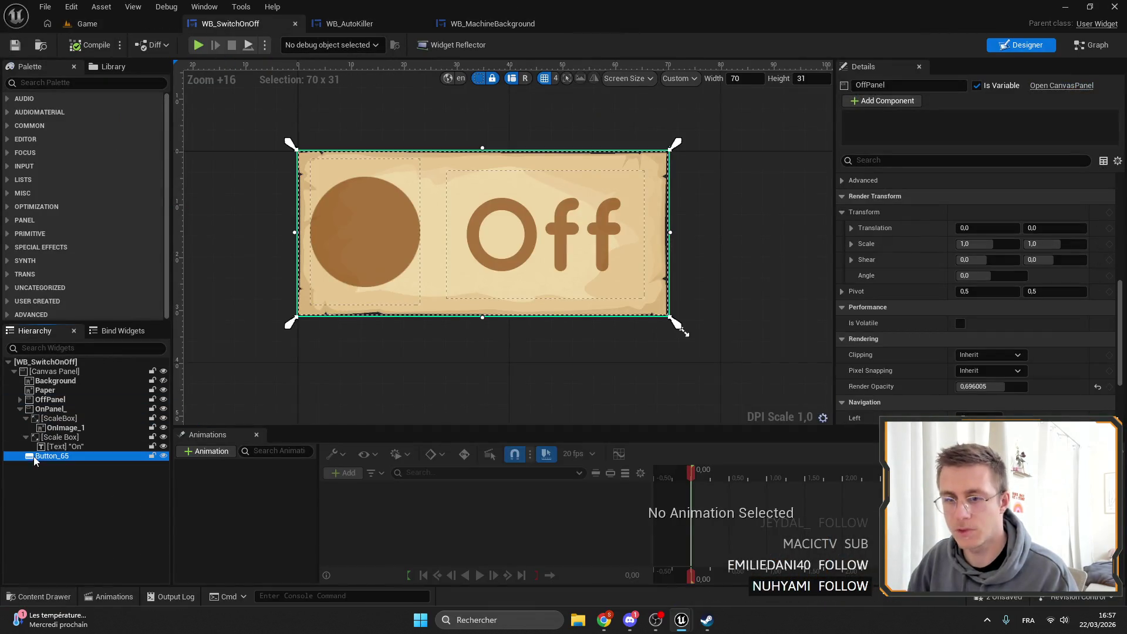
scroll(931, 269, "down", 5)
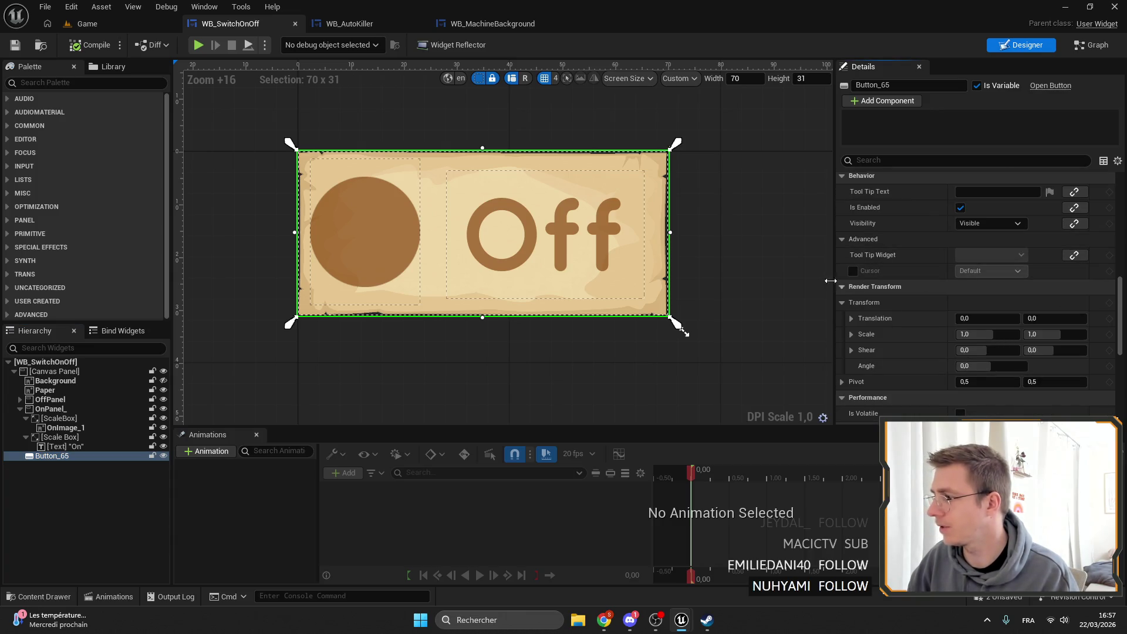
left_click(853, 270)
left_click(990, 271)
left_click(980, 384)
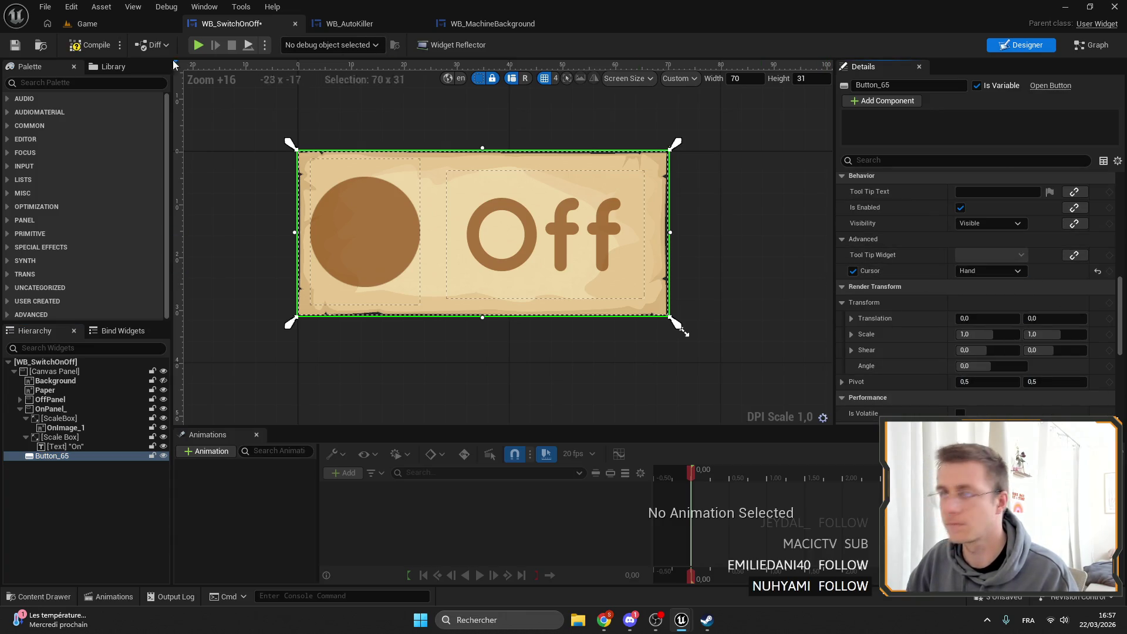
left_click(13, 44)
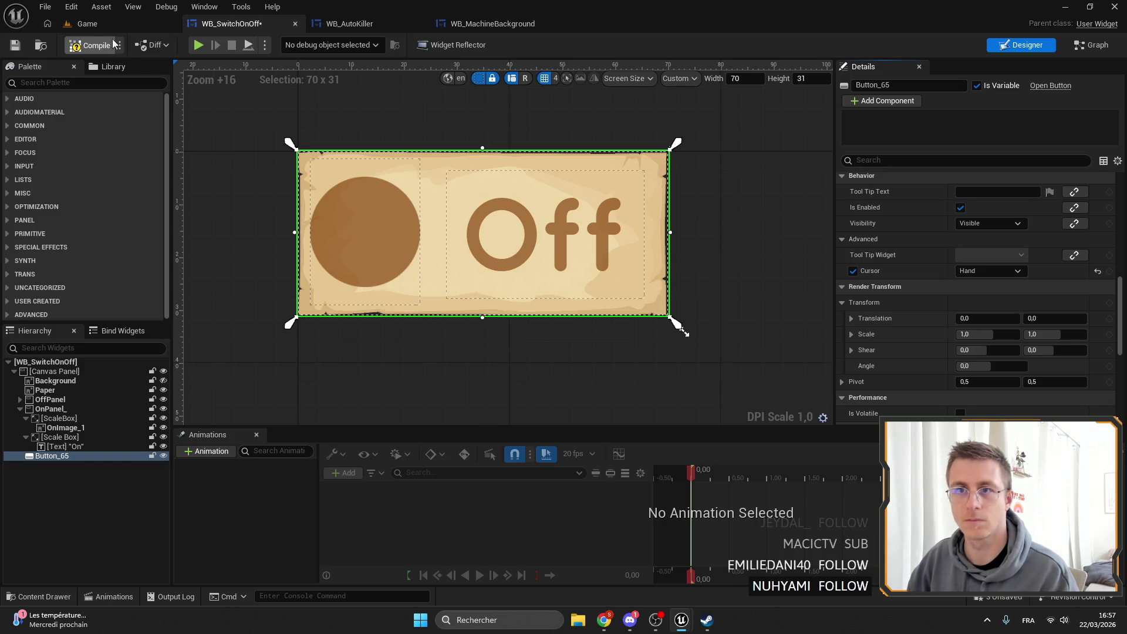
left_click(87, 23)
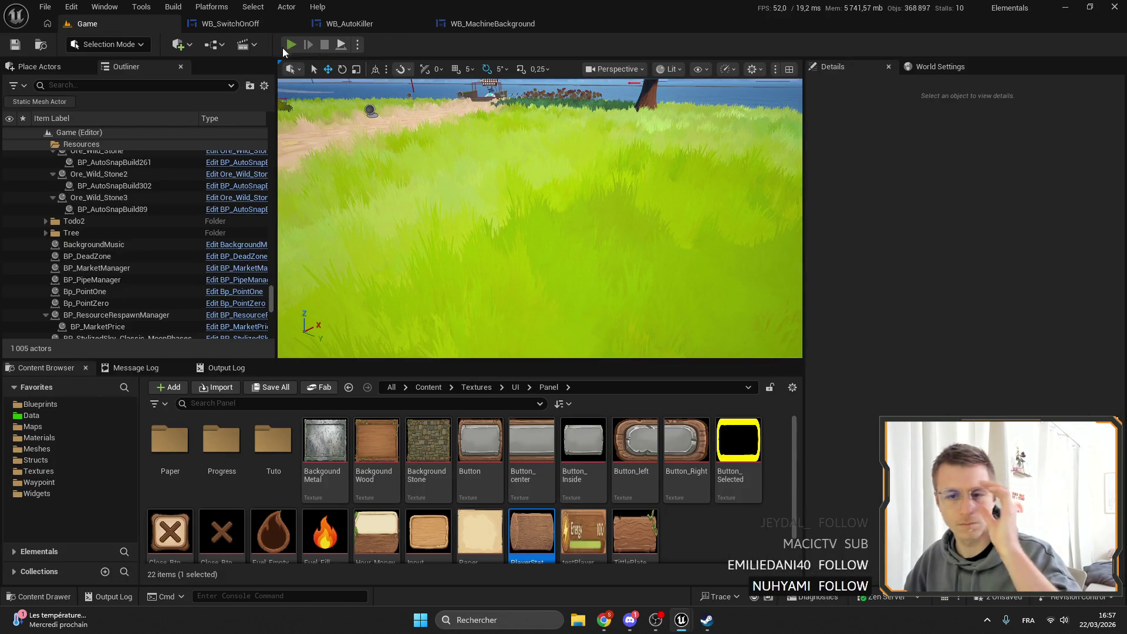
Play-test the game, open Drill Tier2, and toggle its switch until it shows On at 2 ⚡/s.
left_click(291, 44)
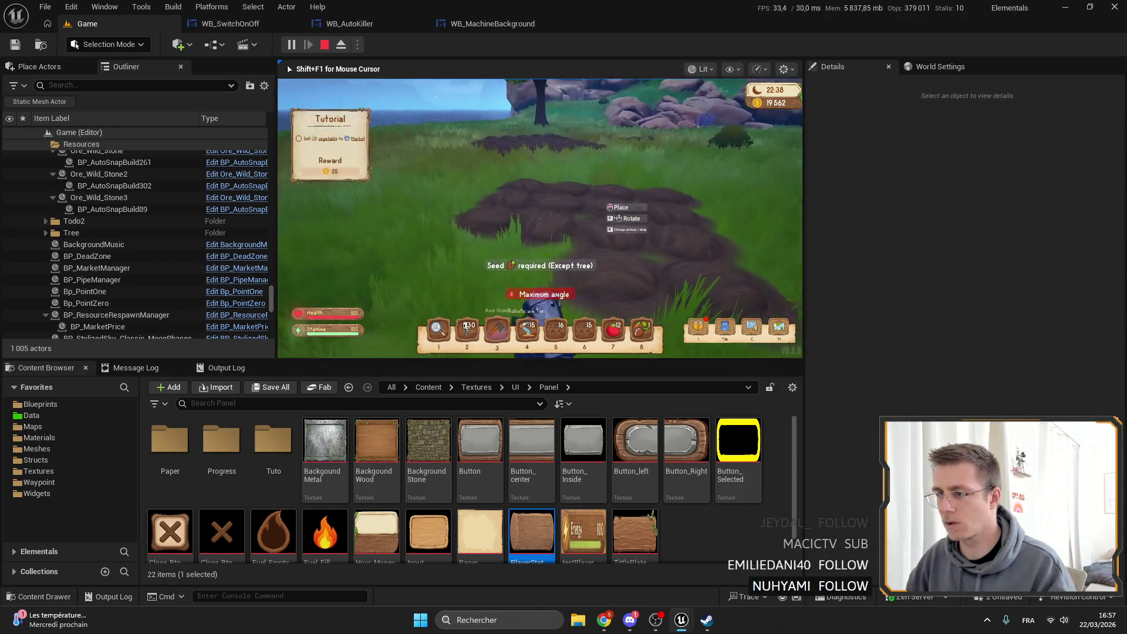
key("3")
key("F11")
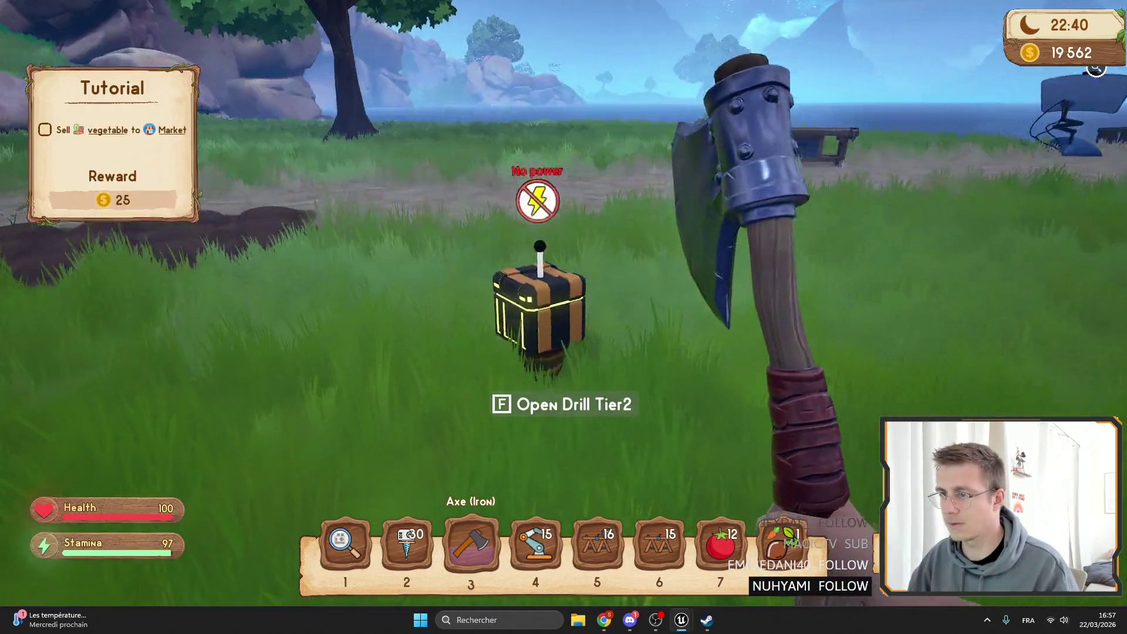
key("e")
left_click(339, 124)
left_click(337, 124)
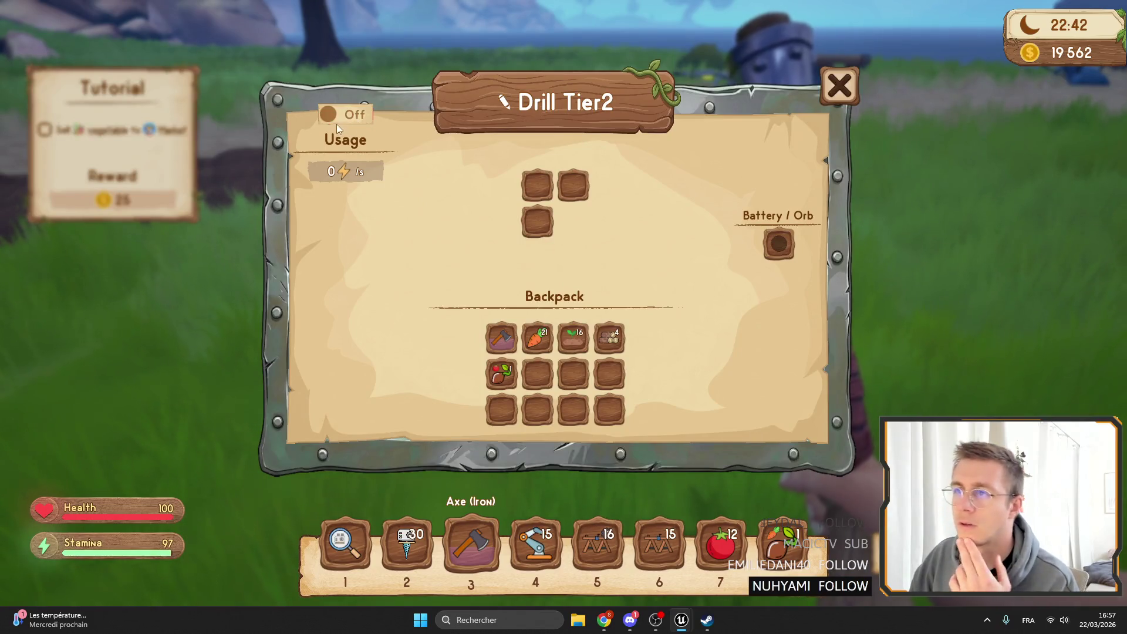
left_click(336, 124)
left_click(336, 125)
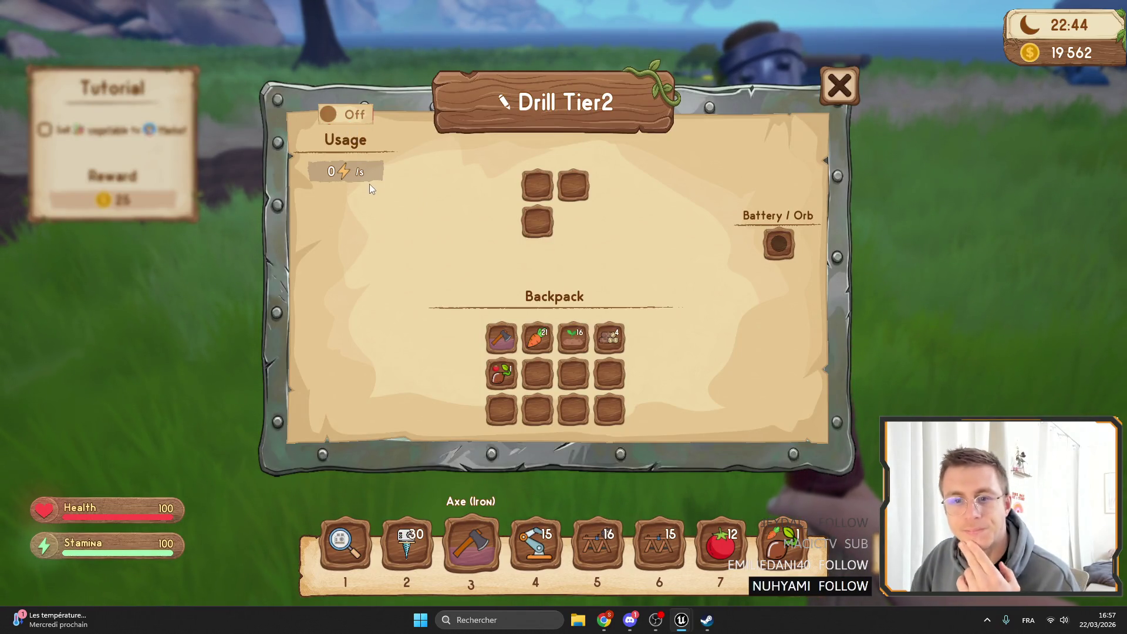
left_click(356, 125)
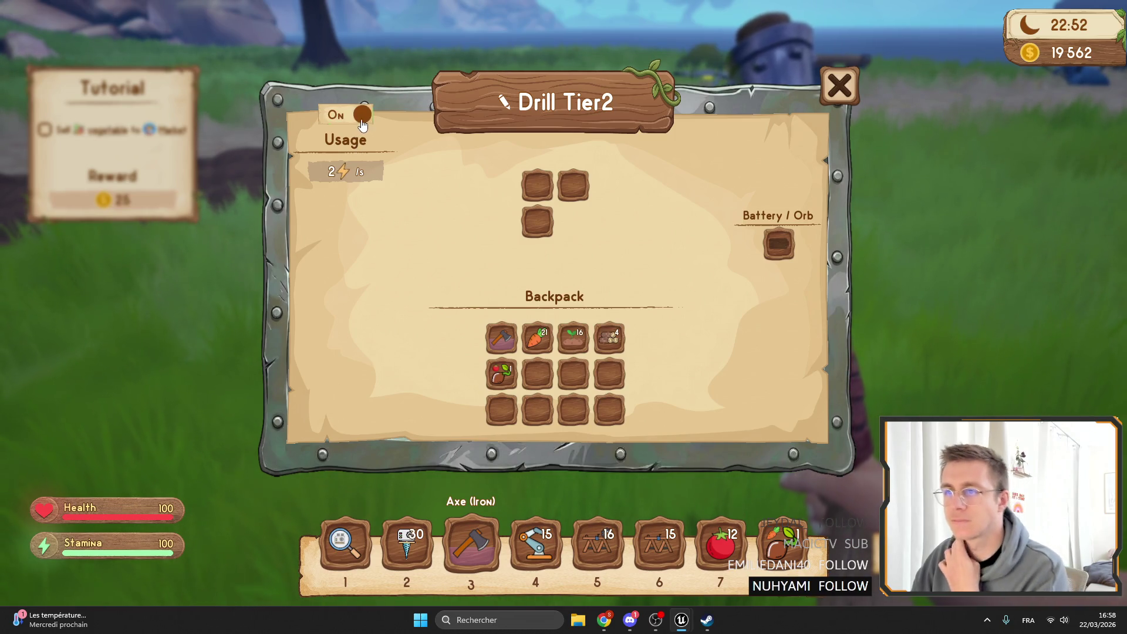
Close the drill window, stop the play session, and list the Blueprints folder assets.
key("Escape")
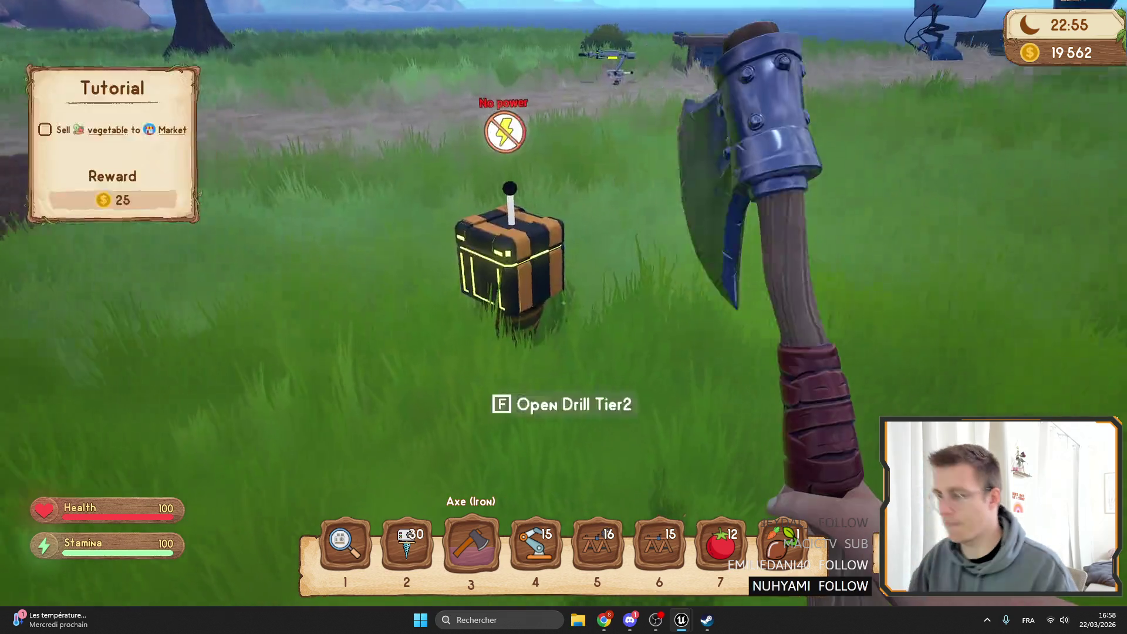
key("F11")
key("Escape")
left_click(487, 24)
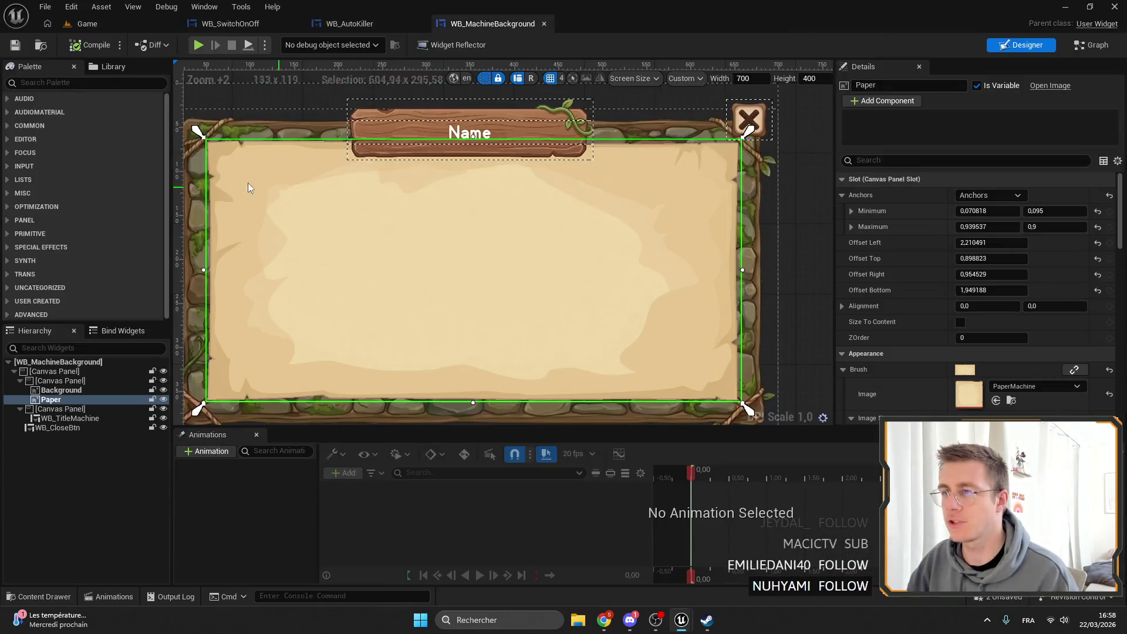
left_click(110, 24)
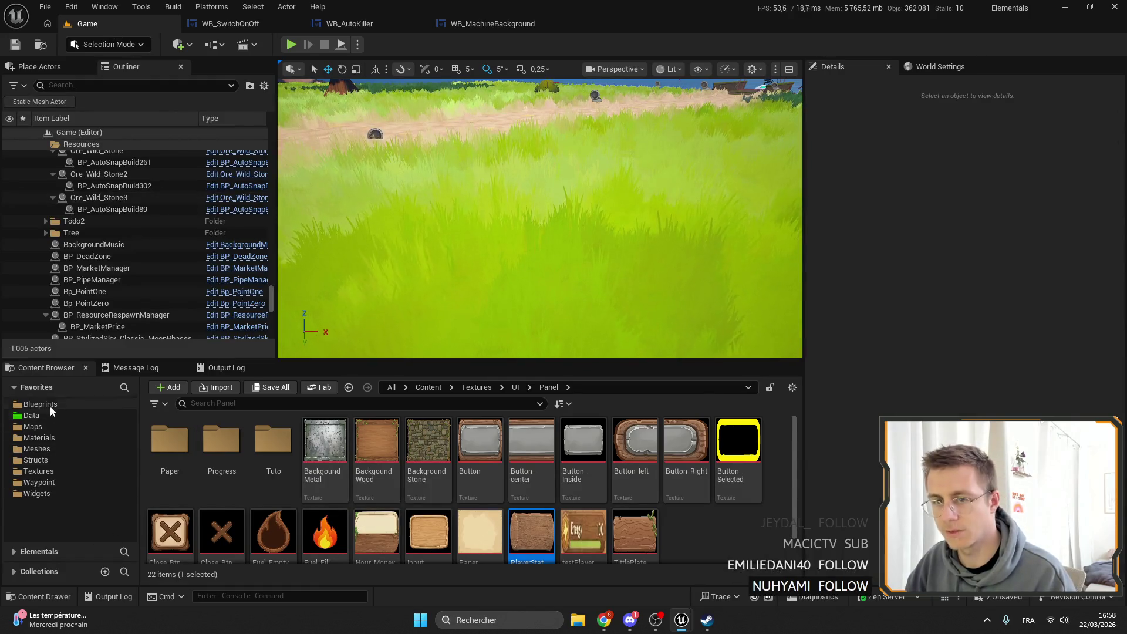
left_click(39, 405)
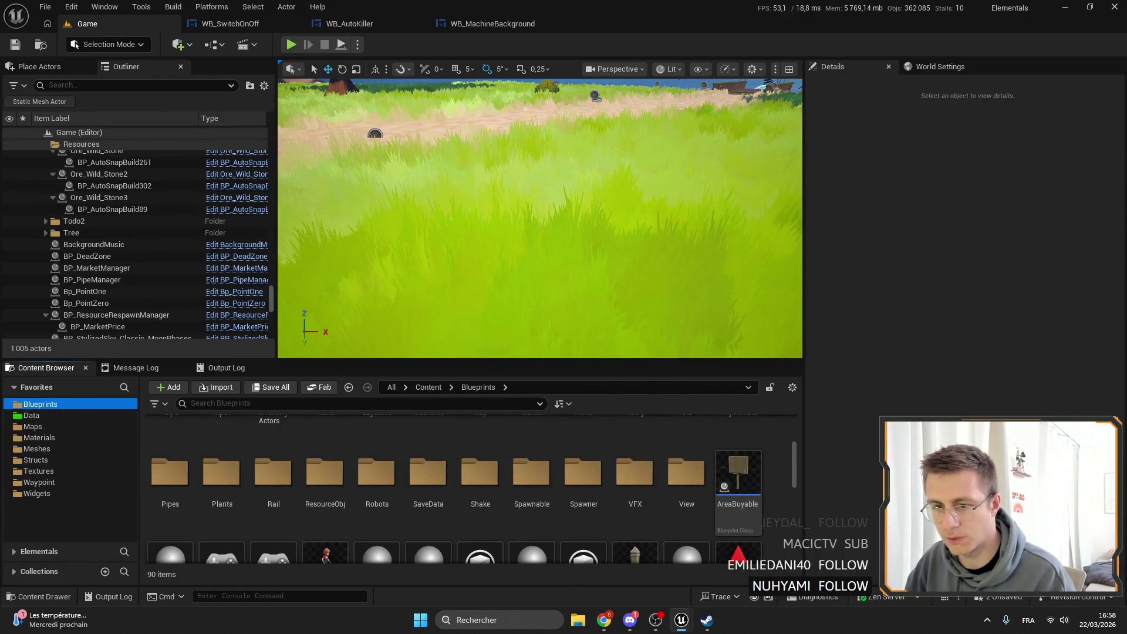
Open WB_PowerUse from the Widgets folder and shrink its preview to 328 by 59.
left_click(131, 494)
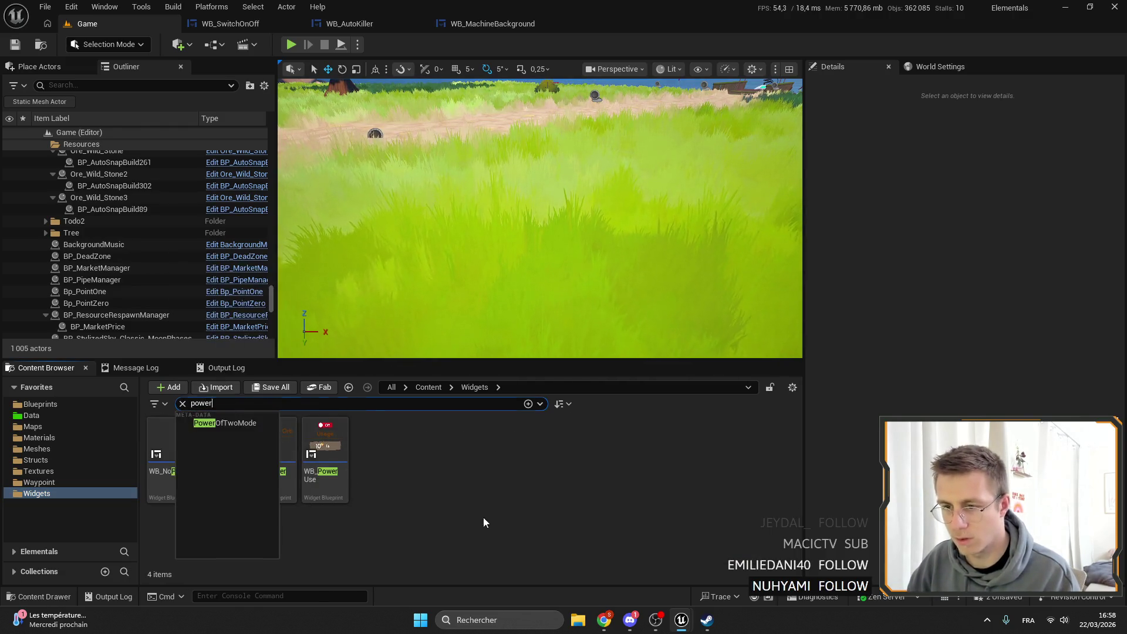
left_click(335, 449)
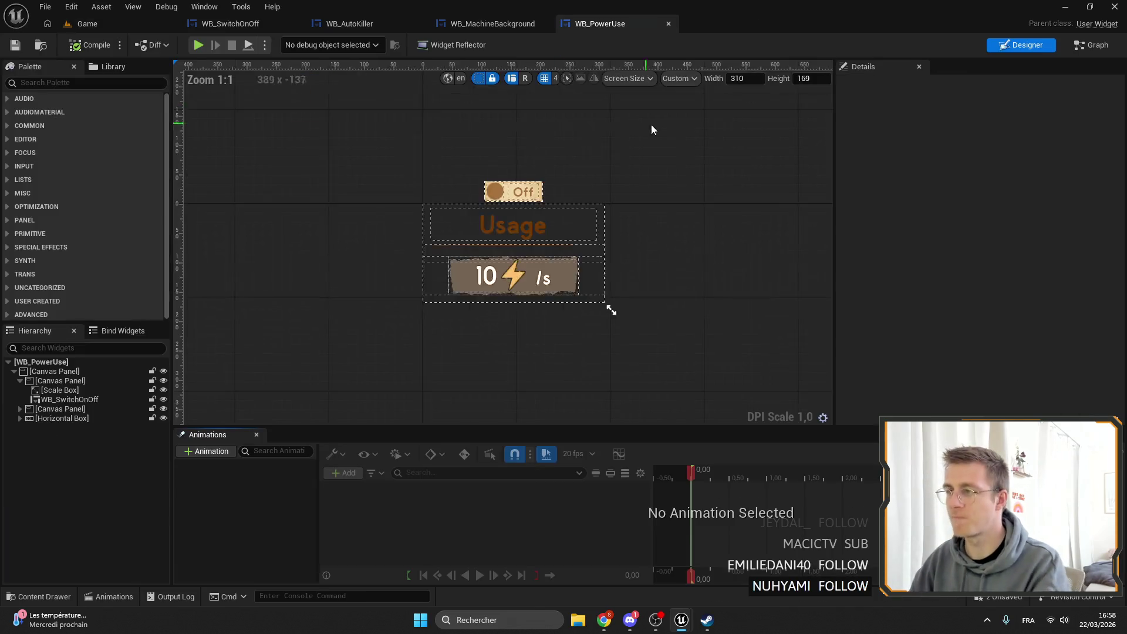
mouse_move(616, 343)
left_mouse_down()
mouse_move(660, 282)
mouse_move(630, 260)
left_mouse_up()
Stretch the usage-bar horizontal box's anchors and zero its top, right and bottom offsets.
scroll(531, 210, "up", 4)
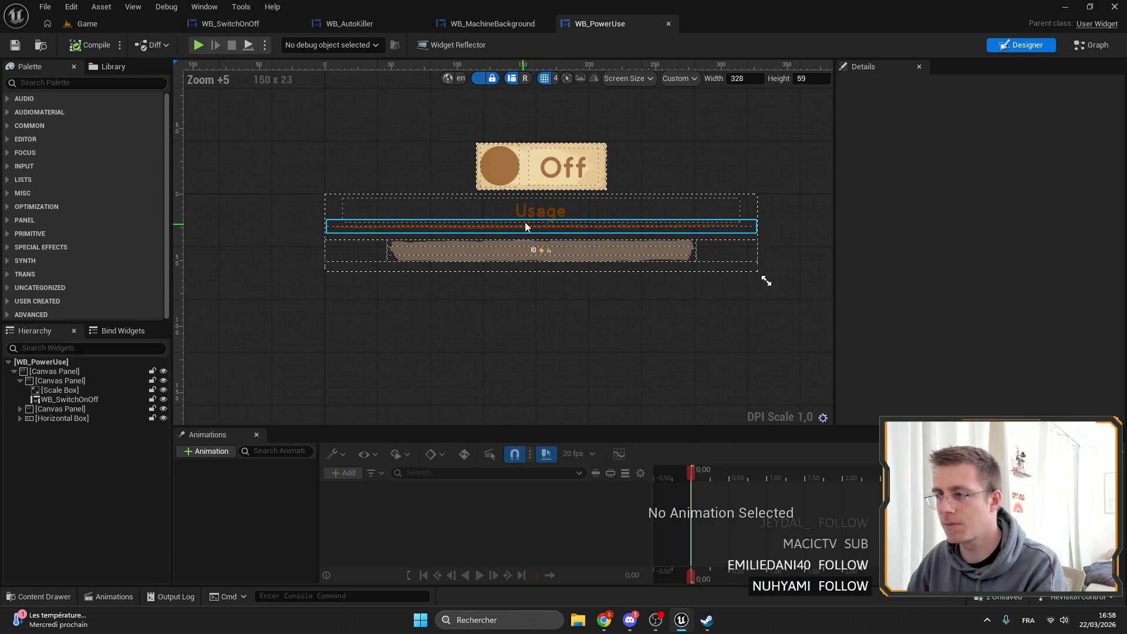
left_click(527, 171)
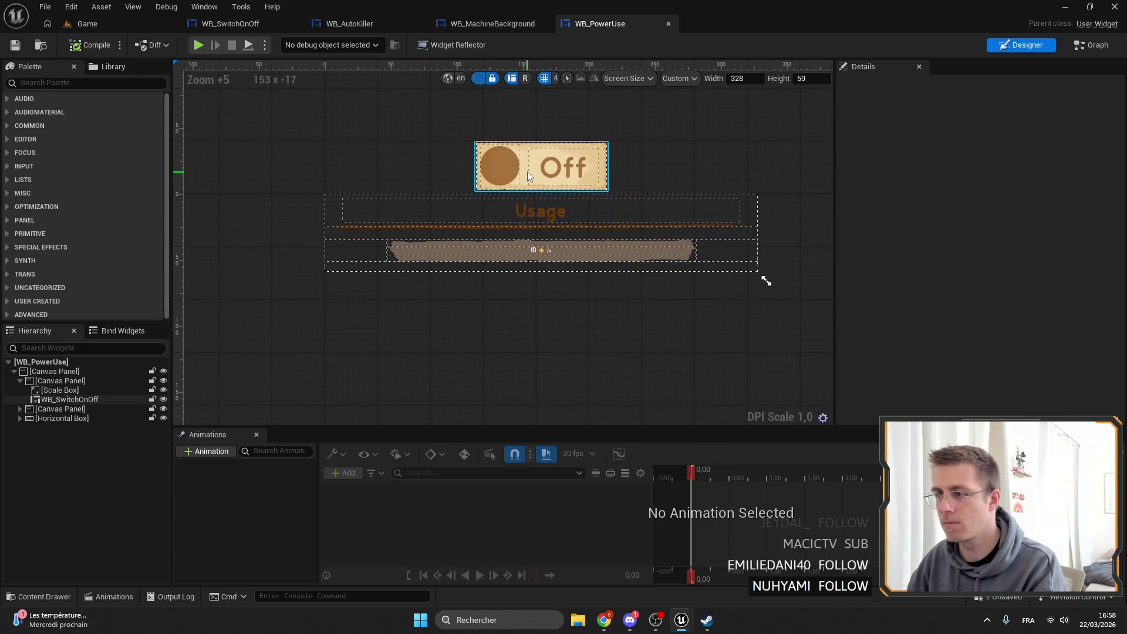
left_click(375, 243)
left_click(766, 281)
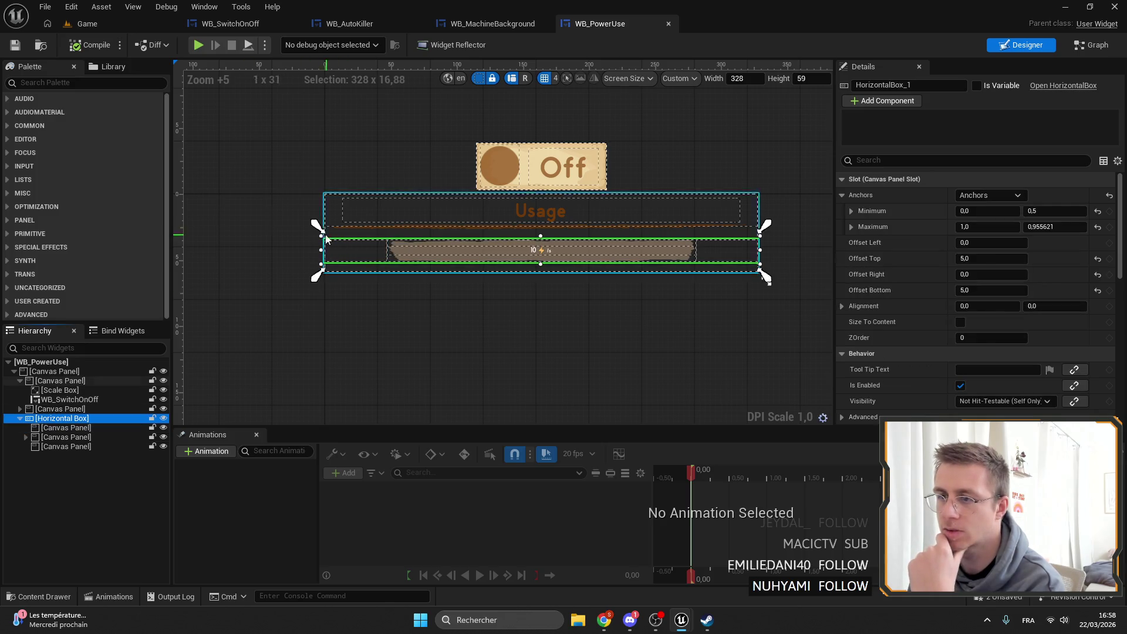
mouse_move(766, 278)
left_mouse_down()
mouse_move(547, 297)
mouse_move(657, 302)
left_mouse_up()
left_click(963, 274)
type("0")
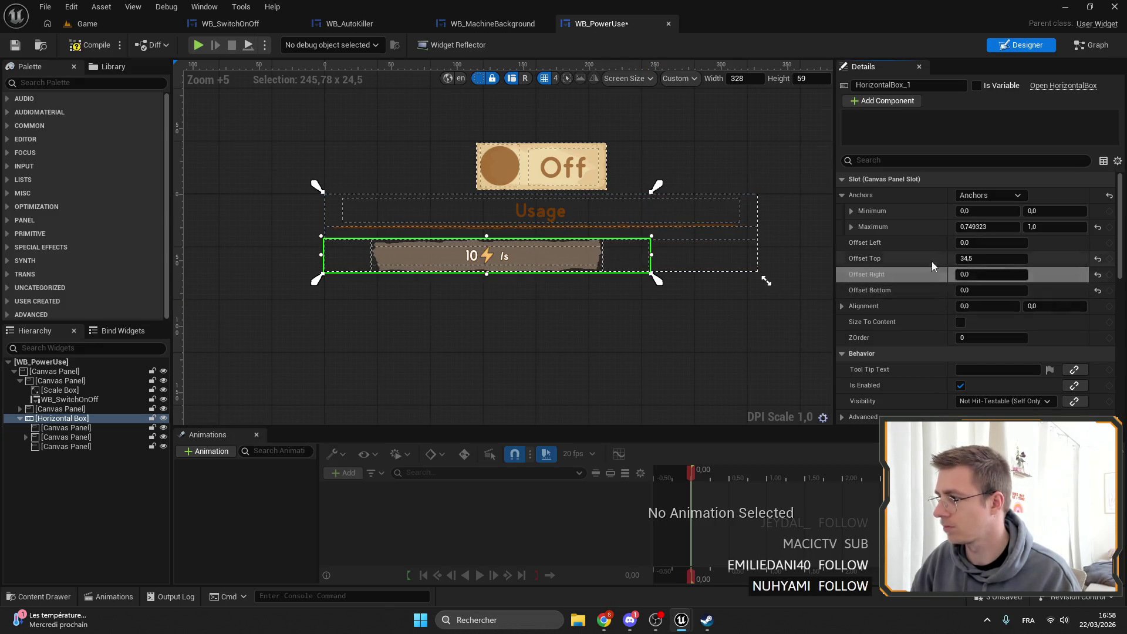
left_click(963, 258)
type("0")
left_click(963, 290)
type("0")
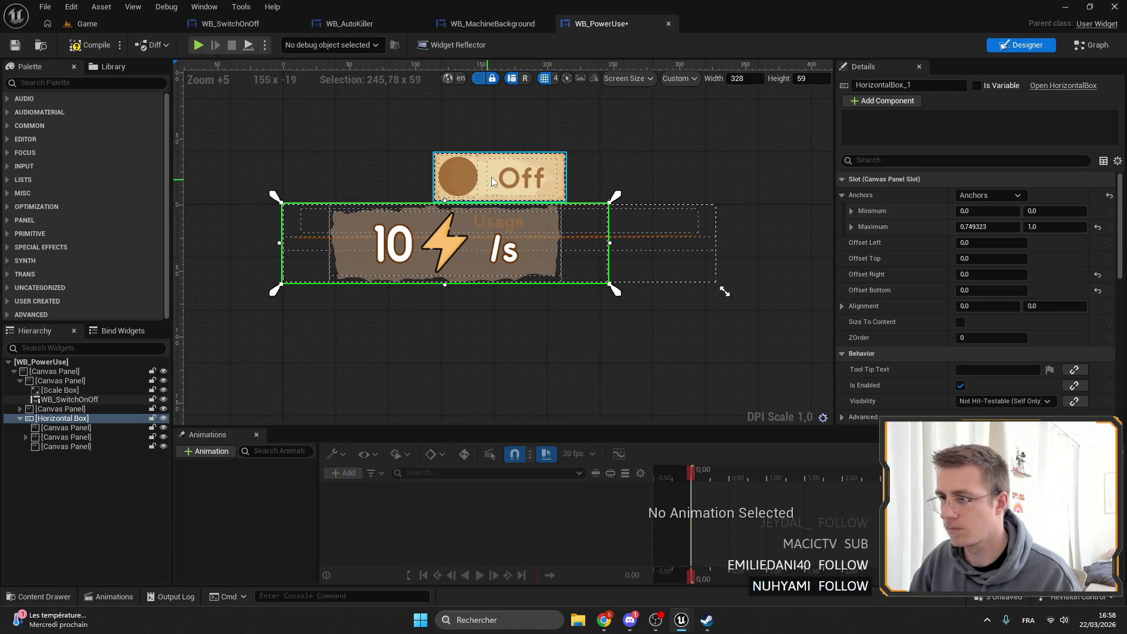
Move and anchor the Off switch to the lower right of the panel.
left_click(481, 183)
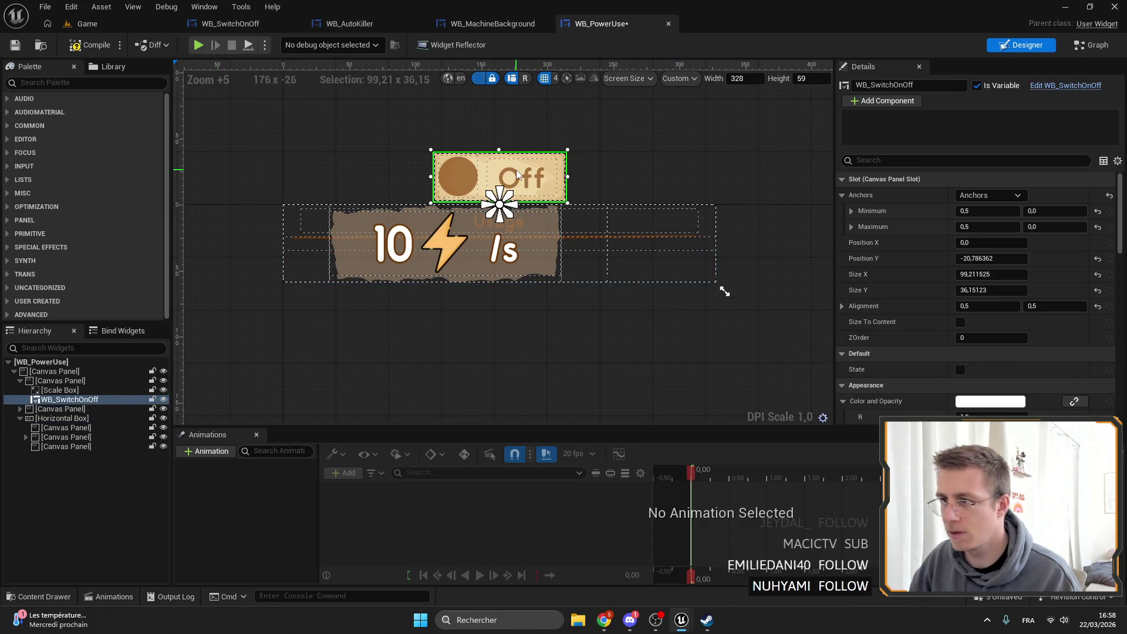
mouse_move(518, 174)
left_mouse_down()
mouse_move(673, 252)
mouse_move(662, 246)
left_mouse_up()
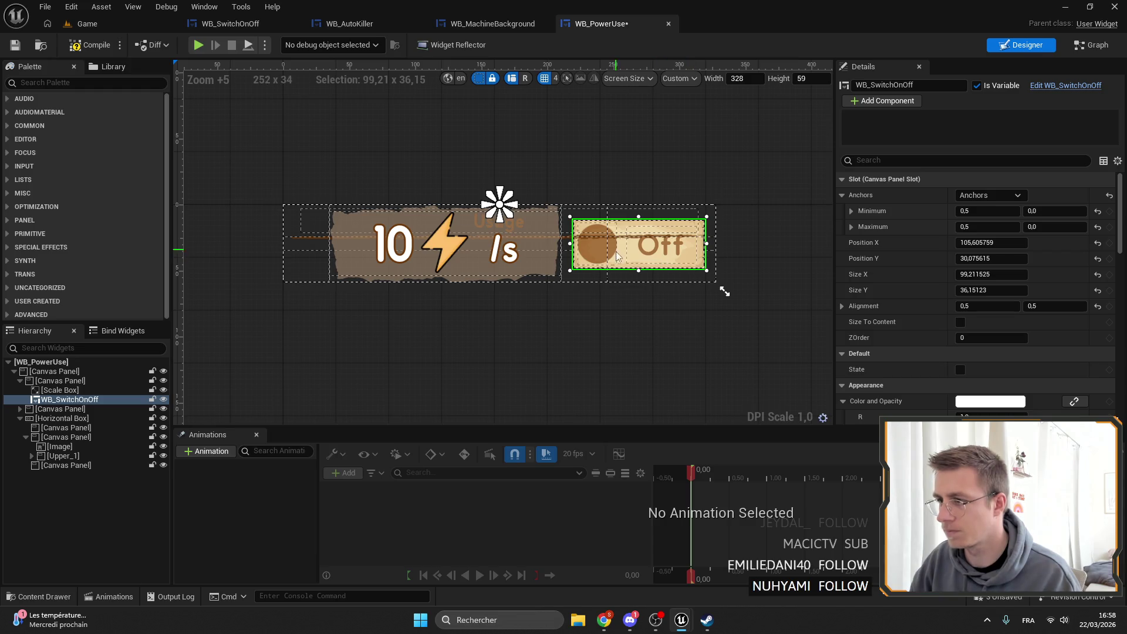
mouse_move(506, 206)
left_mouse_down()
mouse_move(681, 282)
mouse_move(716, 284)
left_mouse_up()
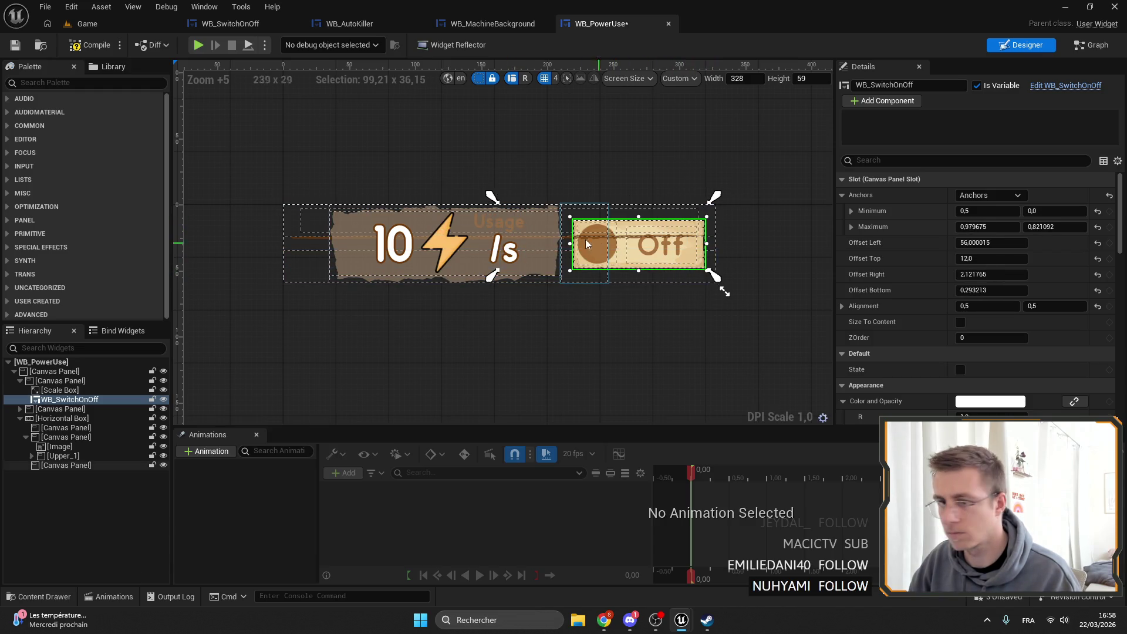
left_click(88, 382)
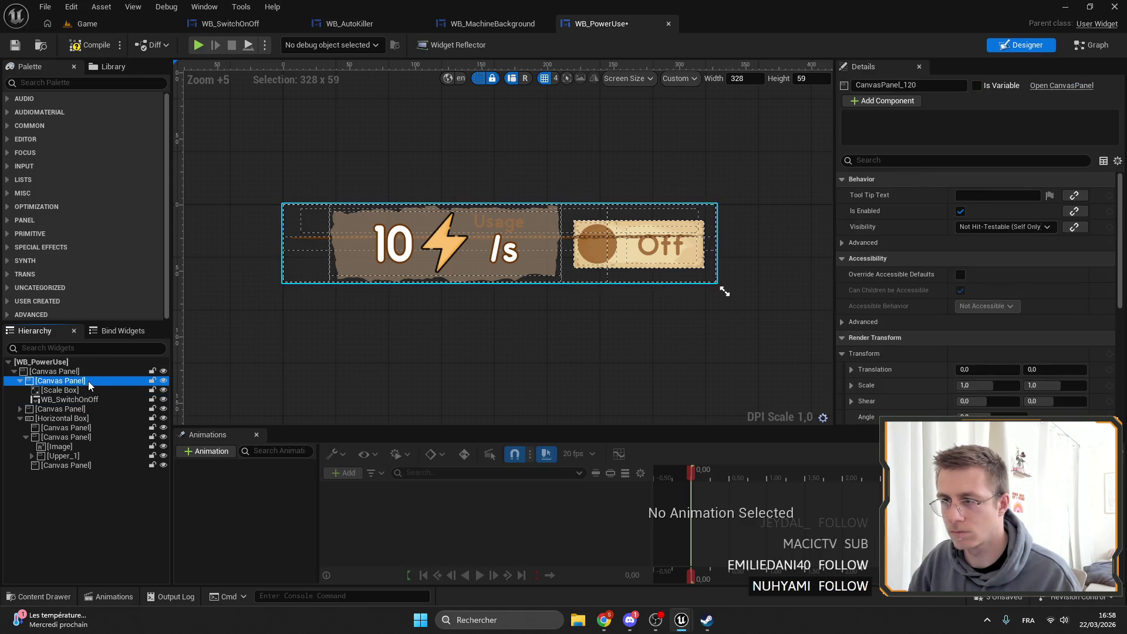
left_click(19, 418)
left_click(673, 264)
scroll(657, 263, "up", 4)
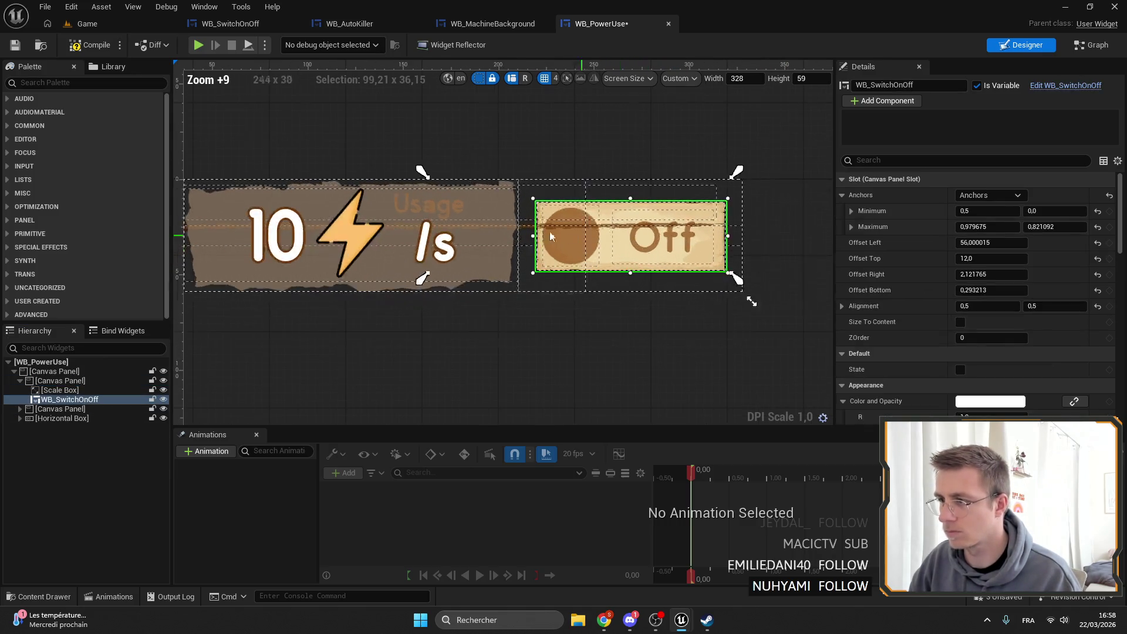
left_click_drag(420, 171, 528, 196)
Set the Usage title canvas panel to Hidden, save WB_PowerUse, and return to the Game level.
left_click(58, 411)
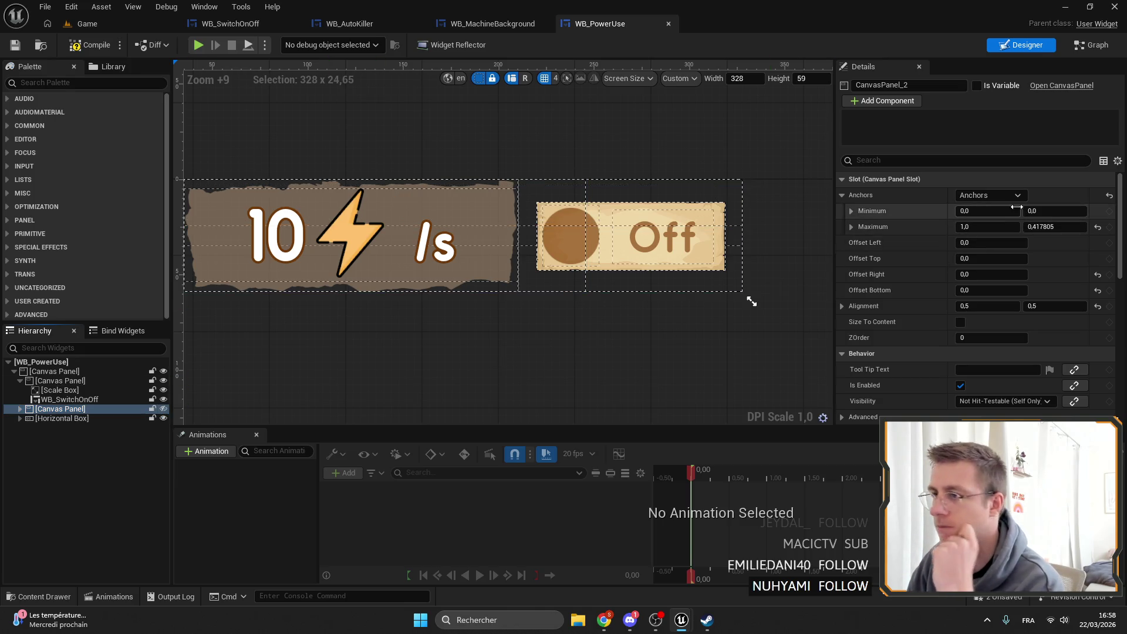
scroll(987, 240, "down", 8)
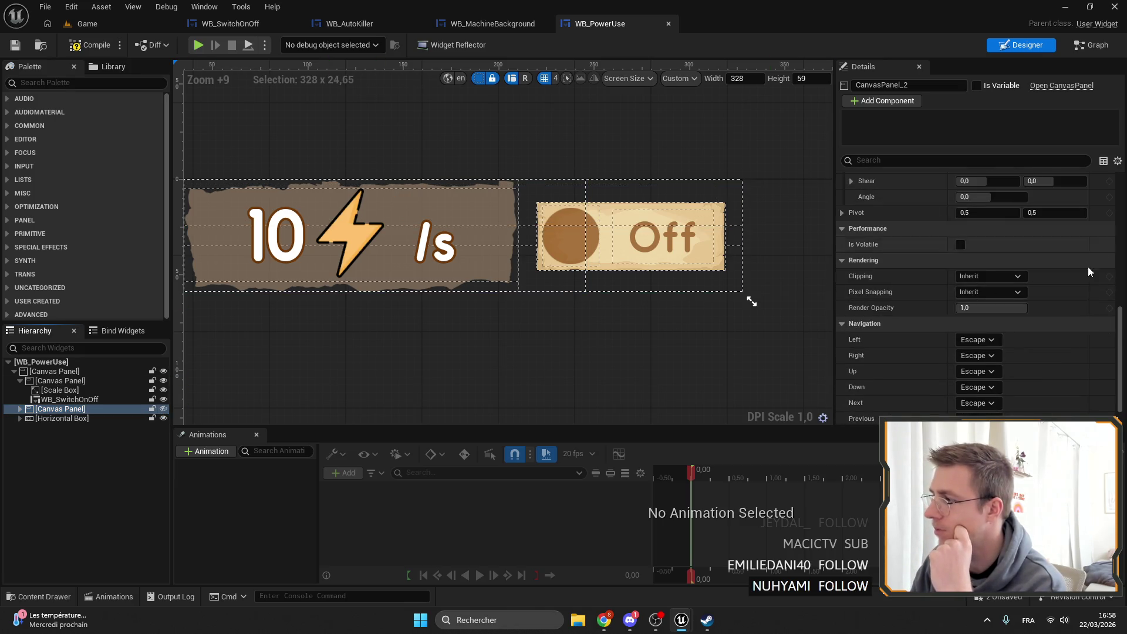
scroll(1010, 293, "up", 5)
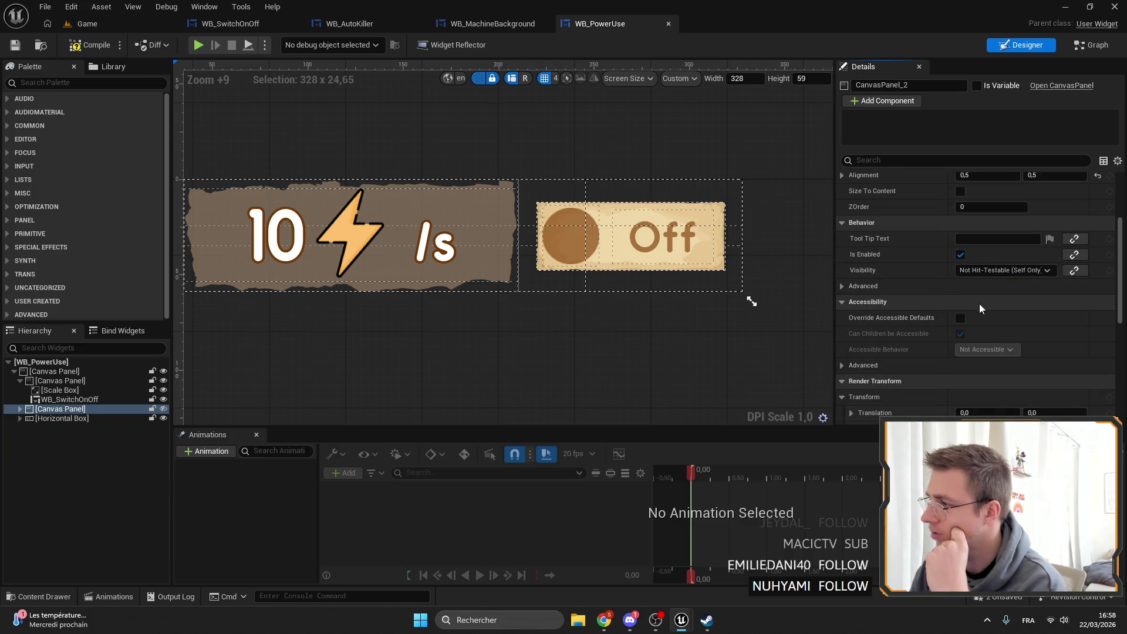
left_click(1001, 270)
left_click(977, 307)
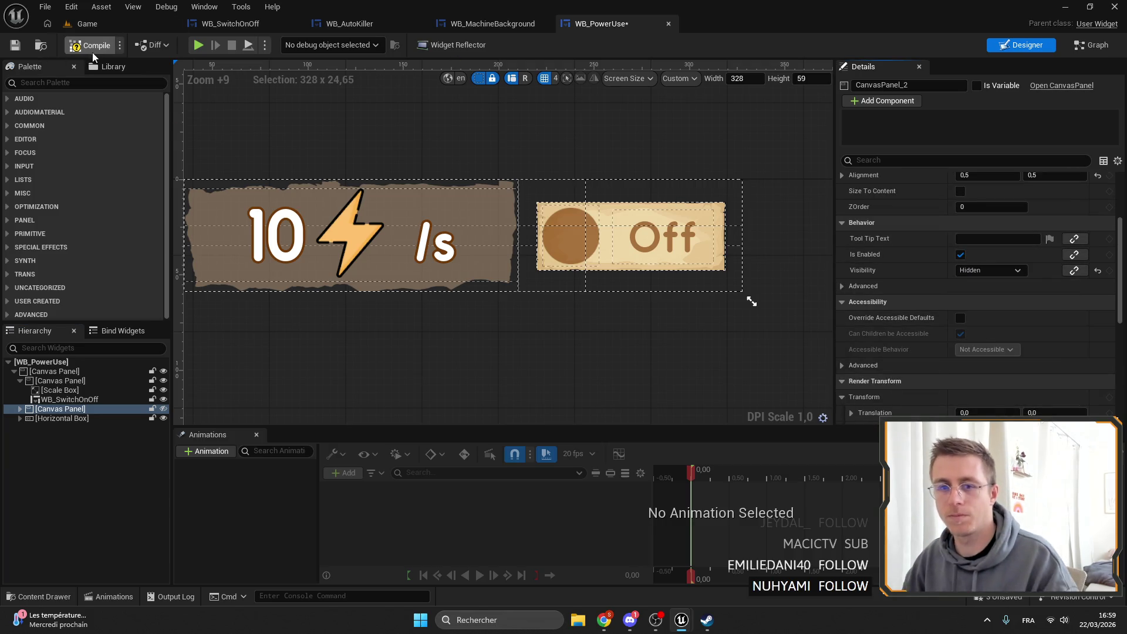
left_click(17, 46)
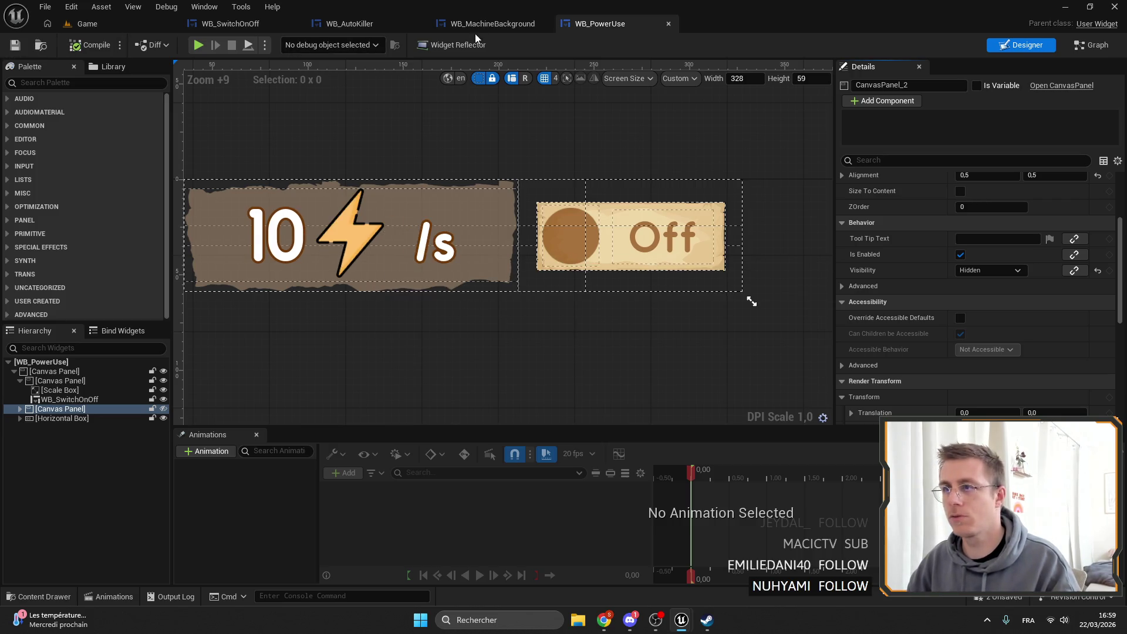
left_click(123, 26)
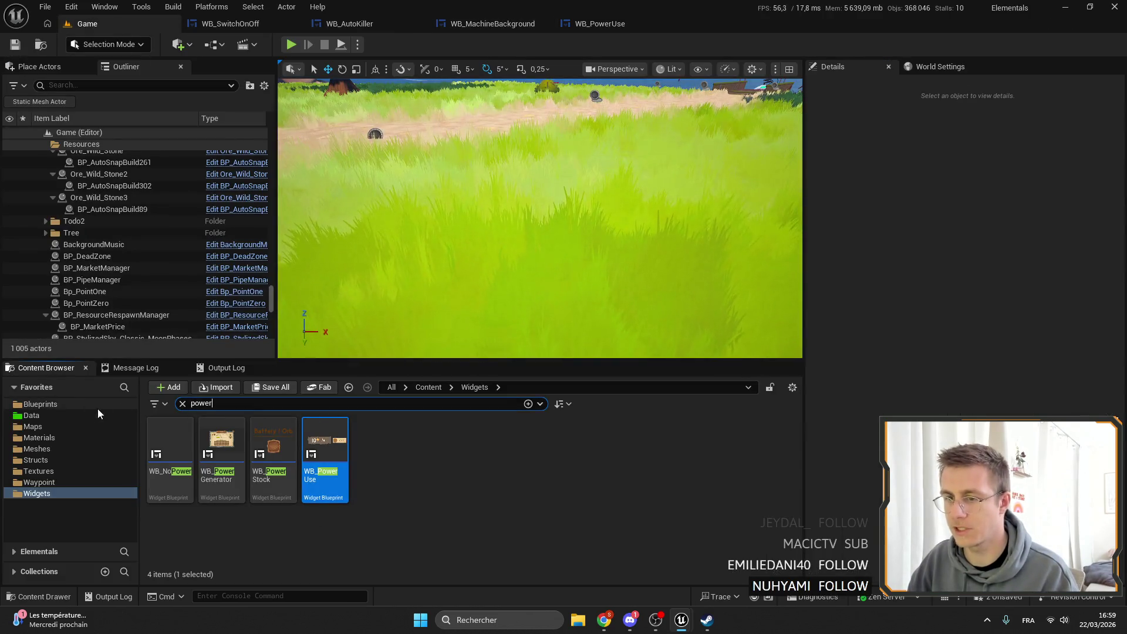
Search for 'arm' and open the WB_Arm widget blueprint.
key("BackSpace")
key("BackSpace")
type("arm")
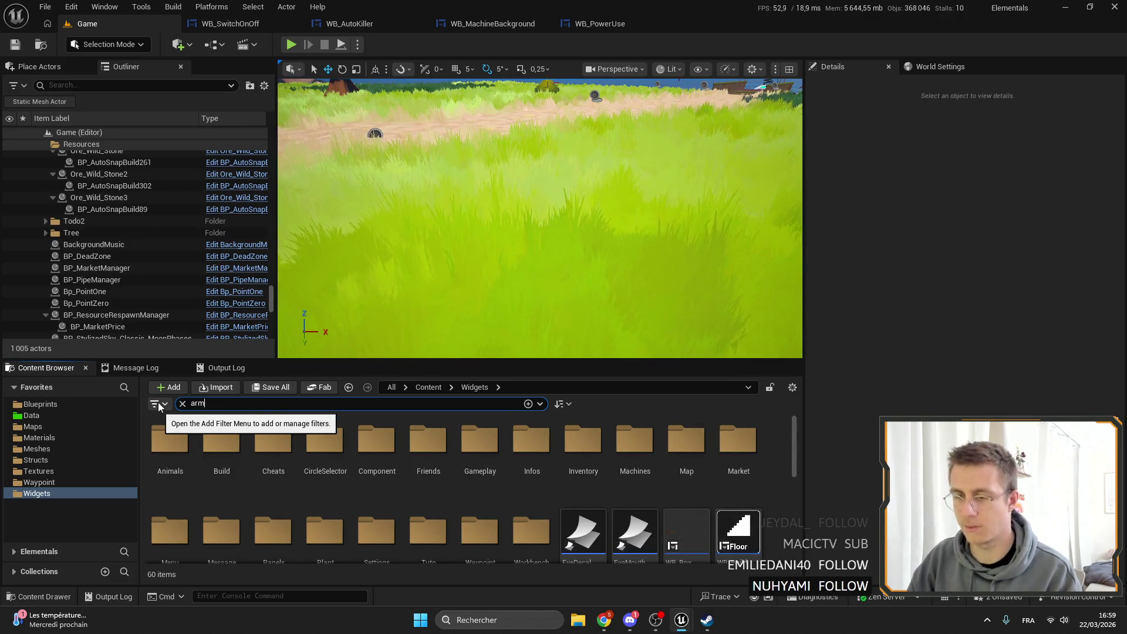
left_click(183, 485)
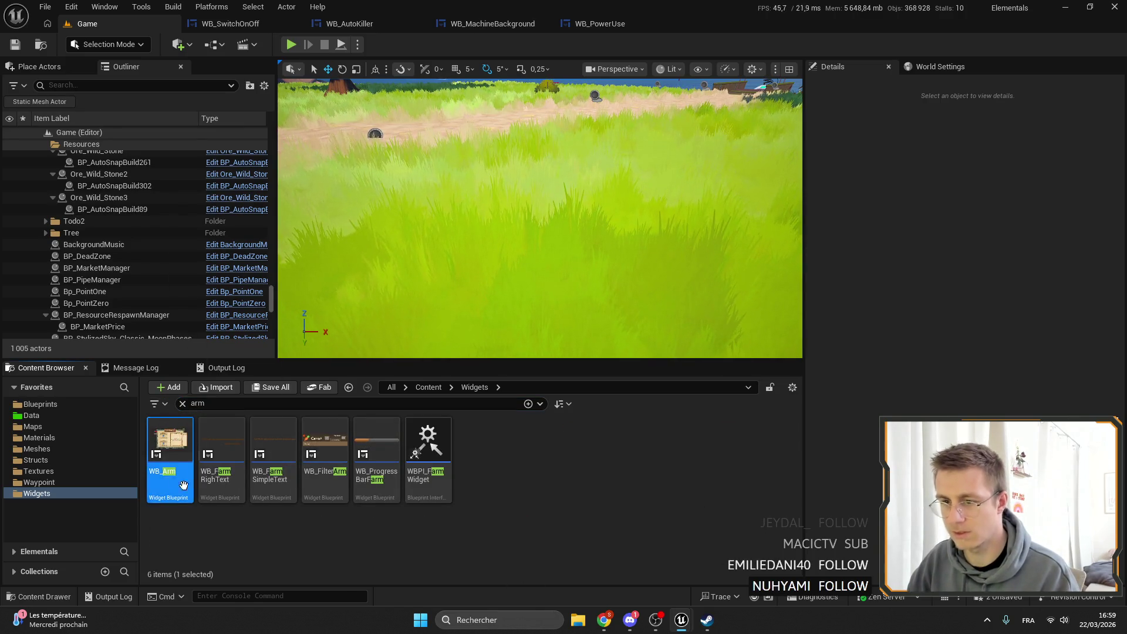
double_click(166, 456)
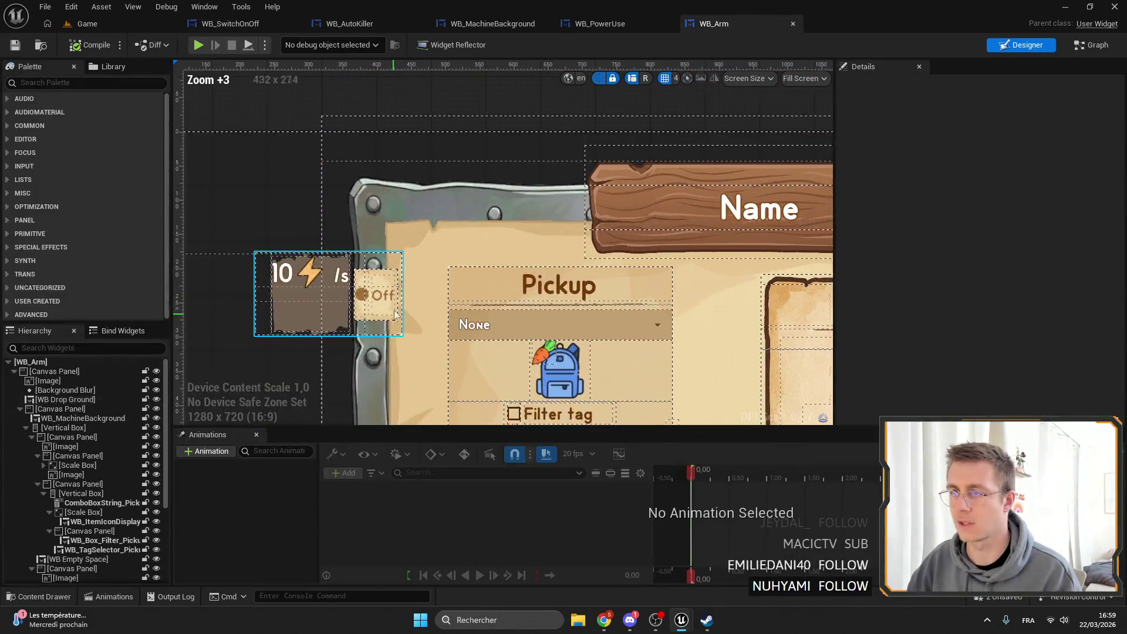
Anchor WB_PowerUse to the panel's top-left and set all four offsets to 0.
mouse_move(401, 238)
left_mouse_down()
mouse_move(410, 226)
mouse_move(382, 191)
left_mouse_up()
left_click_drag(562, 338, 580, 240)
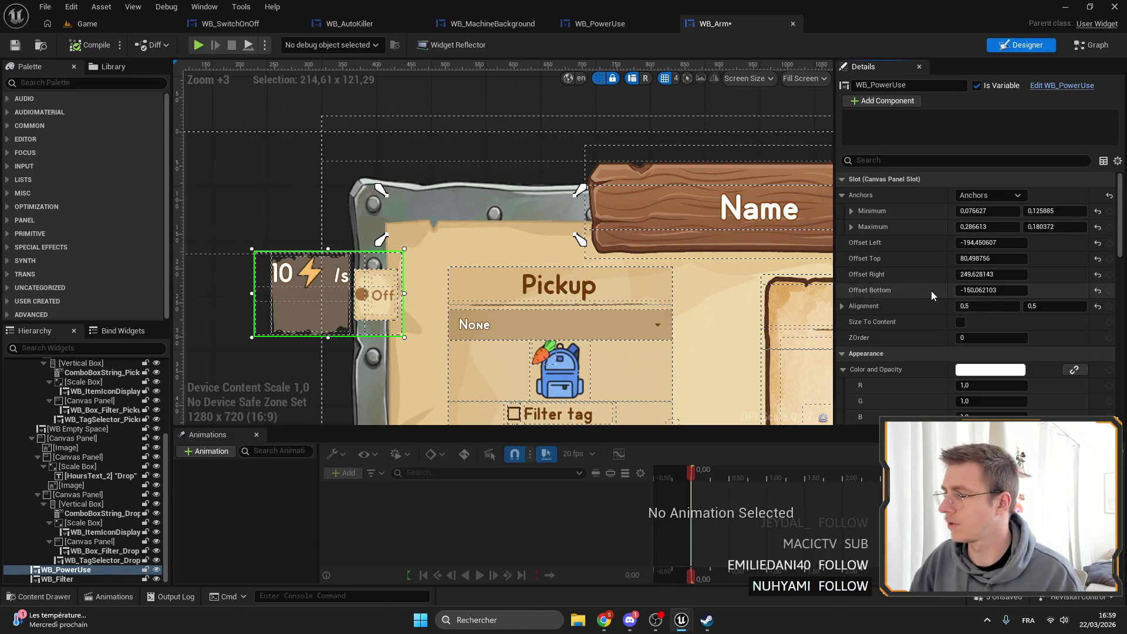
left_click(963, 290)
type("0")
key("Return")
key("shift+Tab")
type("0")
key("shift+Tab")
type("0")
key("shift+Tab")
type("0")
key("Return")
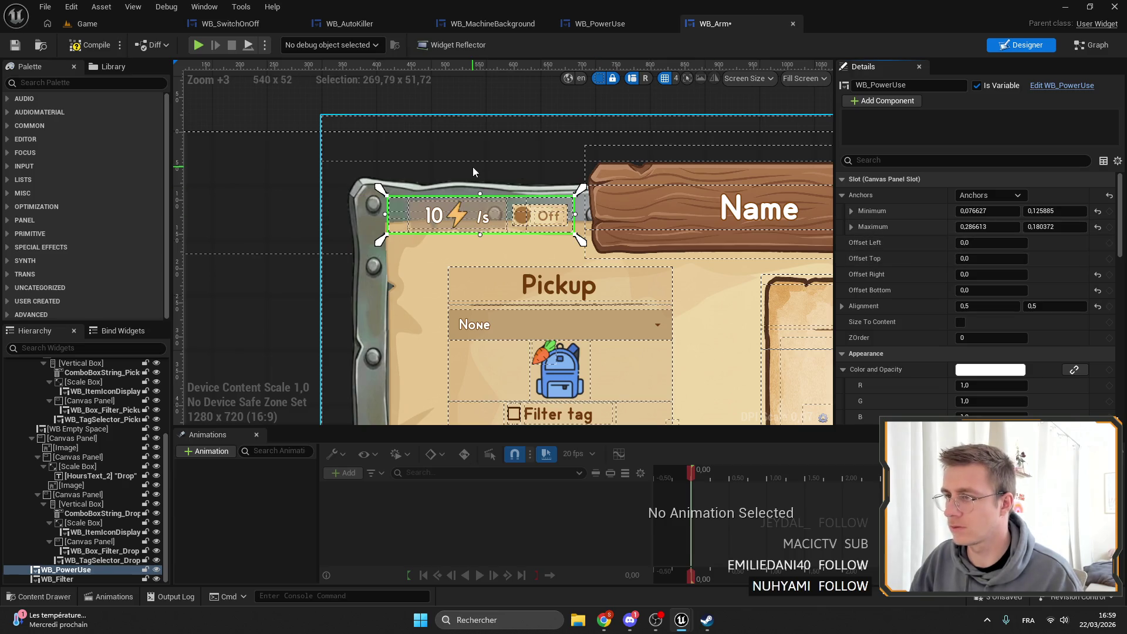
Move the power-use widget down onto the wooden panel and return to the Game level.
scroll(382, 126, "down", 3)
scroll(379, 179, "up", 7)
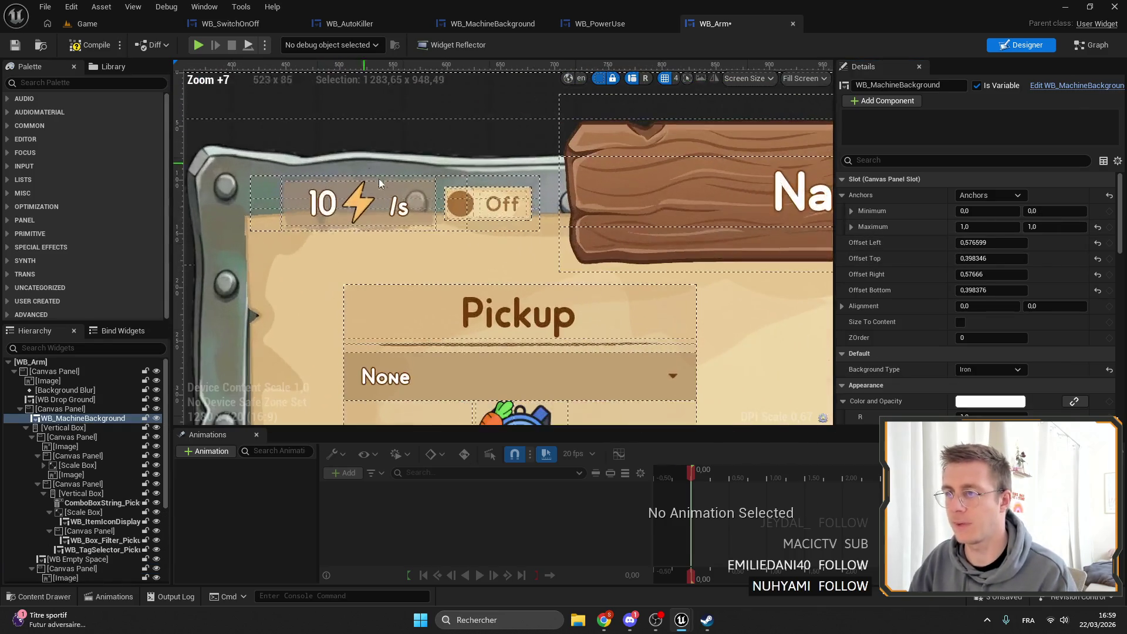
left_click_drag(285, 207, 291, 255)
left_click(675, 295)
scroll(676, 295, "down", 4)
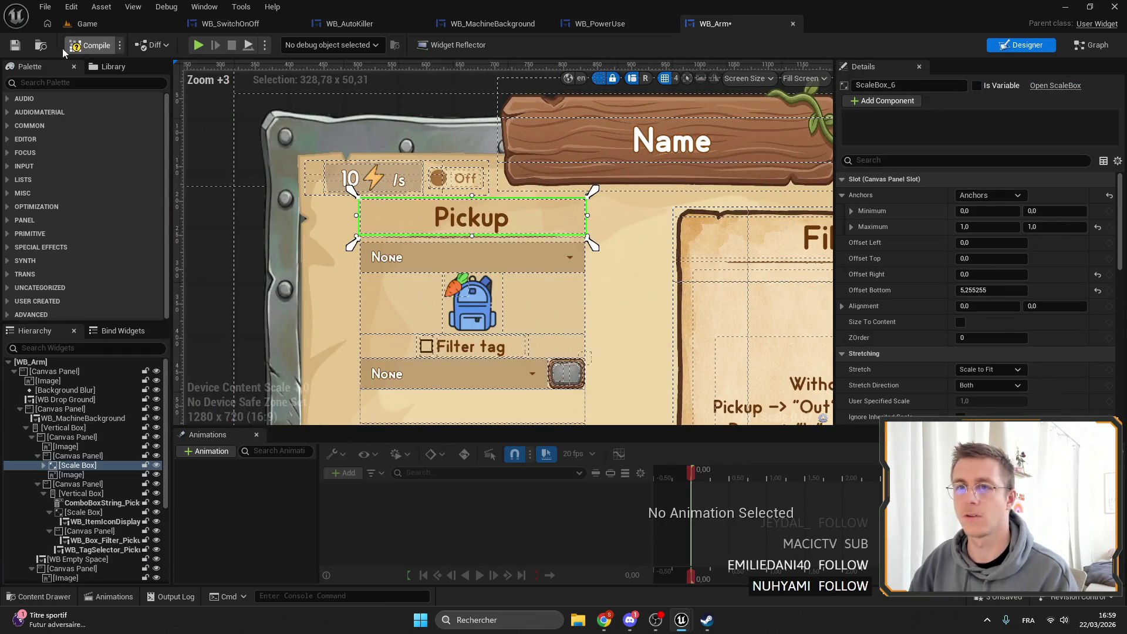
left_click(146, 23)
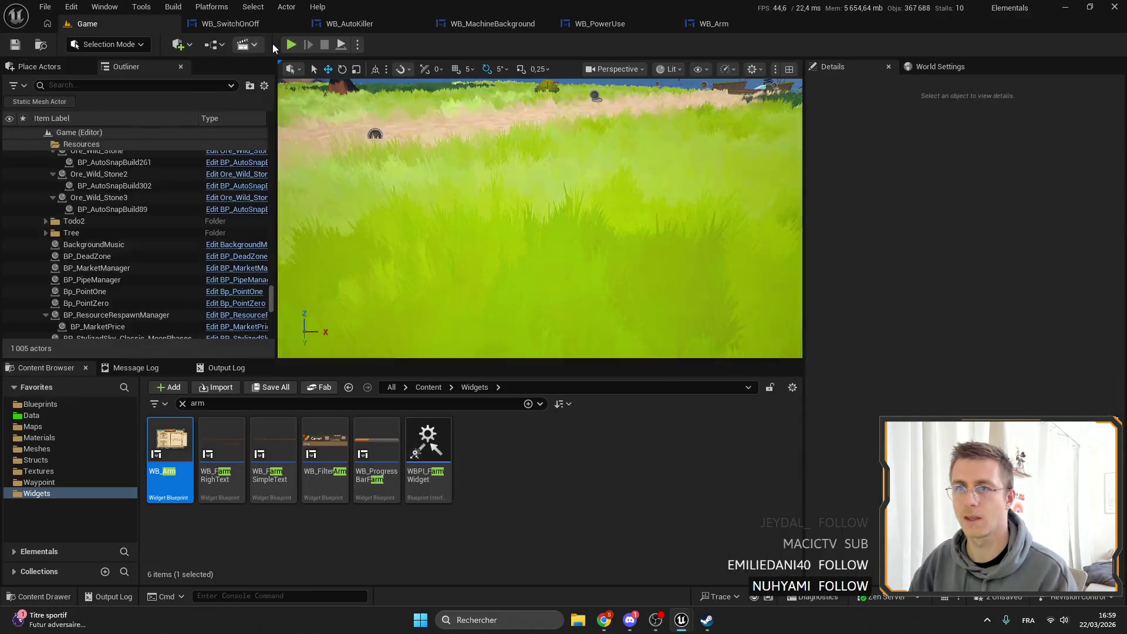
Play in fullscreen, walk up to Robotic arm Tier1 and open its panel with F.
left_click(292, 44)
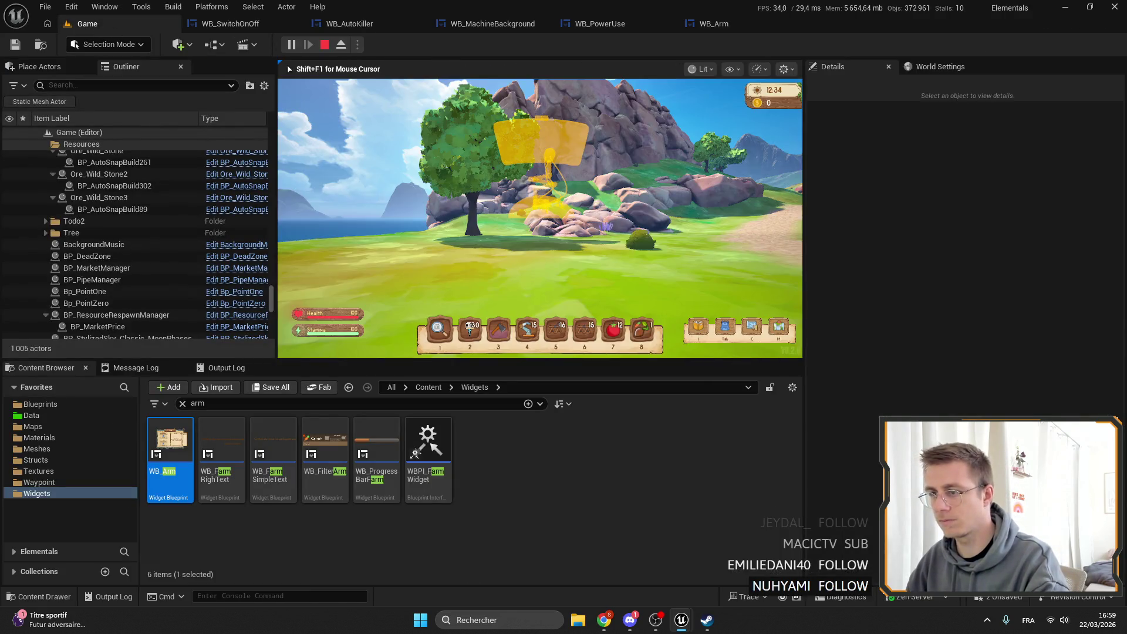
key("F11")
key("shift+w")
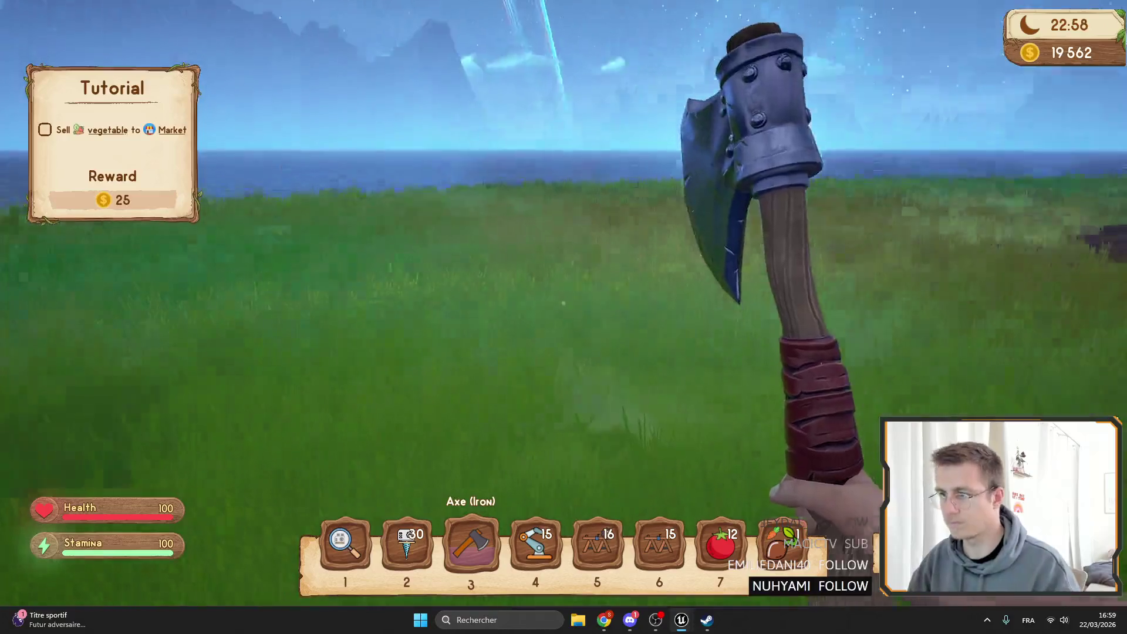
key("shift+w")
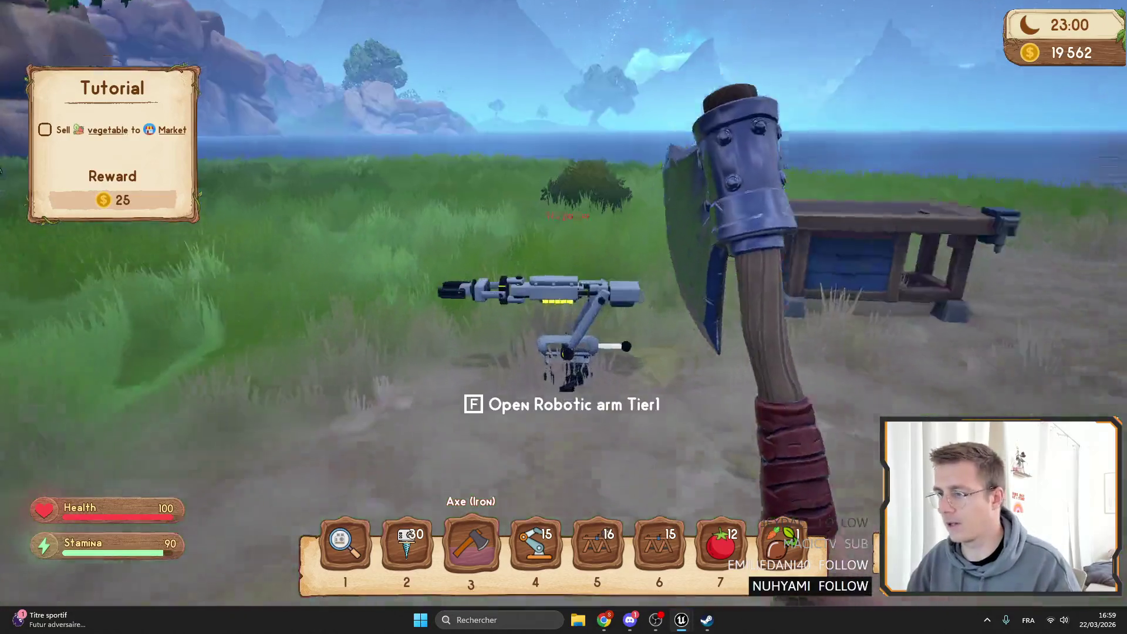
key("f")
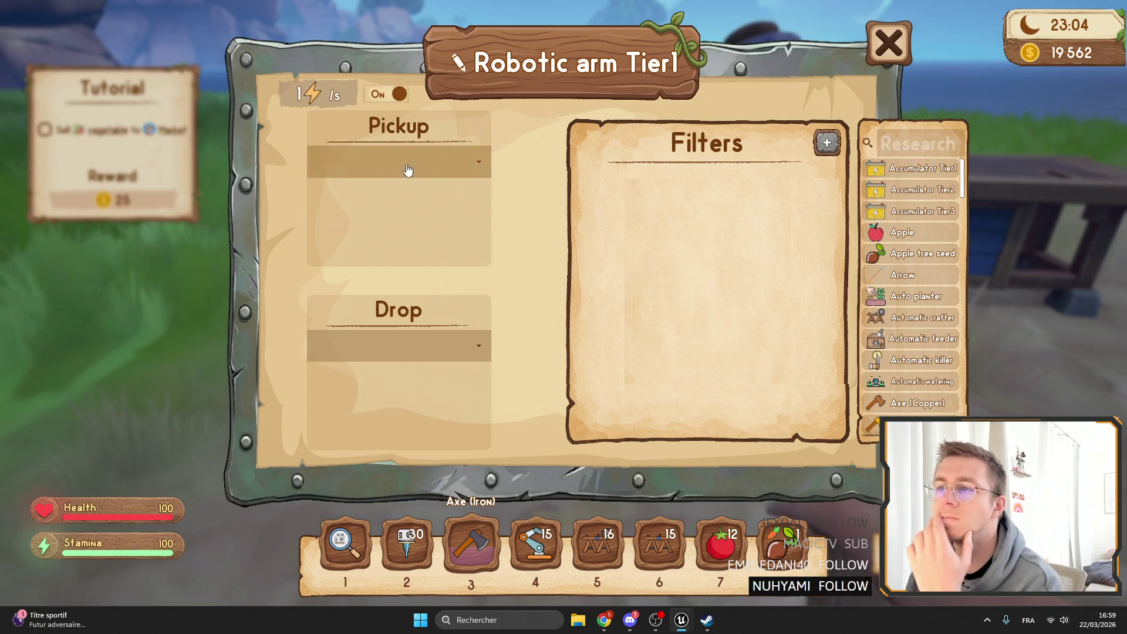
Toggle the arm's On/Off switch four times between 0 and 1 ⚡/s, then stop play.
left_click(385, 97)
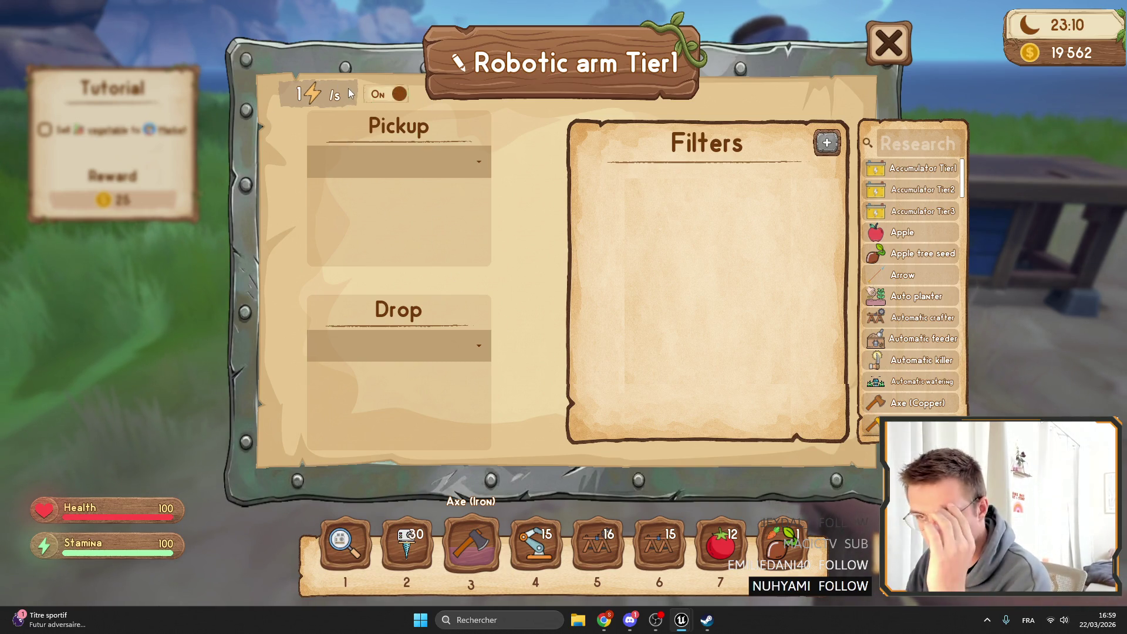
left_click(394, 101)
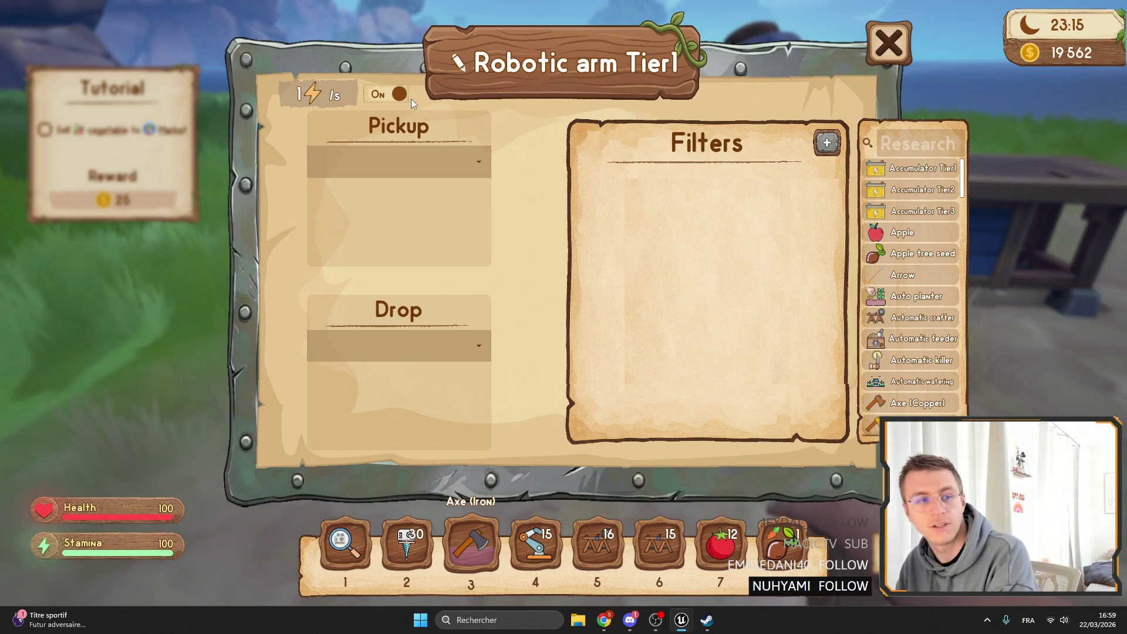
left_click(392, 97)
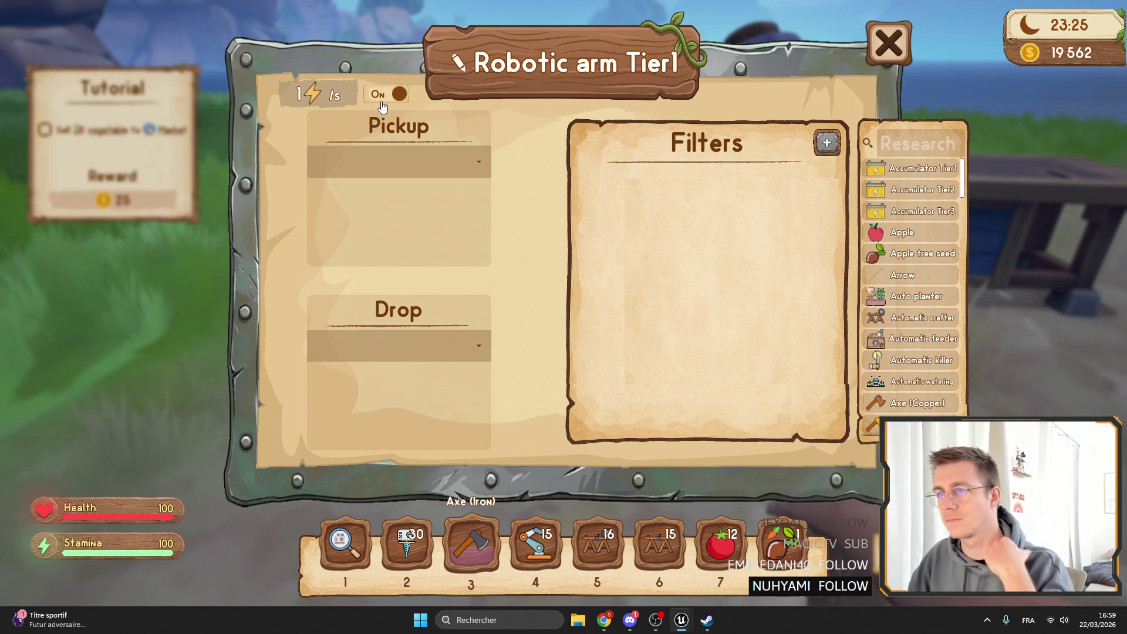
left_click(374, 100)
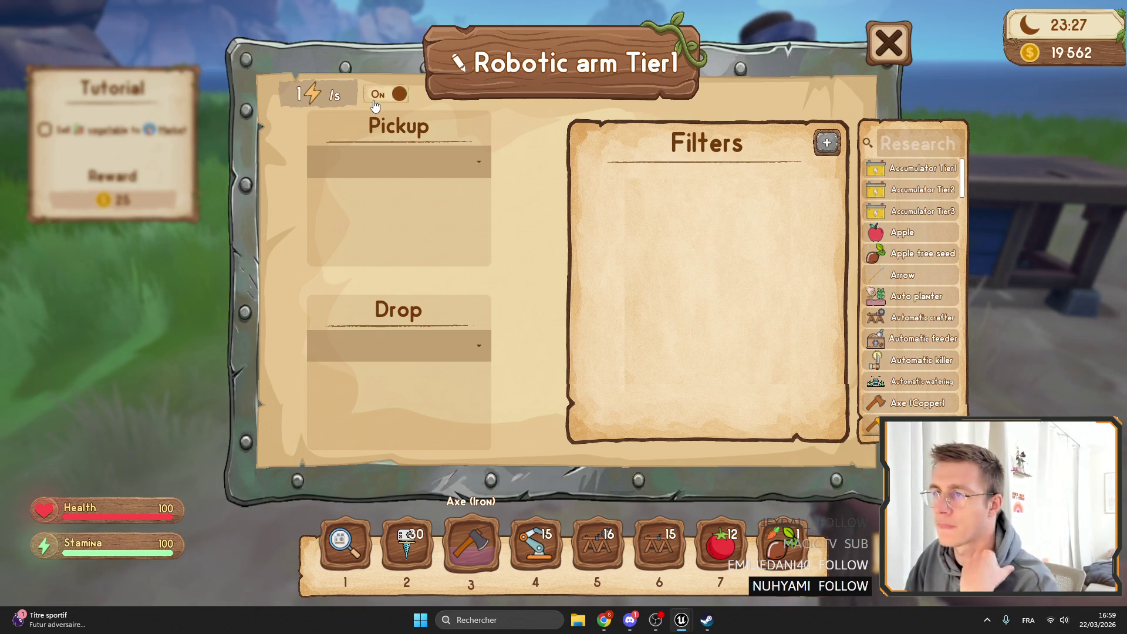
key("Escape")
key("F11")
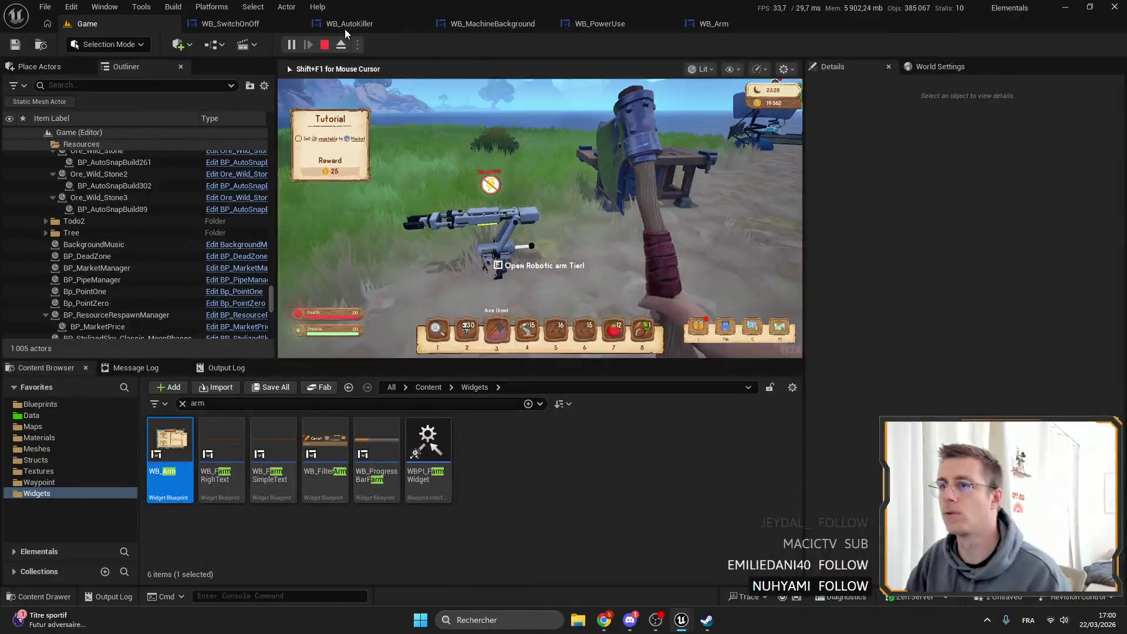
key("Escape")
left_click(596, 25)
Search the content browser for 'esc' and open the WB_ESC widget blueprint.
left_click(494, 25)
left_click(210, 25)
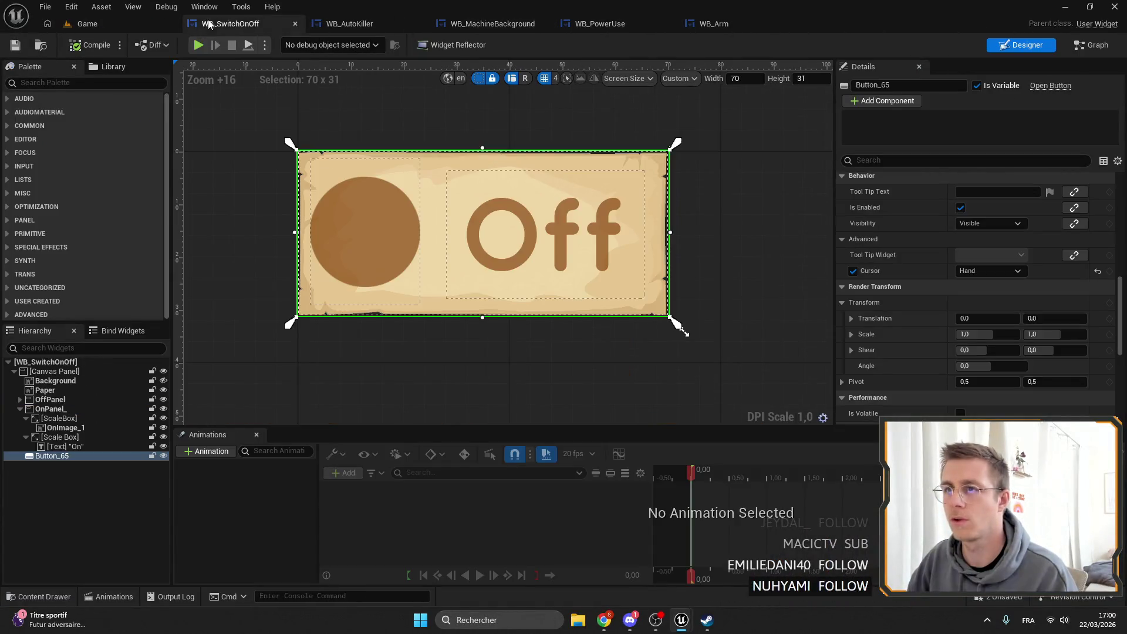
left_click(112, 24)
left_click(194, 404)
type("esc")
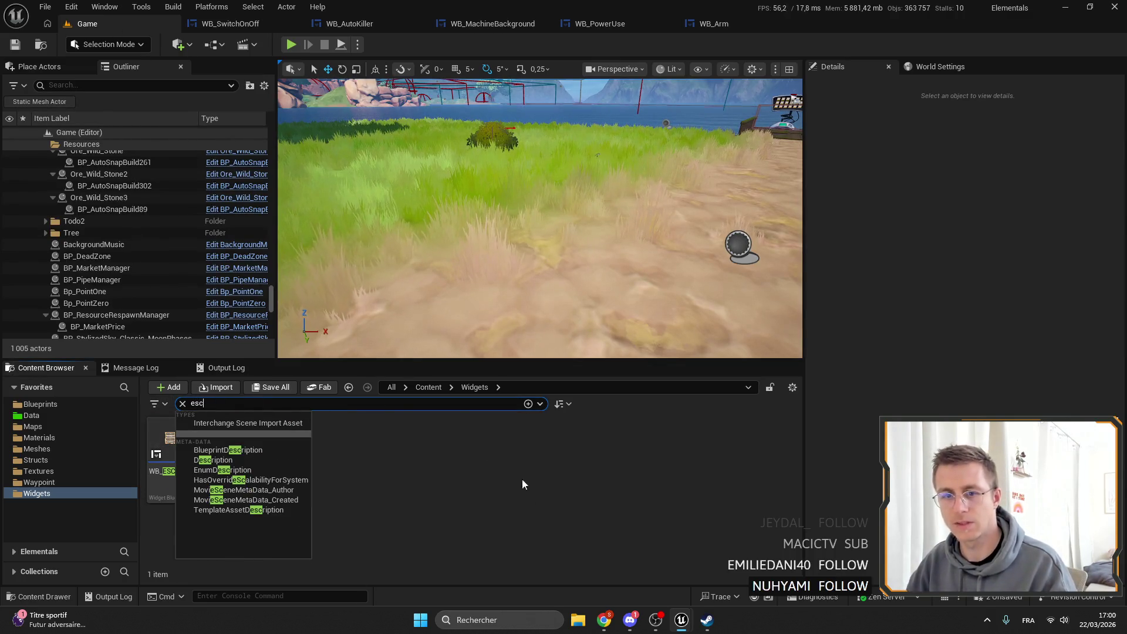
double_click(164, 458)
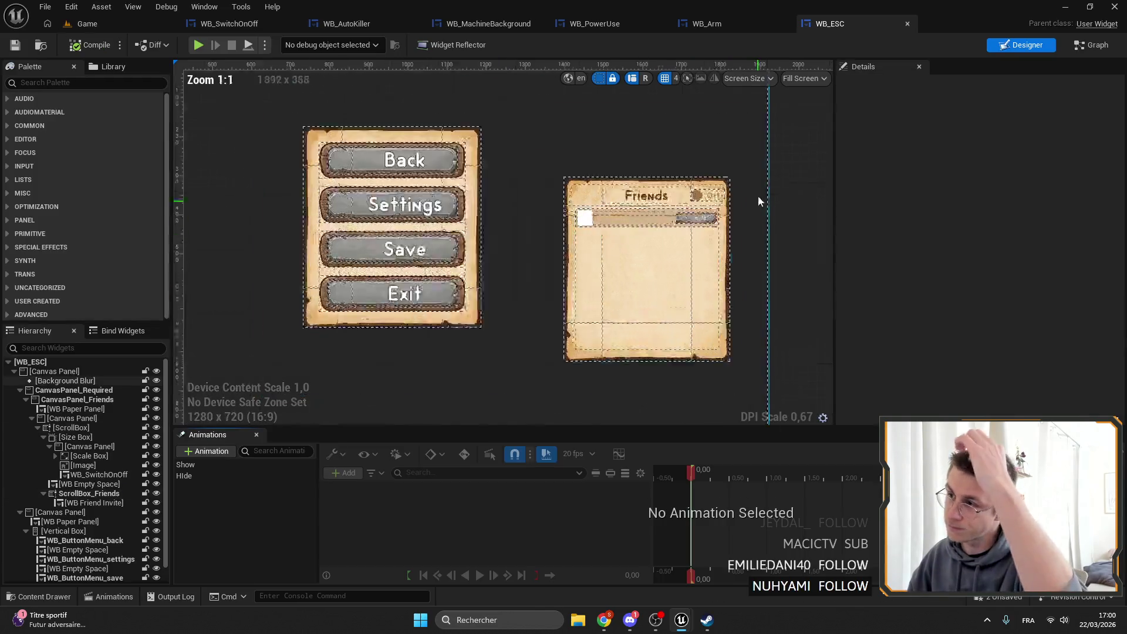
Set the Friends On/Off switch's Offset Left, Right and Bottom to 0.
scroll(646, 182, "up", 12)
left_click(669, 207)
scroll(749, 221, "down", 4)
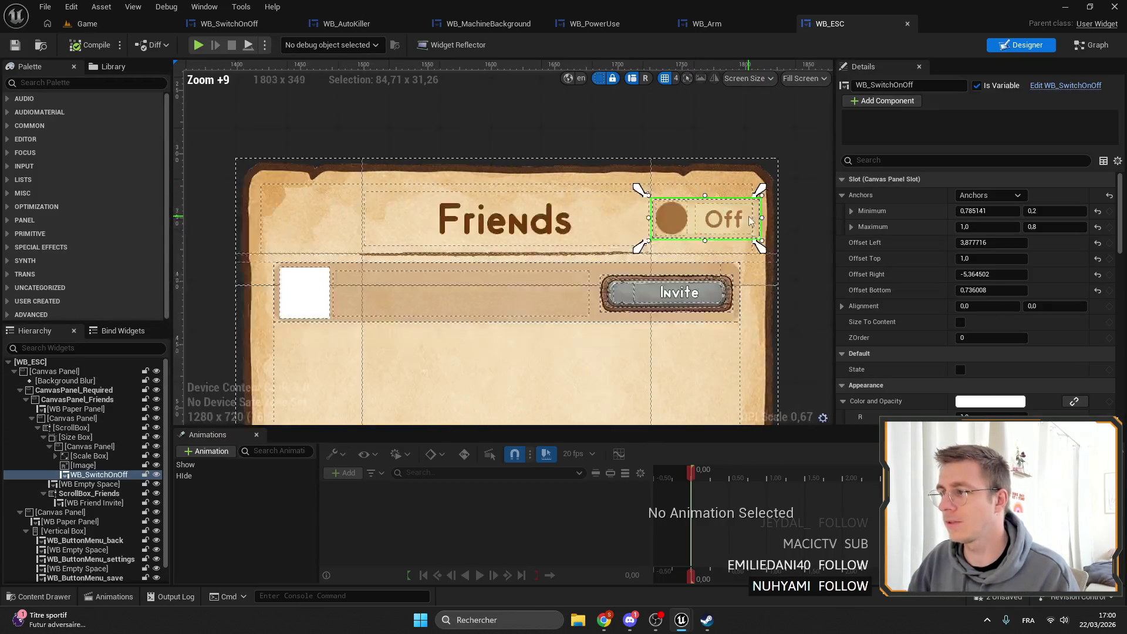
scroll(728, 226, "up", 6)
scroll(713, 206, "down", 3)
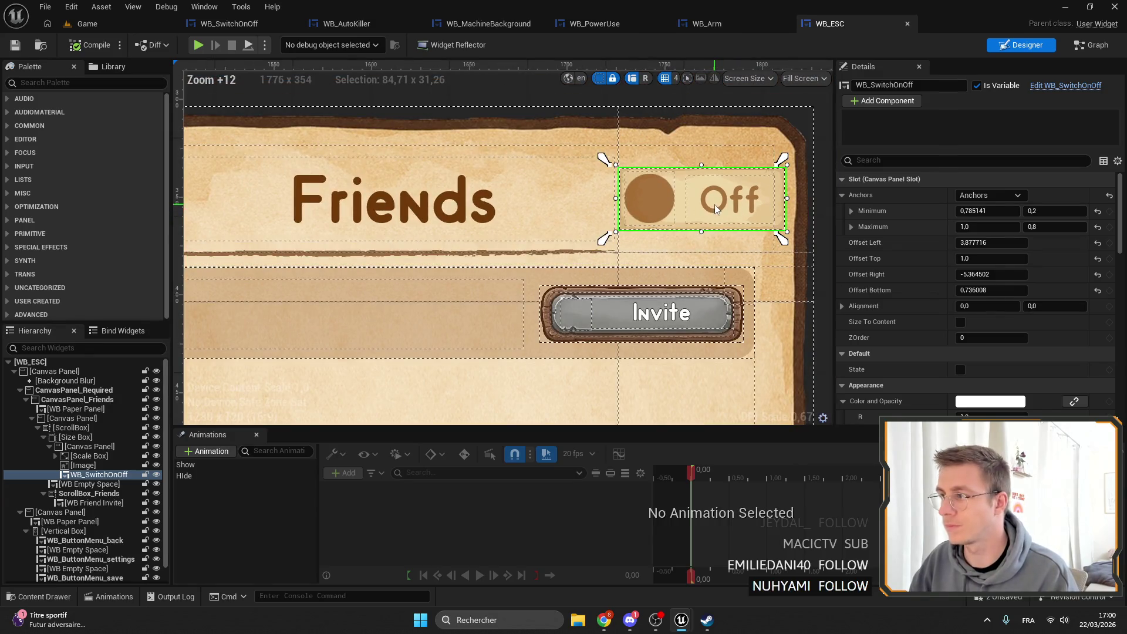
left_click(714, 204)
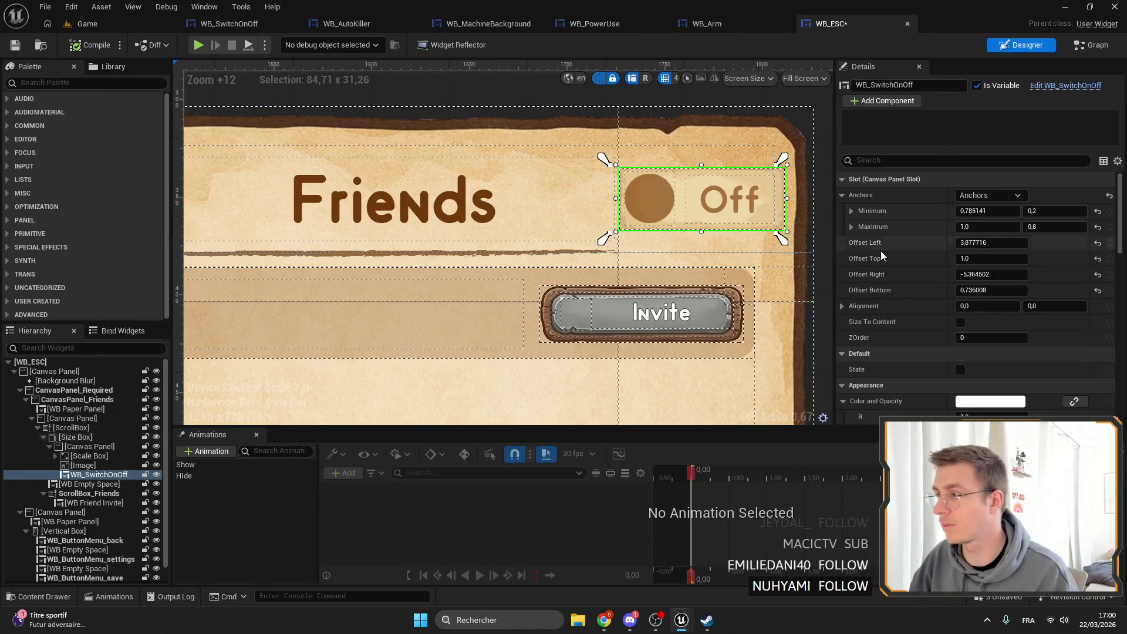
left_click(975, 290)
type("0")
left_click(975, 275)
type("0")
left_click(974, 242)
type("0")
key("Return")
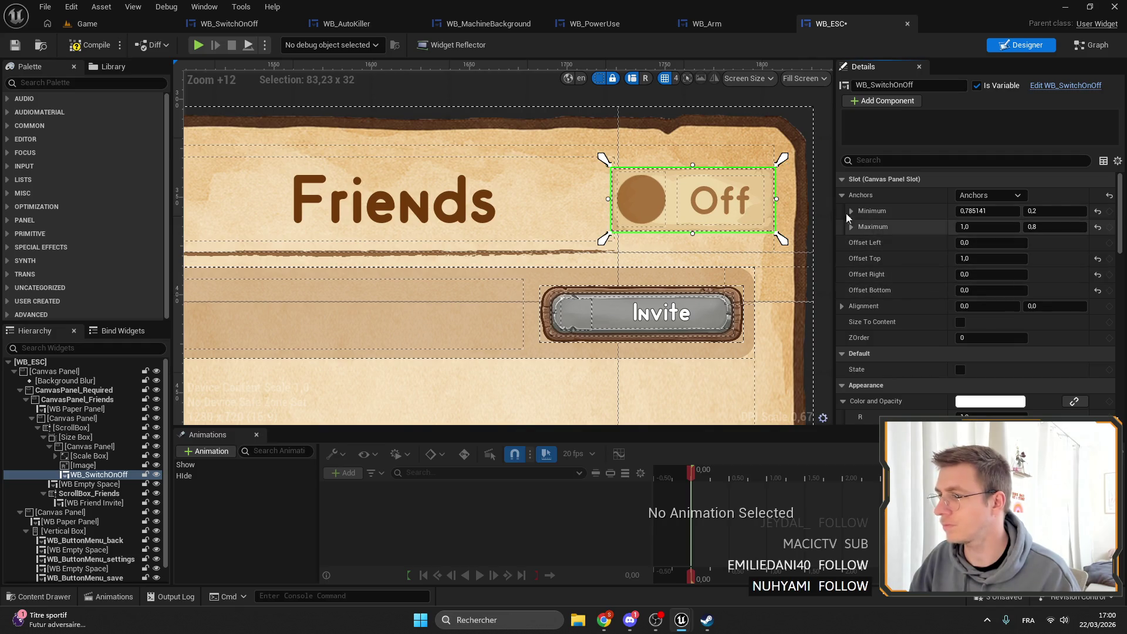
Check the WB_Arm widget, then bring up WB_PowerUse.
scroll(622, 108, "down", 2)
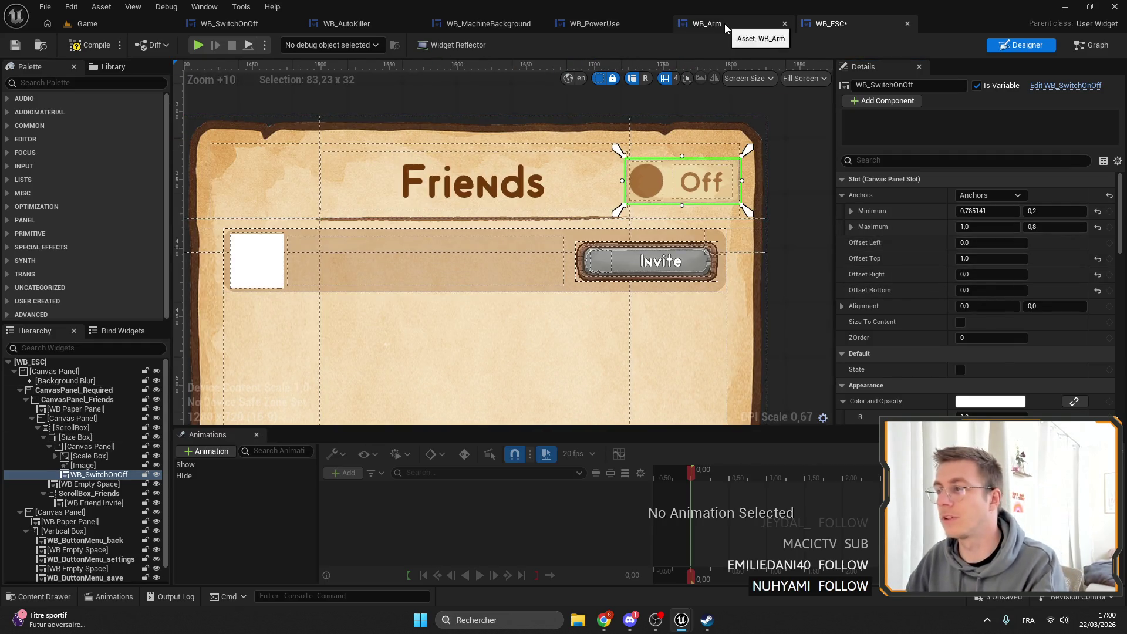
left_click(725, 23)
left_click(583, 25)
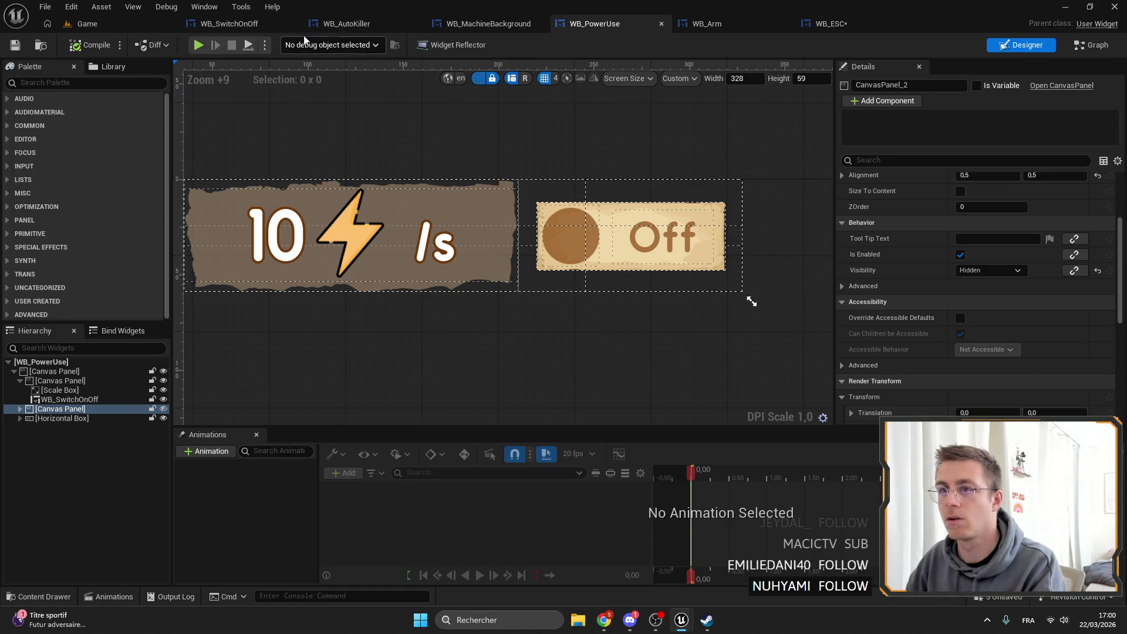
Delete the Paper image from WB_SwitchOnOff.
left_click(229, 23)
left_click(59, 390)
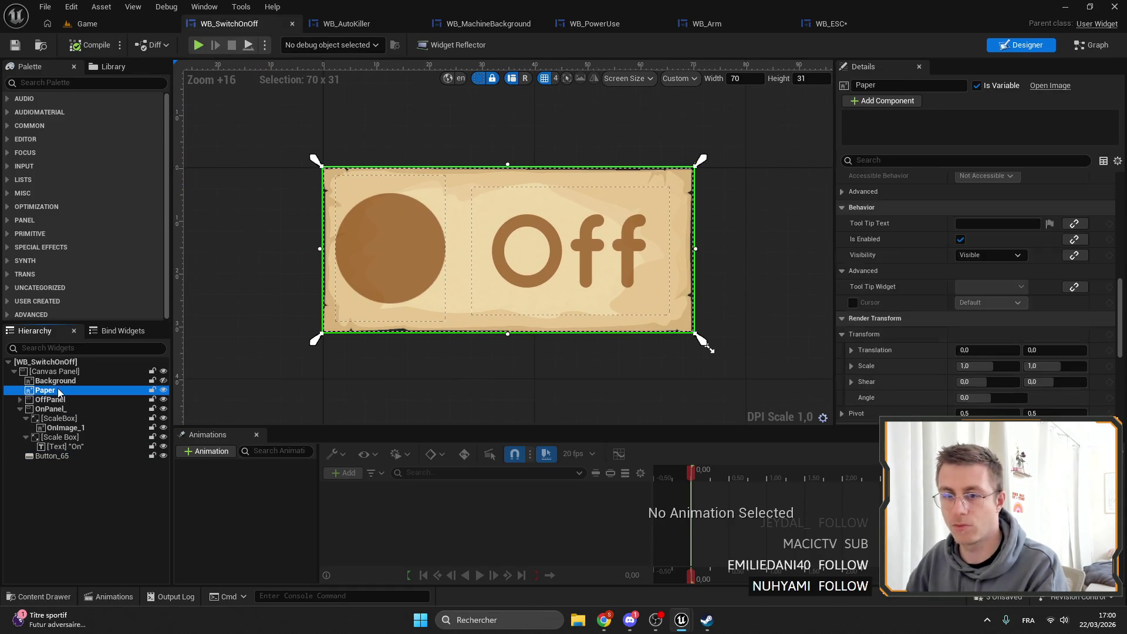
key("Delete")
Set the switch's Background image Visibility to Hidden.
left_click(56, 381)
scroll(1004, 304, "down", 5)
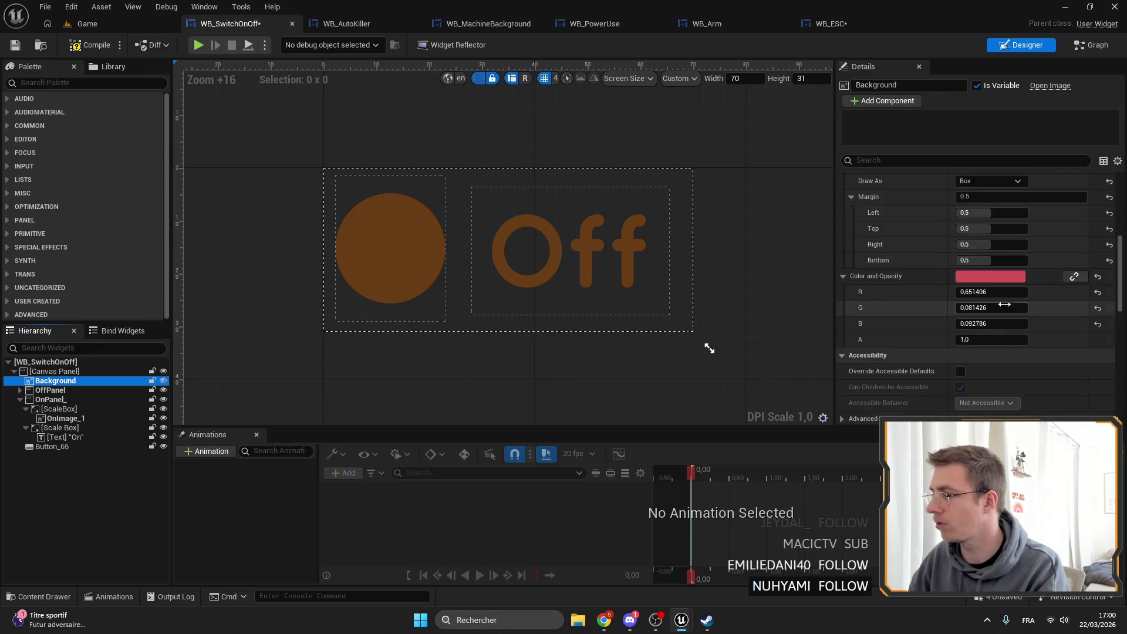
scroll(1005, 304, "down", 5)
left_click(998, 295)
left_click(987, 327)
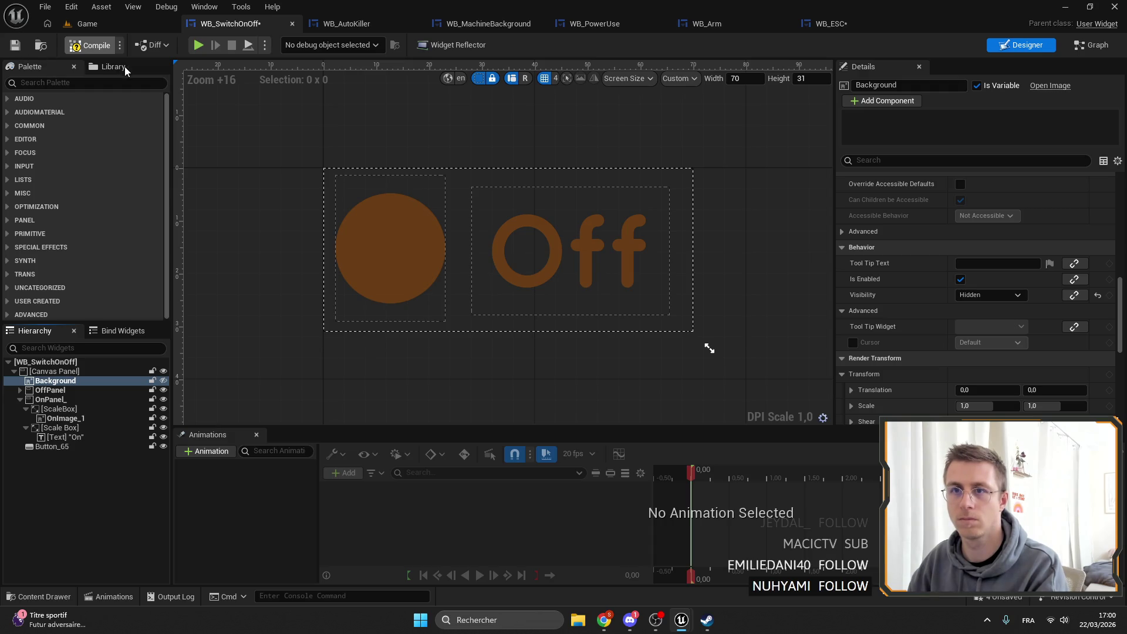
left_click(88, 23)
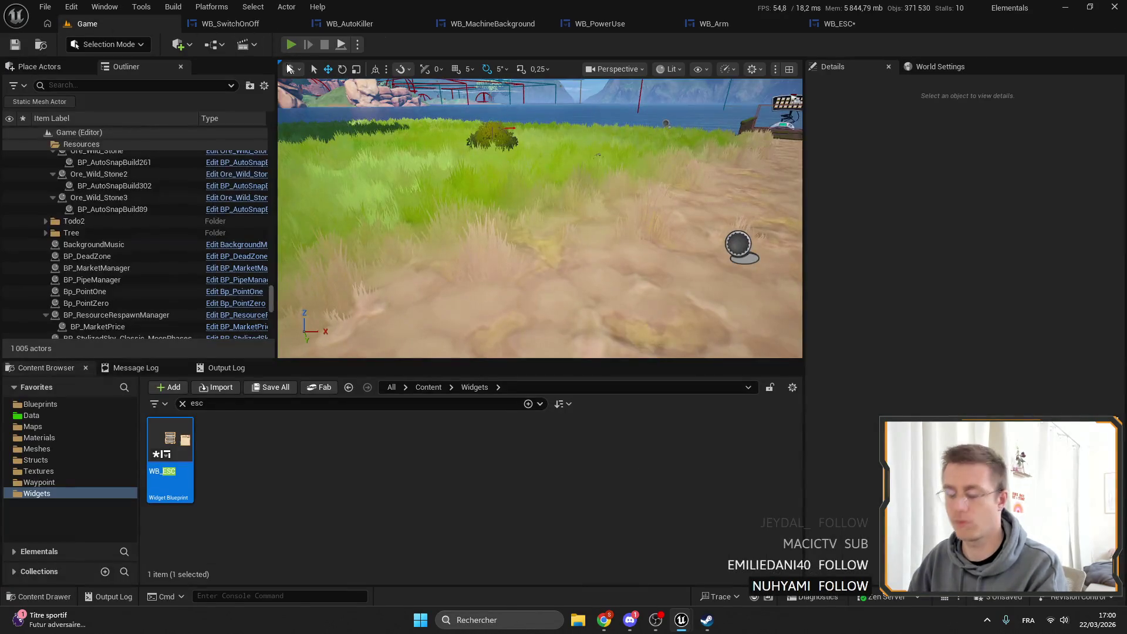
Start Play and open the robotic arm's menu, closing the workbench menu opened by mistake.
key("alt+p")
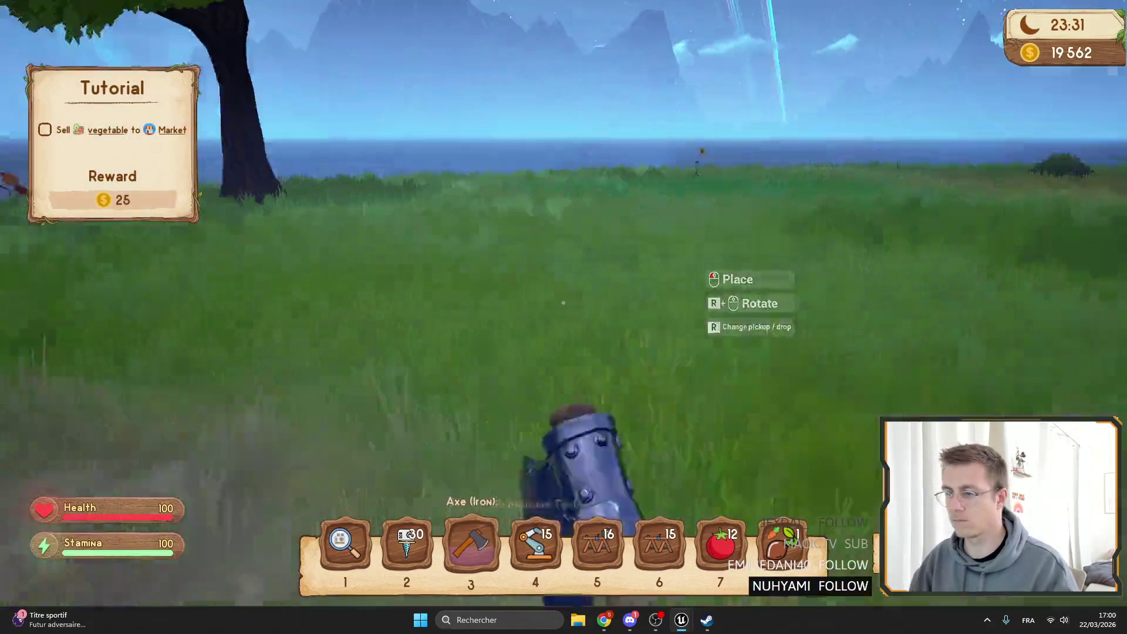
key("f")
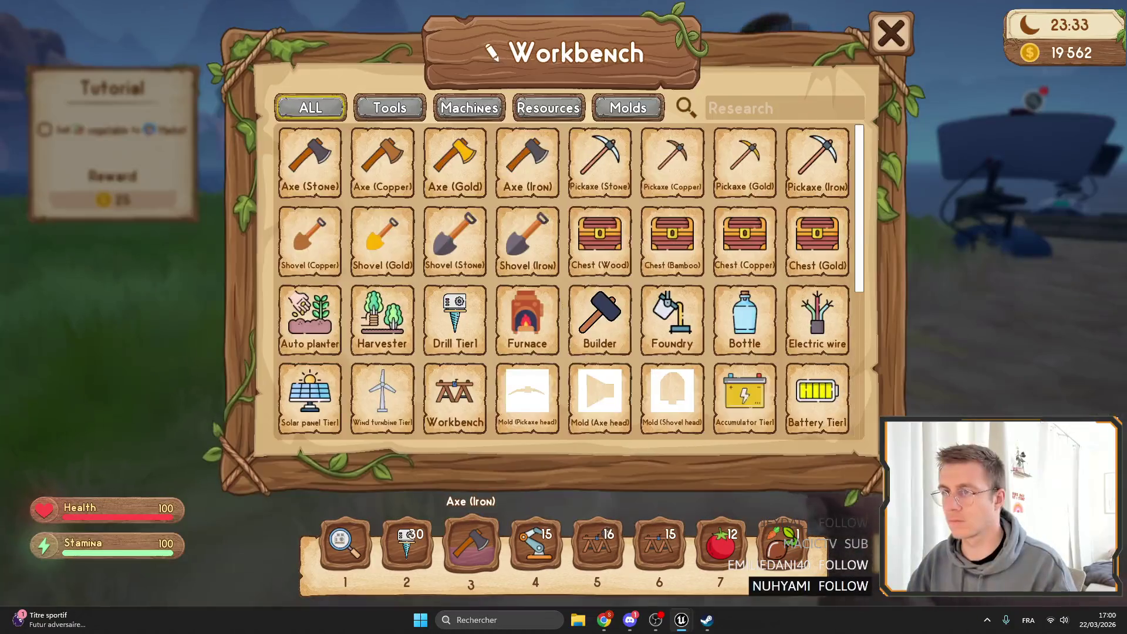
key("Escape")
key("f")
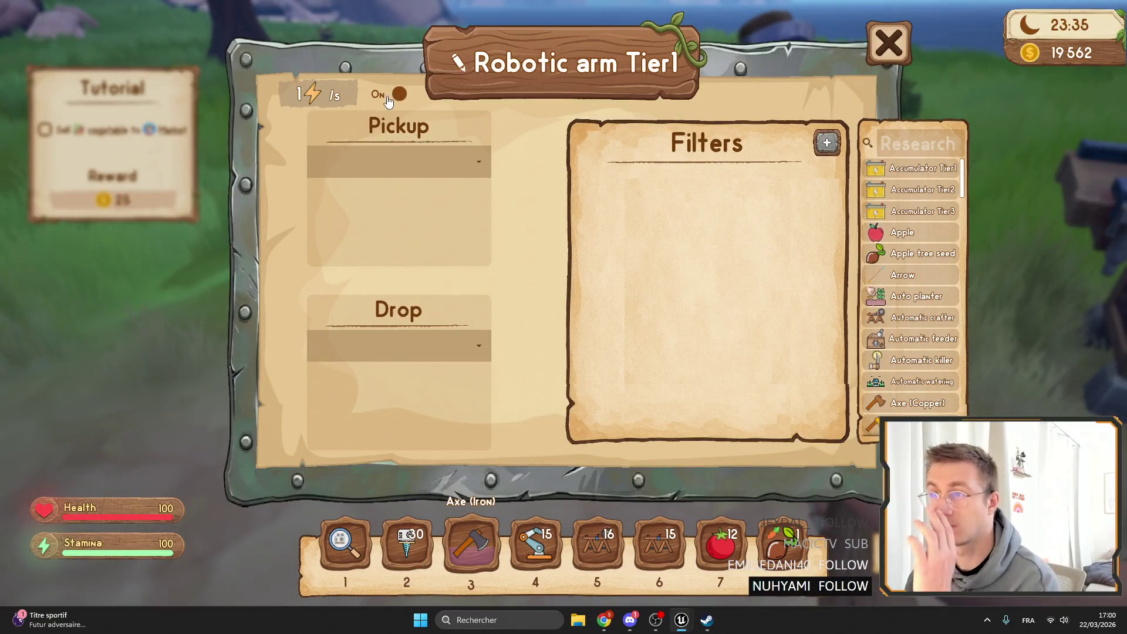
Toggle the arm's power between On (1 ⚡/s) and Off (0 ⚡/s) five times, then stop.
left_click(372, 95)
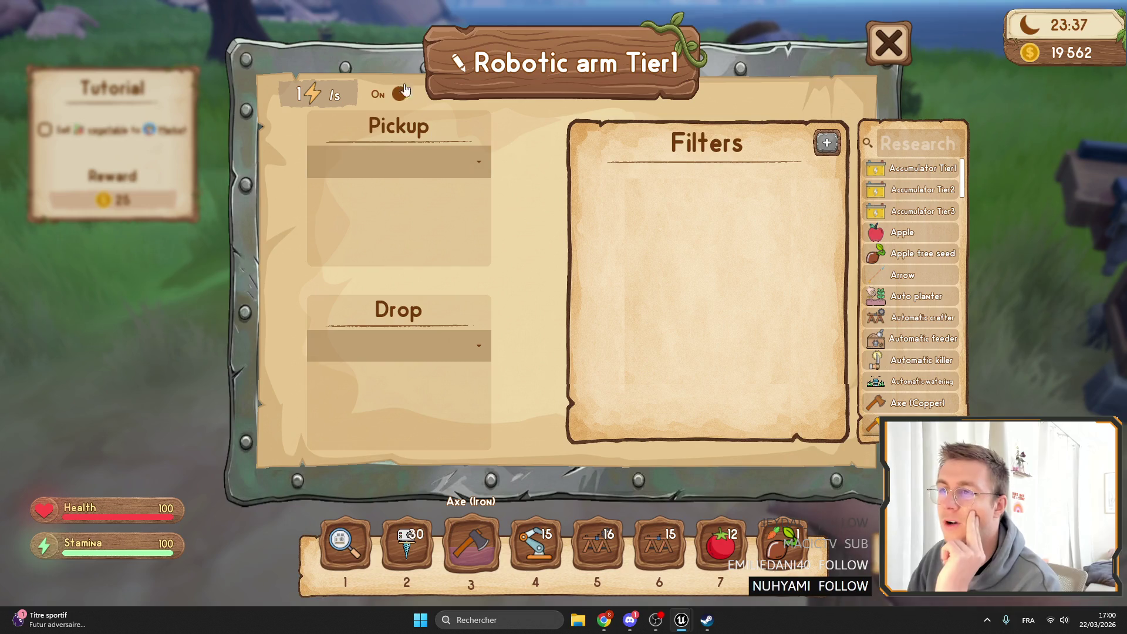
left_click(400, 101)
left_click(397, 105)
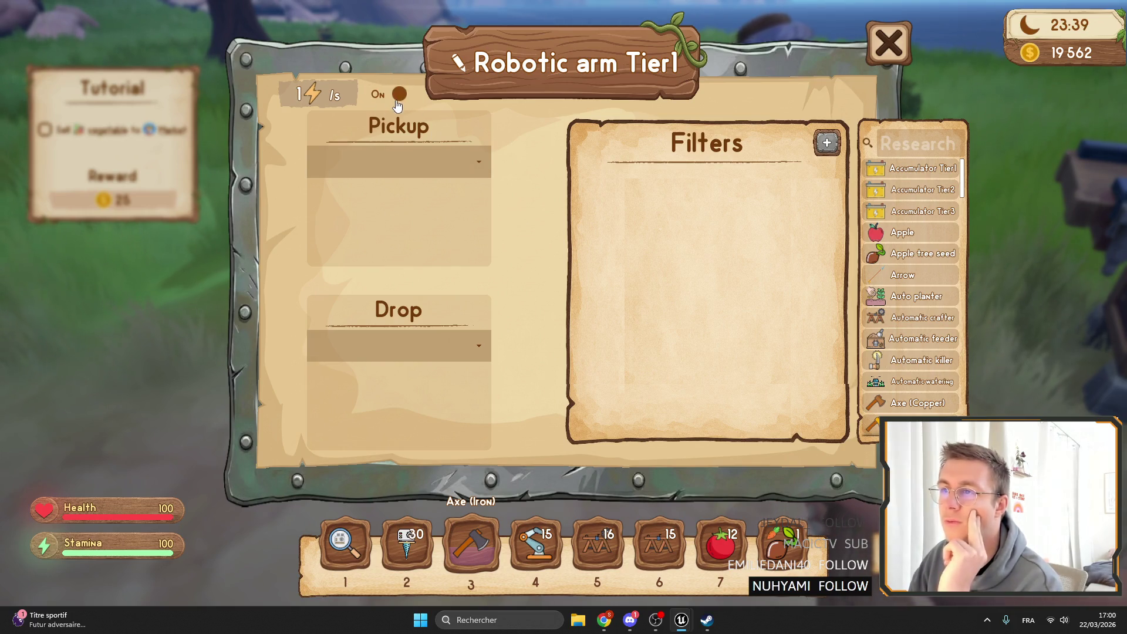
left_click(398, 104)
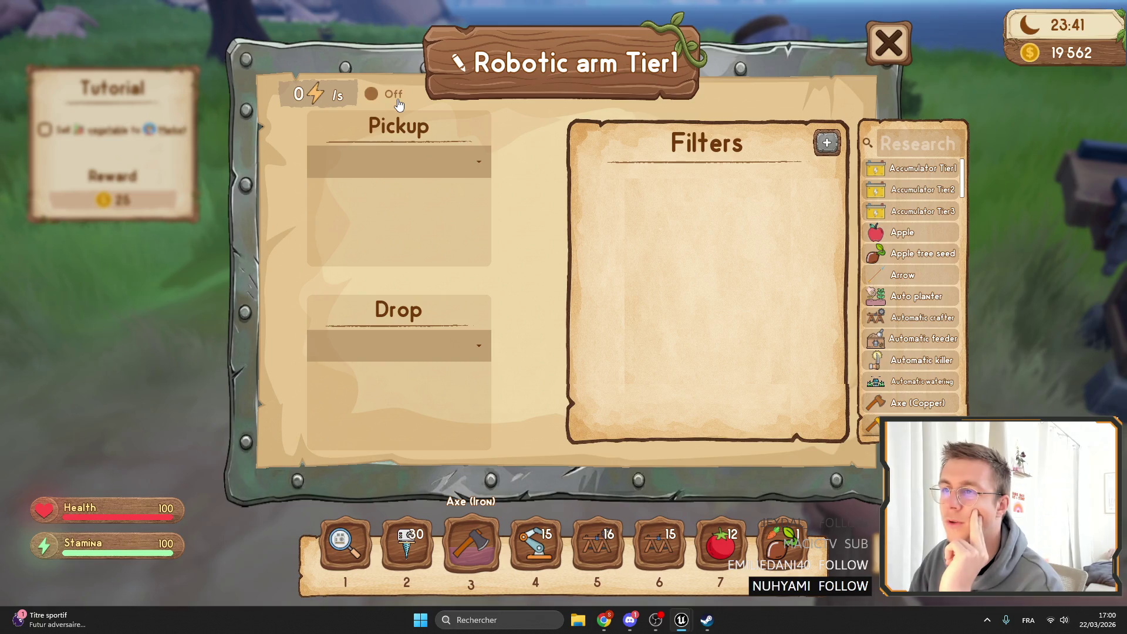
left_click(398, 104)
key("Escape")
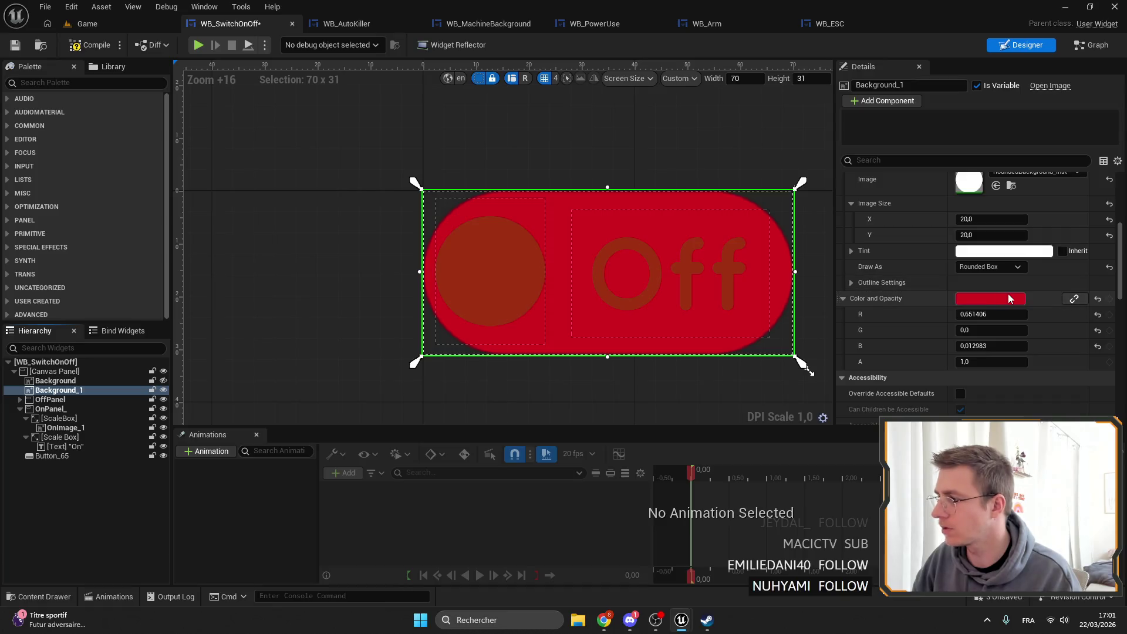
Set Background_1's Draw As to Image and its brush to SquareOutlineRounded via an 'outline' search.
left_click(998, 267)
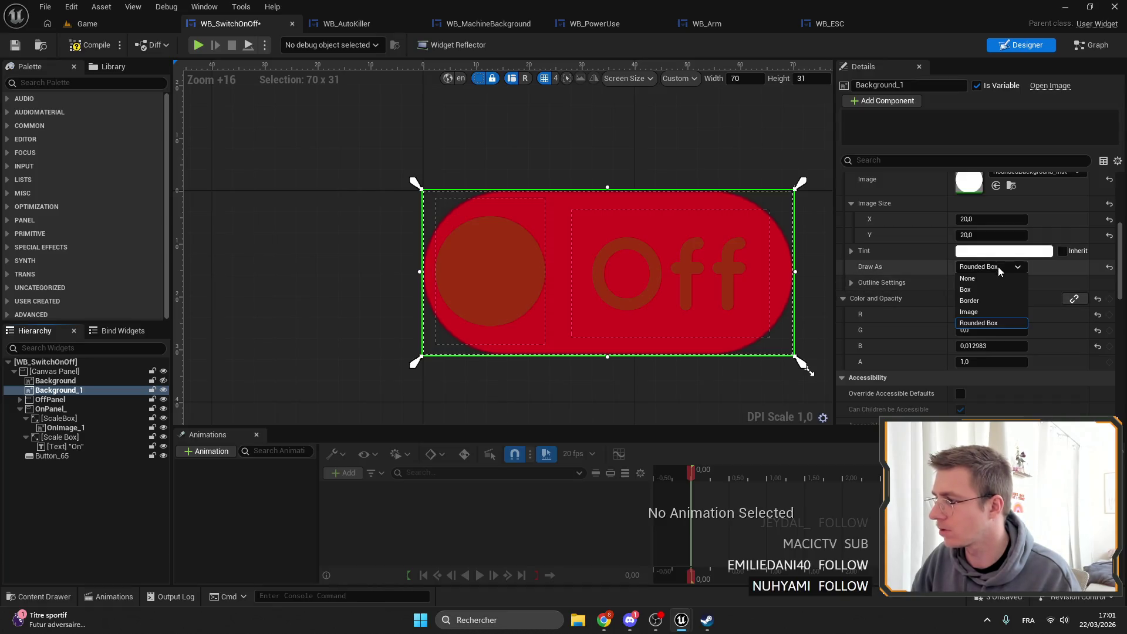
left_click(985, 313)
scroll(991, 237, "up", 2)
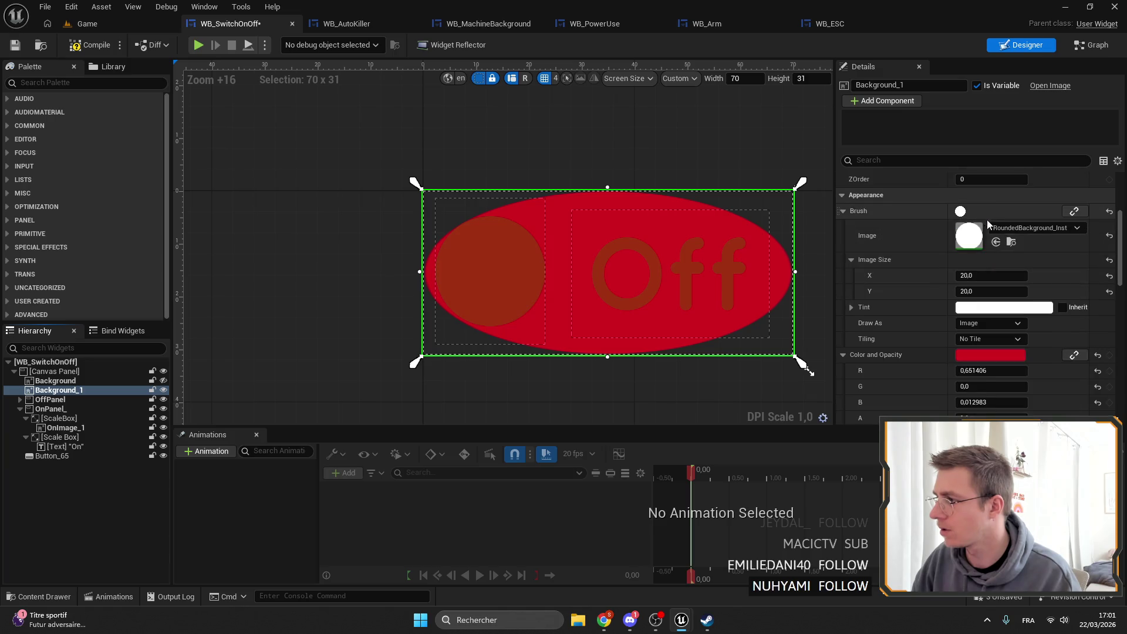
left_click(1021, 229)
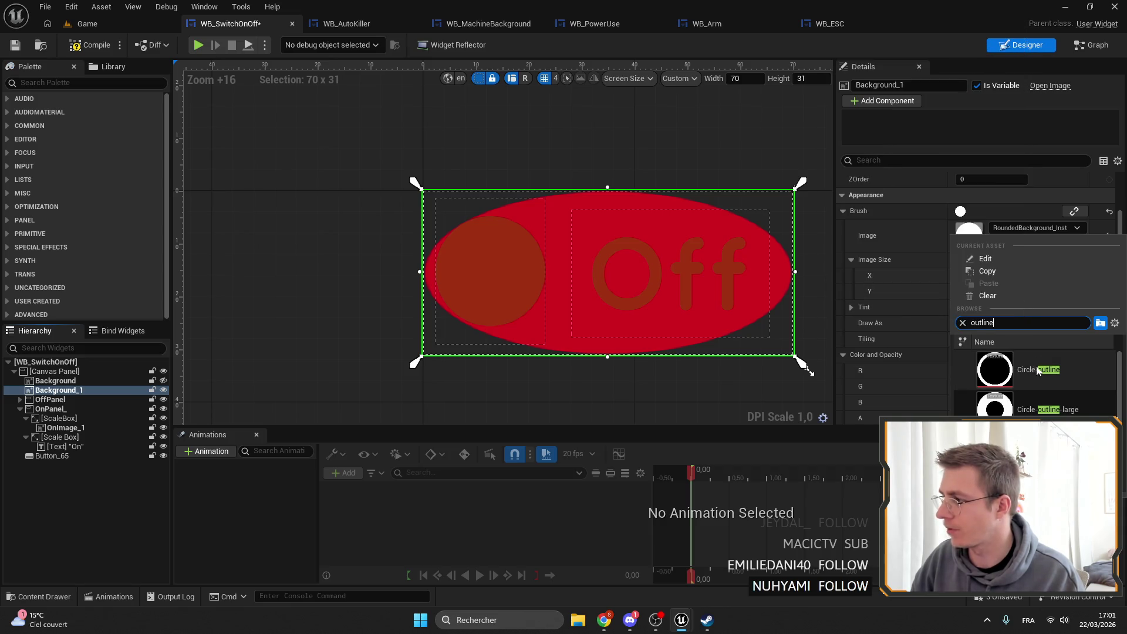
left_click(921, 234)
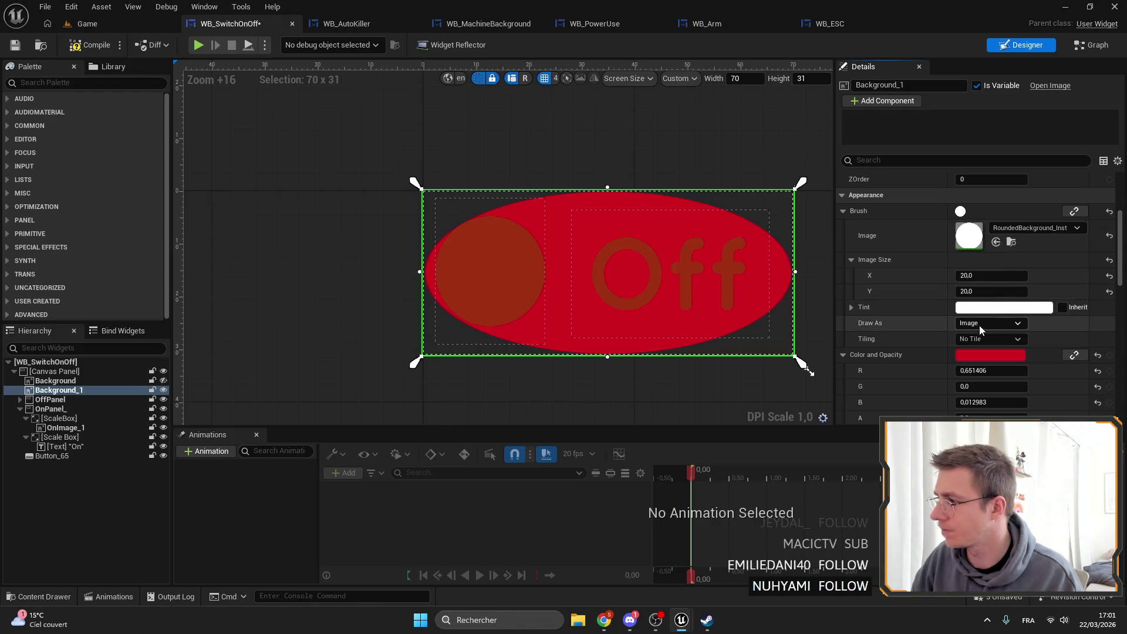
left_click(1006, 230)
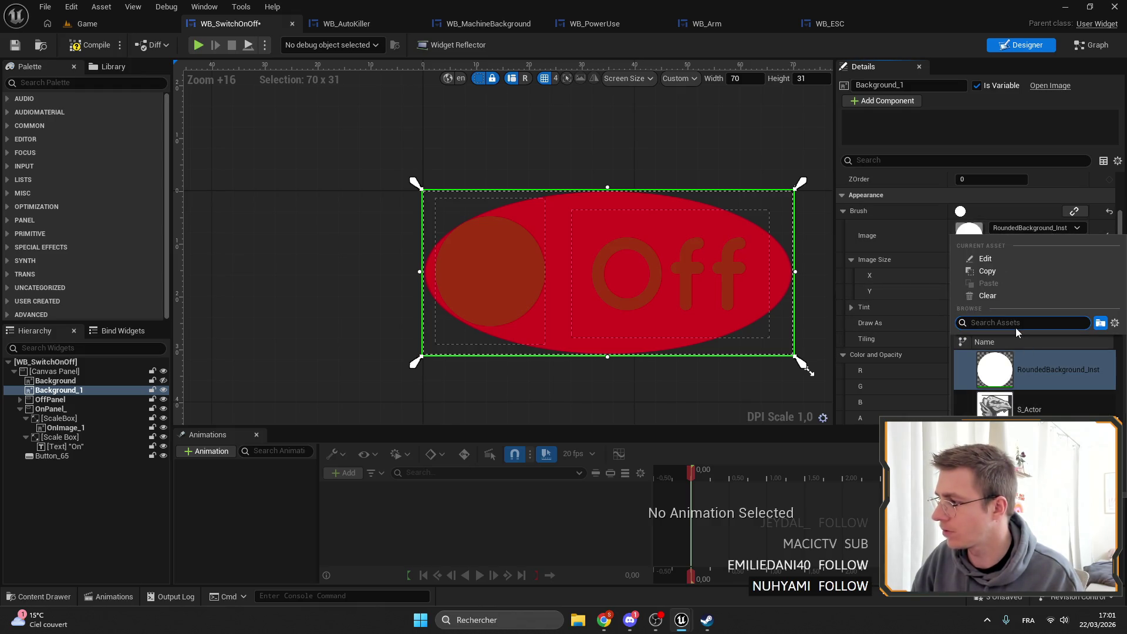
type("out")
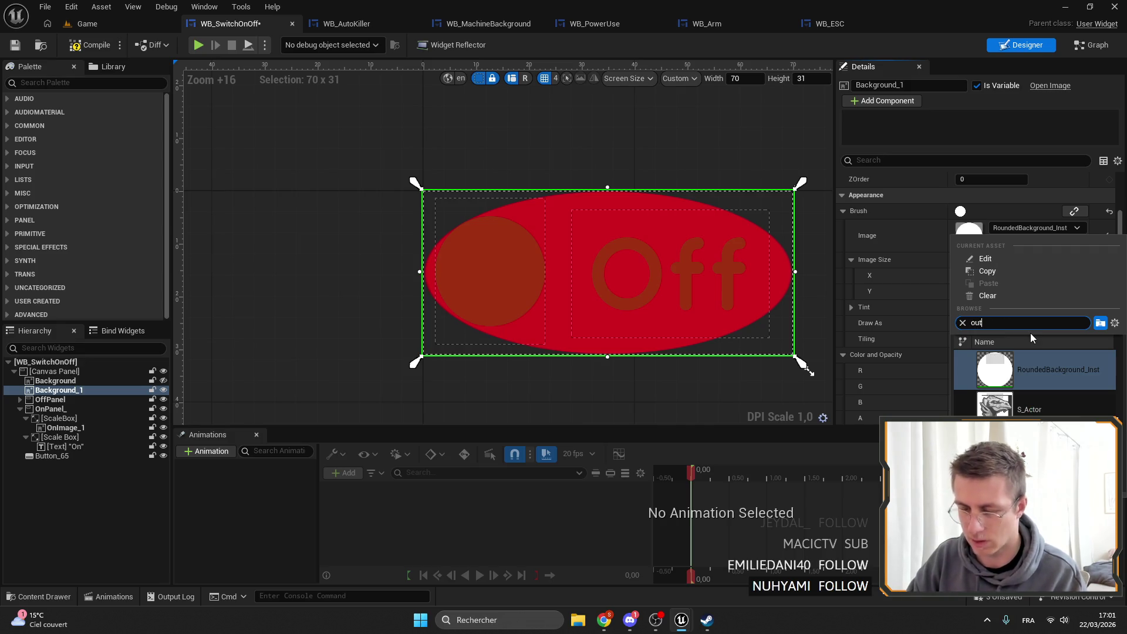
type("line")
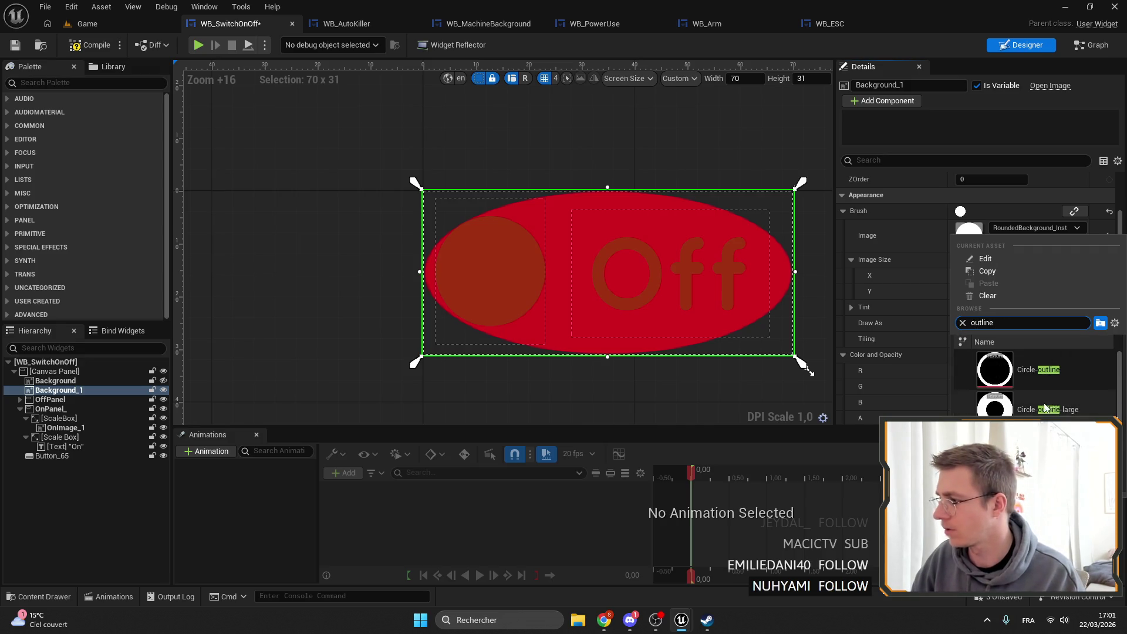
scroll(1045, 406, "down", 2)
left_click(1045, 407)
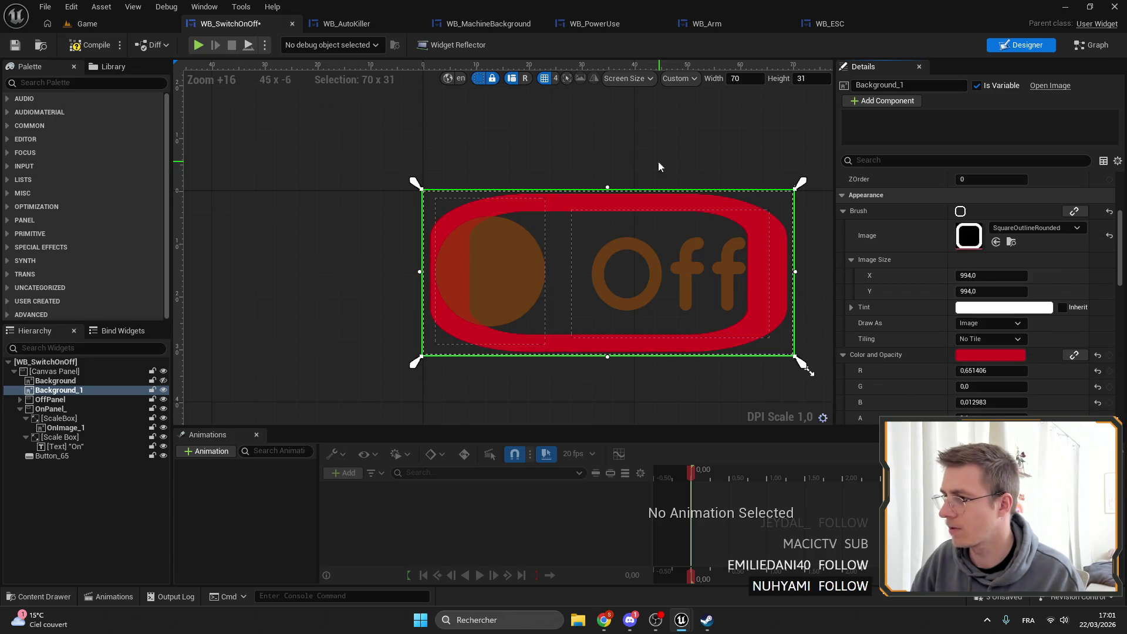
scroll(659, 163, "down", 1)
right_click(781, 276)
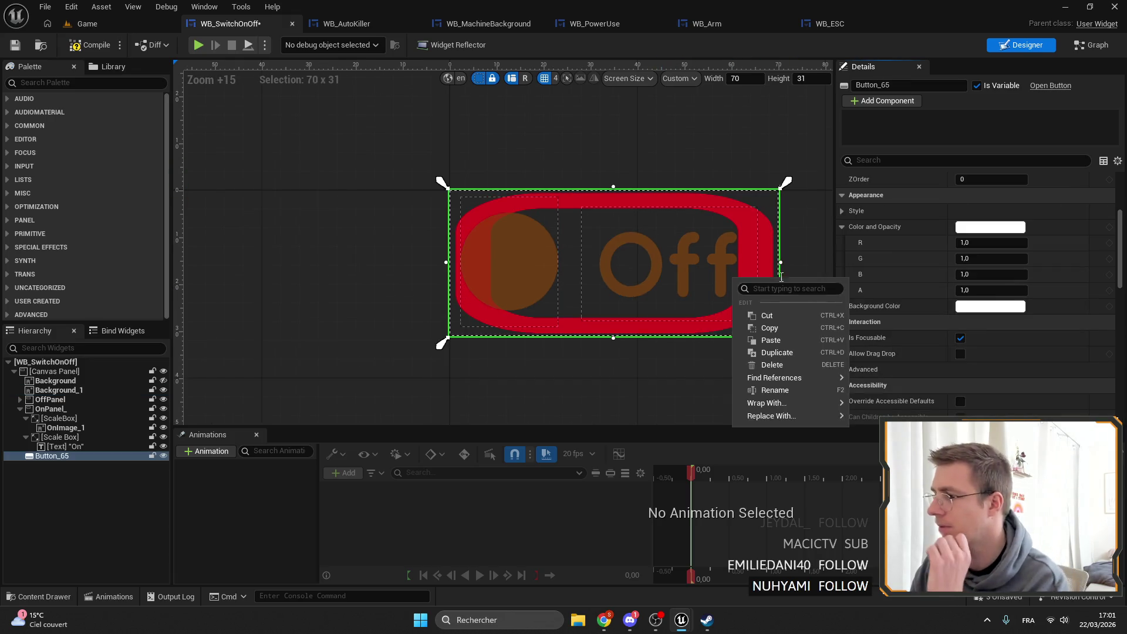
Match Background_1's colour to the OnImage_1 circle, changing it from red to orange.
key("Escape")
left_click(26, 410)
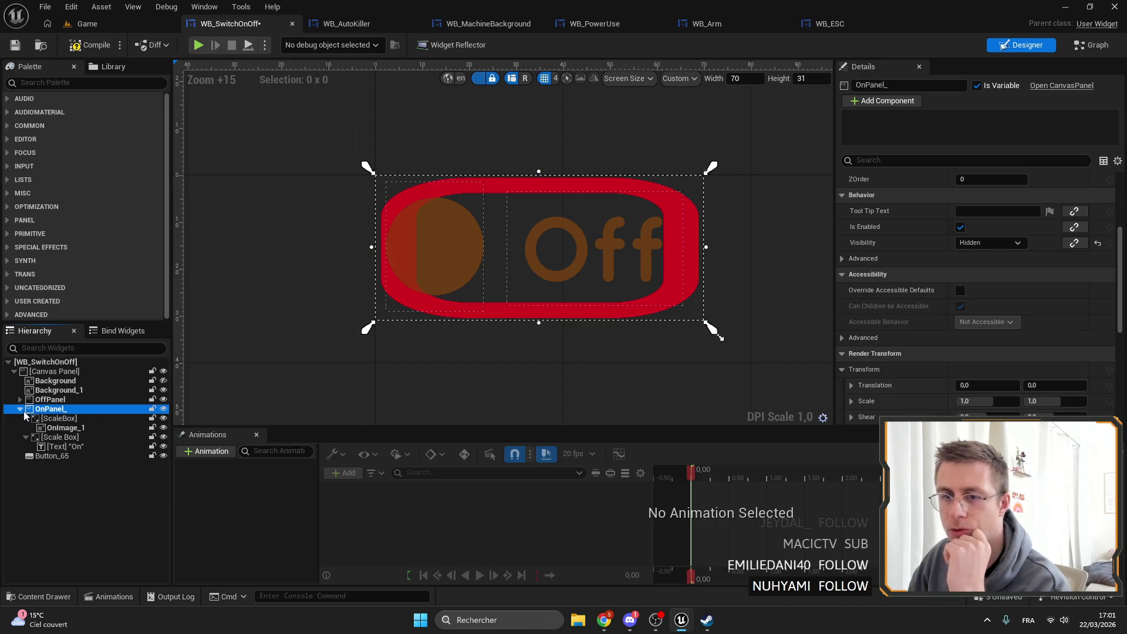
left_click(63, 428)
left_click(990, 211)
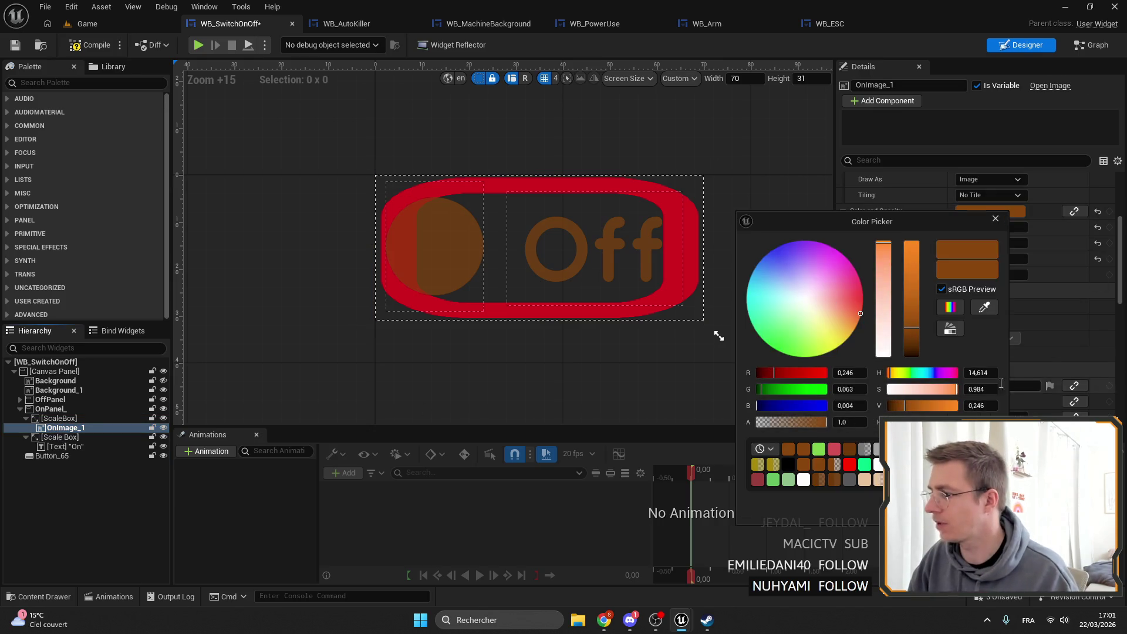
left_click(719, 336)
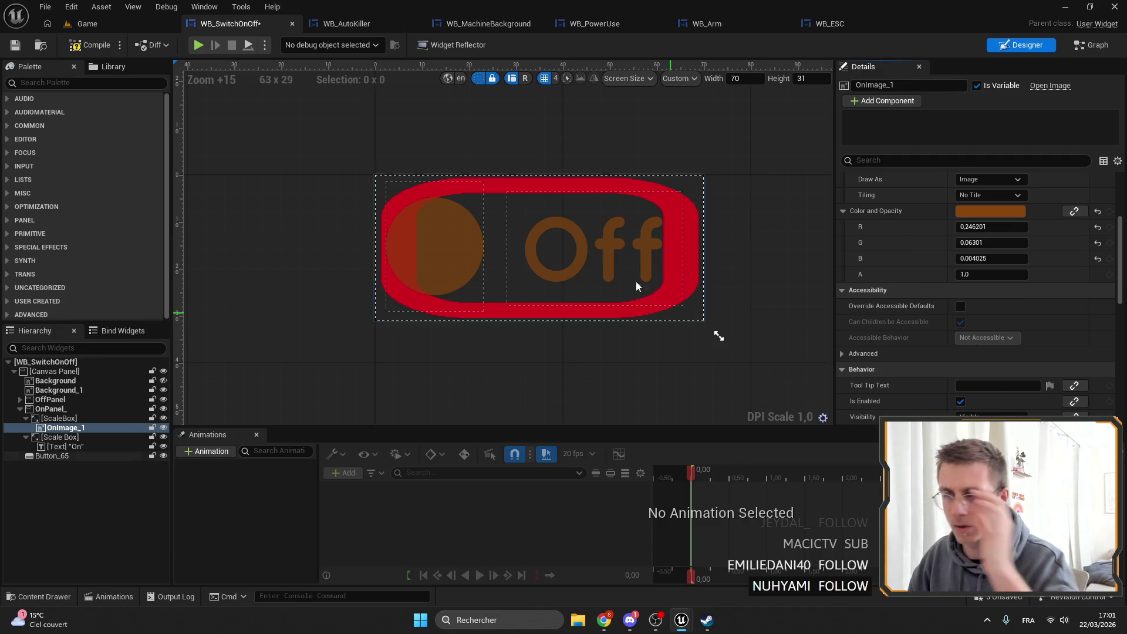
left_click(637, 285)
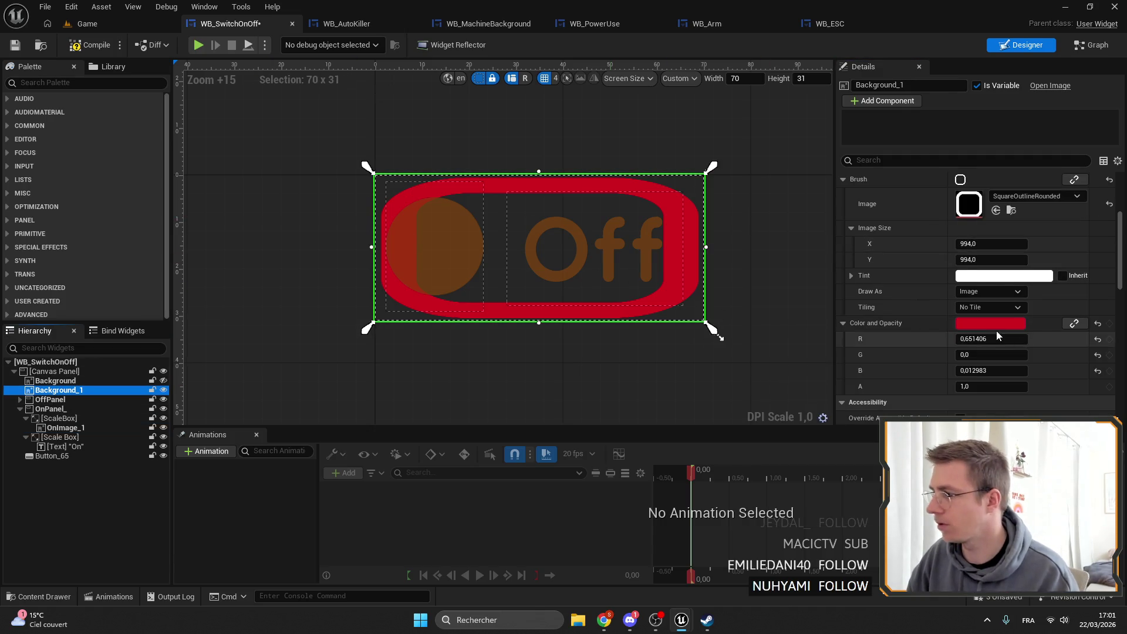
left_click(999, 326)
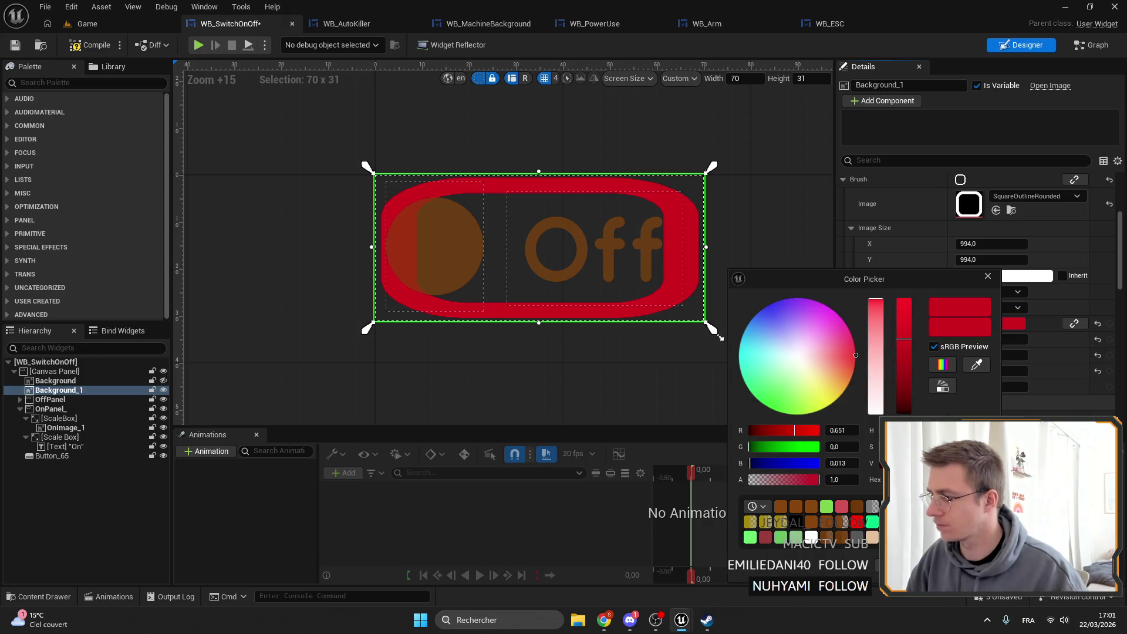
left_click(781, 506)
left_click(988, 276)
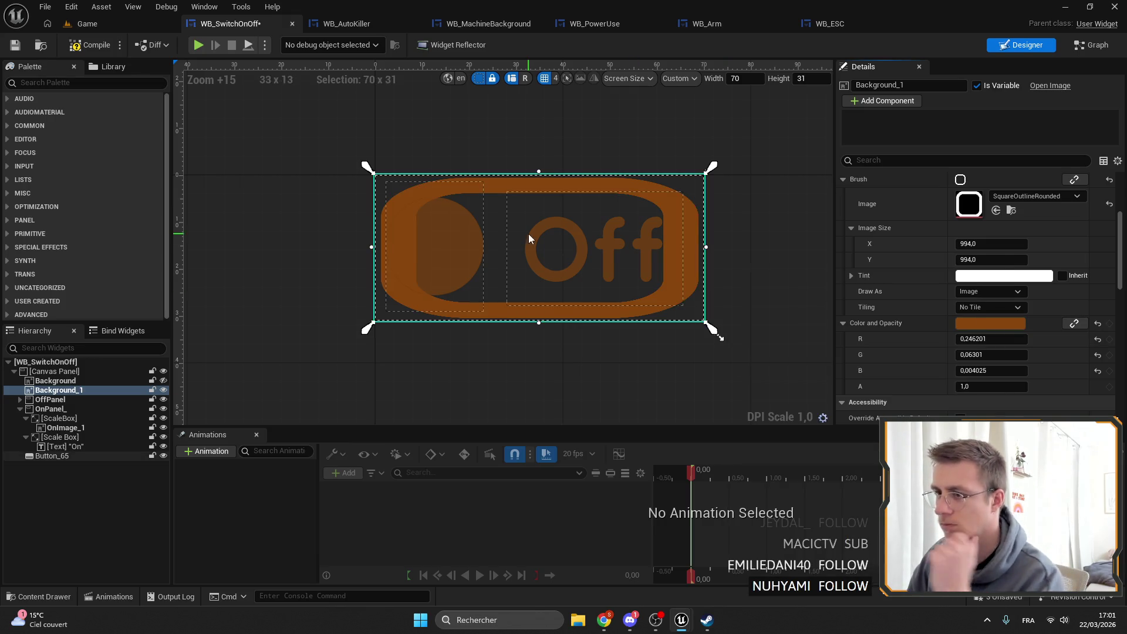
Set Background_1's brush to Square_Ouline and turn off its Is Variable option.
left_click(1007, 201)
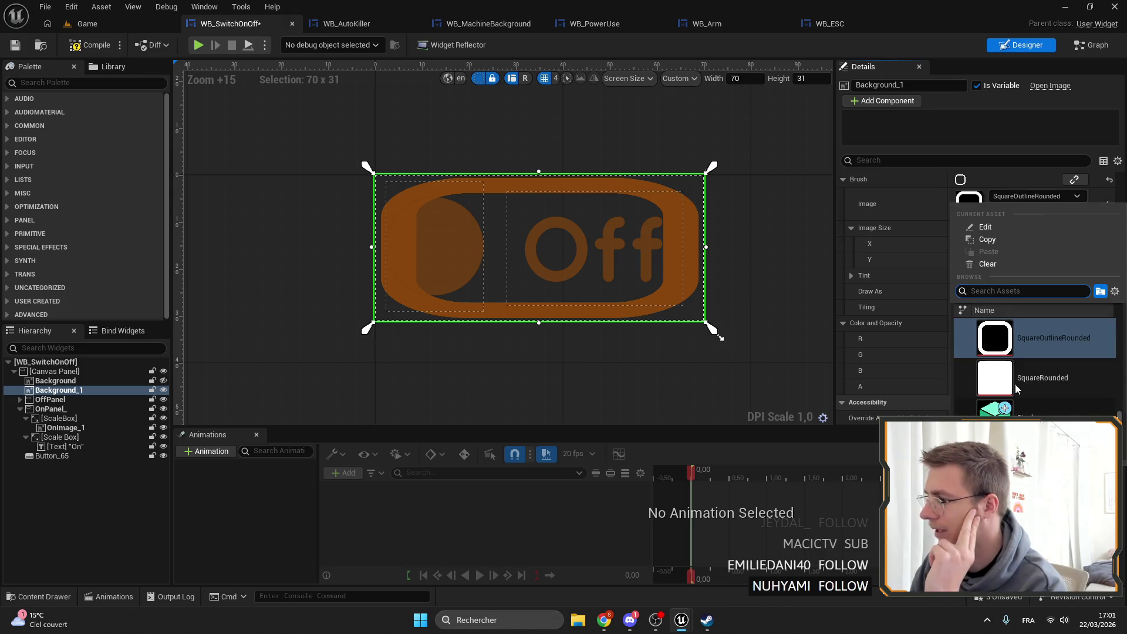
scroll(1024, 383, "up", 3)
left_click(1036, 384)
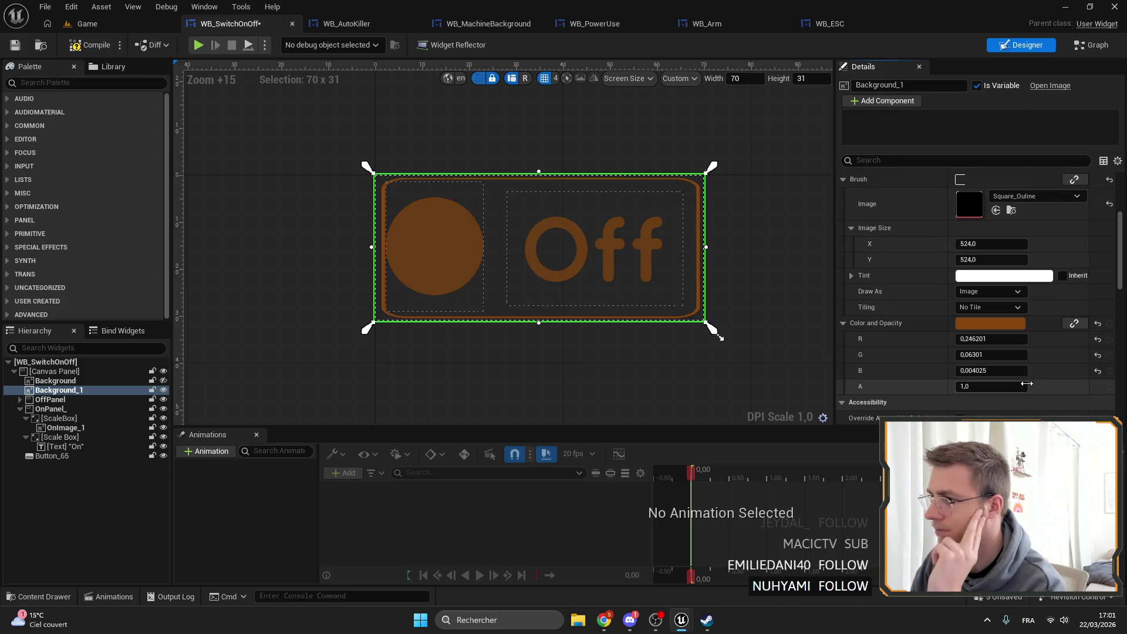
left_click(426, 173)
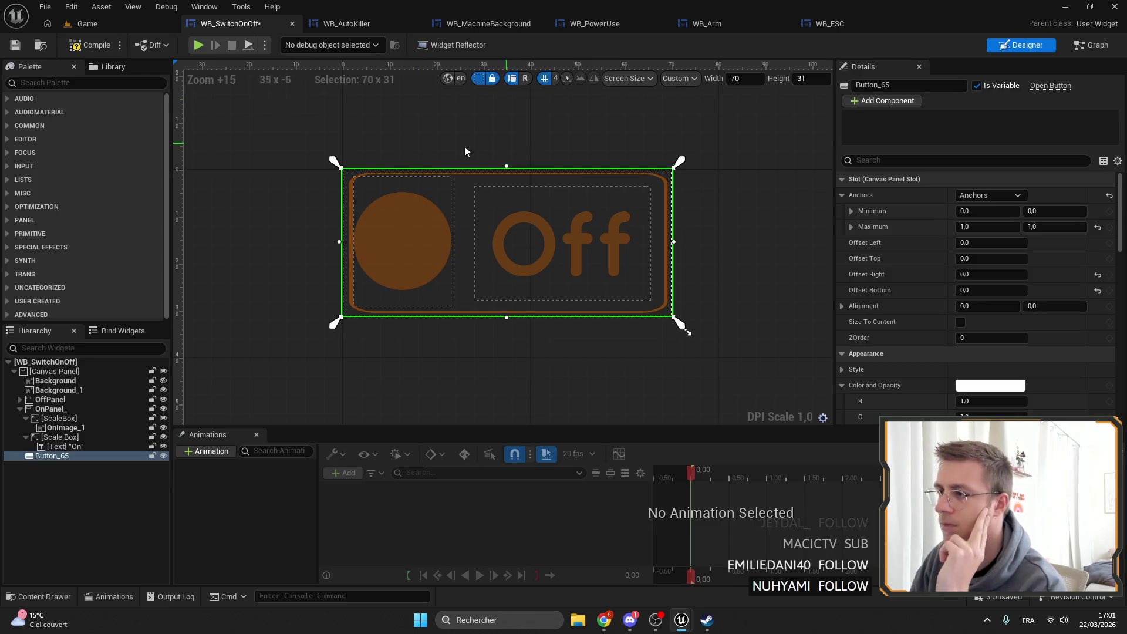
scroll(463, 145, "up", 3)
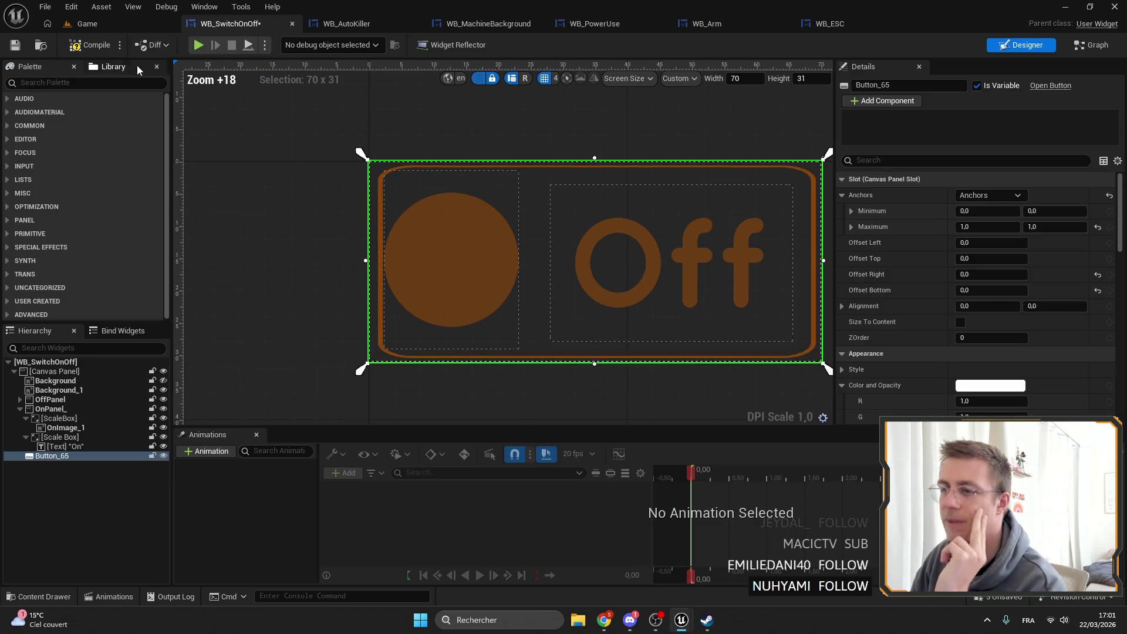
left_click(58, 390)
scroll(975, 264, "down", 3)
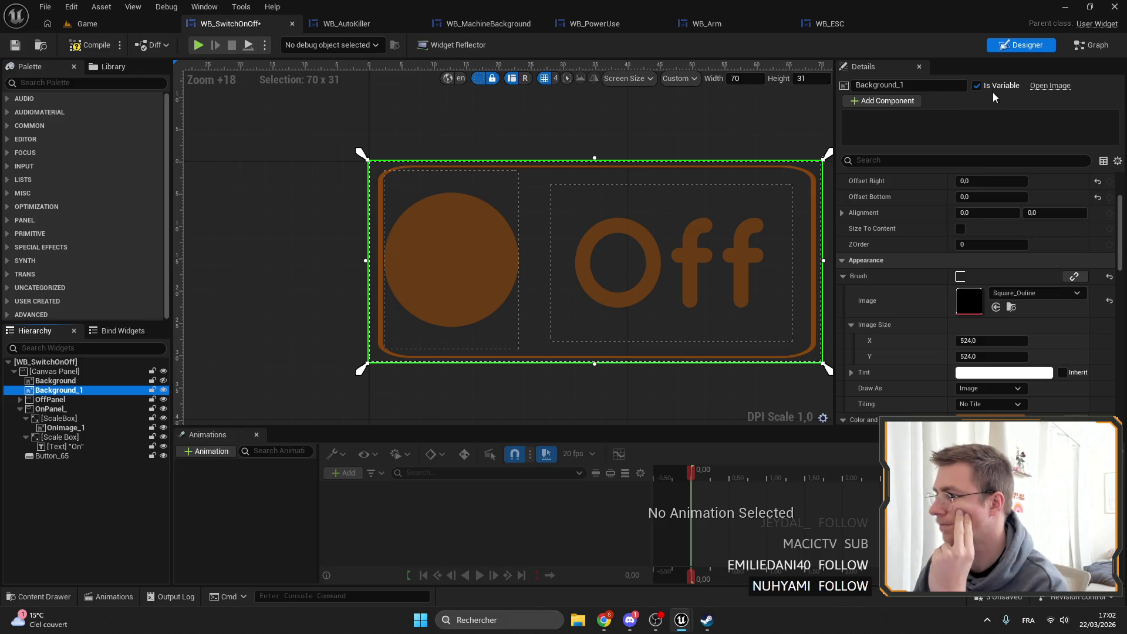
left_click(977, 85)
Switch Background_1's brush image to SquareRounded.
scroll(1051, 352, "up", 3)
left_click(1045, 386)
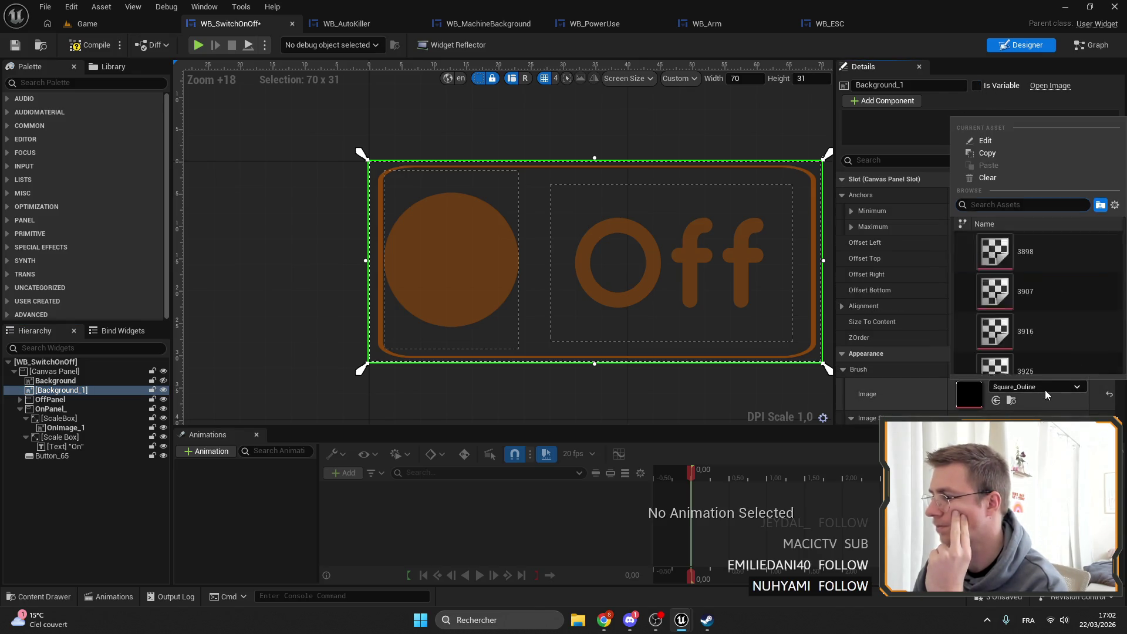
scroll(1037, 270, "down", 2)
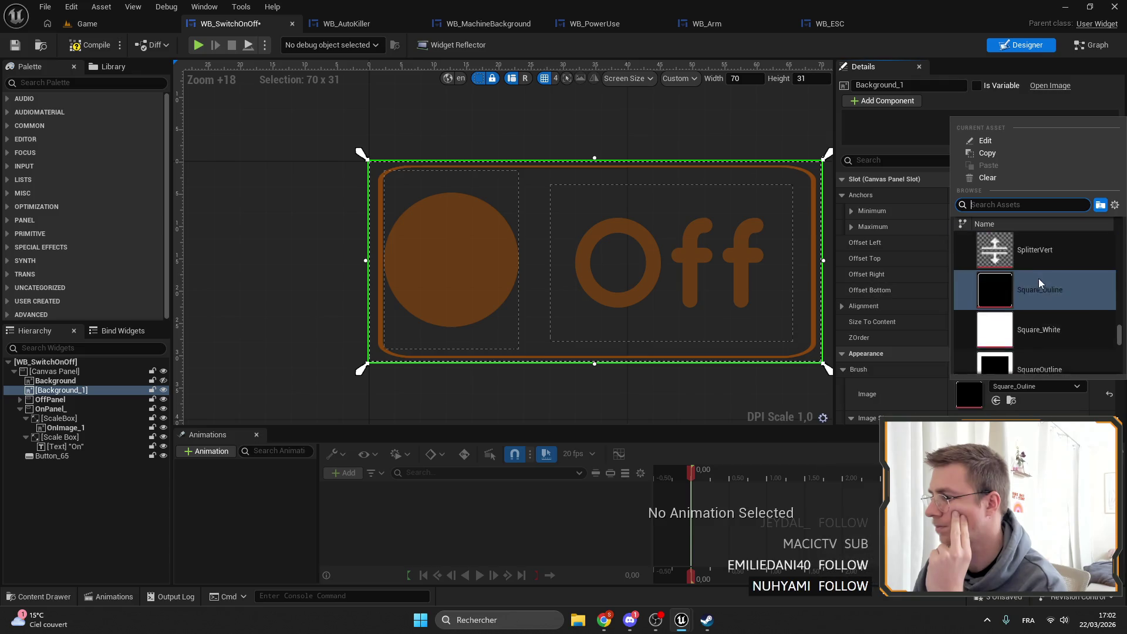
left_click(1036, 349)
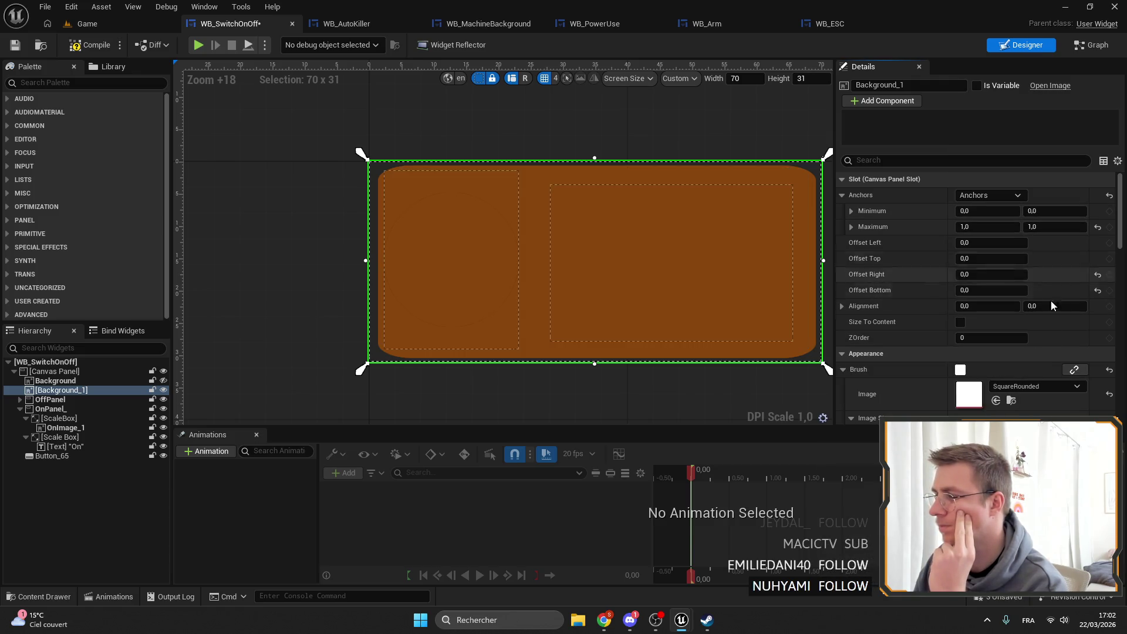
left_click(1044, 387)
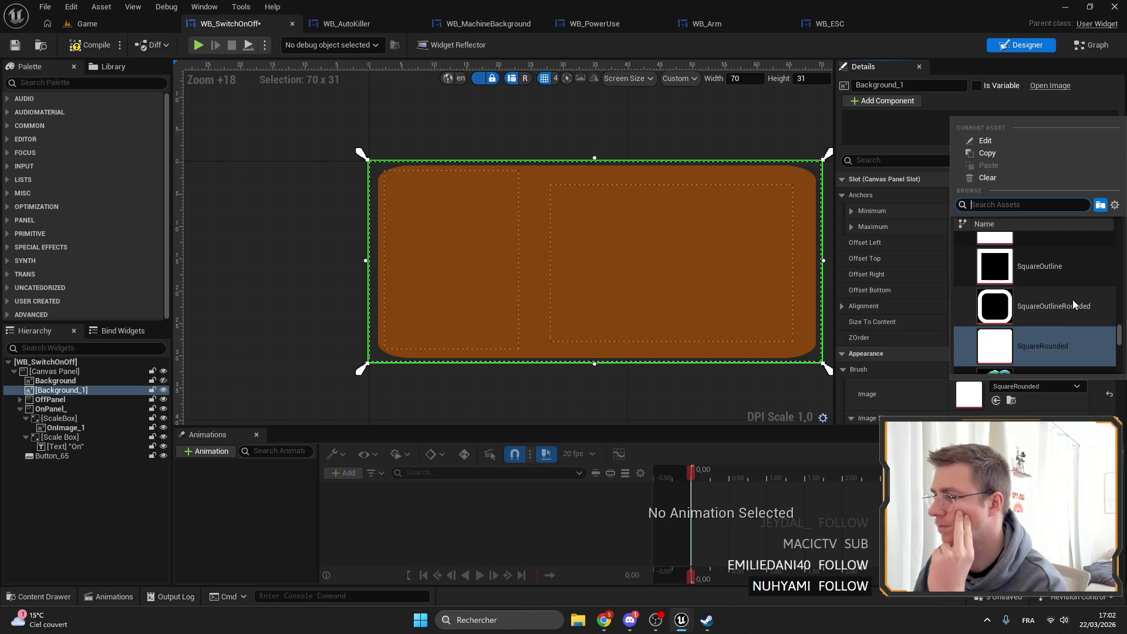
left_click(68, 391)
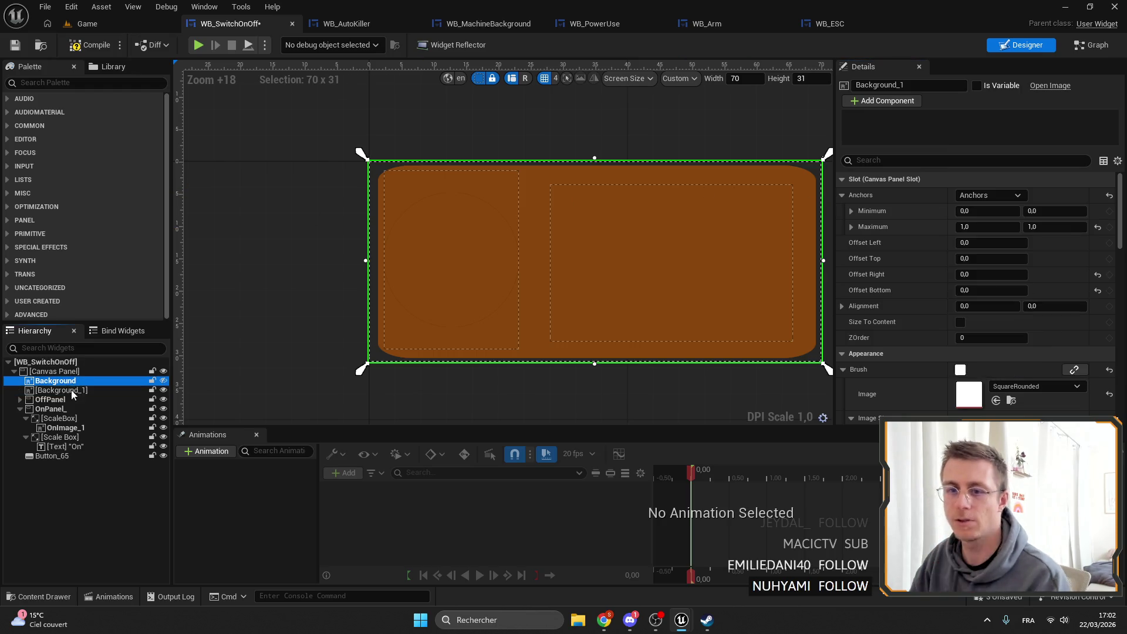
Replace Background_1 with a WB Paper Panel stretched to fill the canvas, and save.
key("Delete")
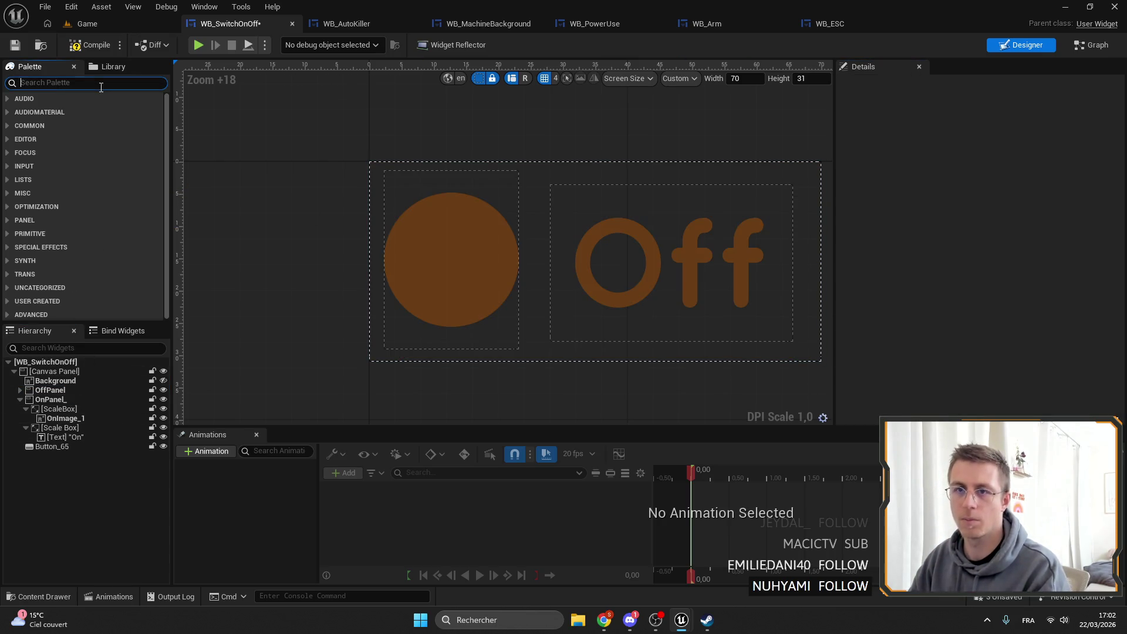
type("paper")
left_click_drag(70, 111, 150, 427)
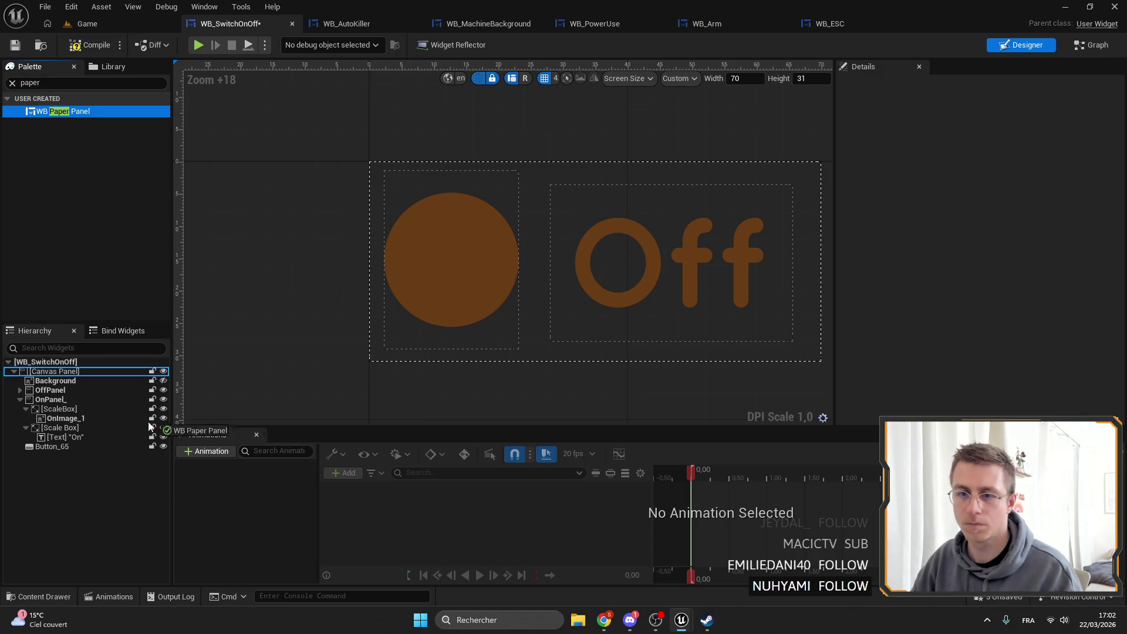
left_click_drag(66, 385, 66, 386)
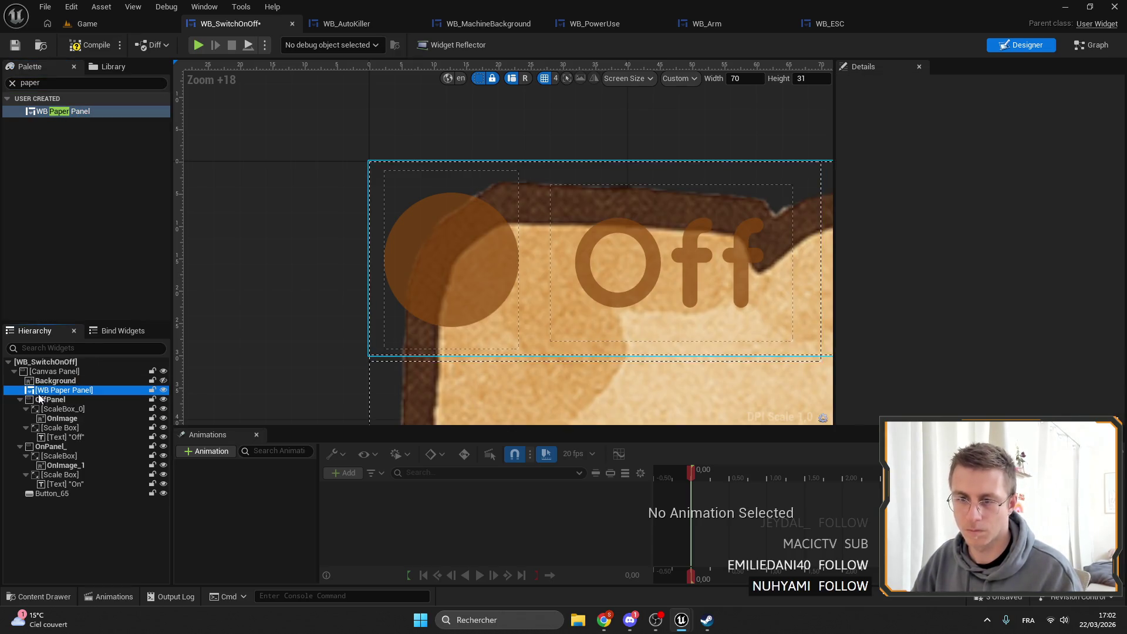
left_click(1018, 195)
left_click(1097, 352)
key("ctrl+s")
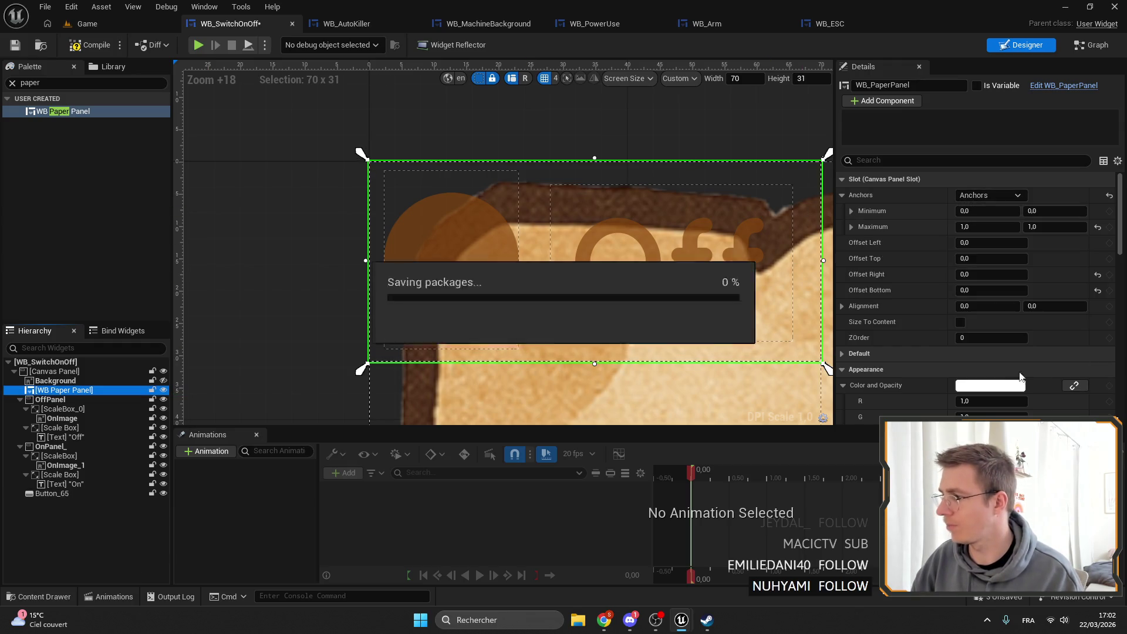
Lower the paper panel's Size Corner to 7.768365.
scroll(987, 296, "down", 3)
scroll(986, 296, "down", 5)
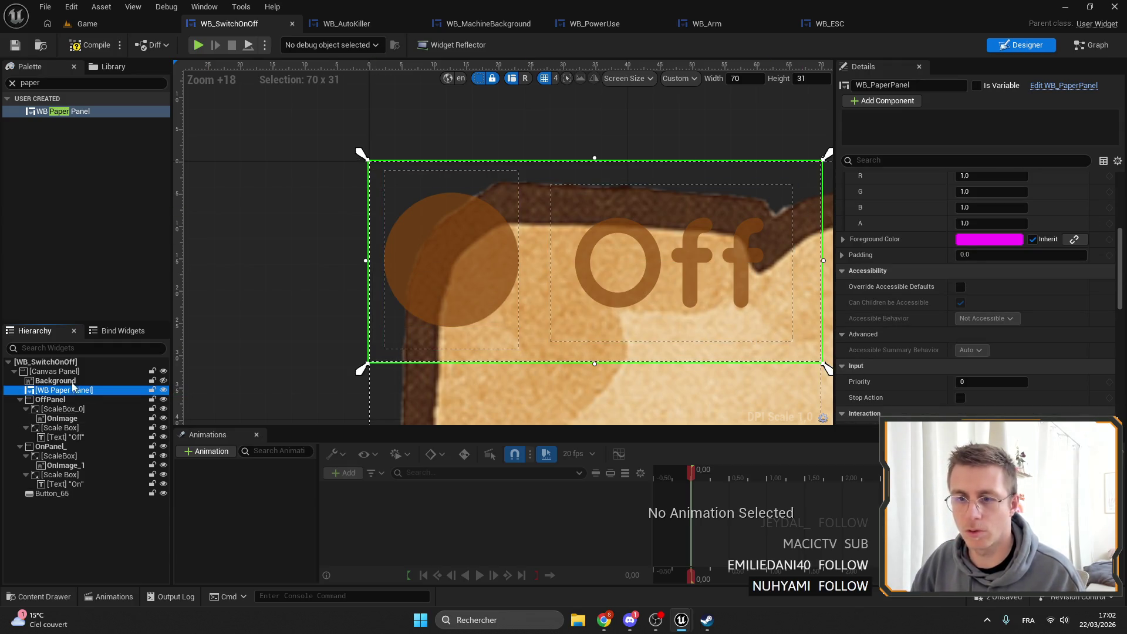
scroll(1031, 372, "up", 10)
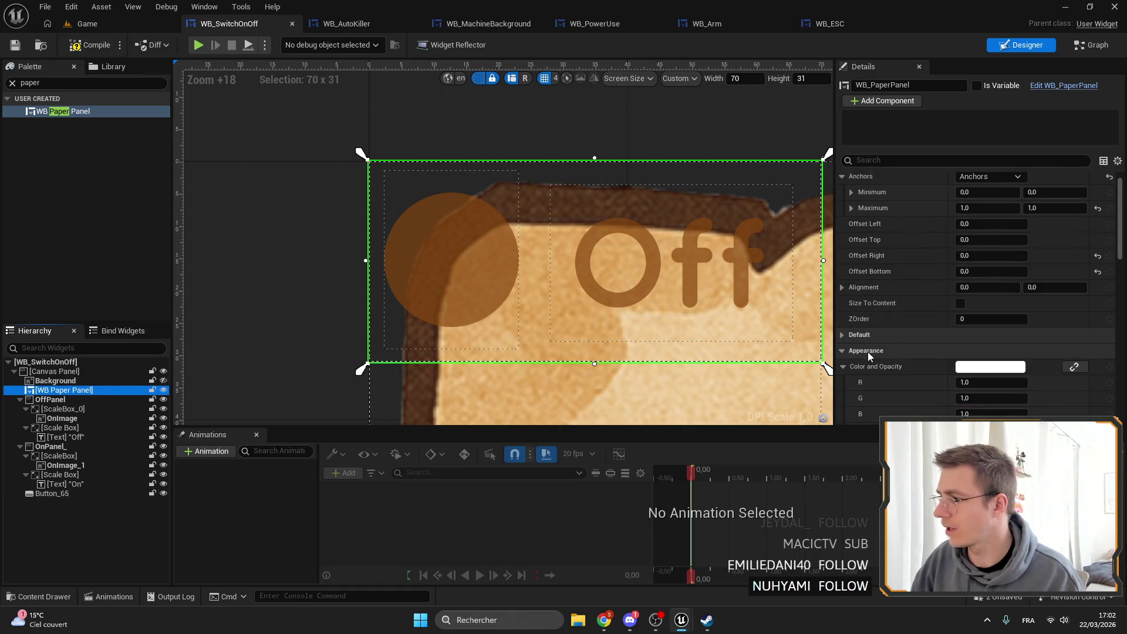
mouse_move(1011, 350)
left_mouse_down()
mouse_move(992, 350)
mouse_move(1010, 353)
left_mouse_up()
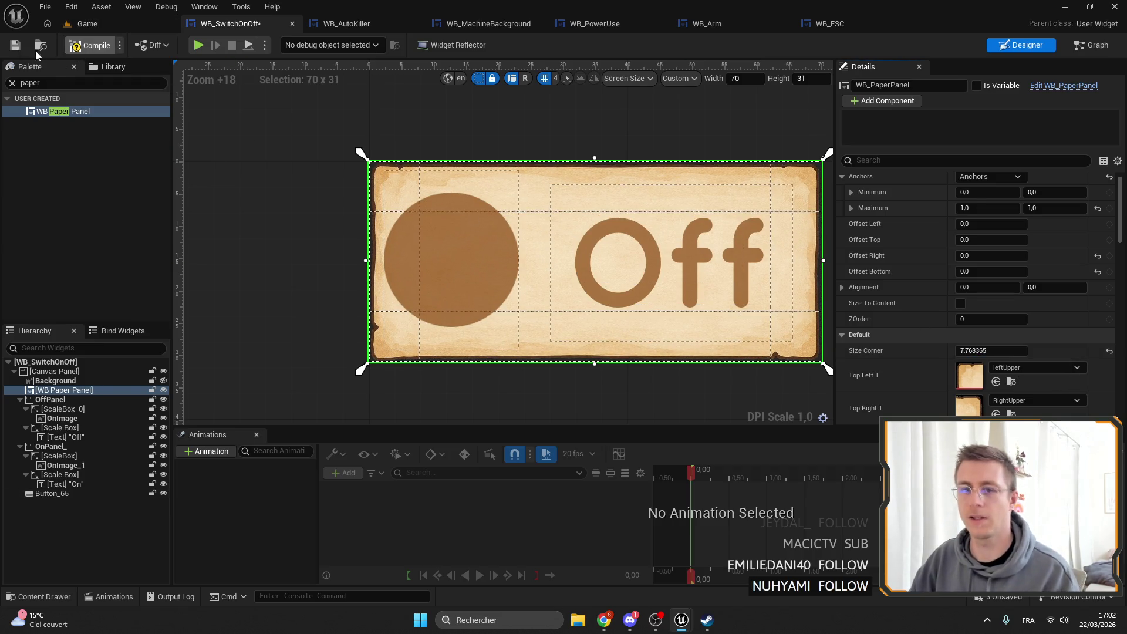
left_click(90, 24)
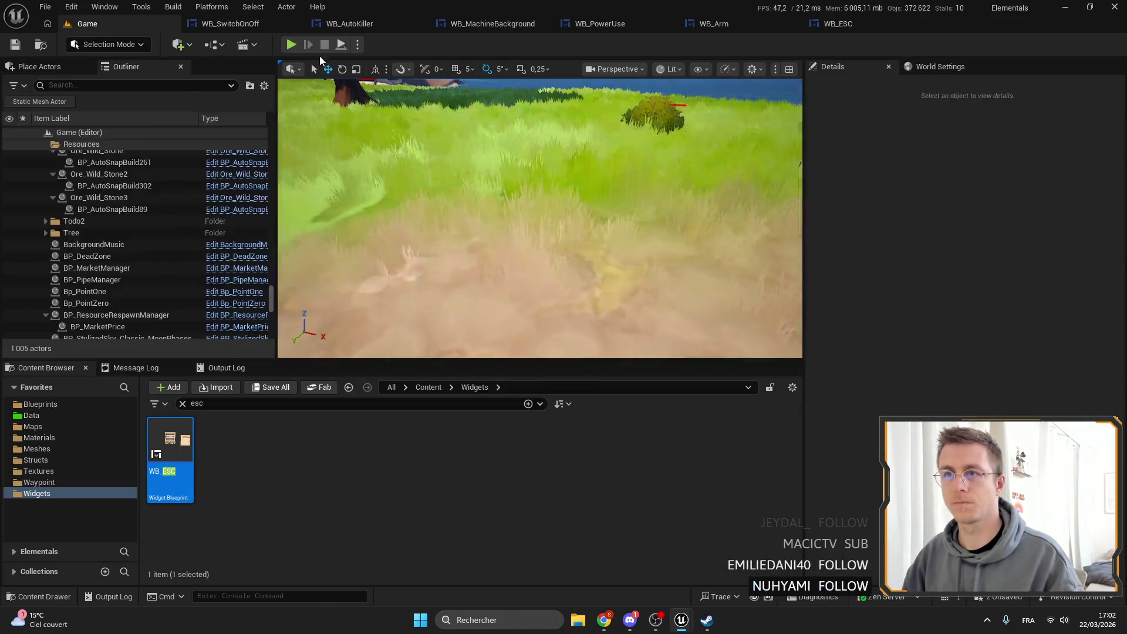
left_click(291, 49)
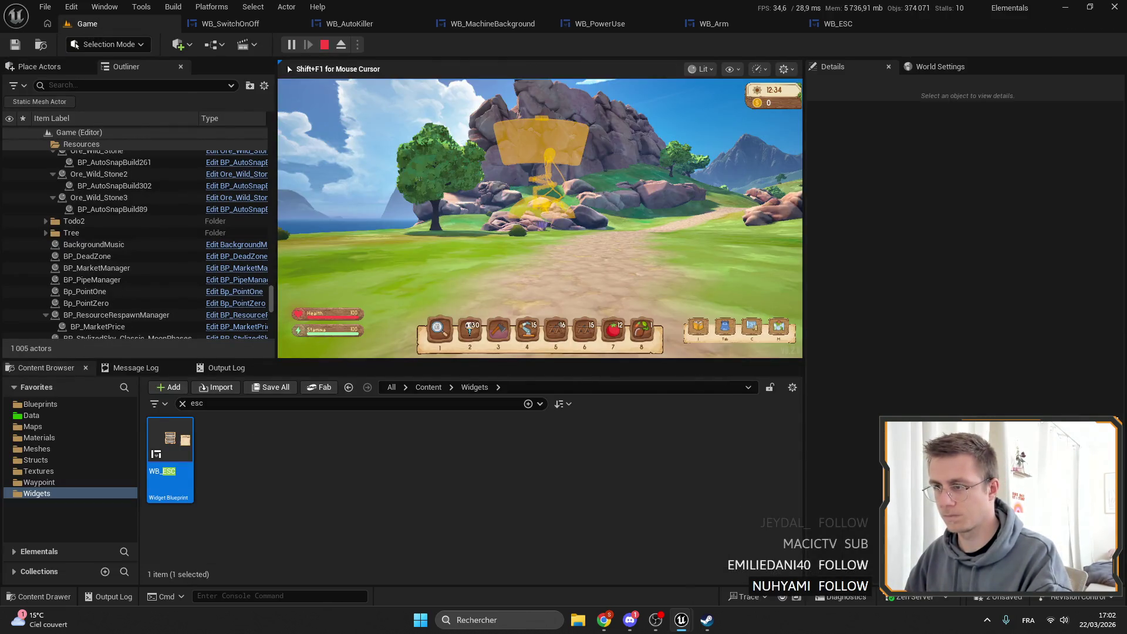
key("F11")
key("3")
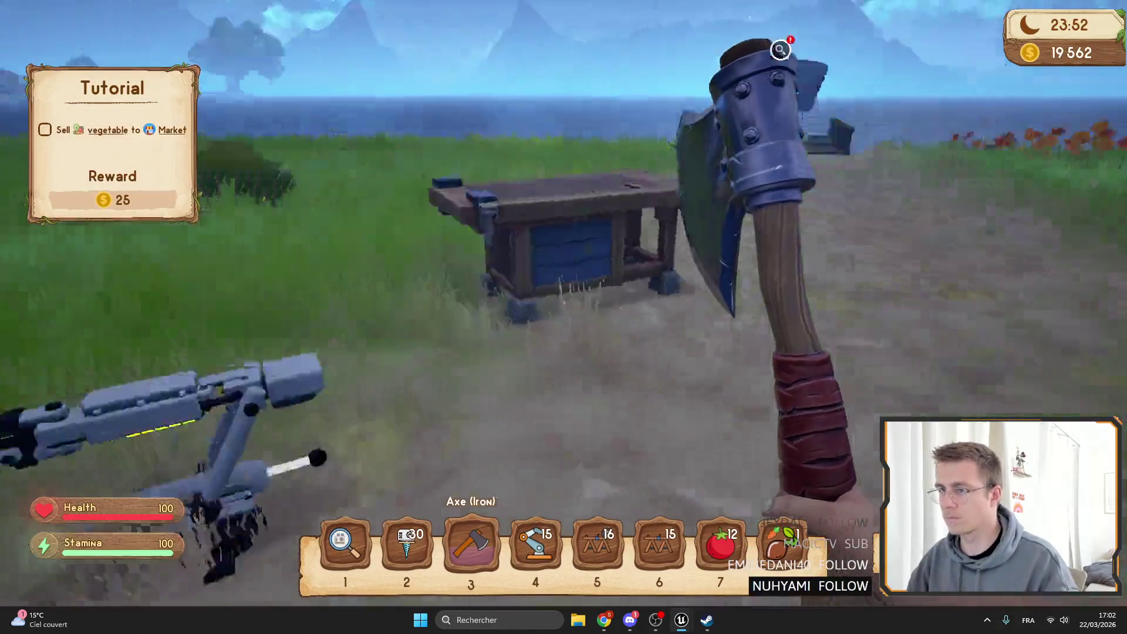
key("e")
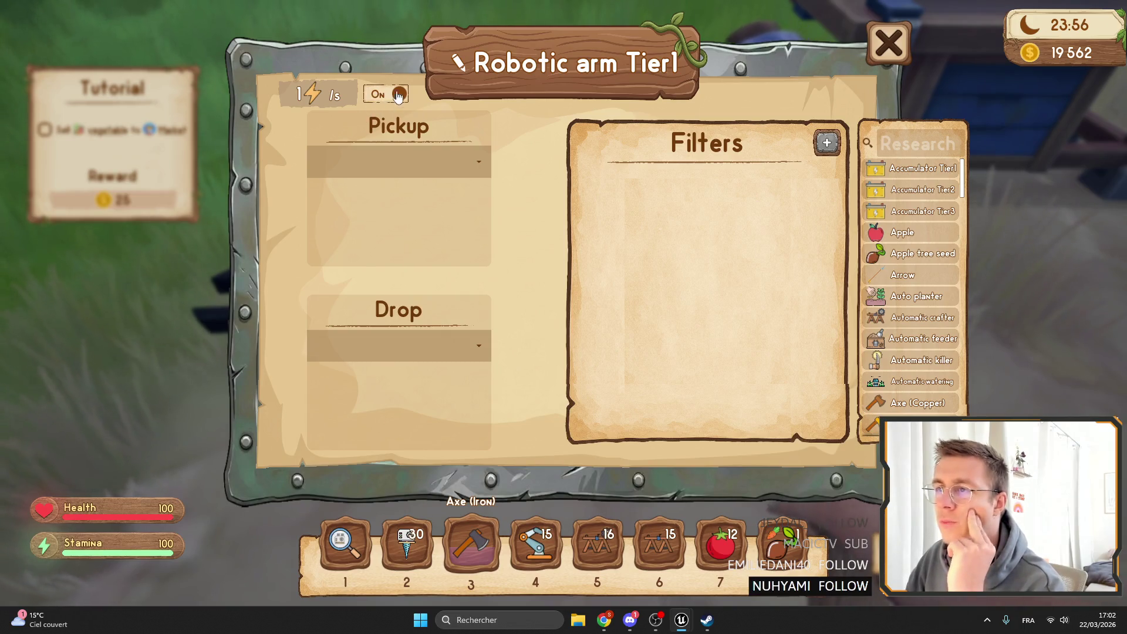
left_click(391, 95)
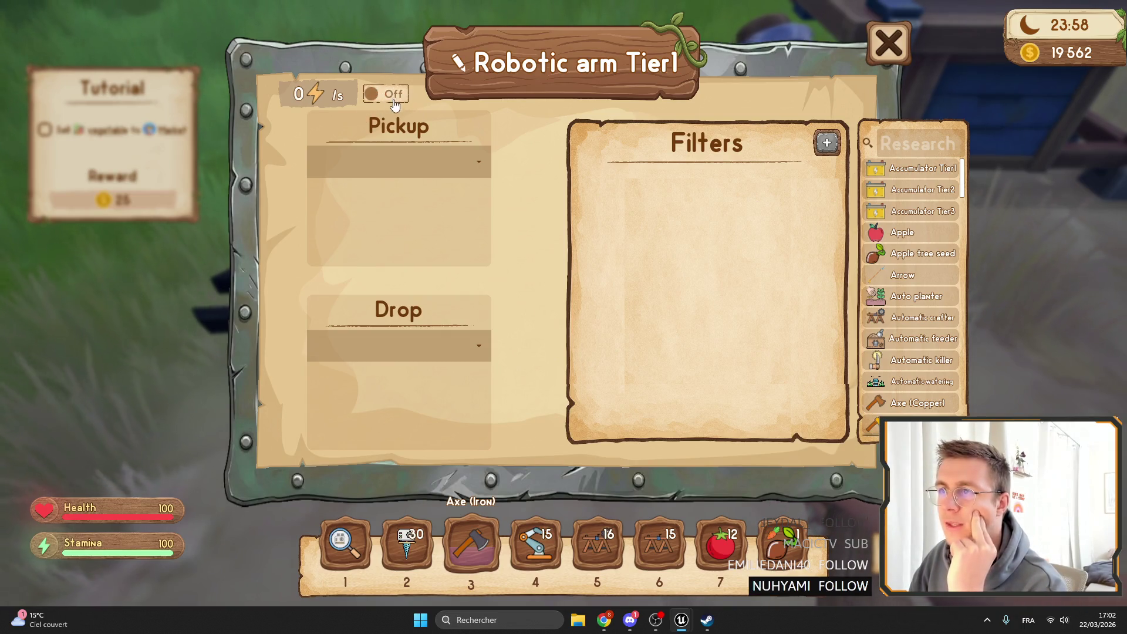
left_click(392, 97)
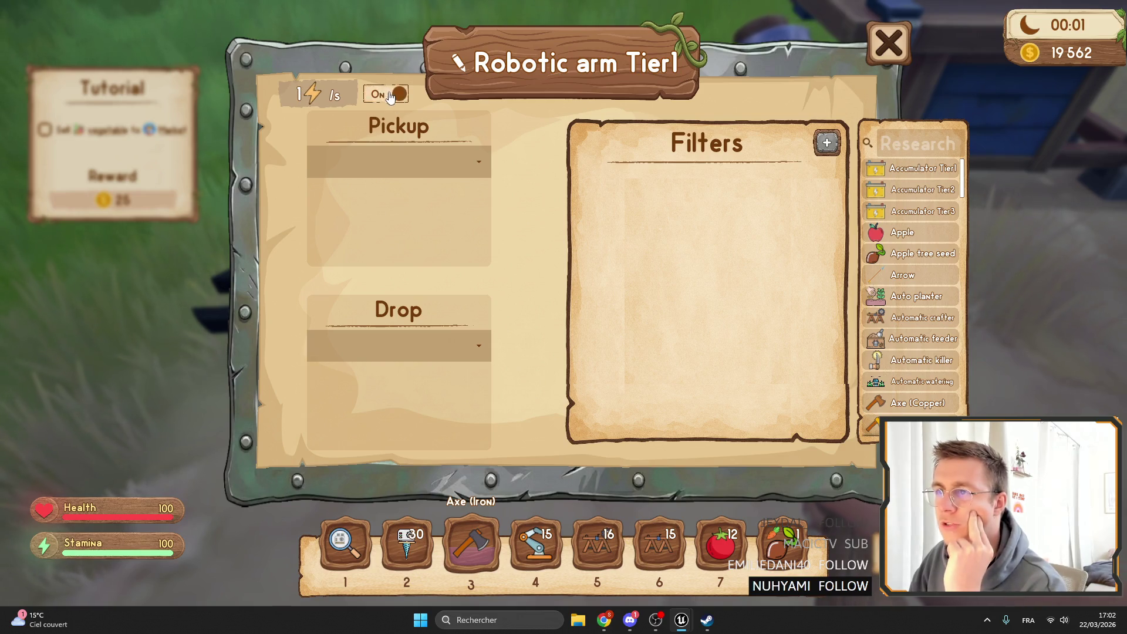
left_click(391, 95)
key("Escape")
key("F11")
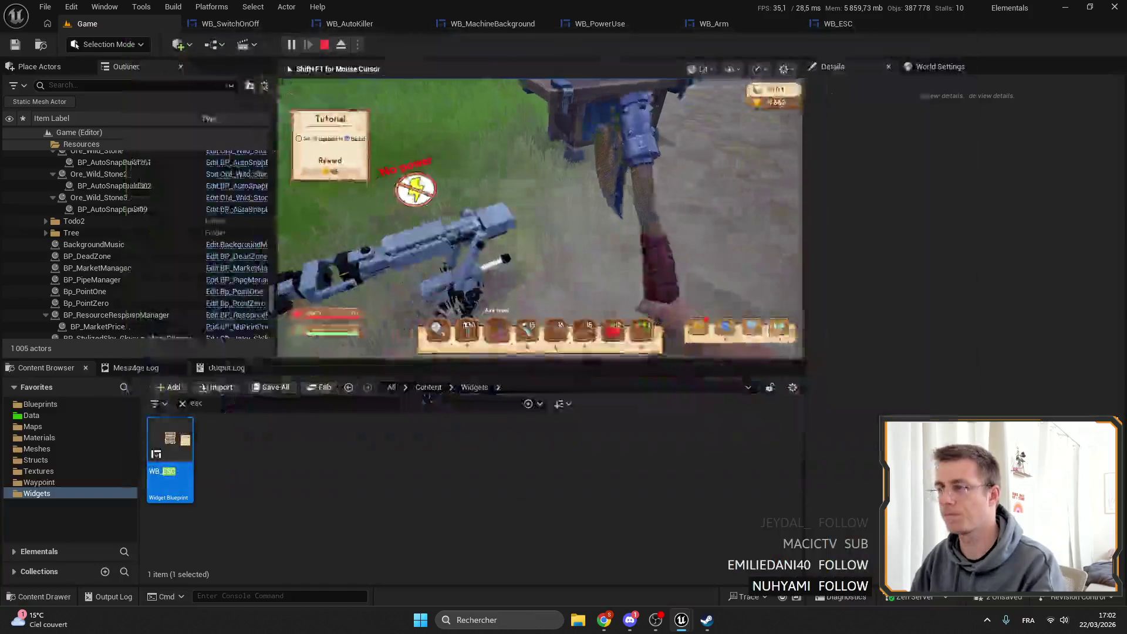
key("Escape")
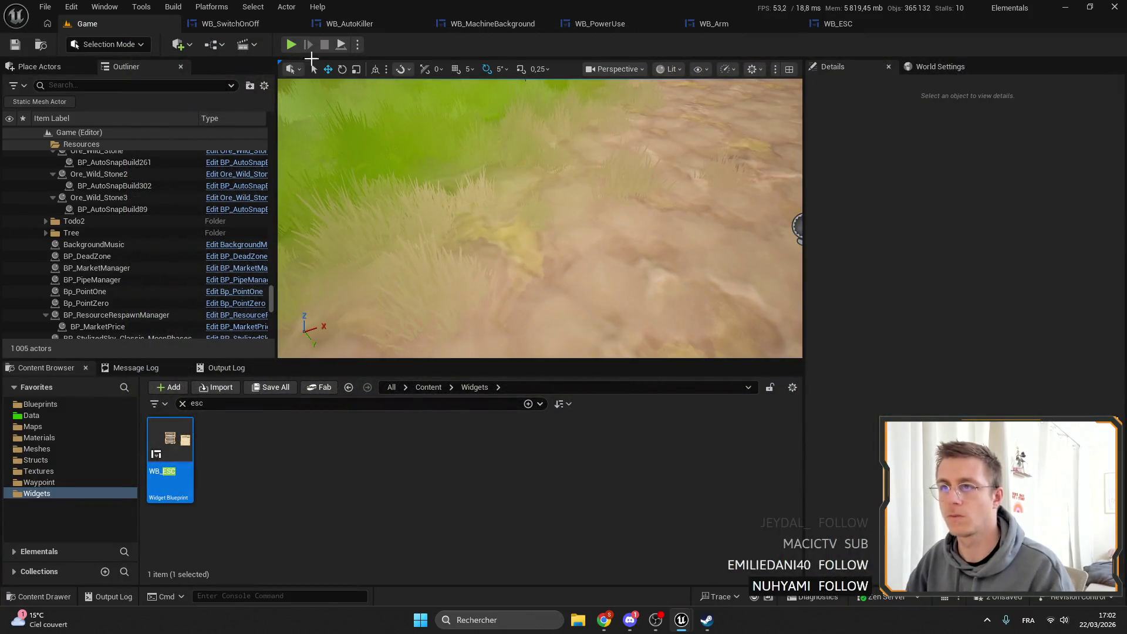
Check the arm's switch in WB_Arm, then raise the paper panel's Size Corner to 14.936147 and save.
left_click(713, 27)
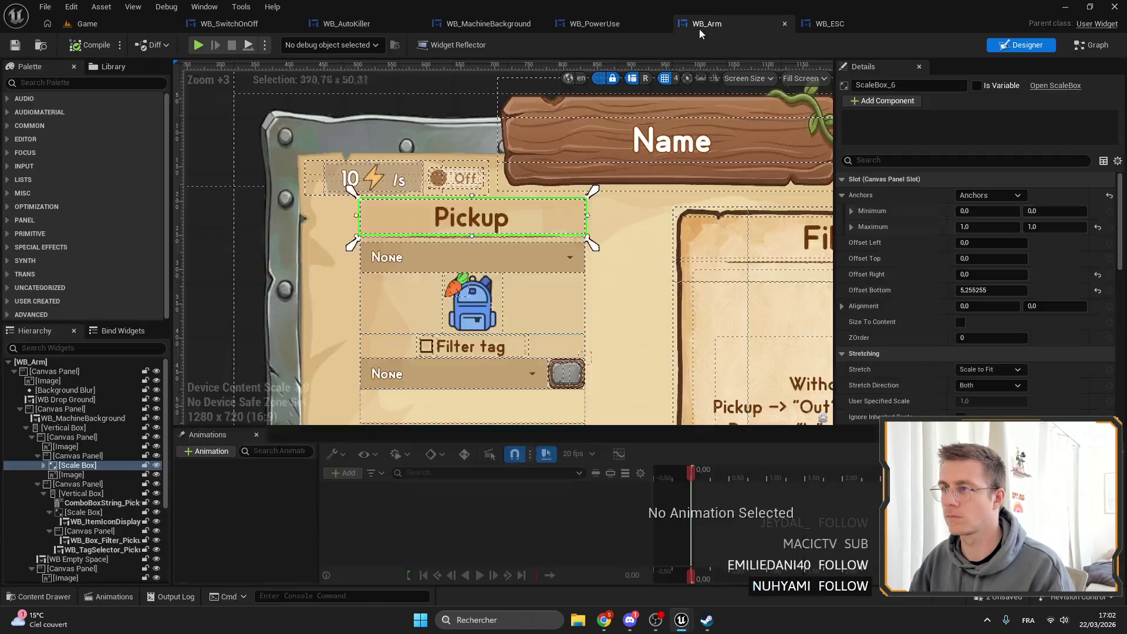
scroll(505, 176, "up", 6)
left_click_drag(511, 184, 438, 141)
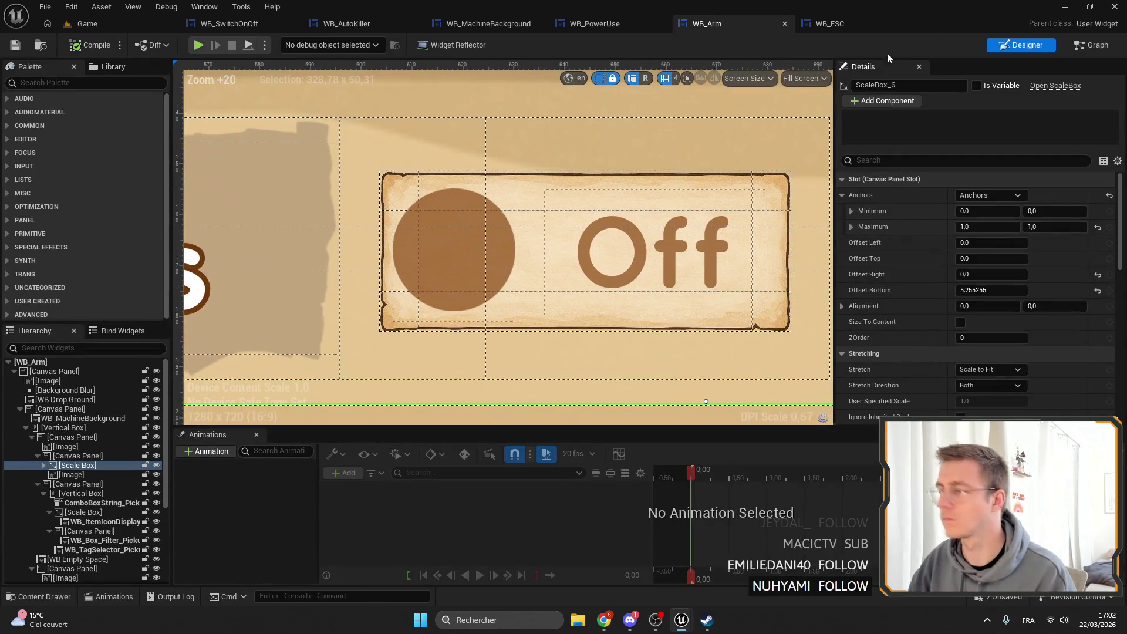
left_click(229, 23)
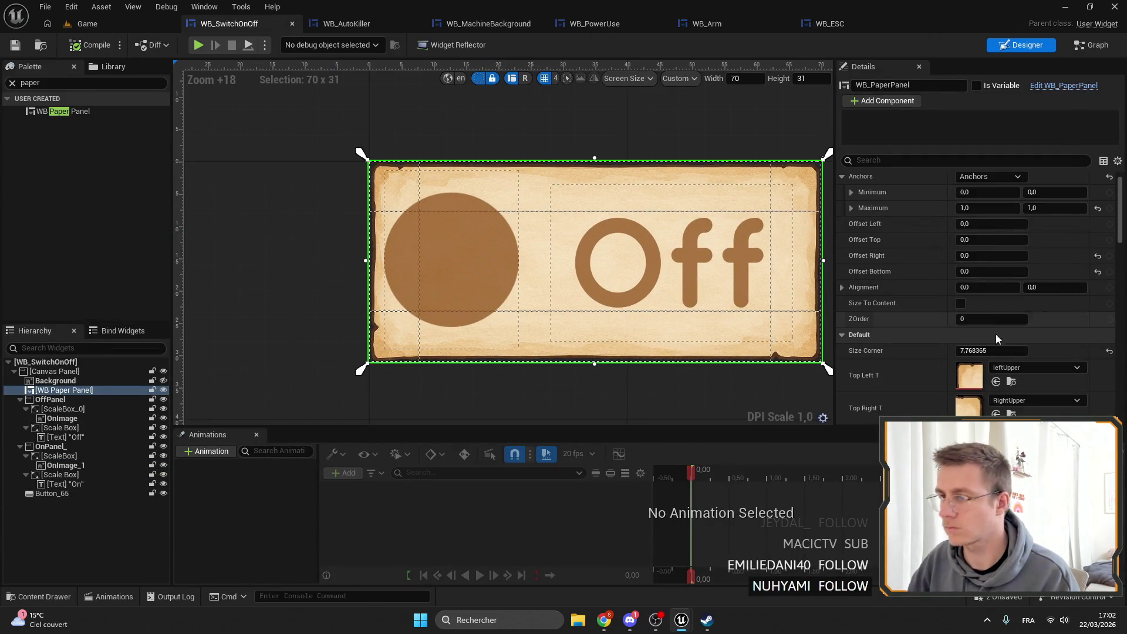
left_click_drag(975, 351, 964, 352)
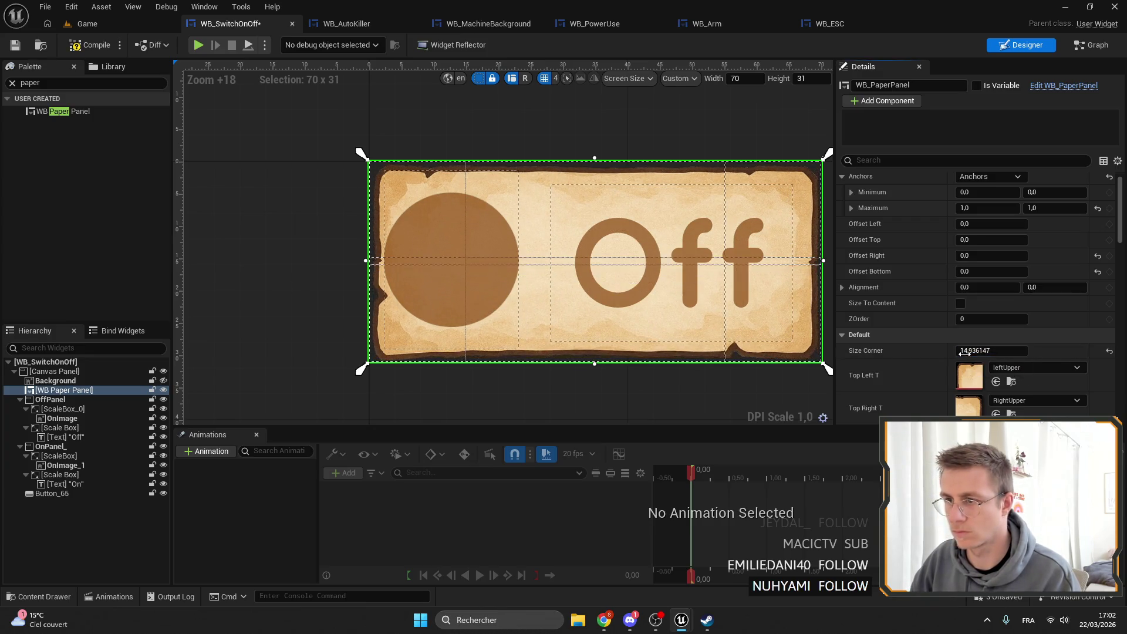
left_click(15, 47)
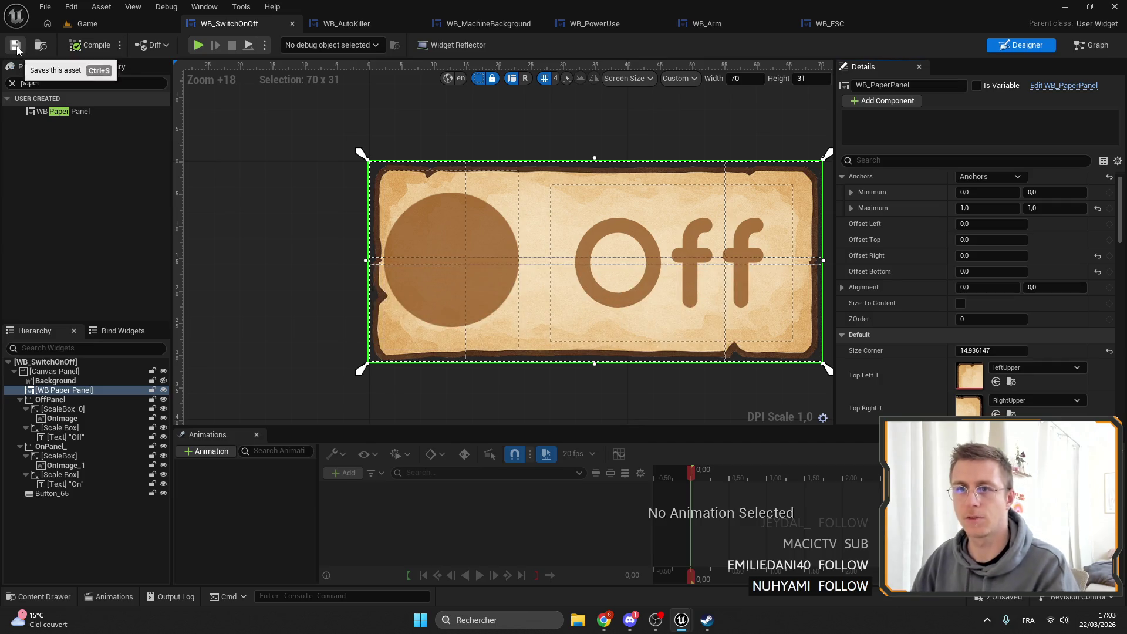
left_click(165, 18)
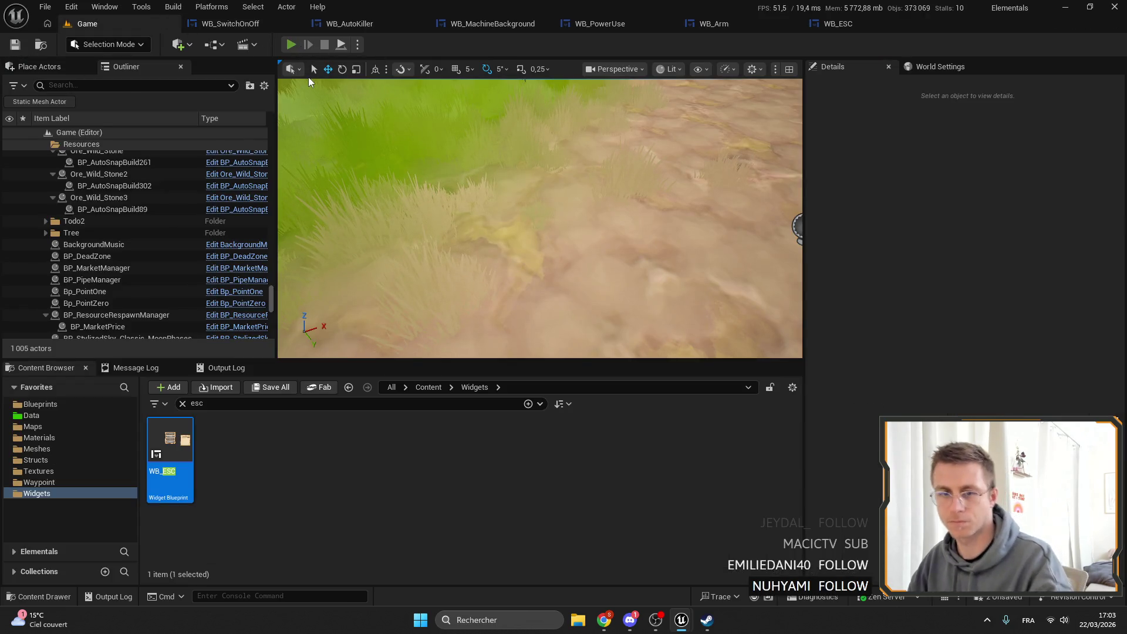
left_click(291, 44)
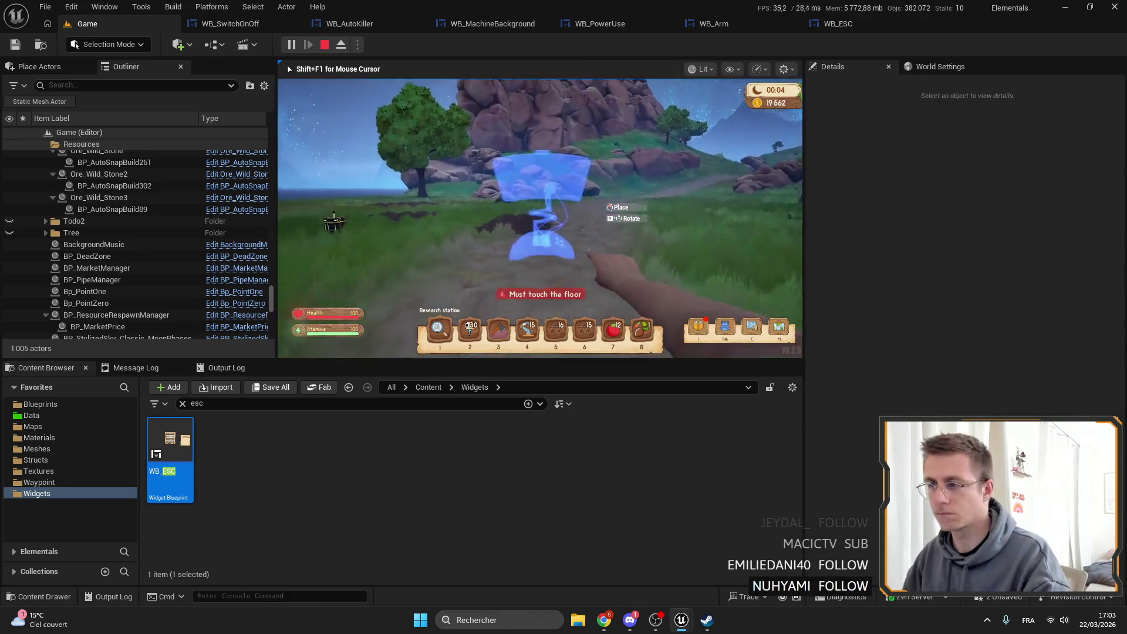
key("F11")
key("3")
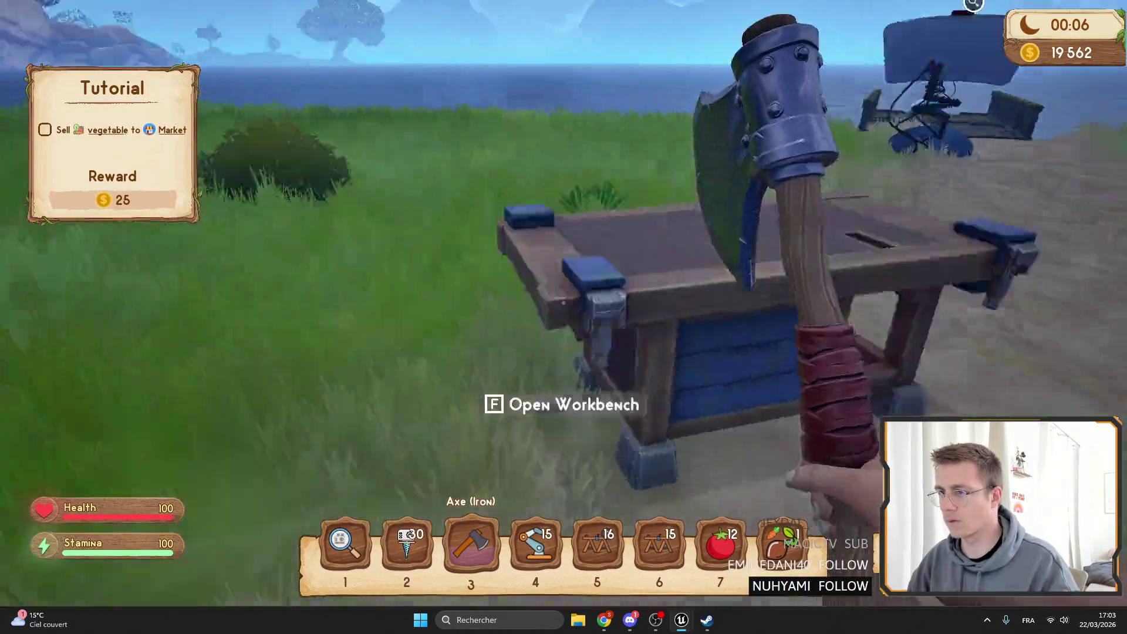
key("f")
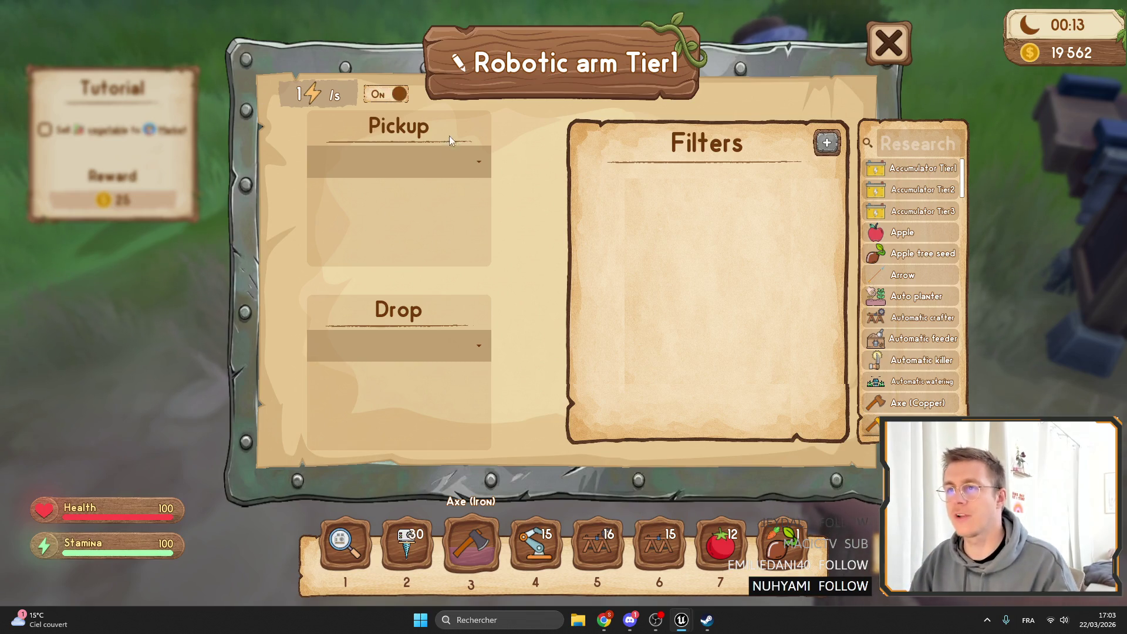
key("Escape")
key("F11")
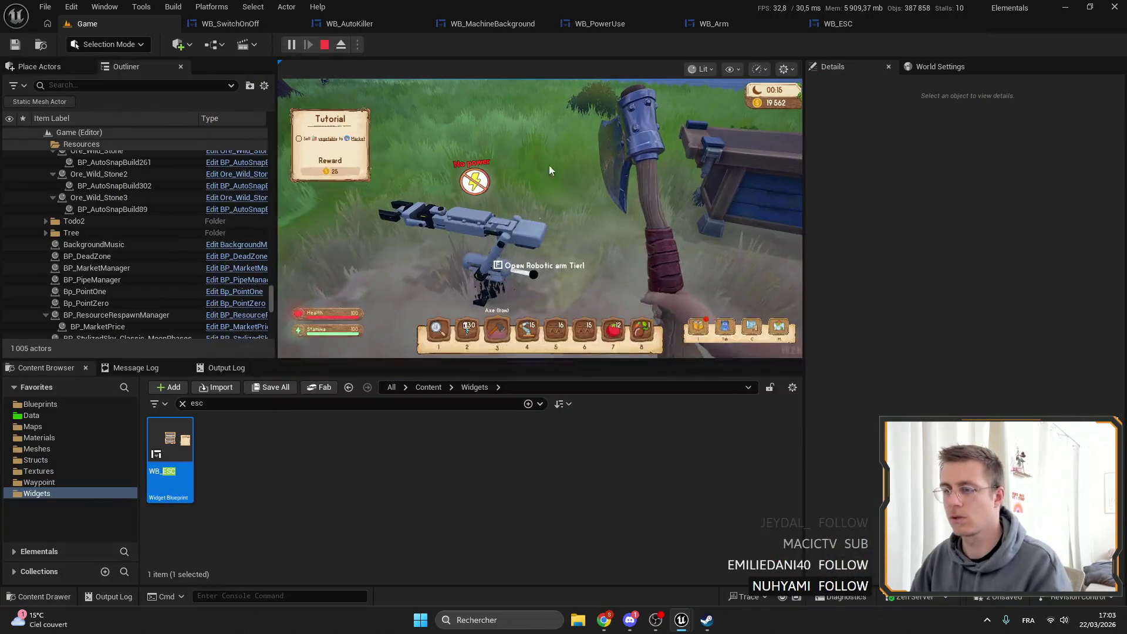
key("Escape")
left_click(182, 403)
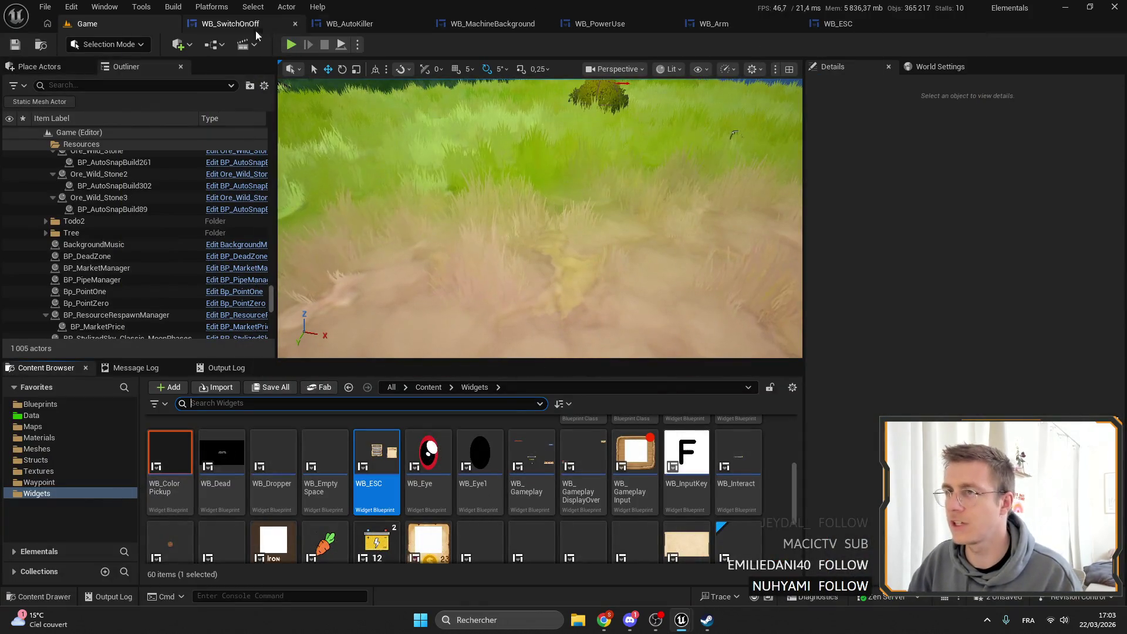
Select the WB_PowerUse widget on the WB_Arm canvas.
left_click(347, 24)
left_click(705, 23)
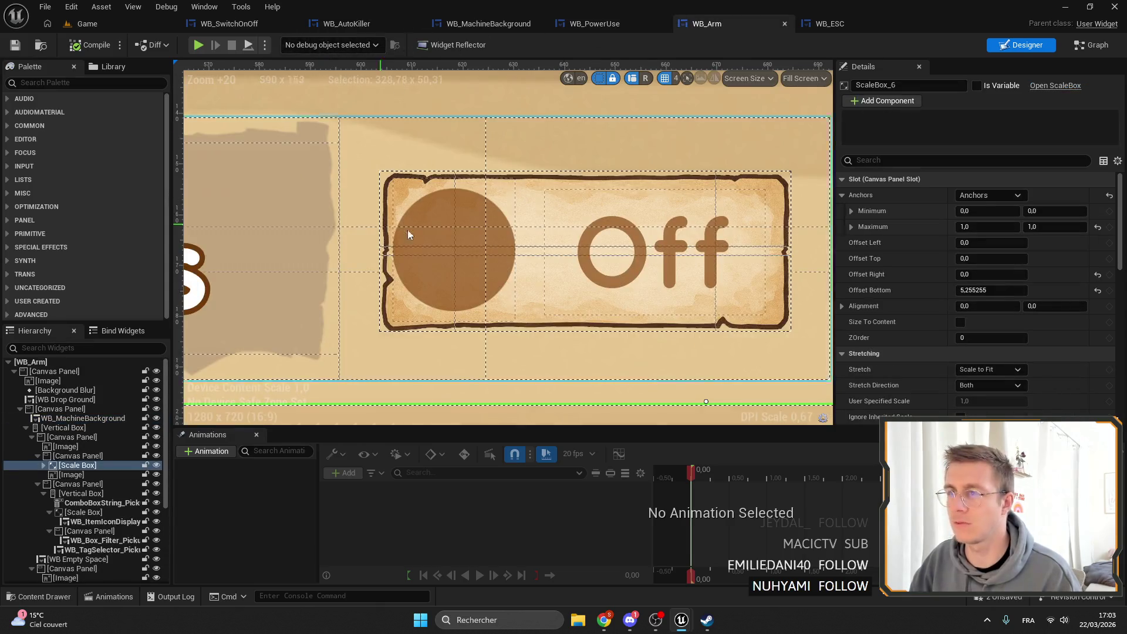
scroll(411, 232, "down", 3)
left_click(474, 241)
scroll(475, 240, "down", 3)
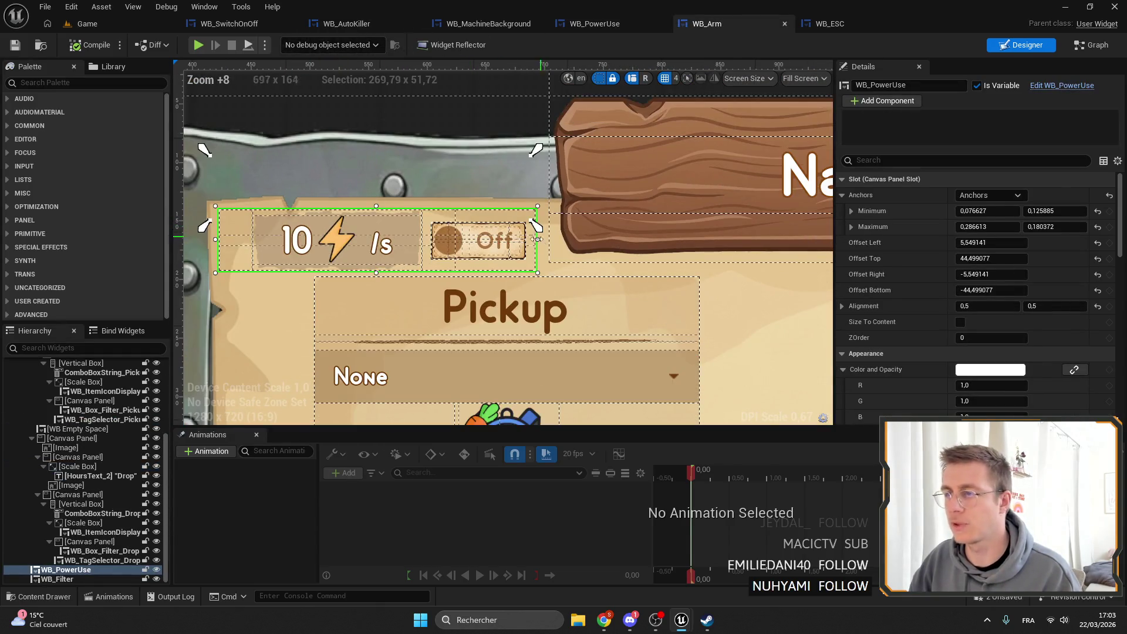
Drag its anchors into a slimmer strip at the panel's top-left, then compile and save WB_Arm.
left_click_drag(531, 223, 544, 285)
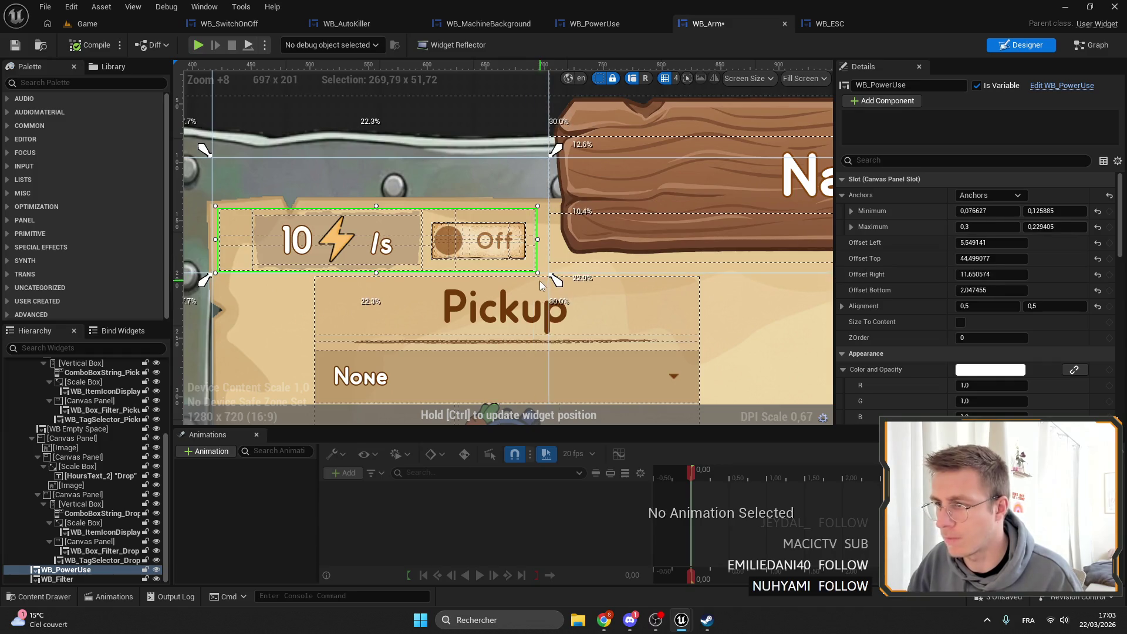
mouse_move(556, 149)
left_mouse_down()
mouse_move(539, 149)
mouse_move(539, 202)
left_mouse_up()
left_click_drag(204, 281, 210, 277)
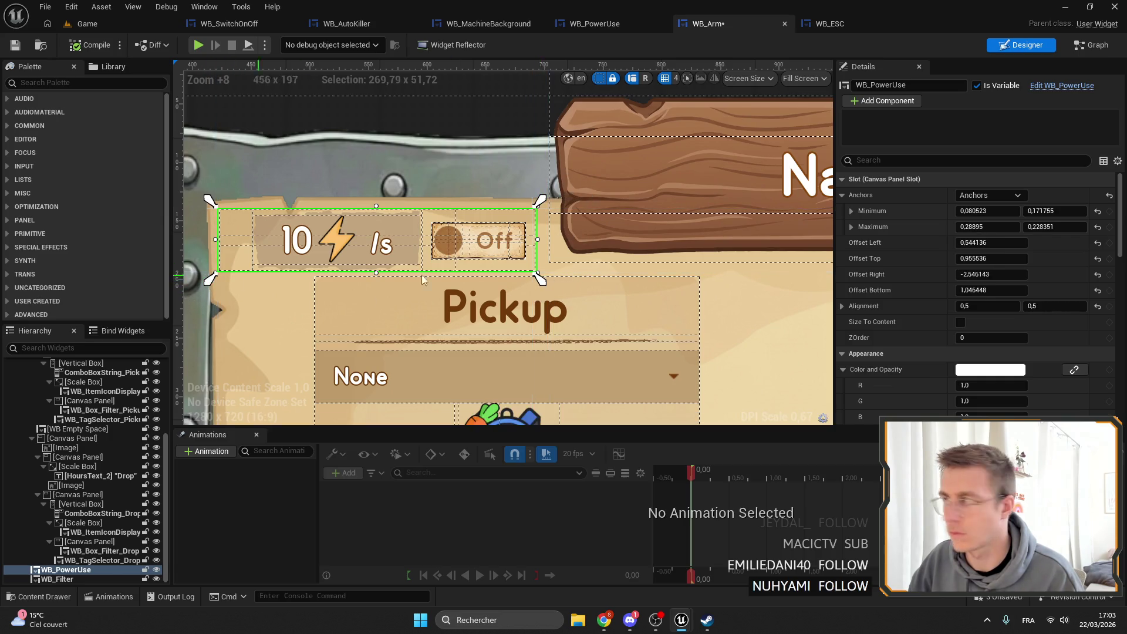
left_click(103, 51)
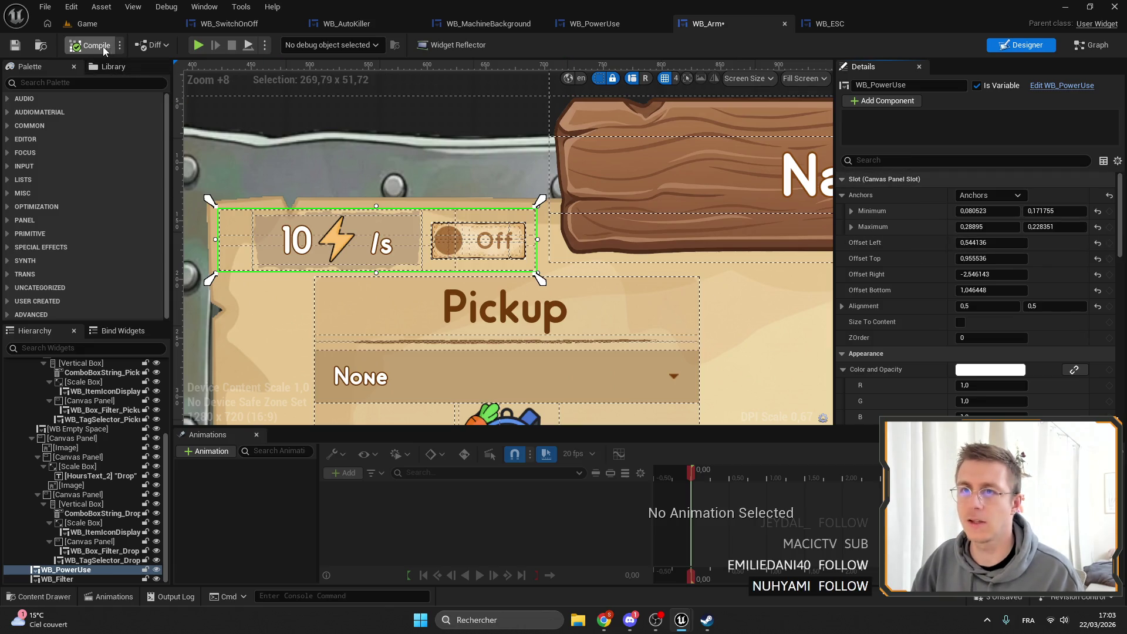
left_click(16, 45)
left_click(41, 45)
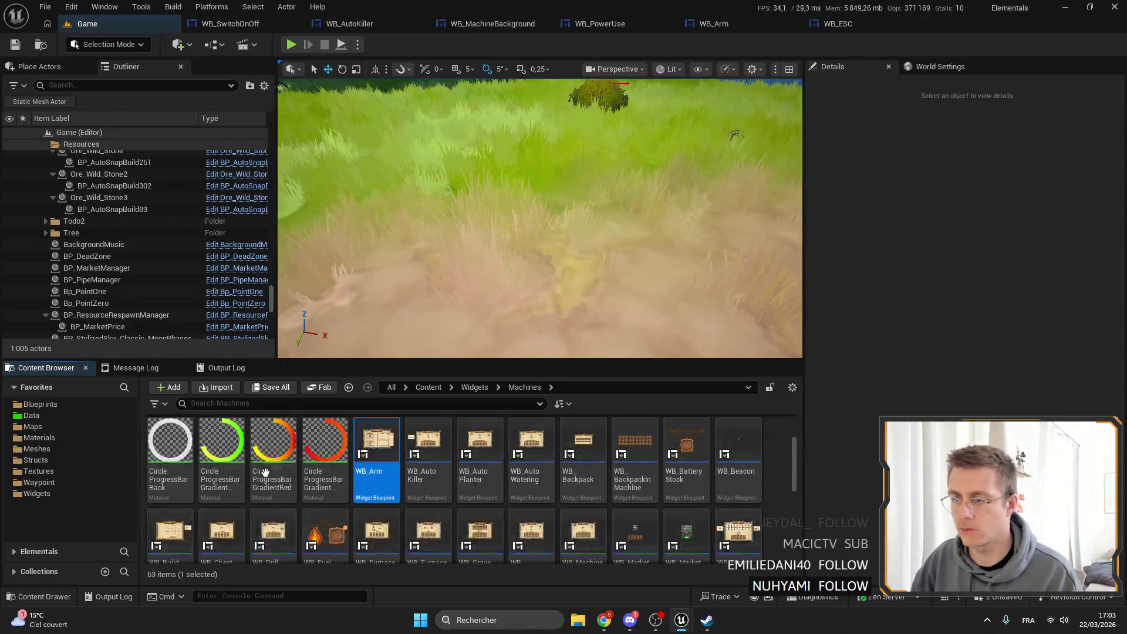
Paste the copied slot layout onto WB_PowerUse in WB_AutoKiller.
scroll(426, 458, "down", 1)
double_click(428, 458)
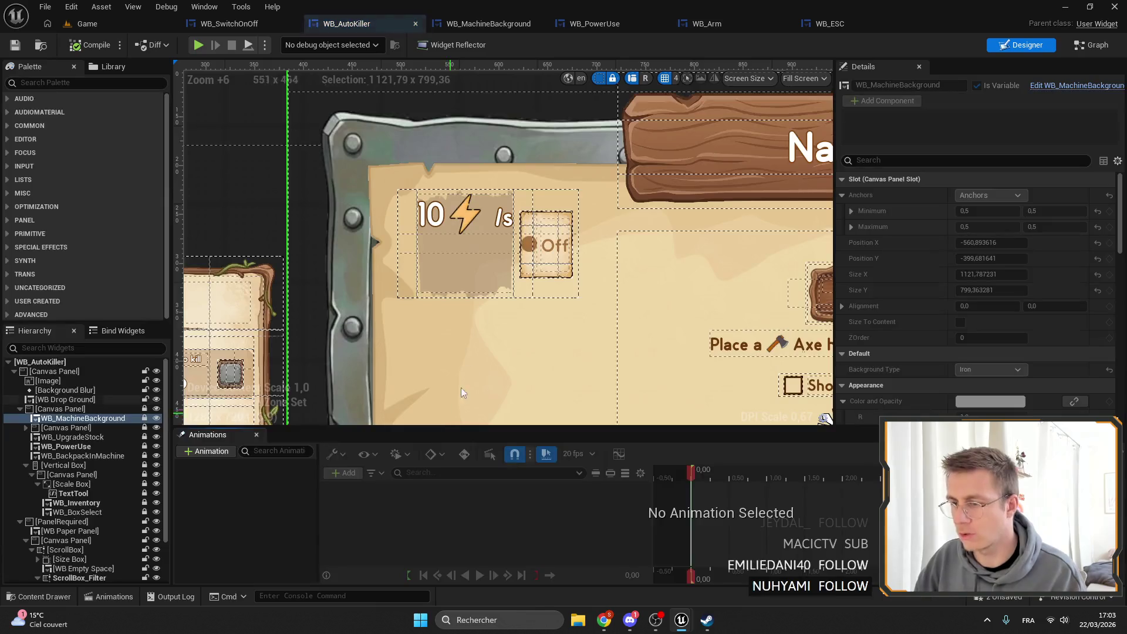
left_click(494, 248)
scroll(455, 247, "down", 5)
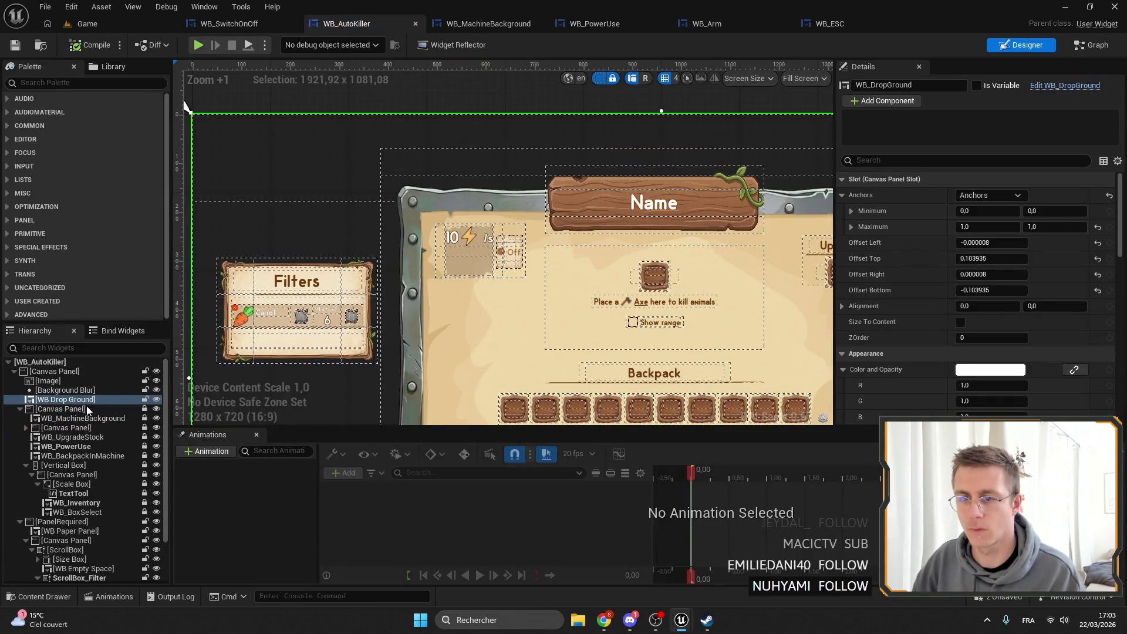
left_click(33, 470)
left_click(65, 446)
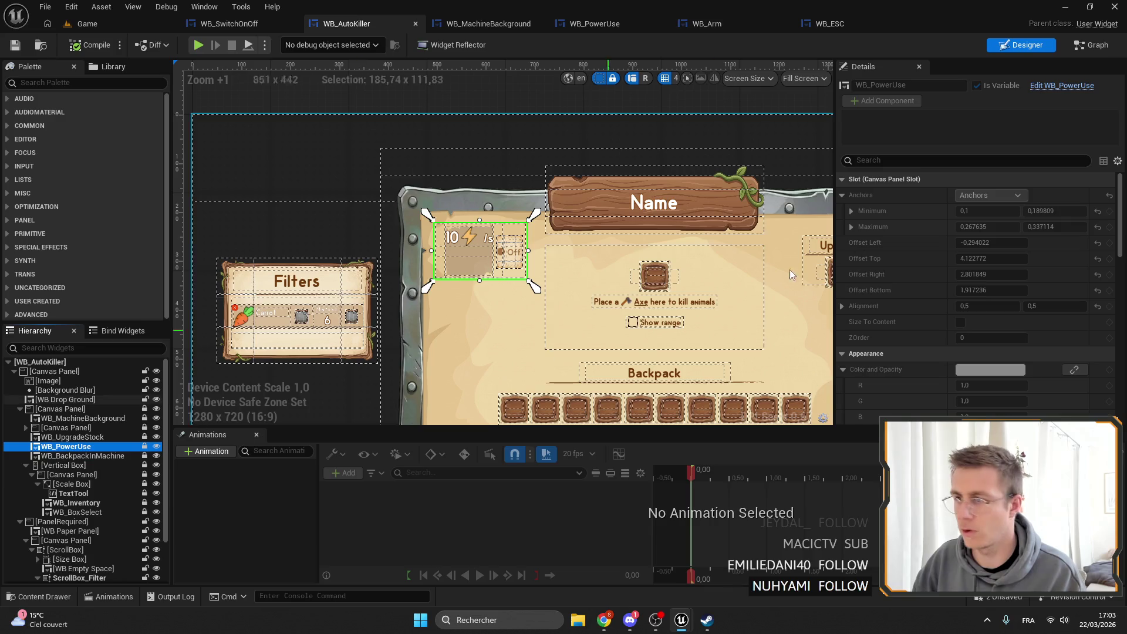
right_click(972, 177)
left_click(1003, 255)
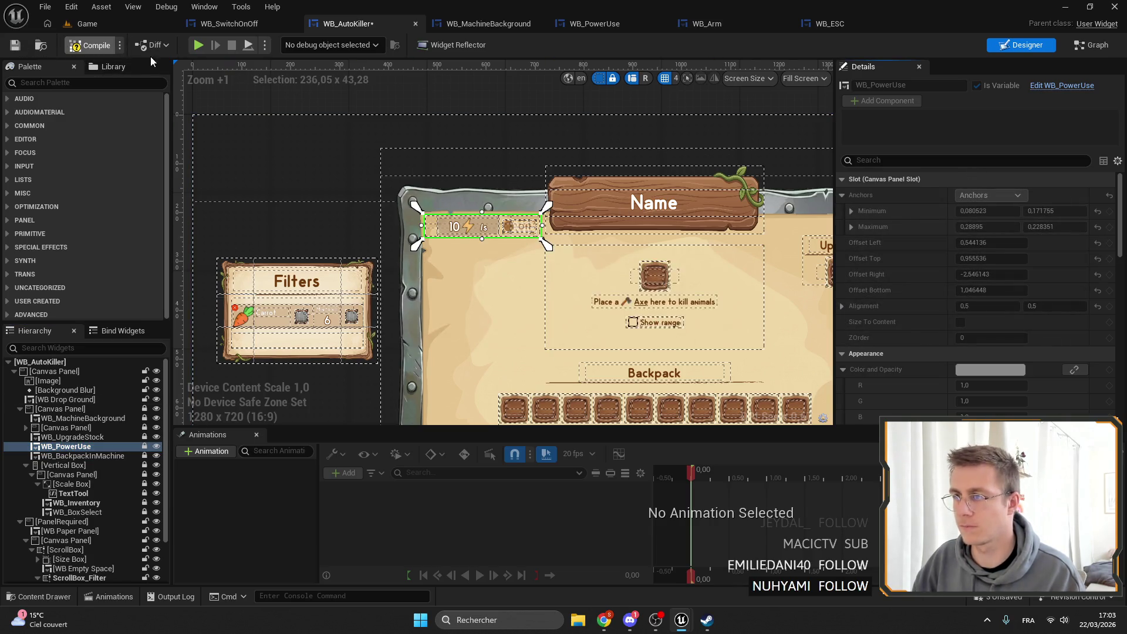
Open WB_AutoPlanter and bring up its WB_PowerUse slot options without pasting.
left_click(87, 23)
left_click(480, 446)
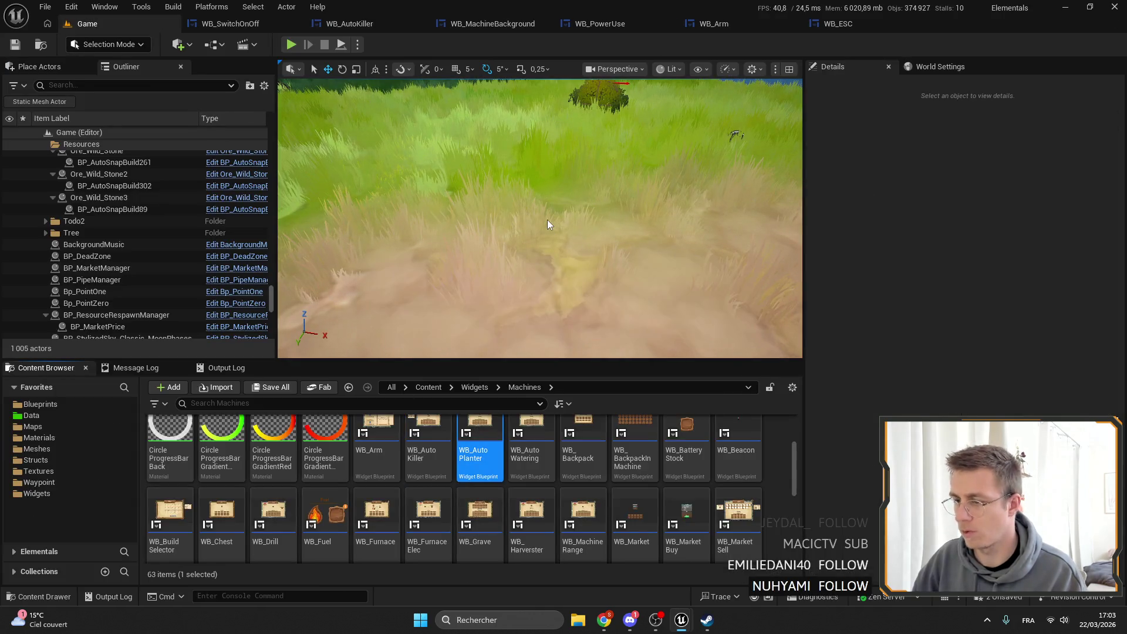
scroll(547, 225, "up", 3)
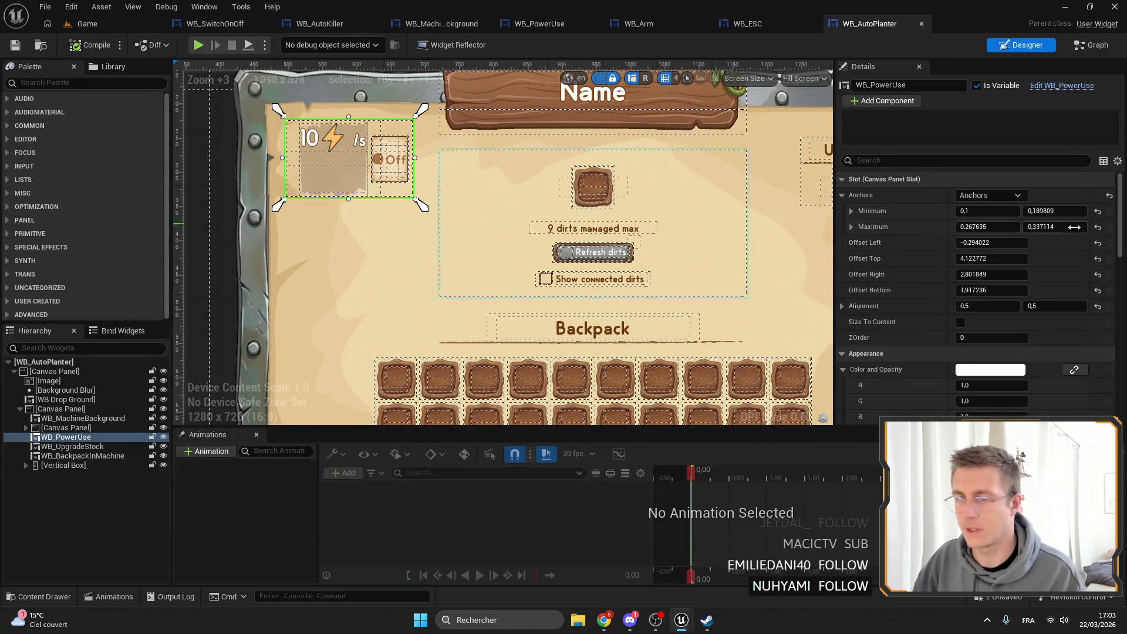
right_click(939, 180)
left_click(963, 202)
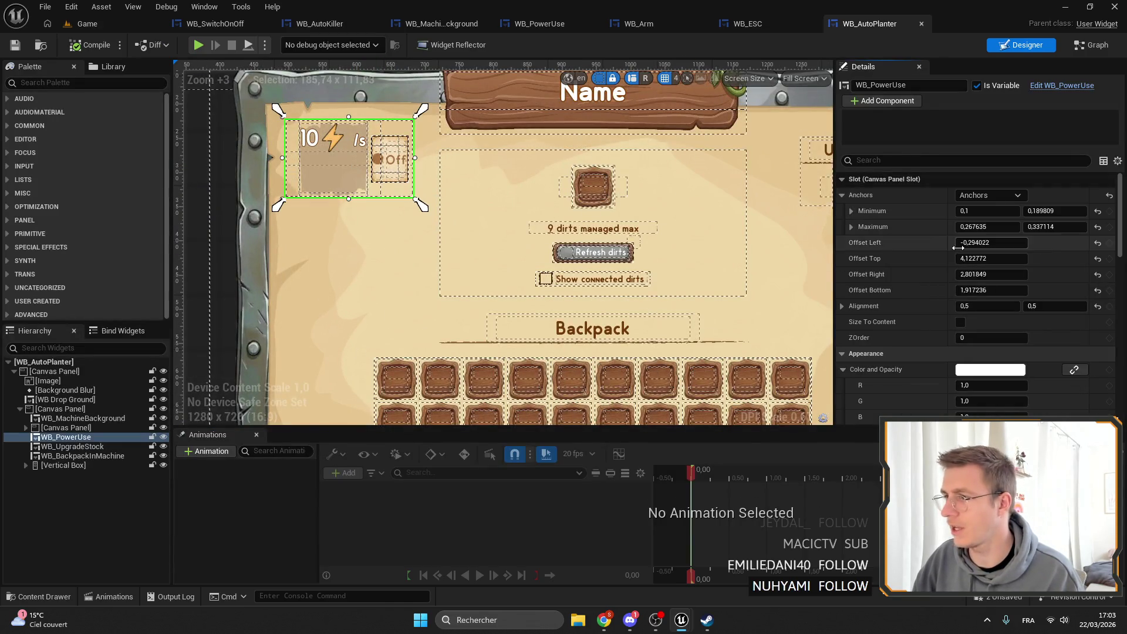
right_click(943, 181)
left_click(753, 26)
Copy WB_Arm's power-use slot layout and paste it onto WB_AutoPlanter's WB_PowerUse.
left_click(627, 26)
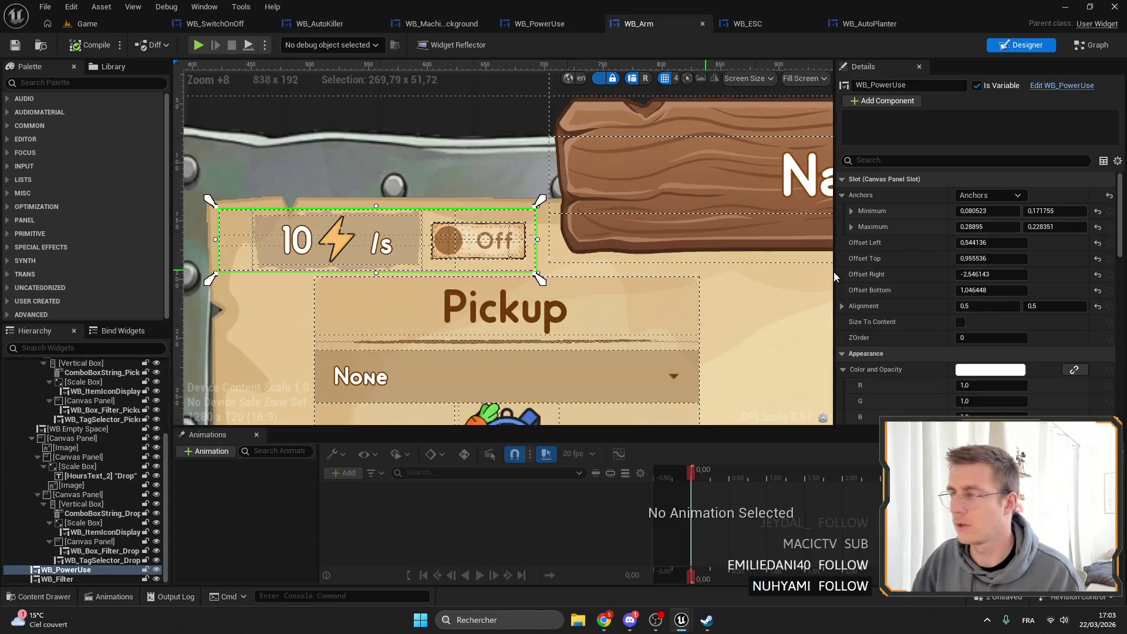
right_click(938, 175)
left_click(976, 237)
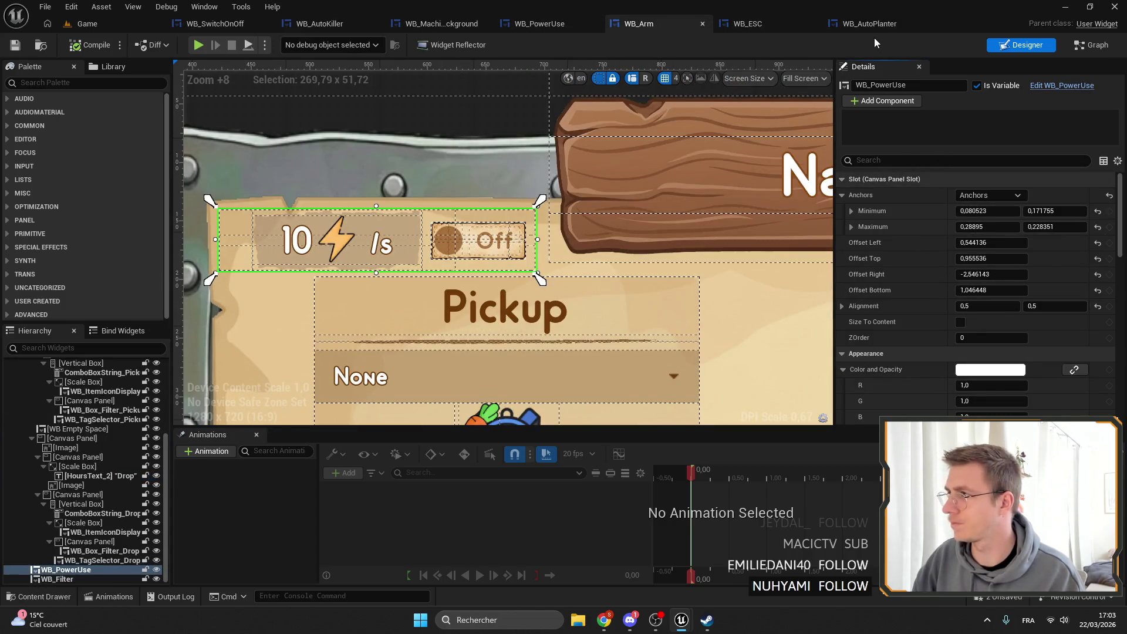
left_click(872, 23)
right_click(869, 179)
left_click(898, 242)
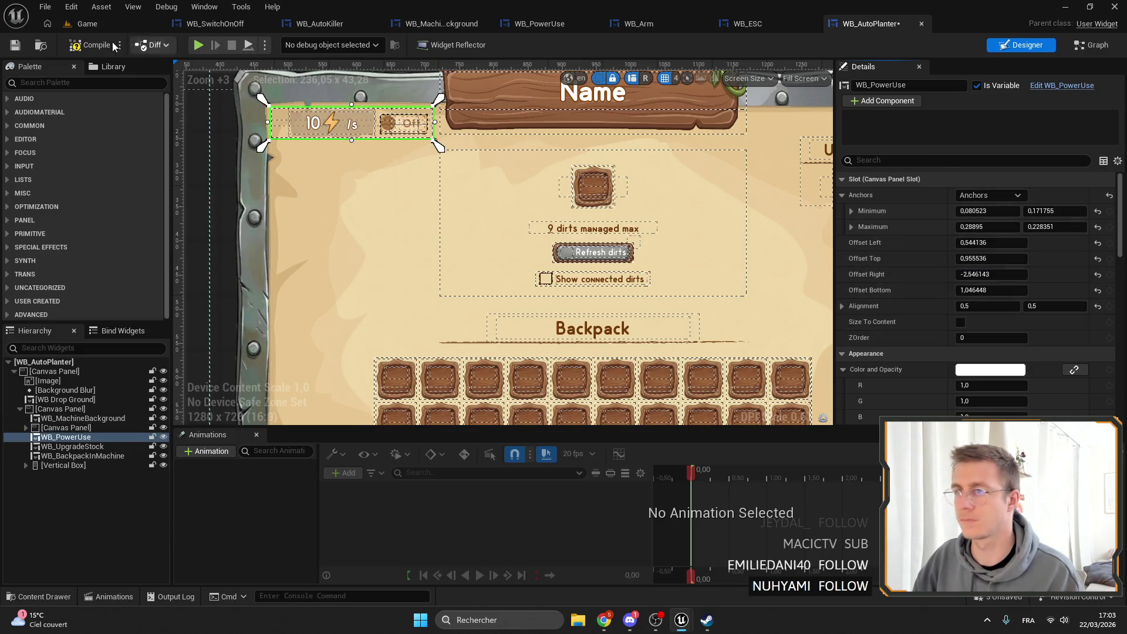
Apply the copied slot layout to WB_PowerUse in WB_AutoWatering and save it.
left_click(94, 25)
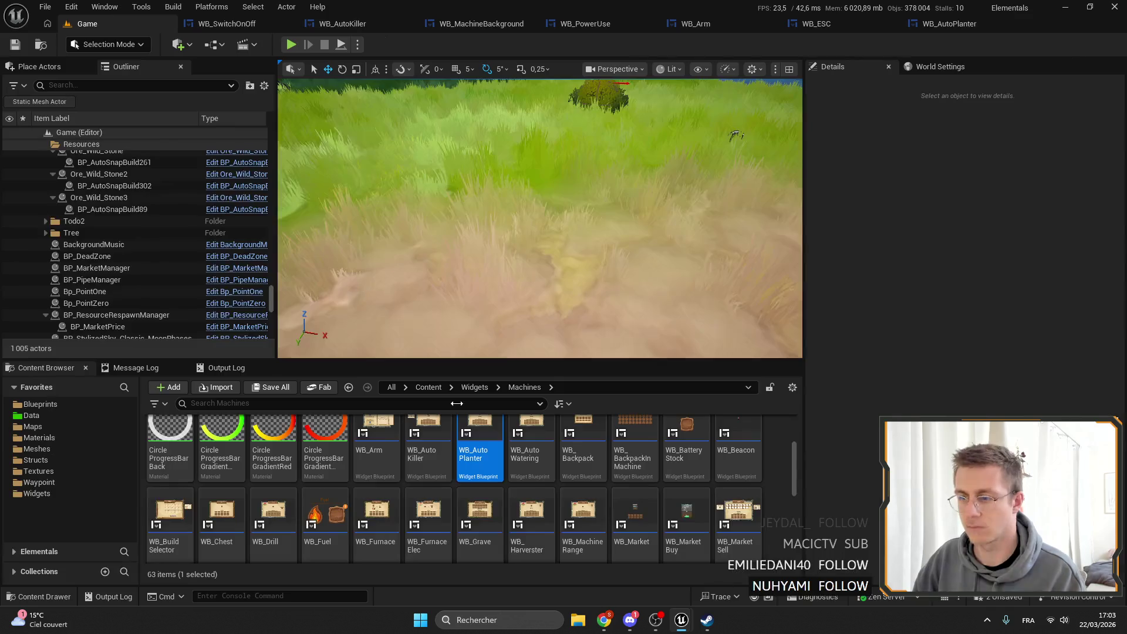
double_click(532, 418)
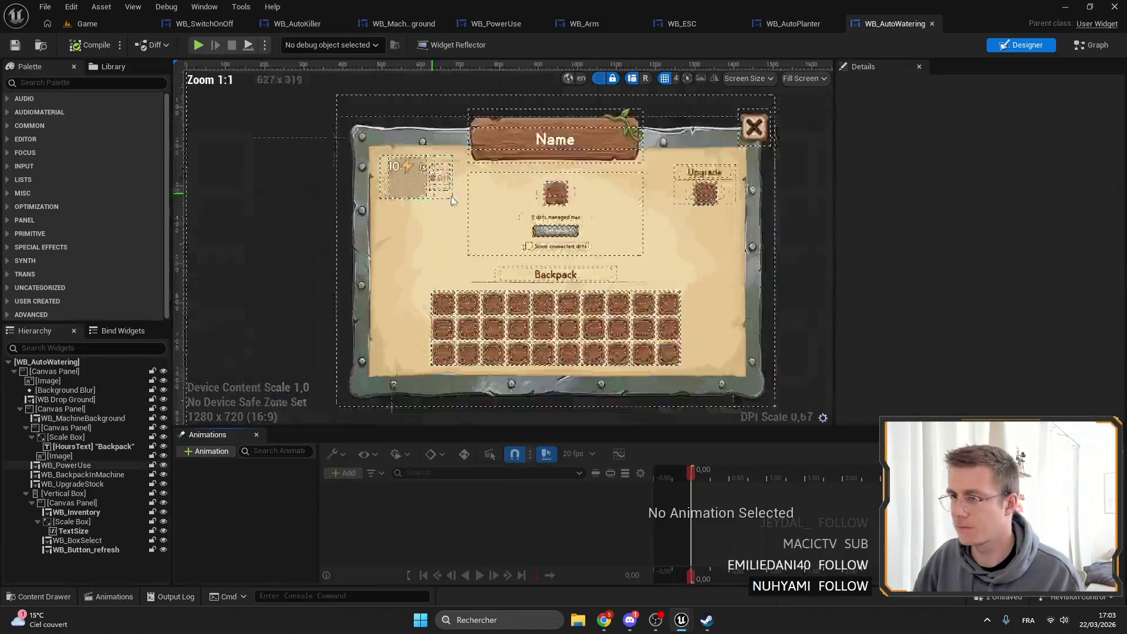
left_click(423, 164)
right_click(927, 180)
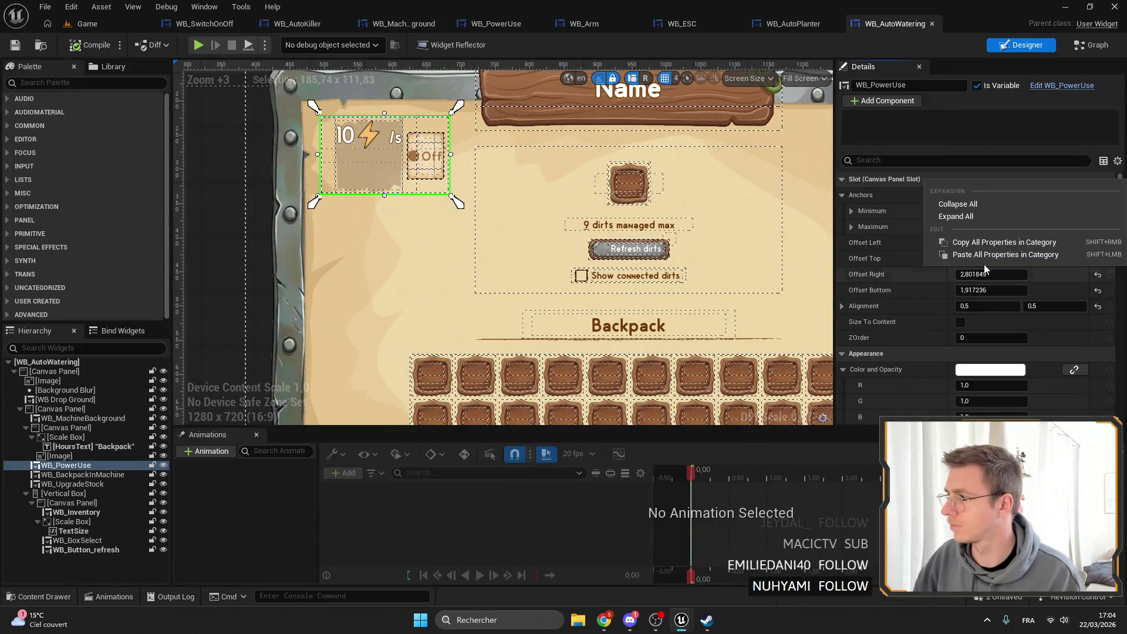
left_click(963, 242)
left_click(17, 46)
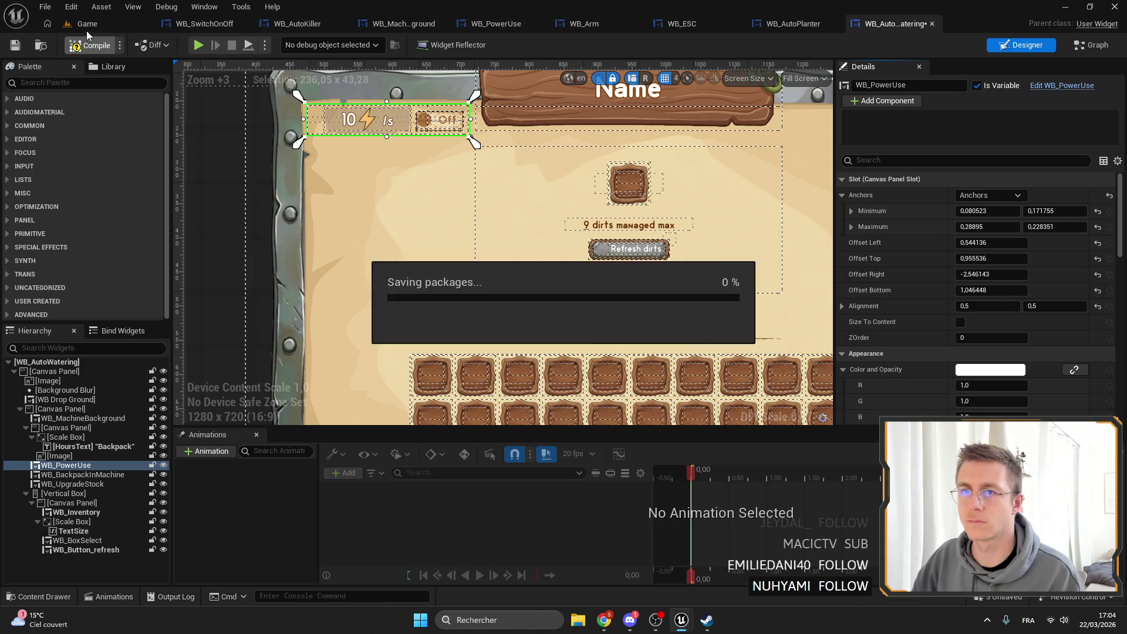
Paste the slot layout onto WB_Drill's power-use widget, then check WB_Furnace.
left_click(98, 23)
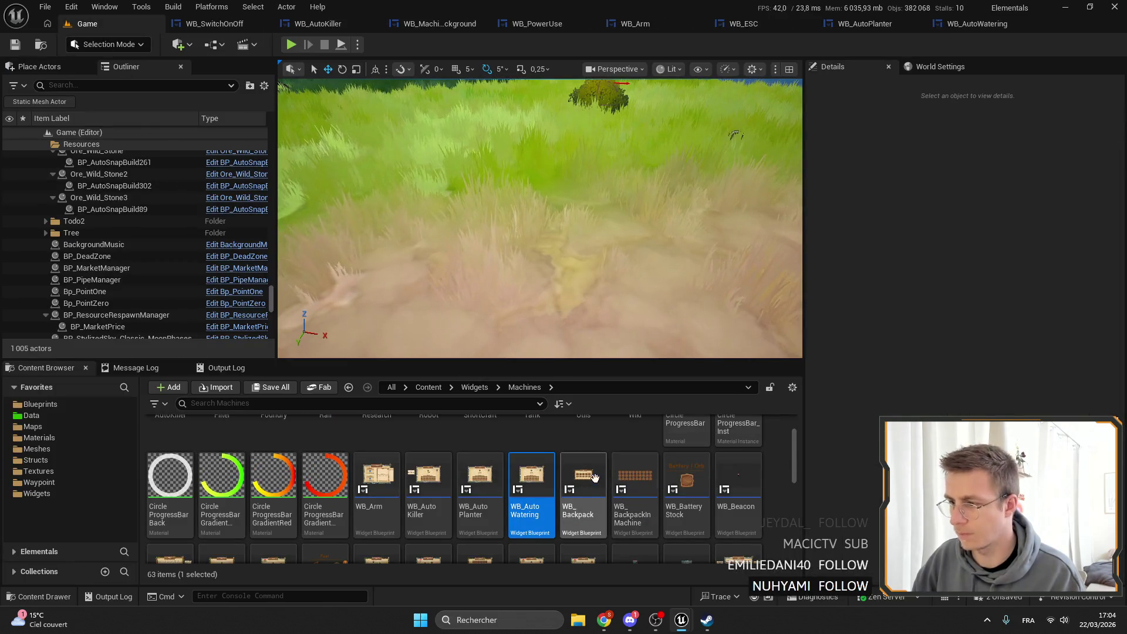
scroll(174, 476, "down", 2)
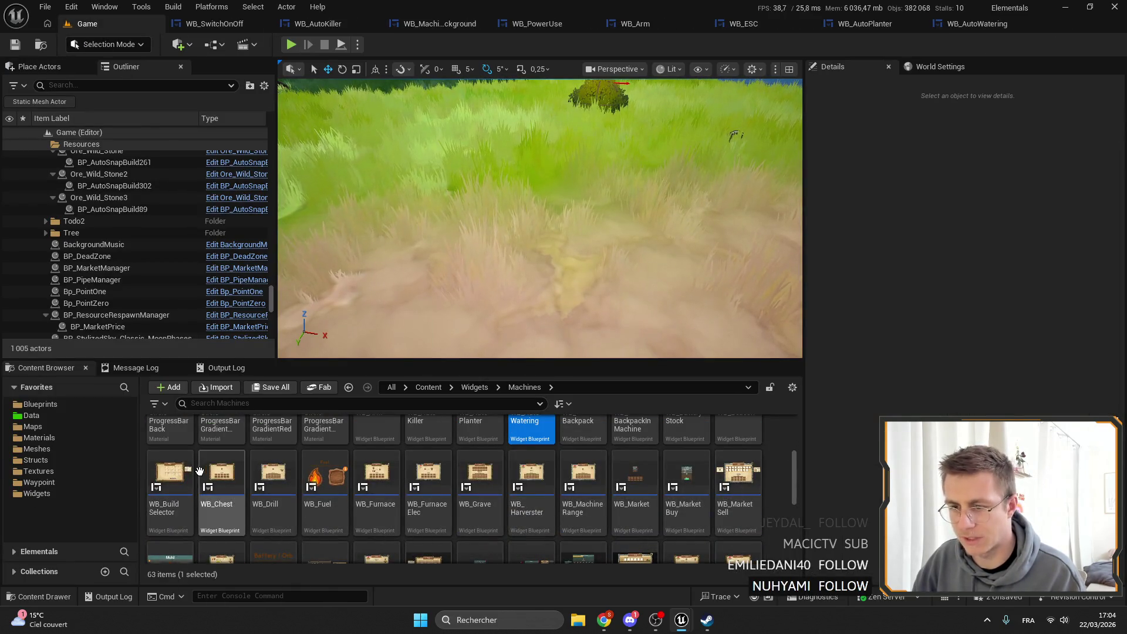
double_click(273, 474)
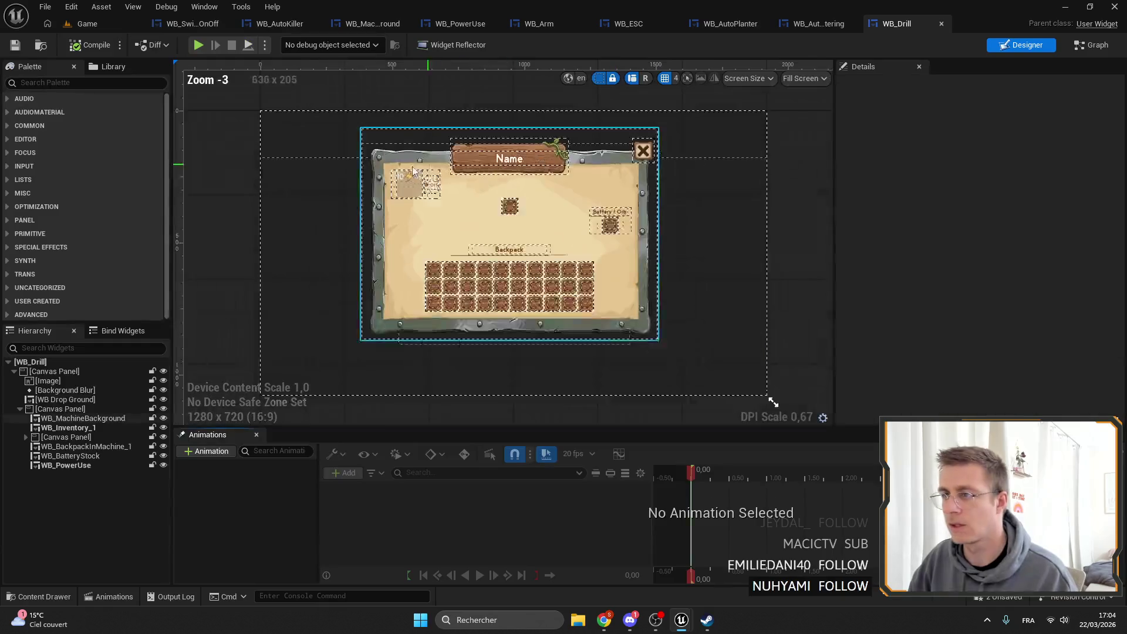
right_click(950, 176)
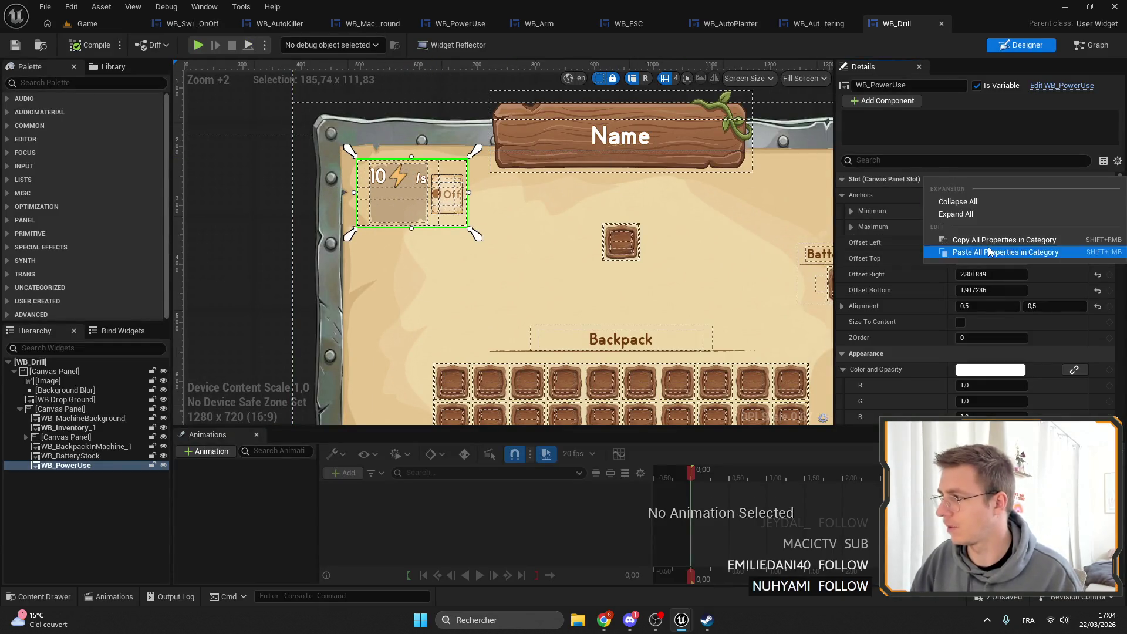
left_click(988, 246)
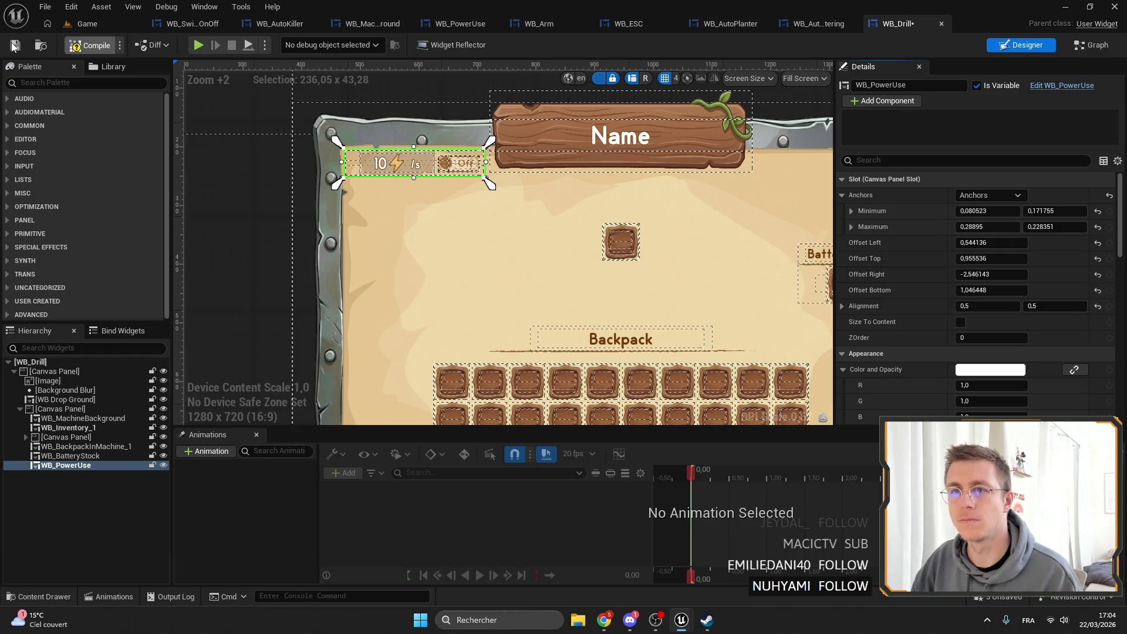
left_click(87, 23)
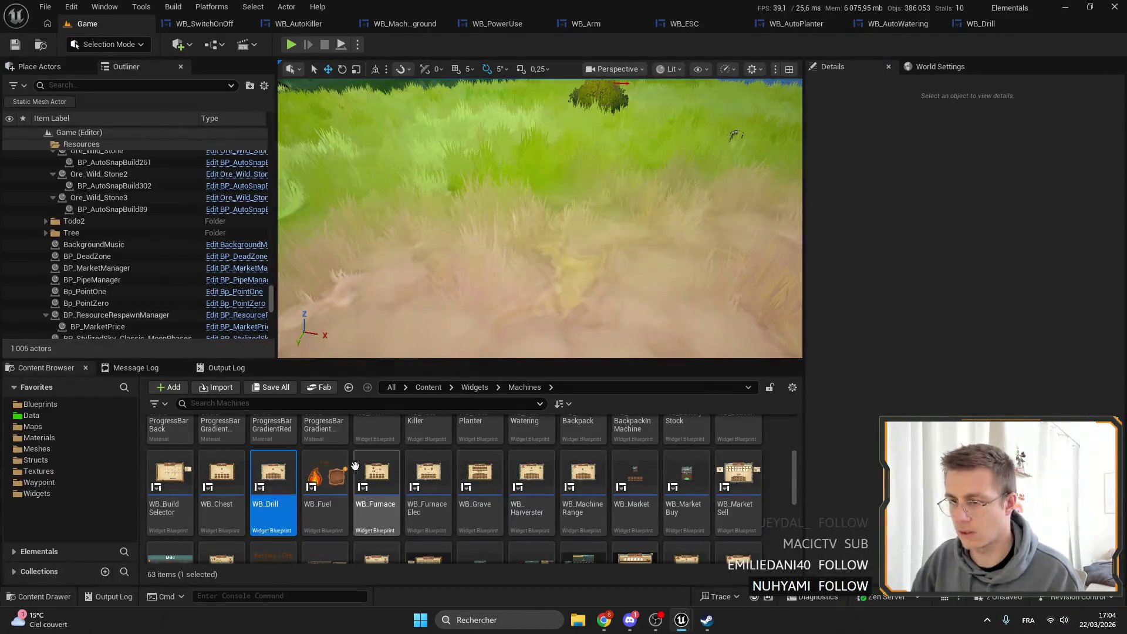
double_click(376, 478)
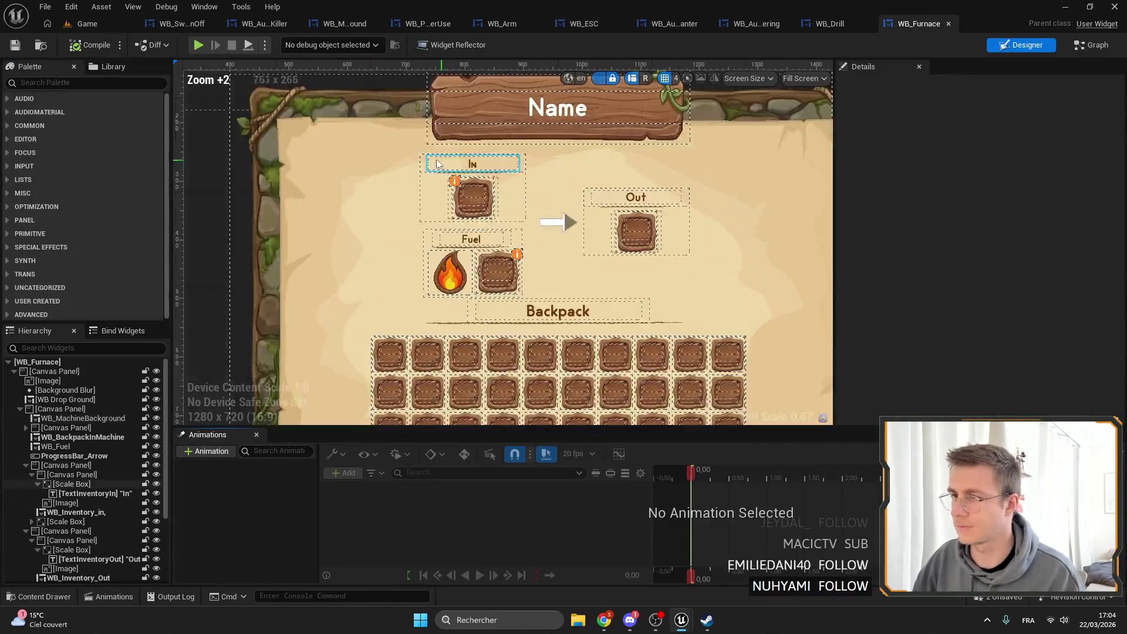
Paste the slot layout onto WB_FurnaceElec's WB_PowerUse and save the widget.
left_click(97, 25)
double_click(429, 482)
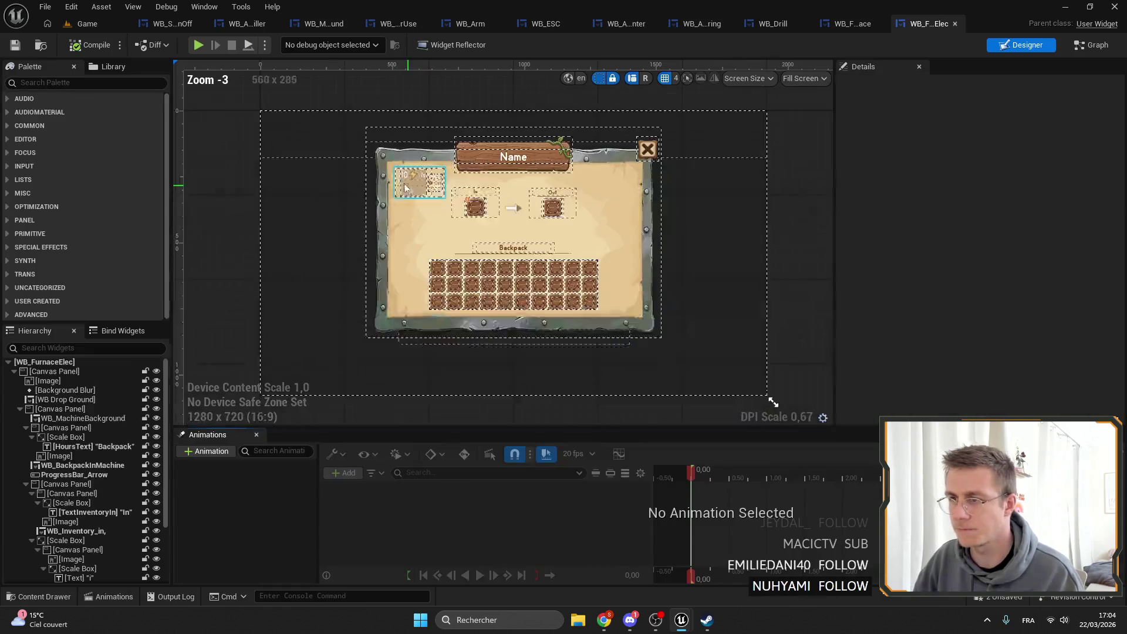
scroll(406, 188, "up", 5)
left_click(431, 206)
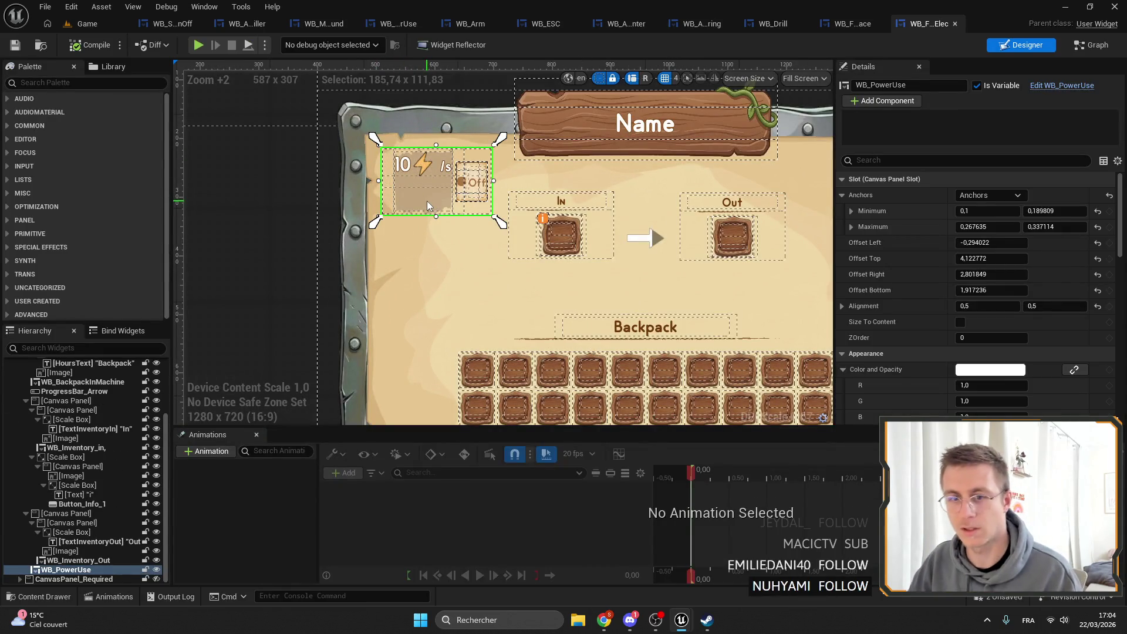
right_click(969, 185)
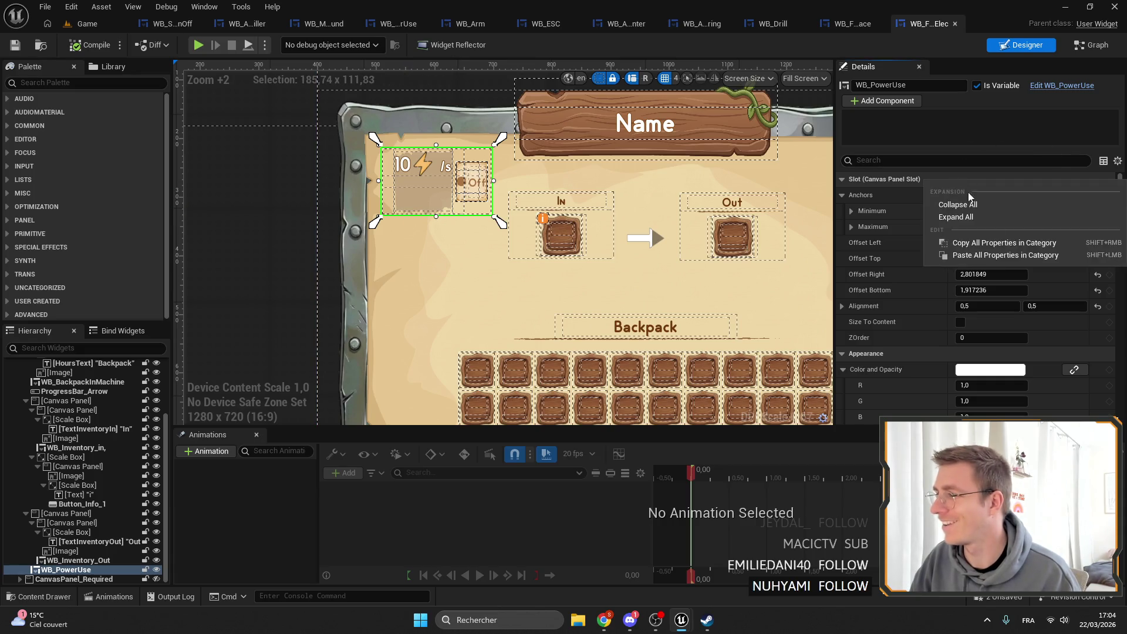
left_click(970, 254)
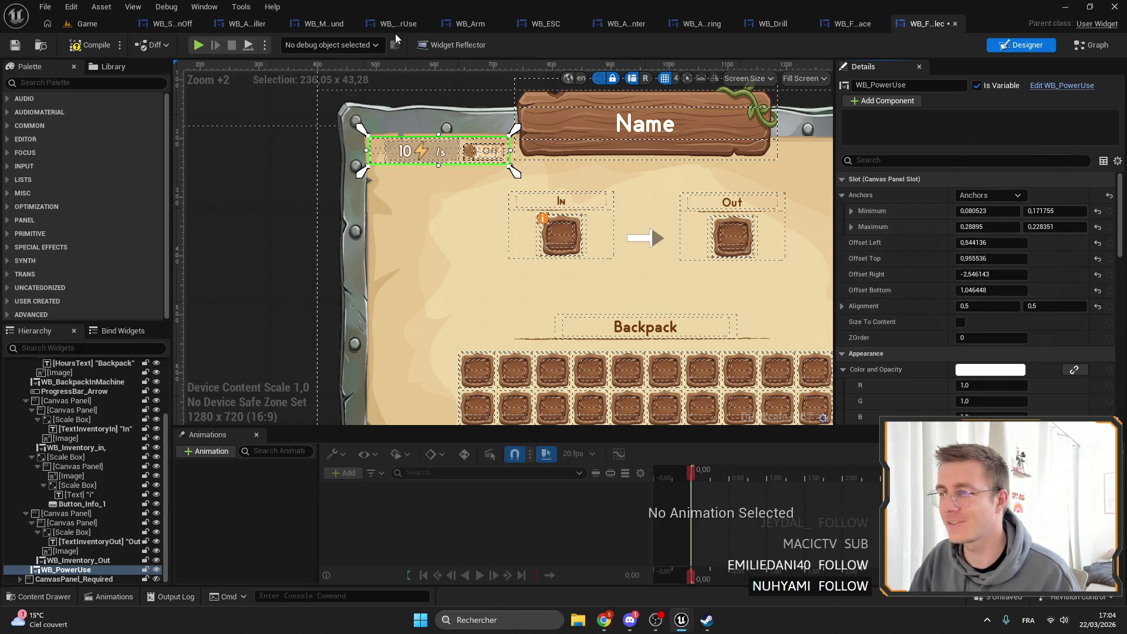
left_click(15, 45)
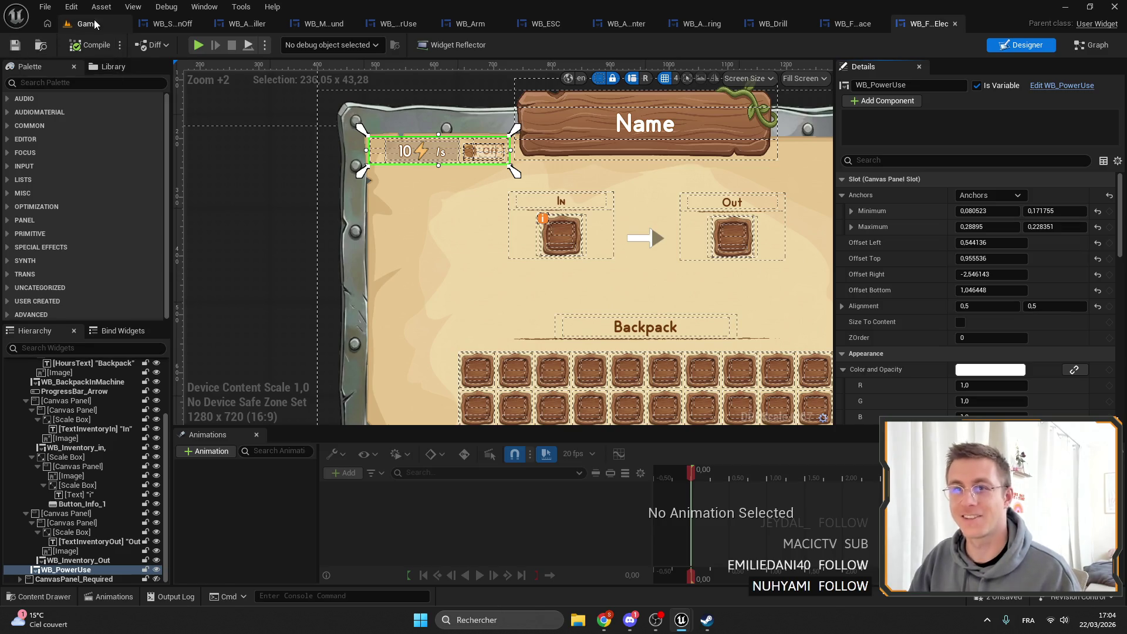
Apply the layout to the Harvester widget's power-use display and save it.
left_click(86, 24)
left_click(479, 479)
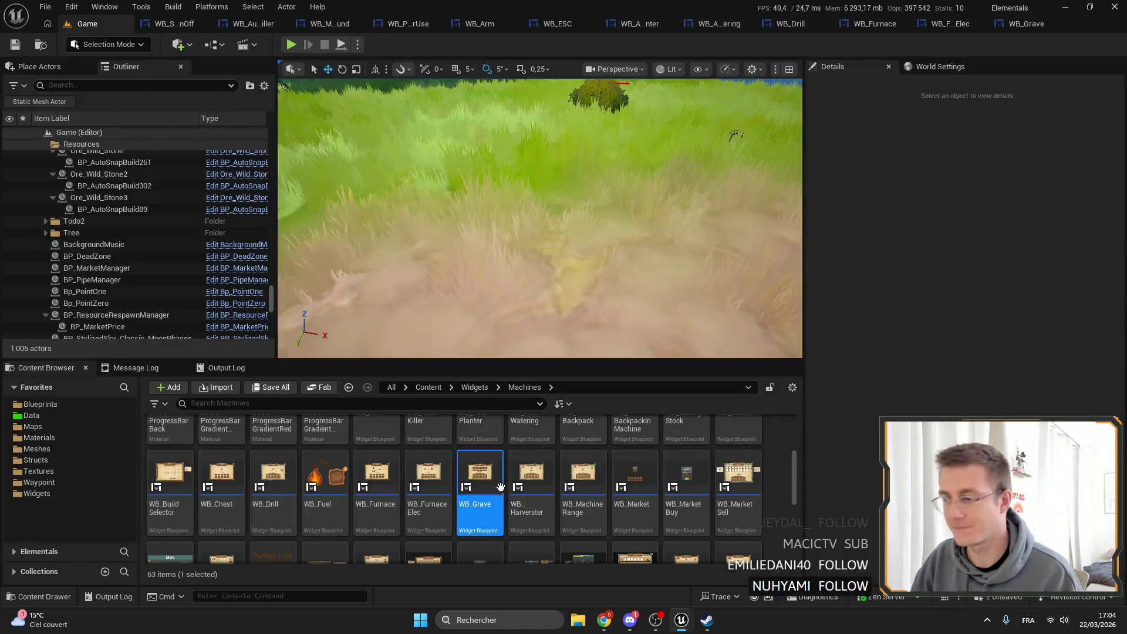
double_click(531, 478)
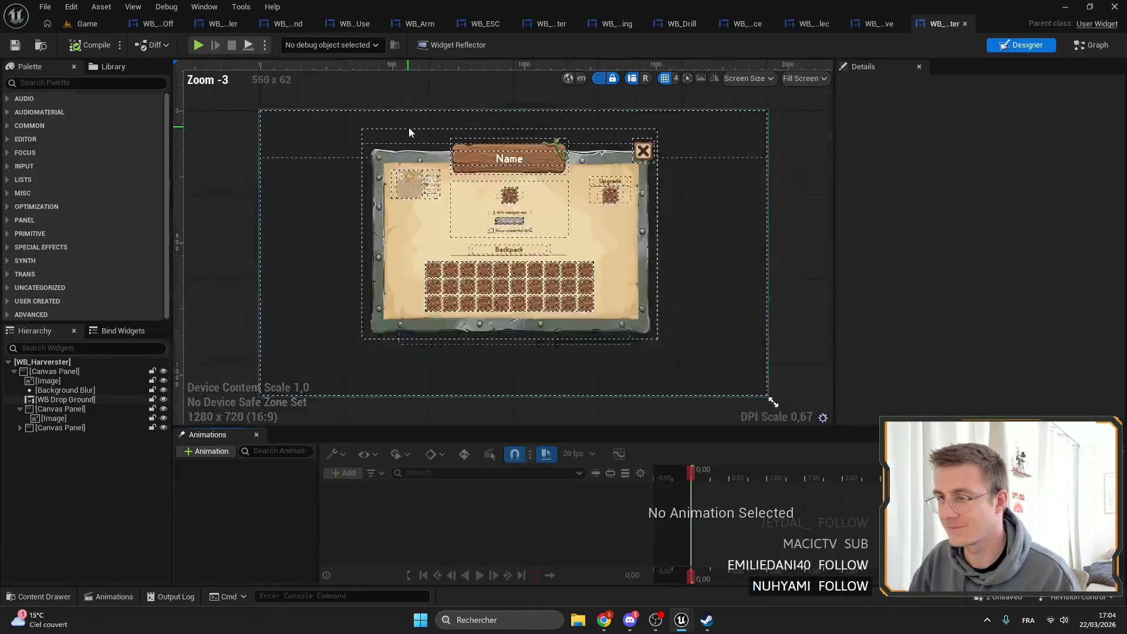
scroll(409, 127, "up", 7)
left_click(397, 225)
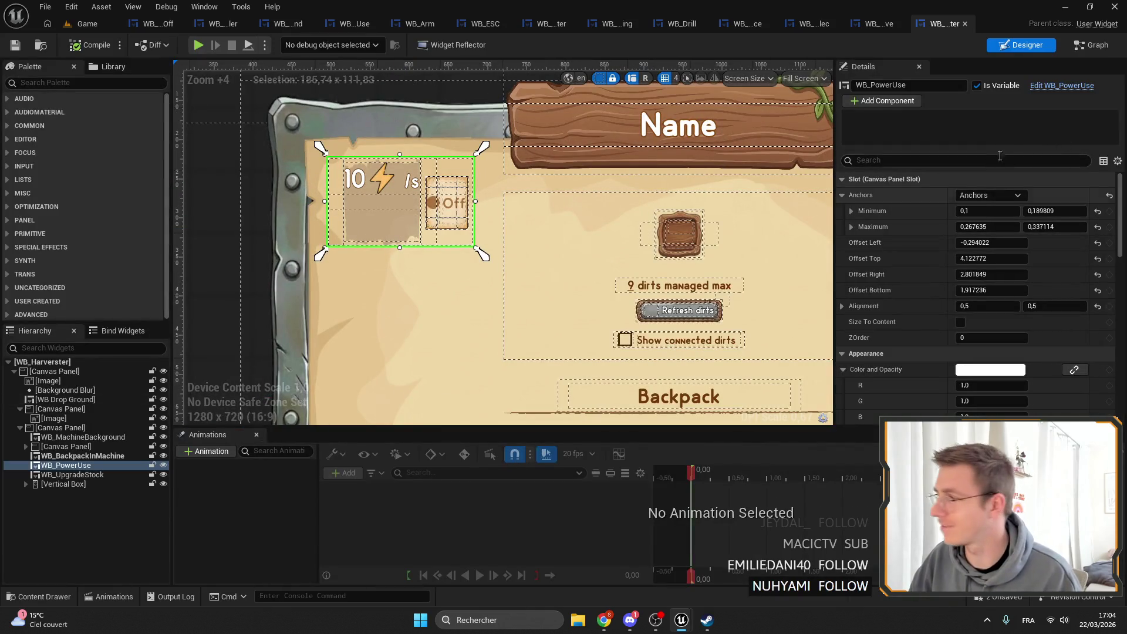
key("ctrl+z")
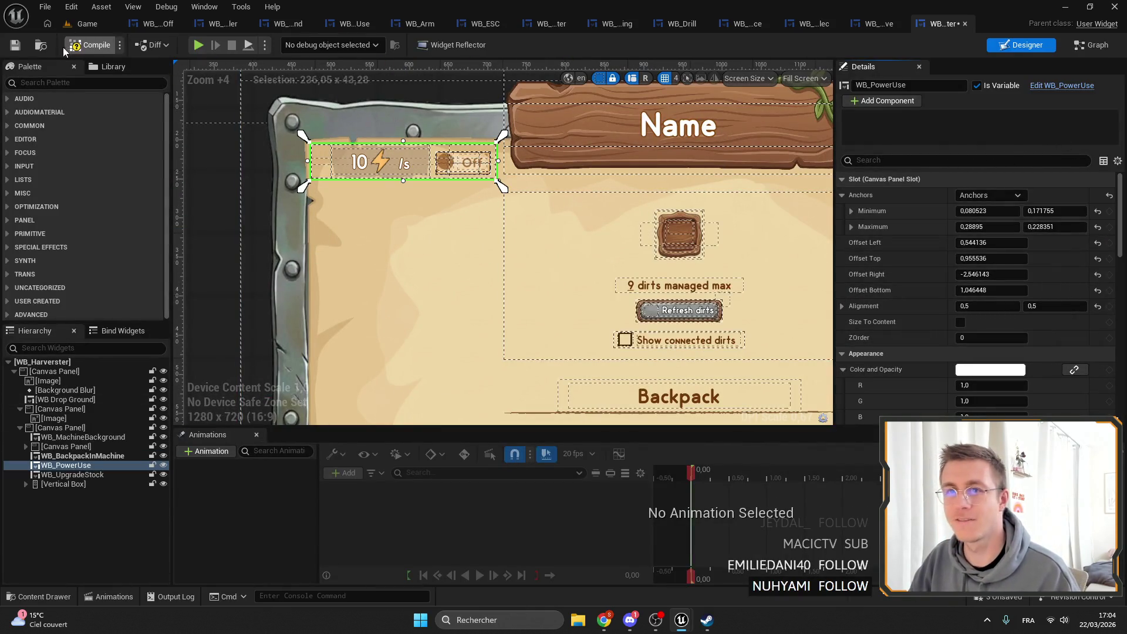
left_click(15, 47)
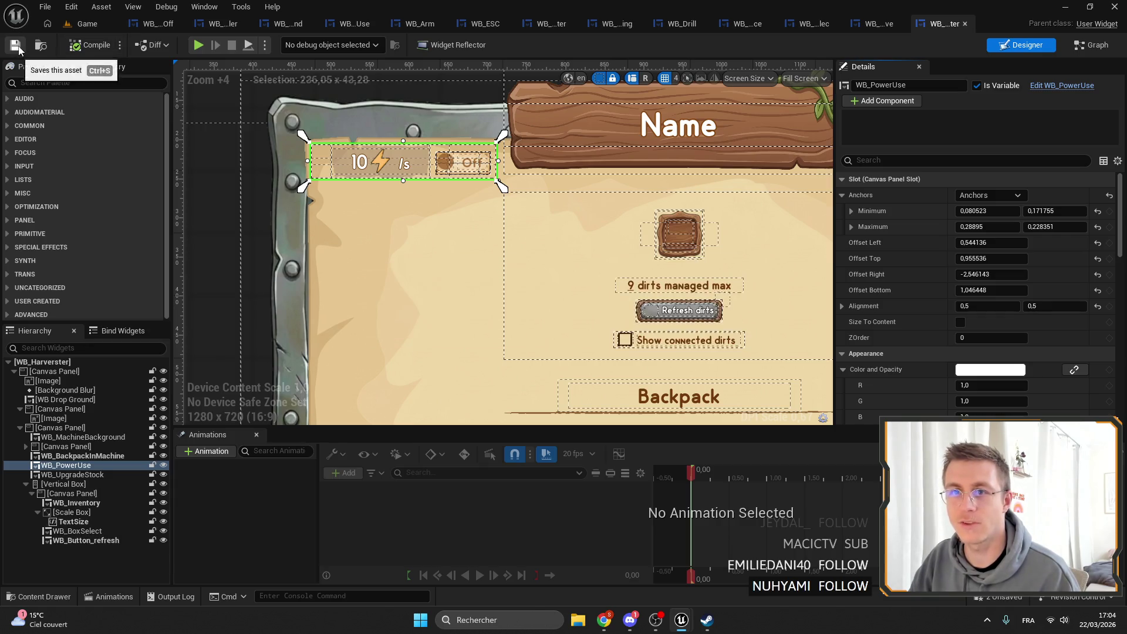
Paste the slot layout onto WB_MachineRange's power-use widget and save it.
left_click(89, 27)
double_click(583, 473)
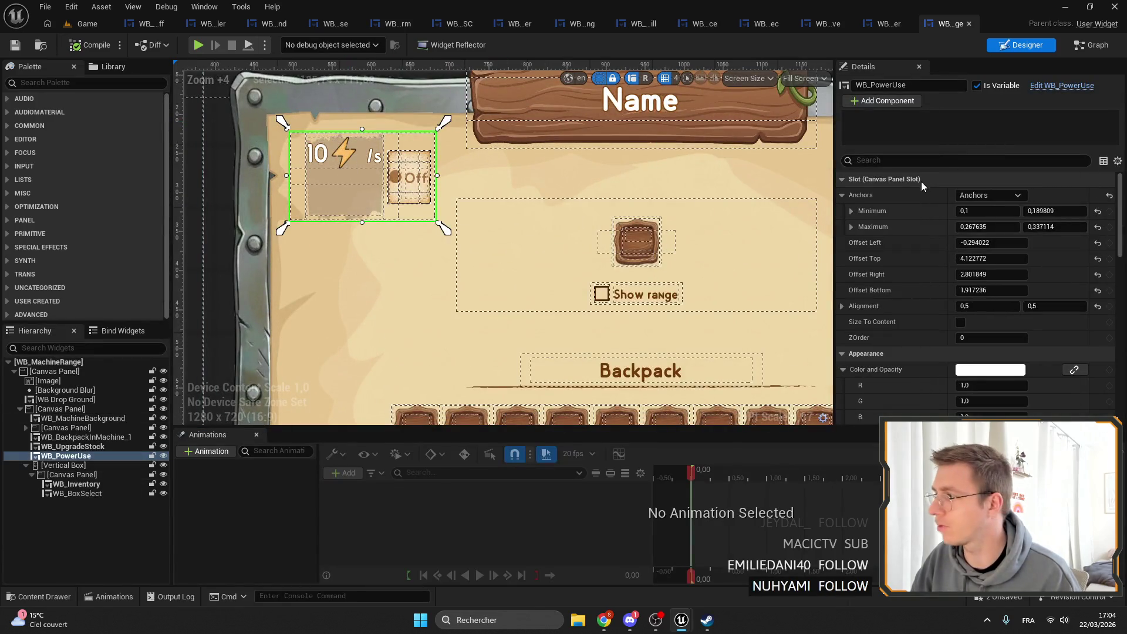
right_click(921, 179)
left_click(951, 244)
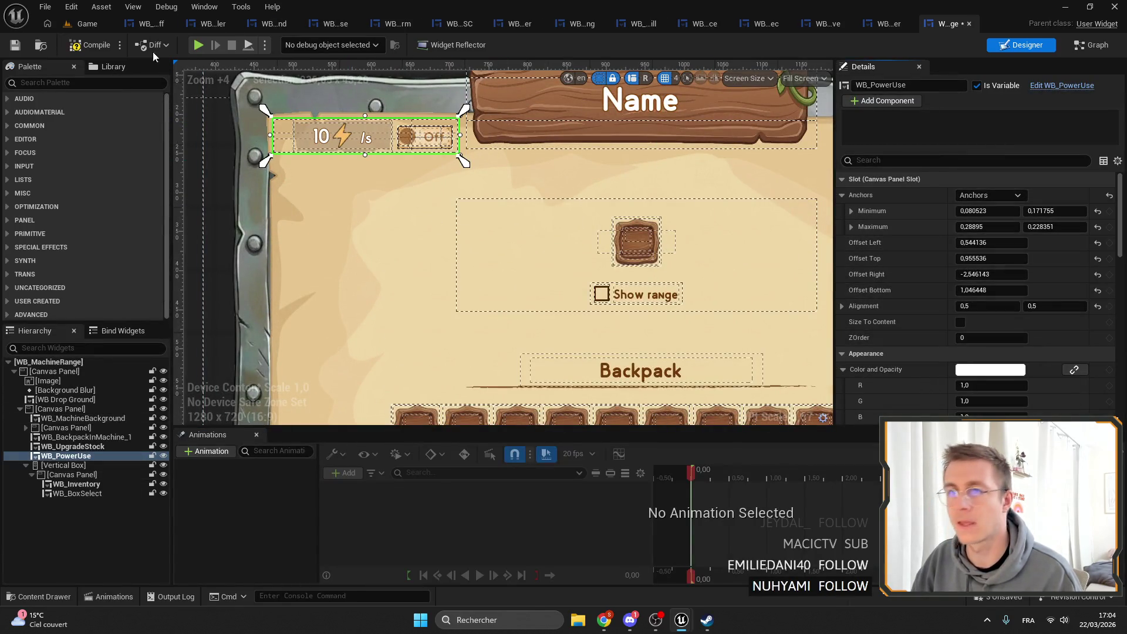
left_click(19, 47)
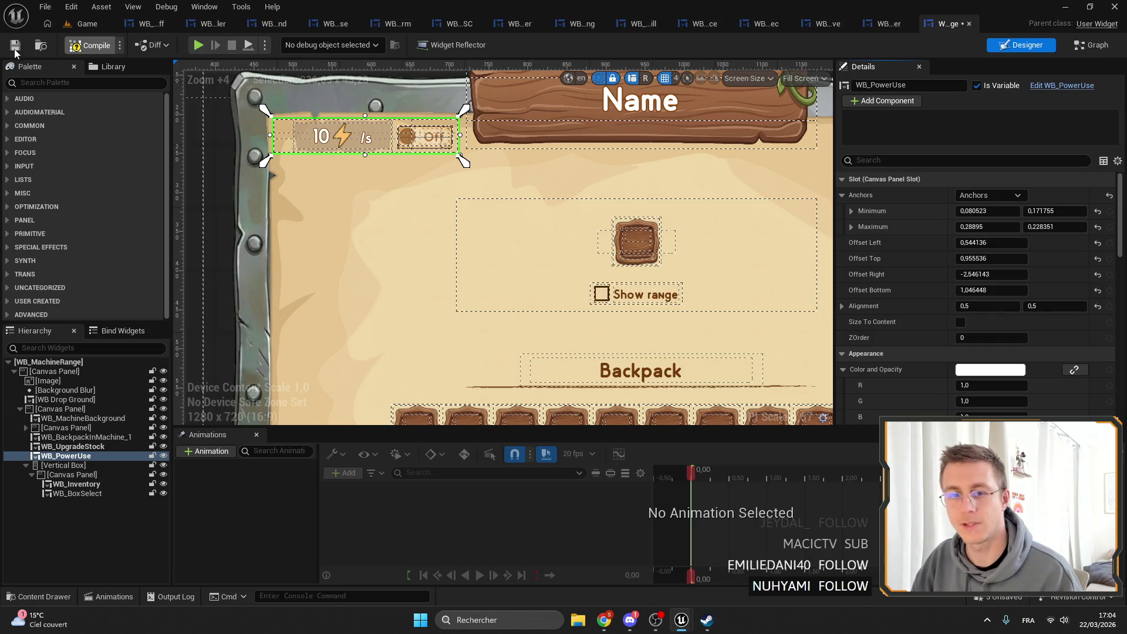
Open the Market Sell widget, then the Power Generator widget for editing.
left_click(47, 45)
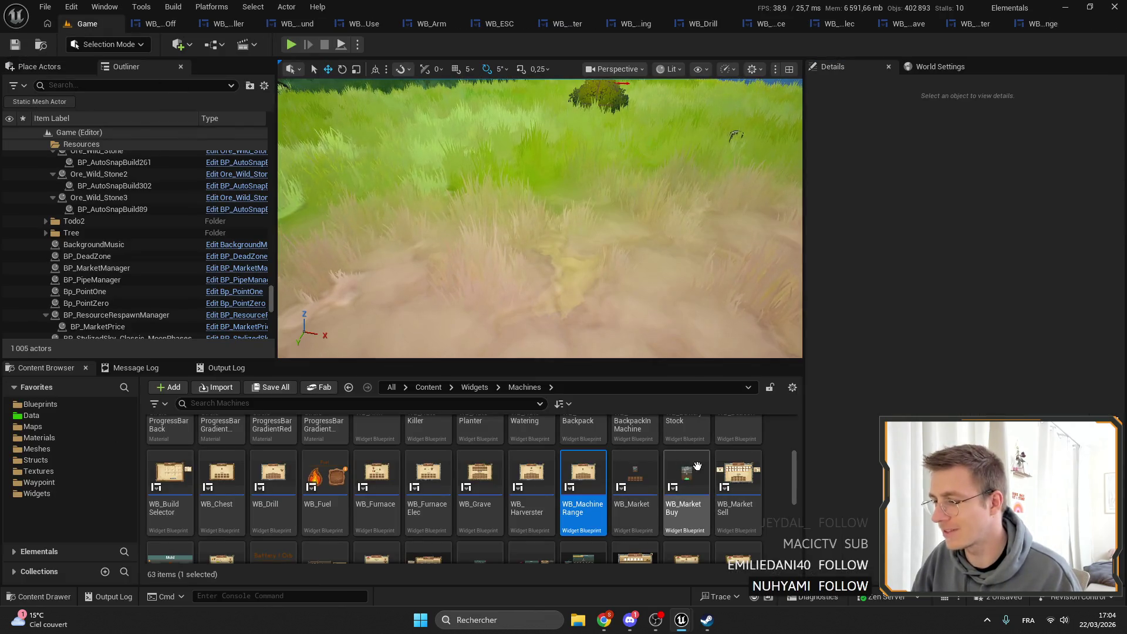
double_click(739, 482)
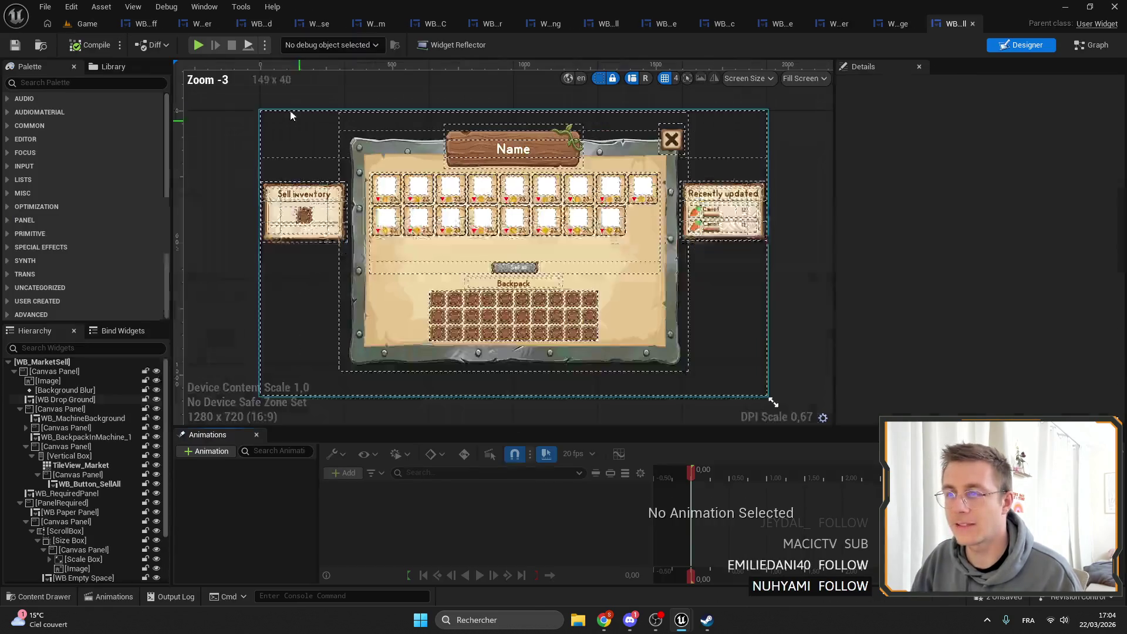
left_click(87, 24)
scroll(240, 462, "down", 3)
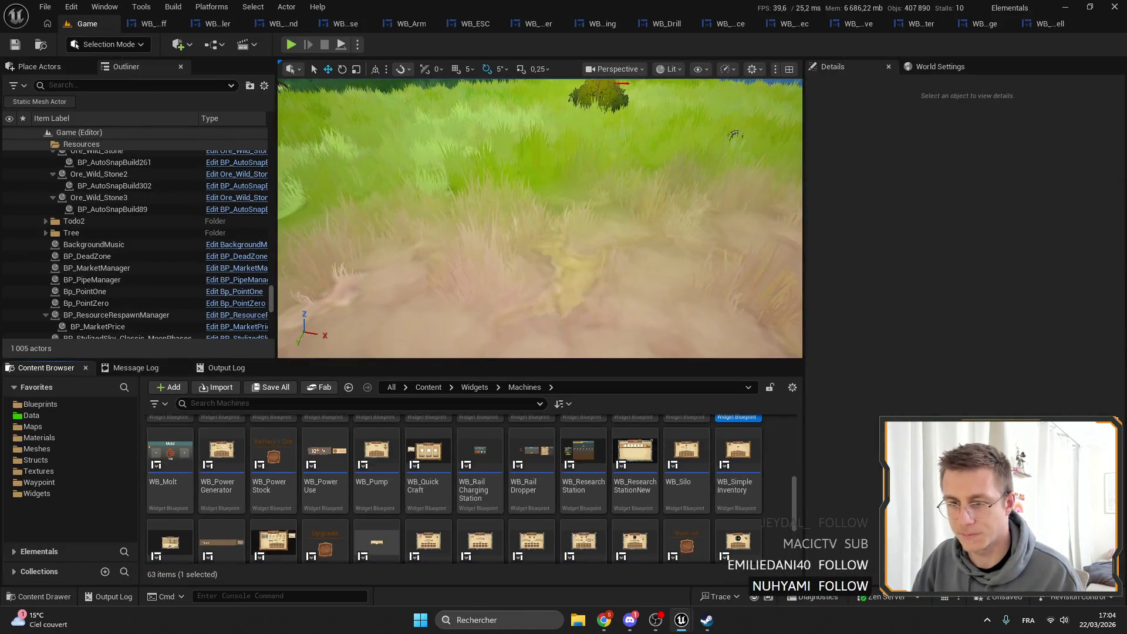
double_click(241, 462)
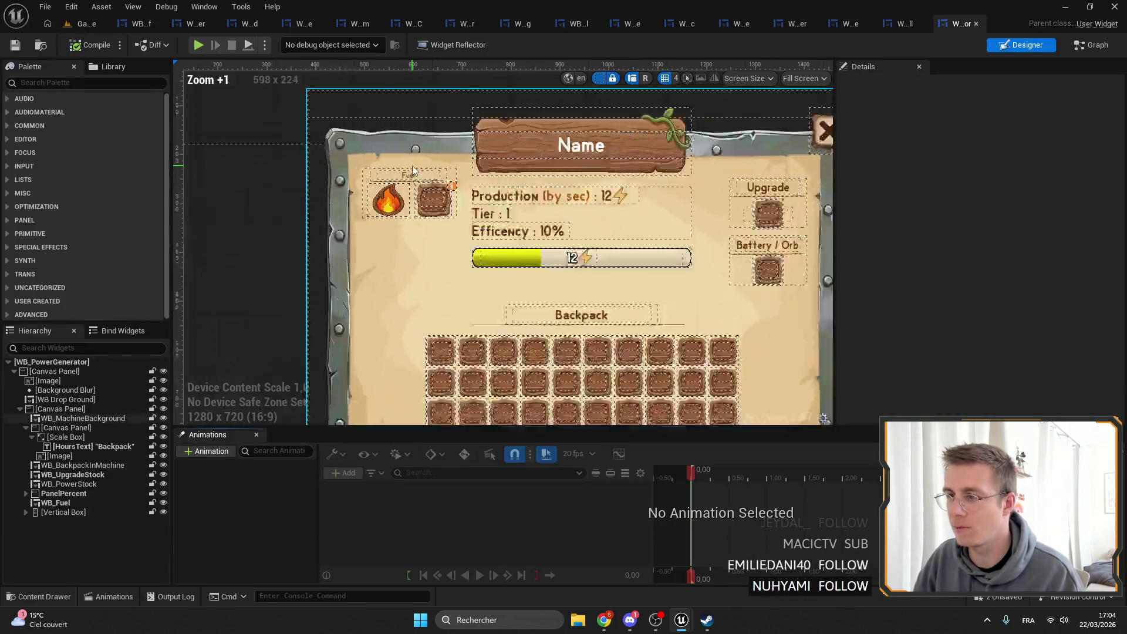
Enlarge WB_Fuel in WB_PowerGenerator slightly and set both its offsets to 0.
scroll(412, 165, "up", 8)
left_click(413, 176)
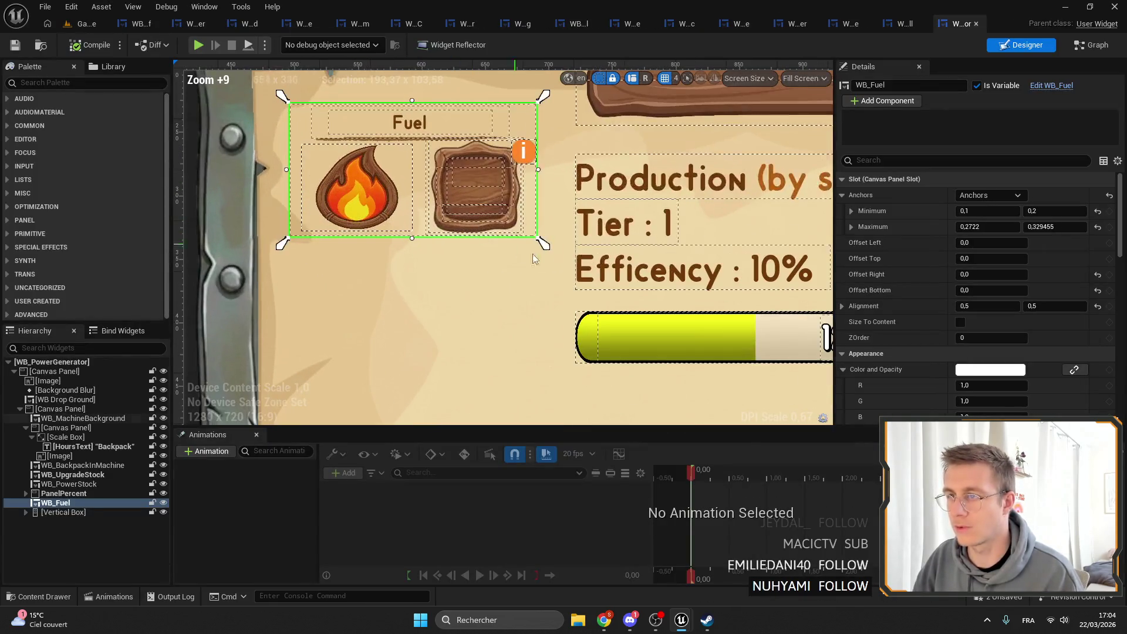
left_click_drag(542, 243, 546, 268)
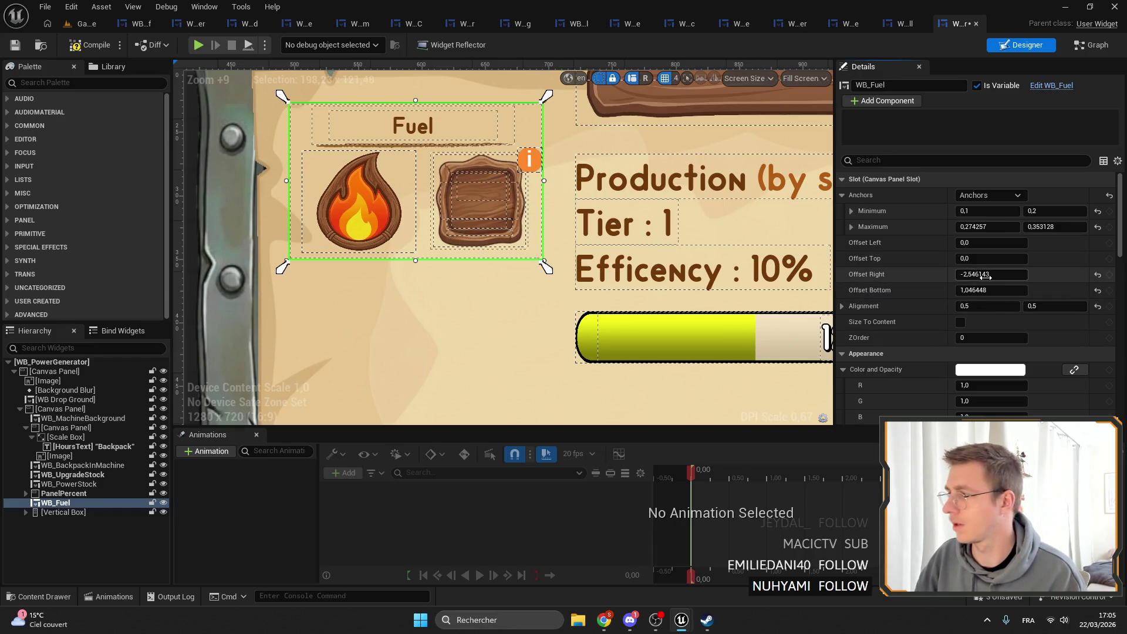
type("0")
key("Tab")
type("0")
key("Tab")
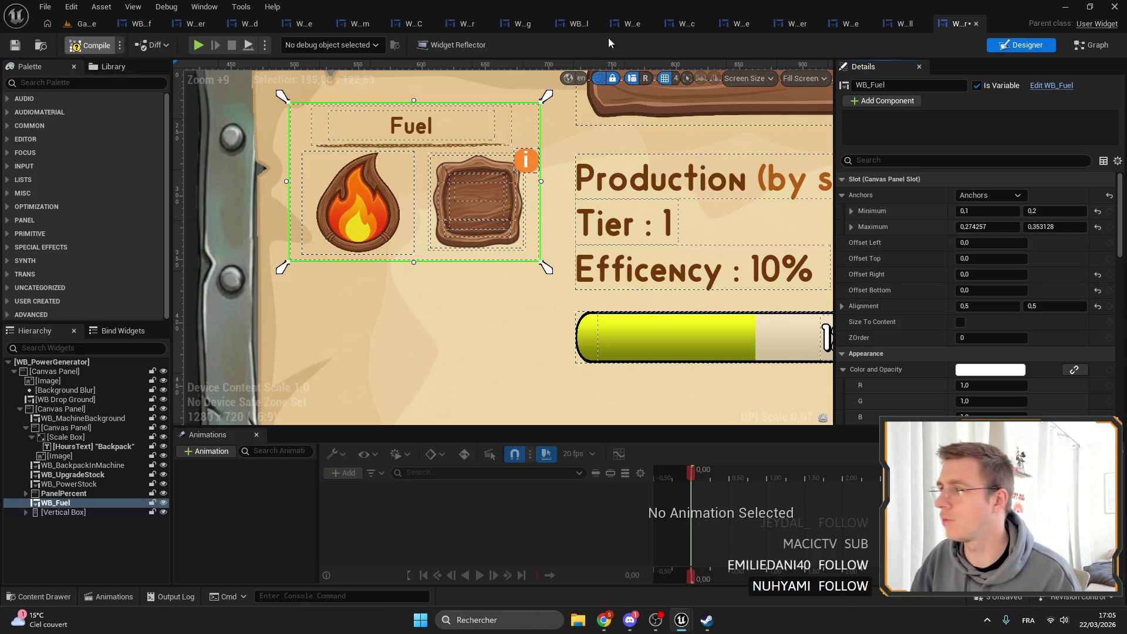
Copy the power-use slot properties from WB_MachineRange.
left_click(899, 23)
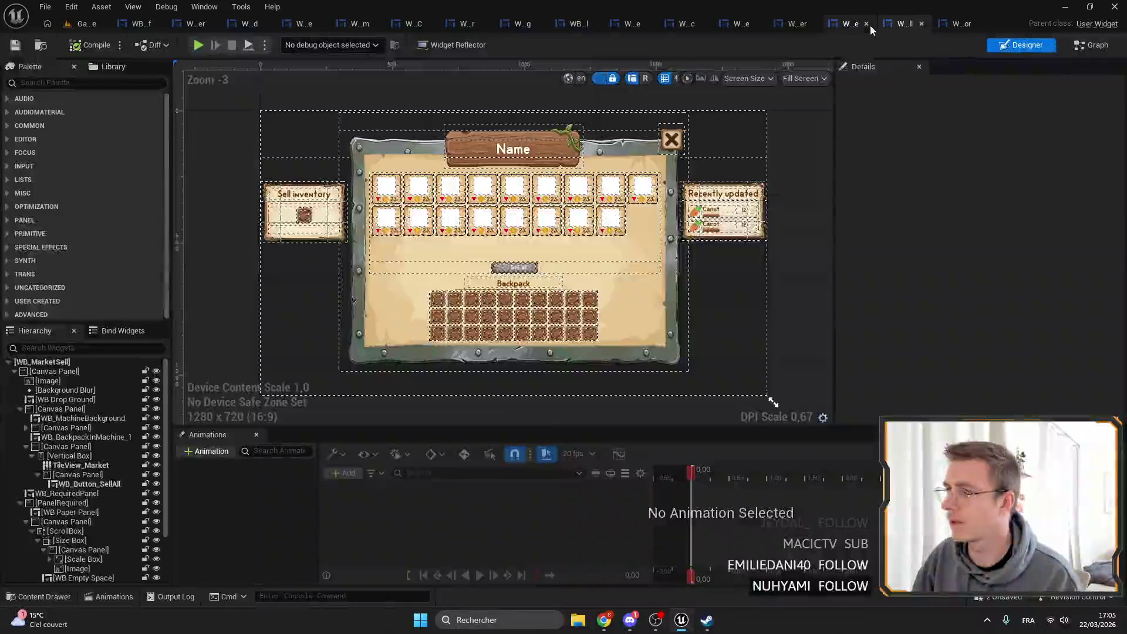
left_click(842, 24)
right_click(954, 178)
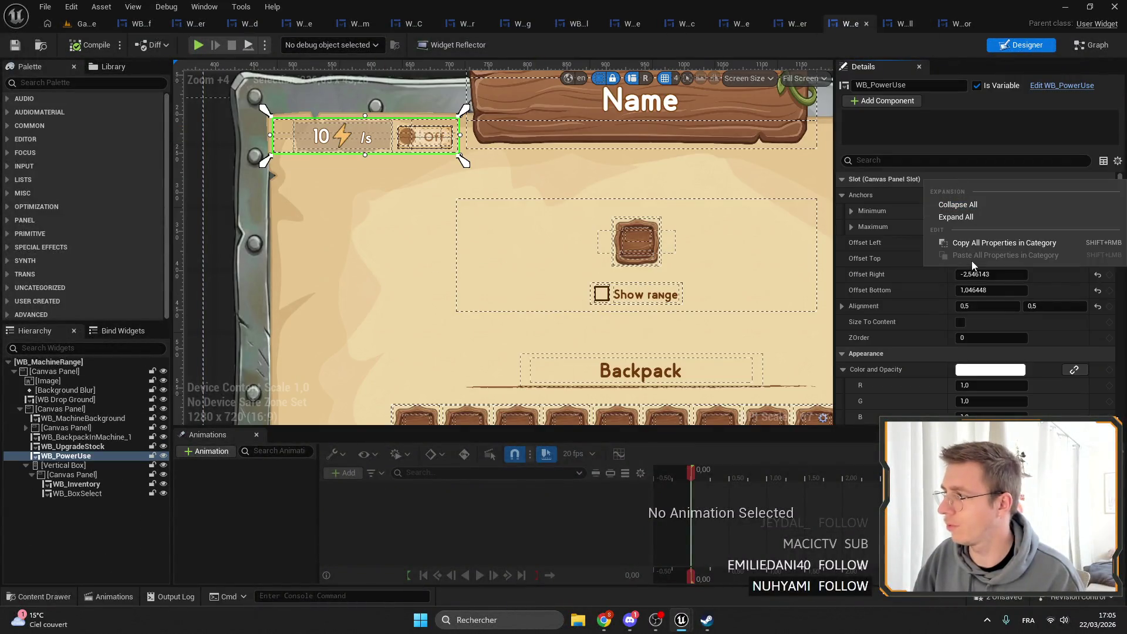
left_click(80, 23)
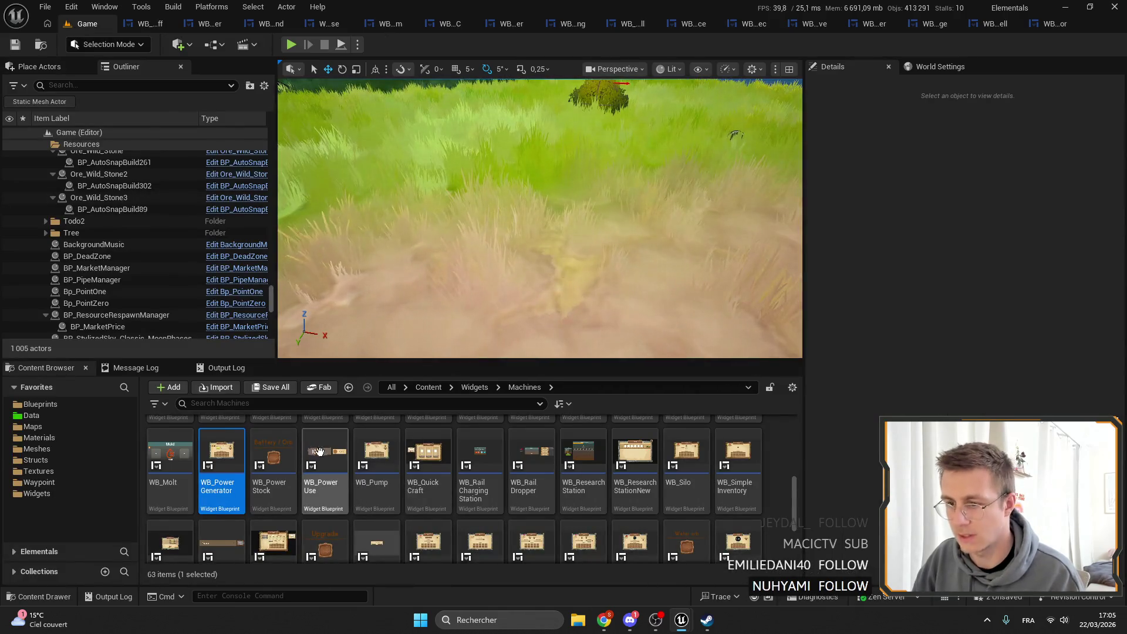
Paste the layout onto WB_Pump's power-use widget, save it, and open the Silo widget.
left_click(376, 457)
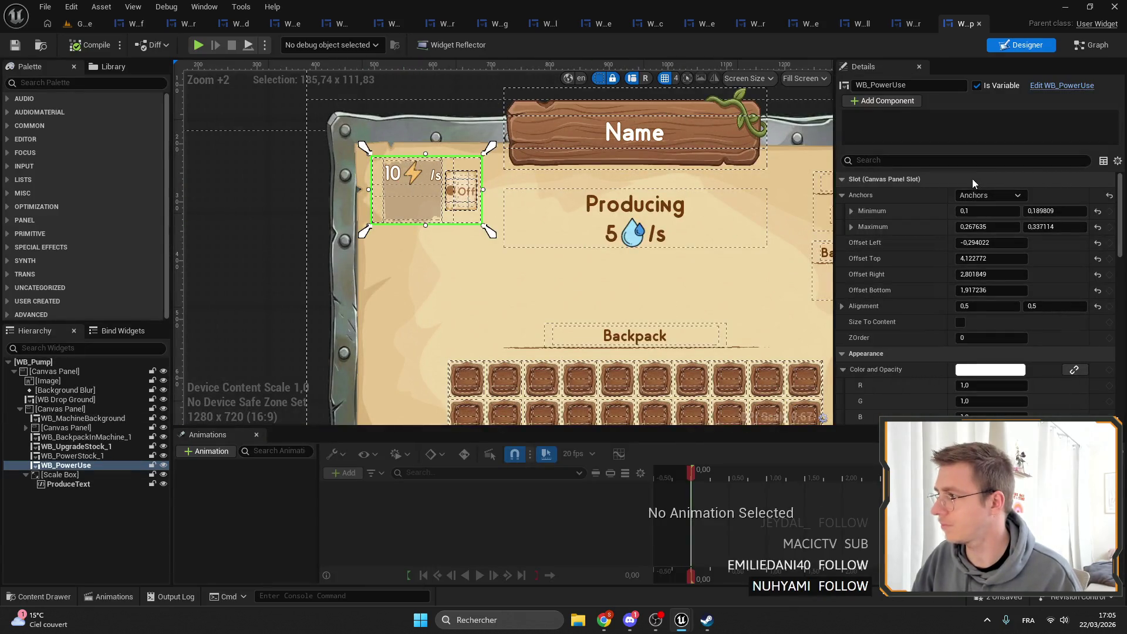
right_click(922, 179)
left_click(963, 258)
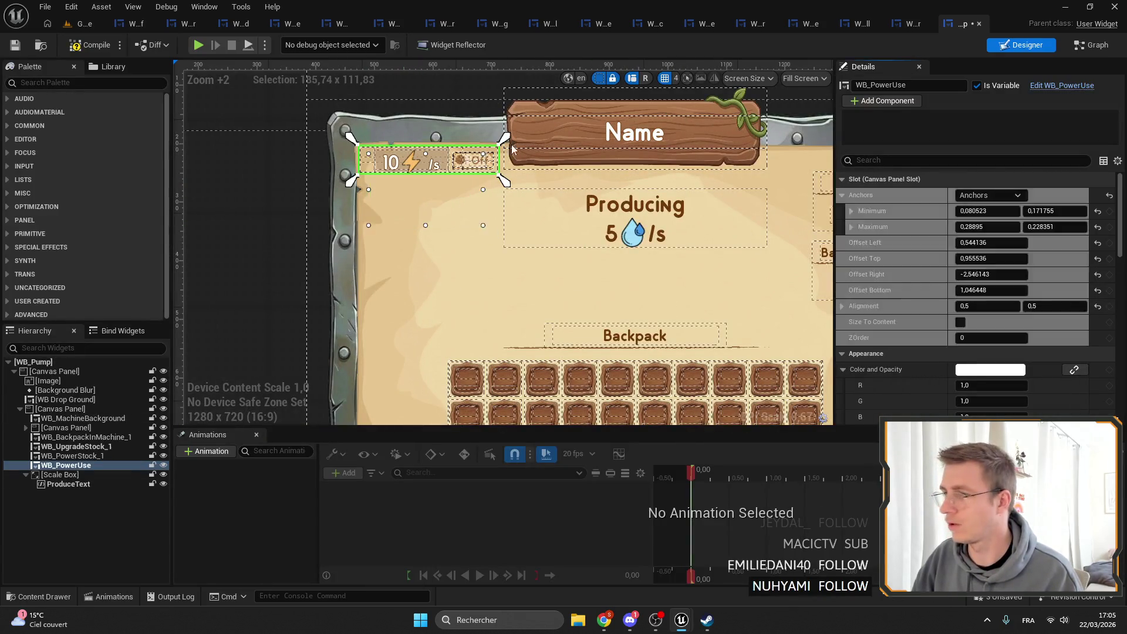
left_click(15, 44)
left_click(82, 24)
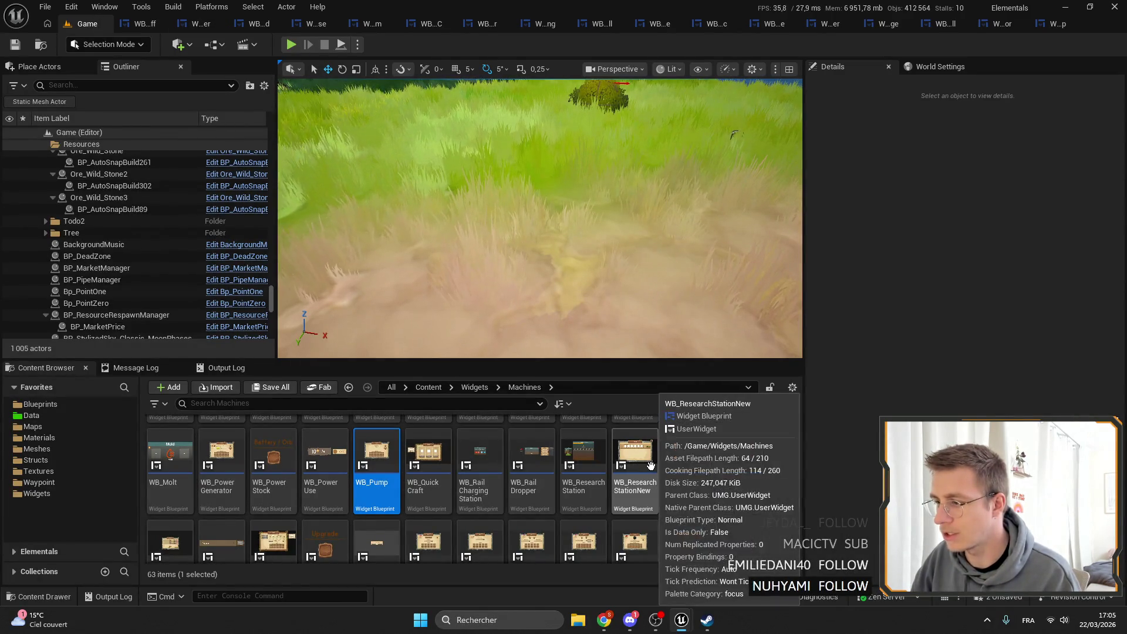
double_click(687, 461)
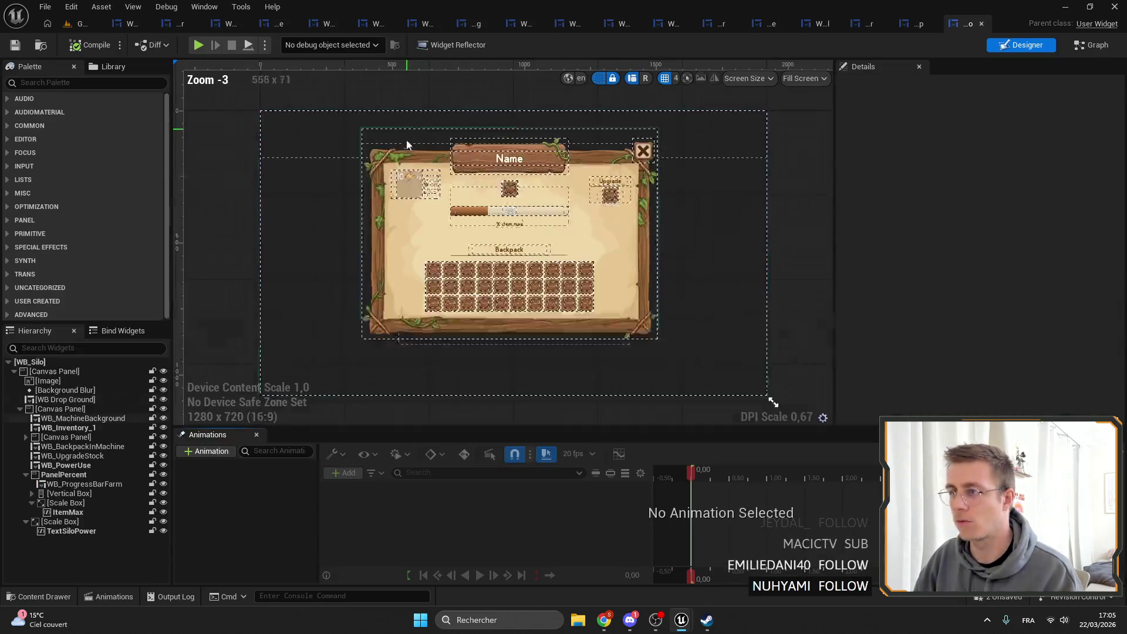
Paste the slot layout onto the Silo widget's power-use display and save it.
scroll(407, 140, "up", 5)
left_click(412, 203)
right_click(997, 196)
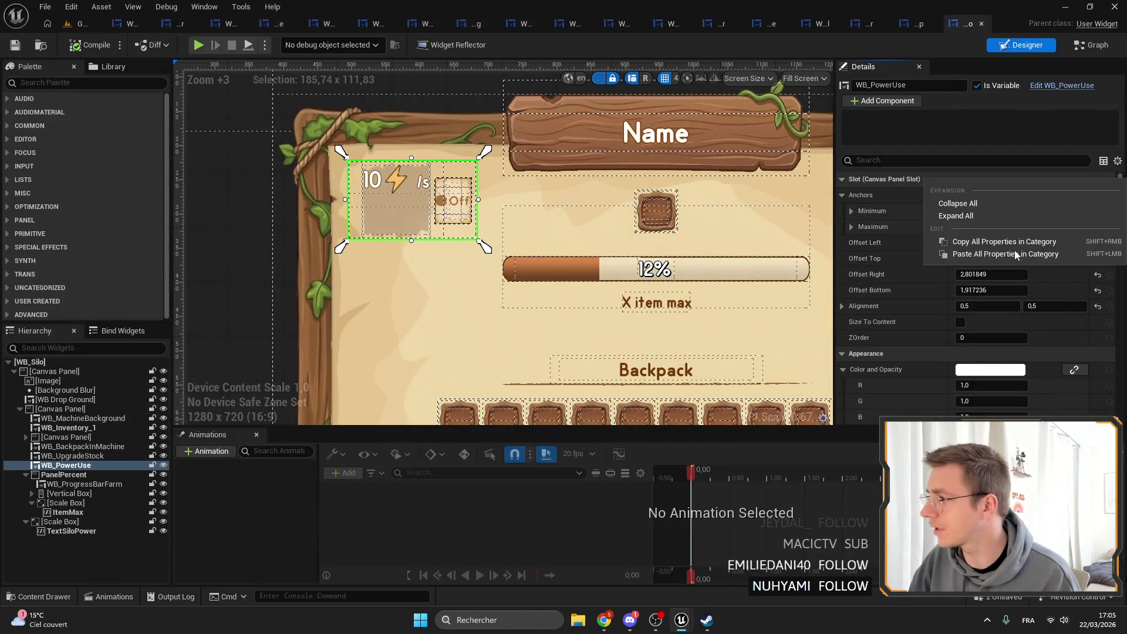
left_click(1006, 254)
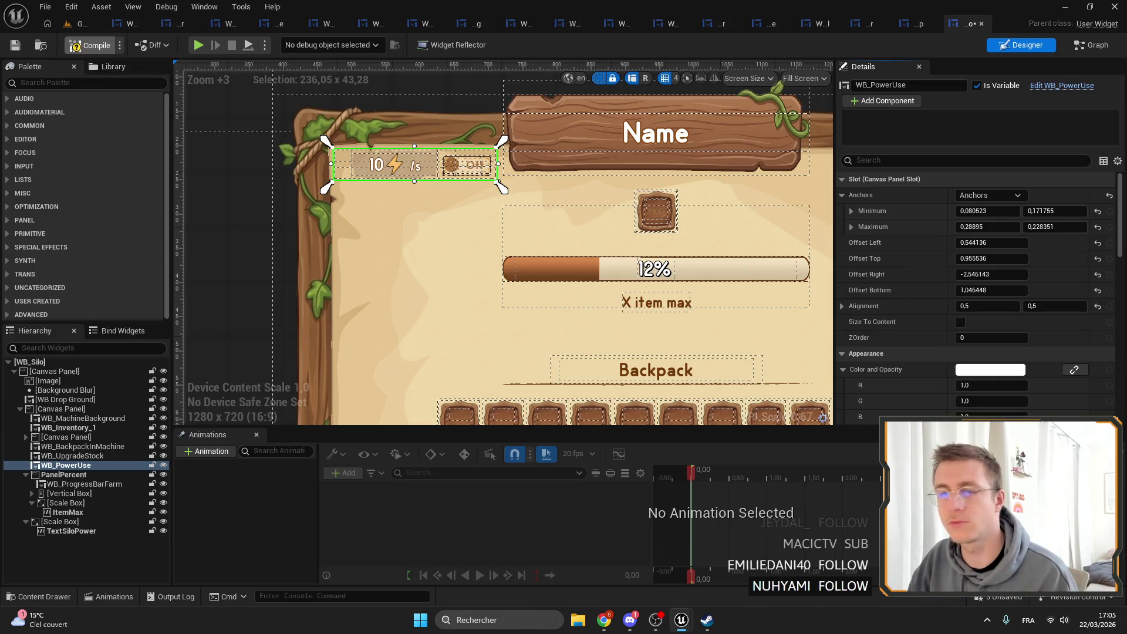
left_click(12, 48)
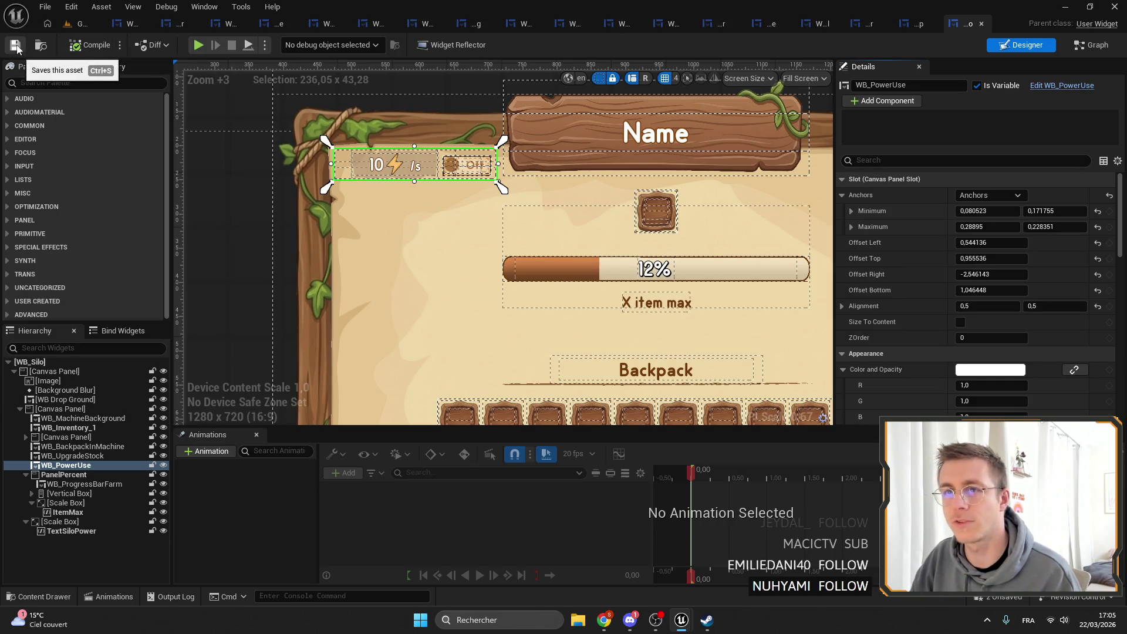
left_click(82, 24)
Apply the slot layout to the Simple Inventory widget's power-use display and save it.
left_click(721, 446)
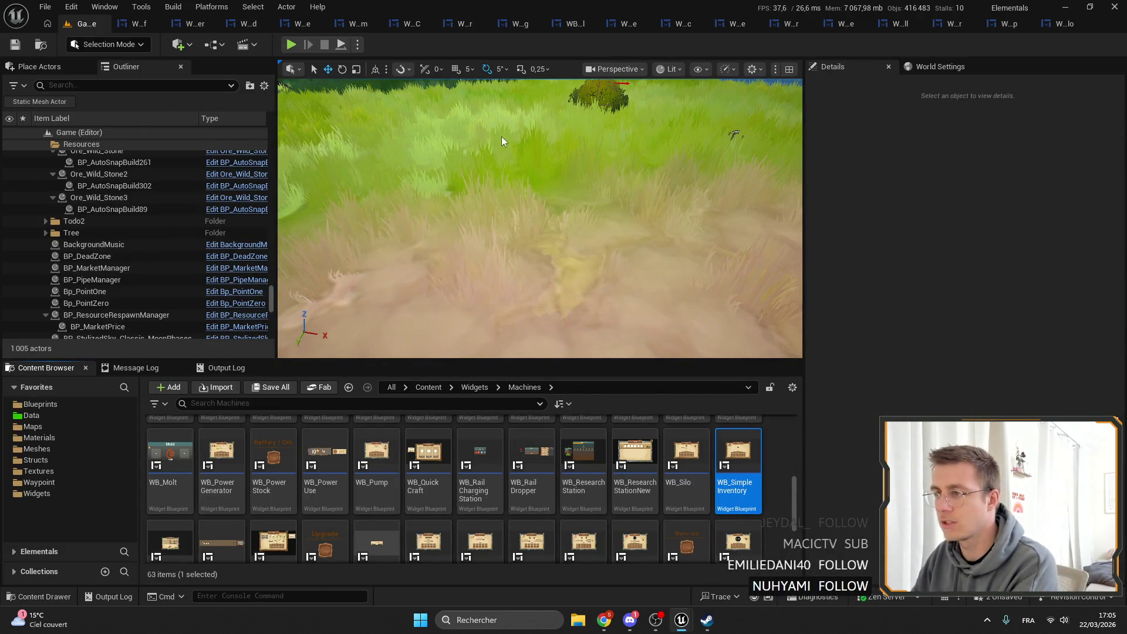
key("Return")
left_click(428, 288)
right_click(1018, 180)
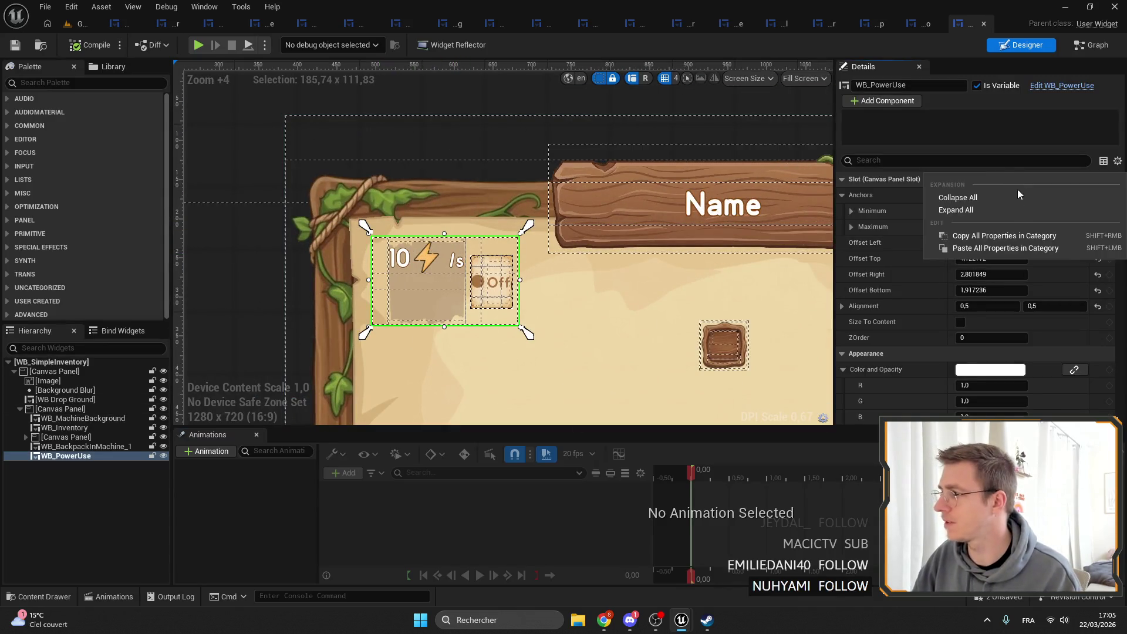
left_click(1014, 246)
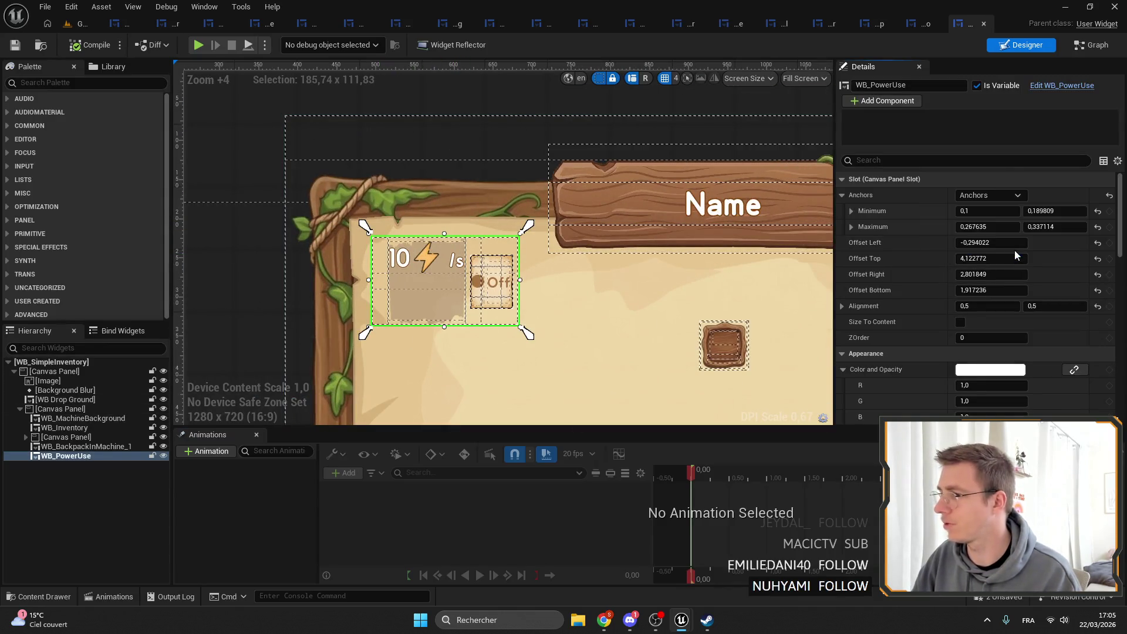
left_click(16, 45)
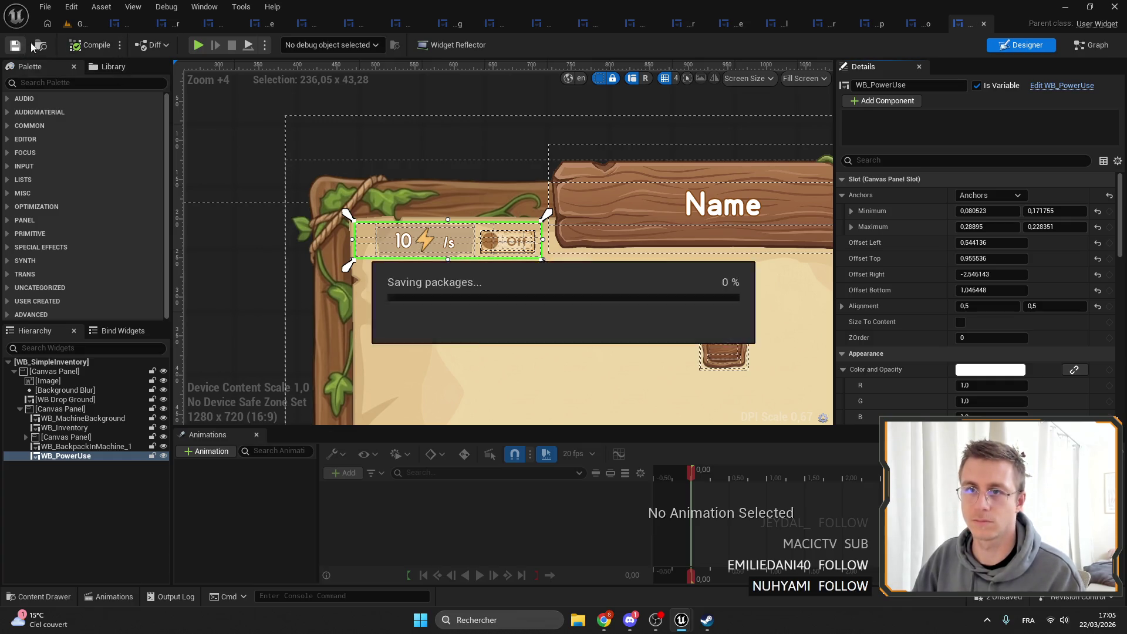
left_click(85, 24)
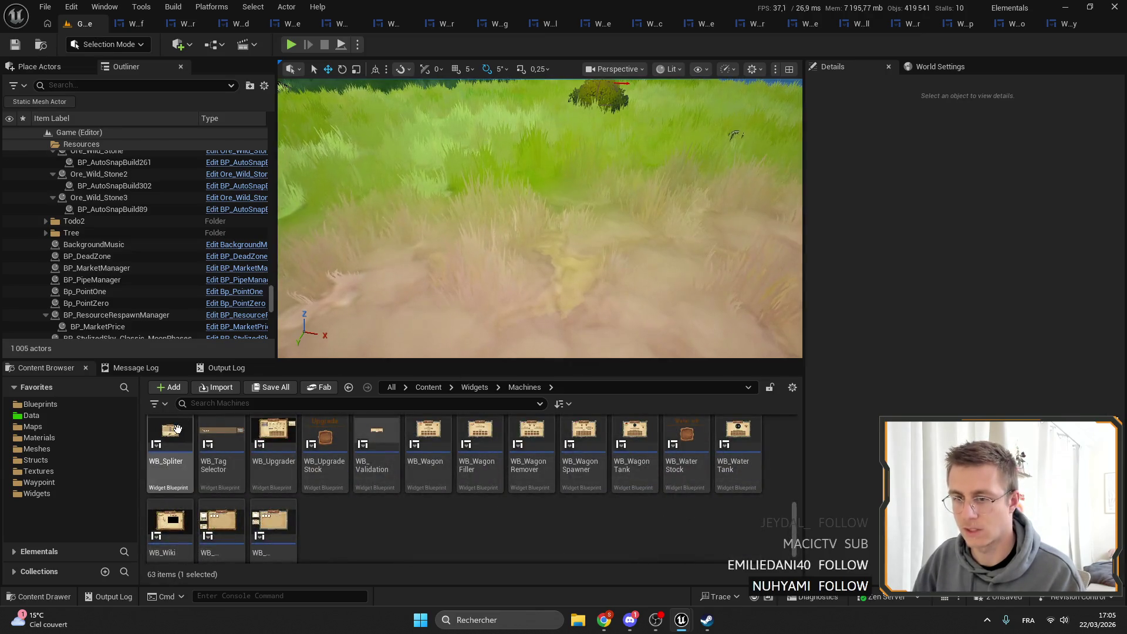
Paste the slot layout onto the Wagon widget's power-use display and save it.
left_click(276, 469)
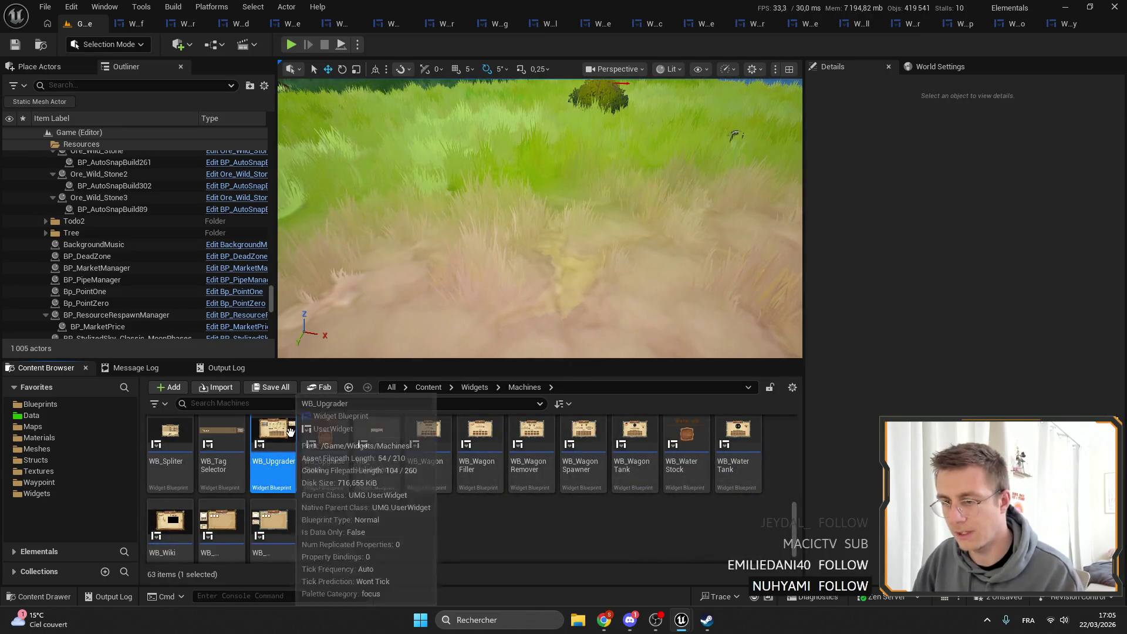
left_click(427, 422)
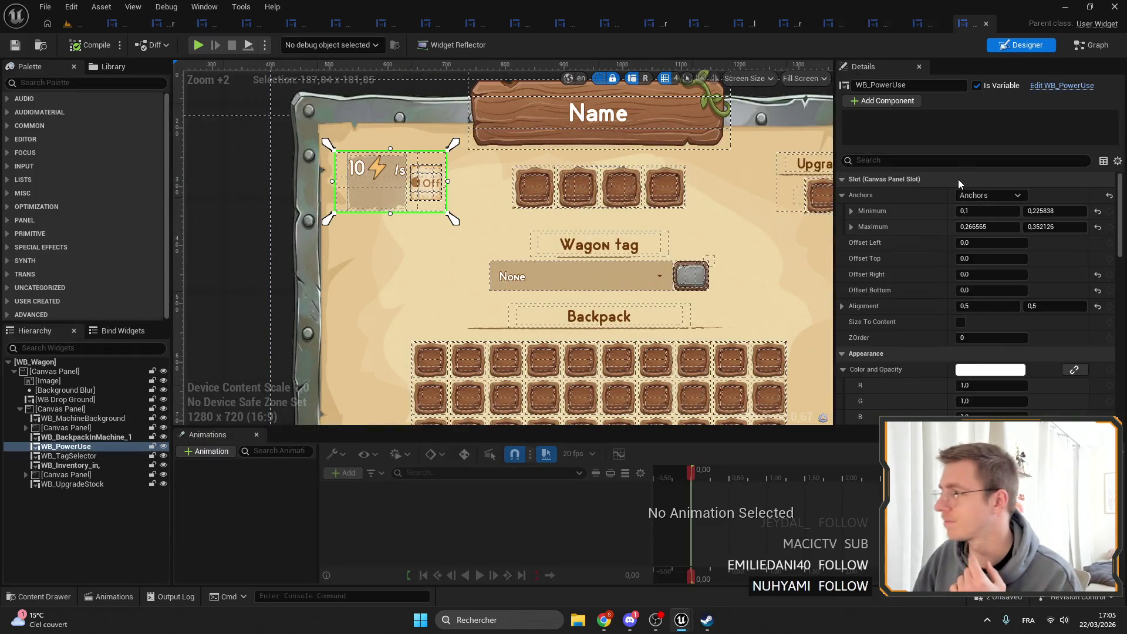
right_click(955, 179)
left_click(992, 255)
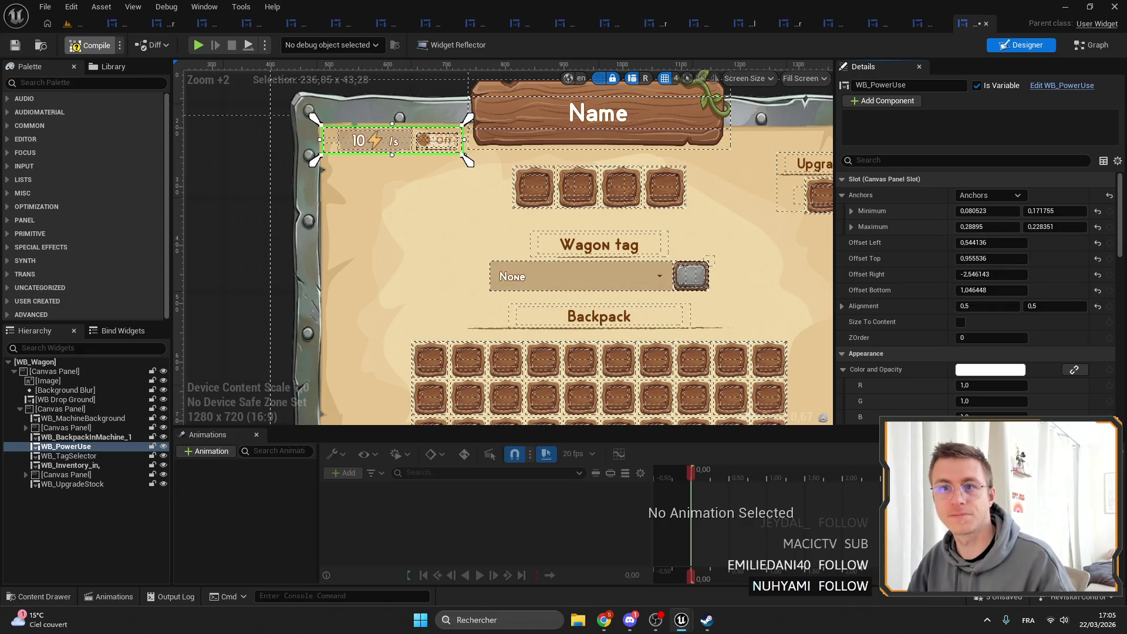
left_click(19, 48)
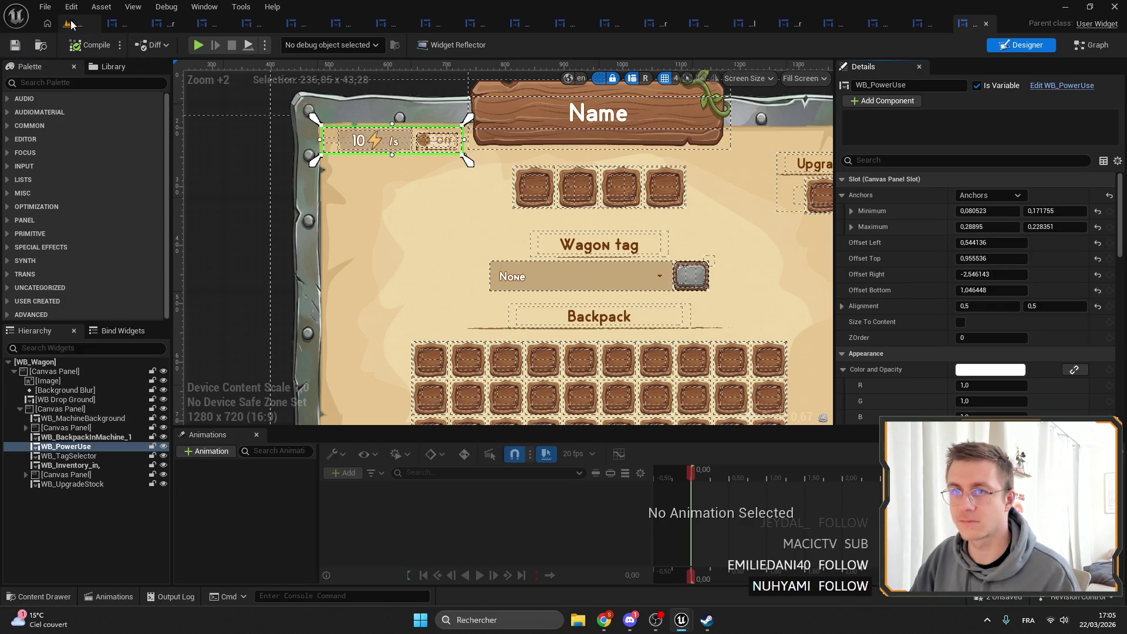
left_click(79, 24)
Paste the slot layout onto the Wagon Filler widget's power-use display.
double_click(485, 435)
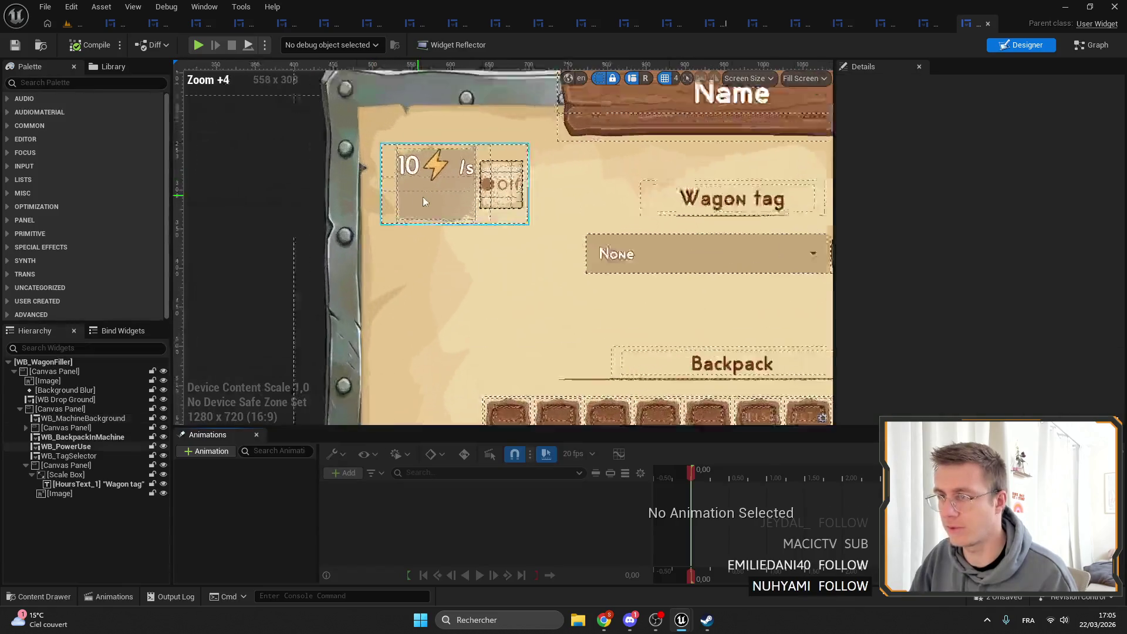
left_click(423, 201)
scroll(423, 201, "up", 1)
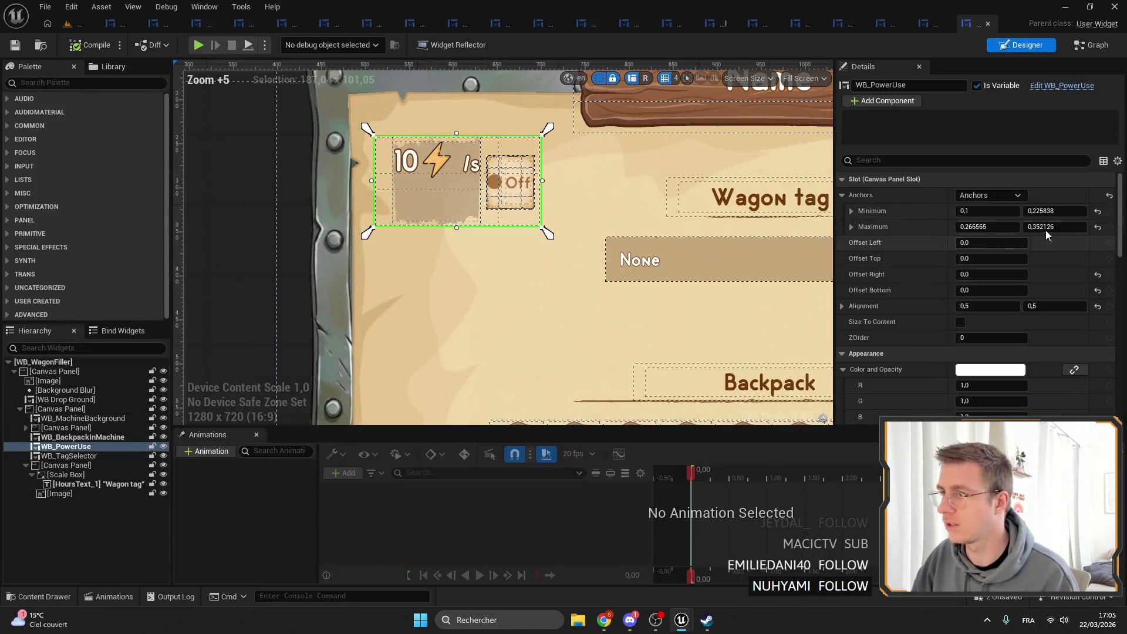
right_click(939, 176)
left_click(997, 244)
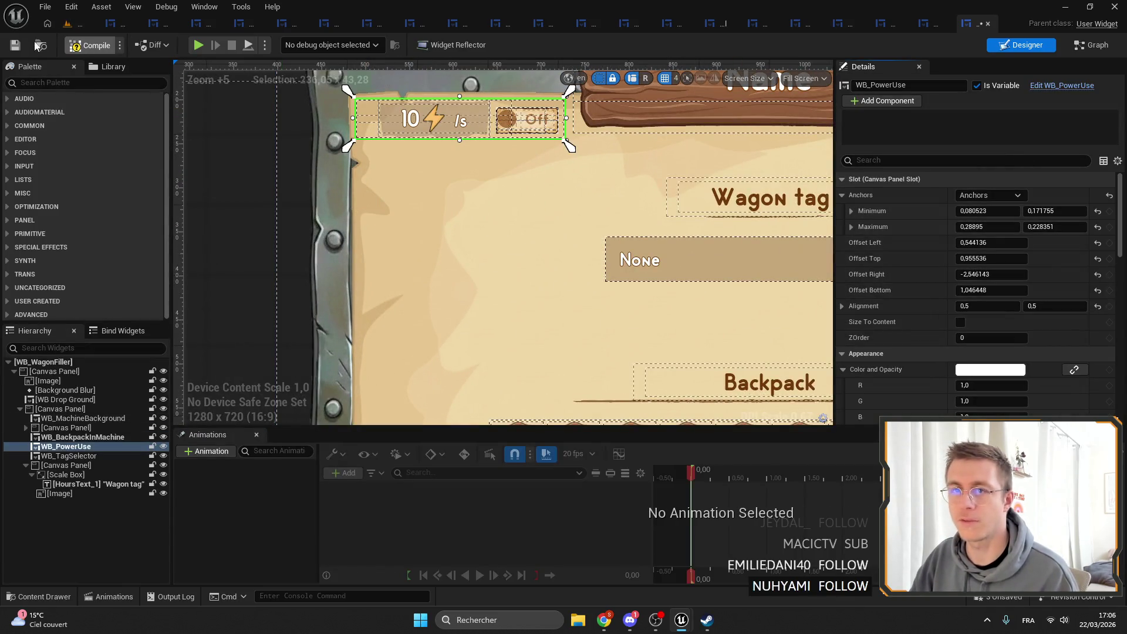
left_click(71, 26)
Apply the layout to the Wagon Remover's power-use widget and save it.
left_click(525, 425)
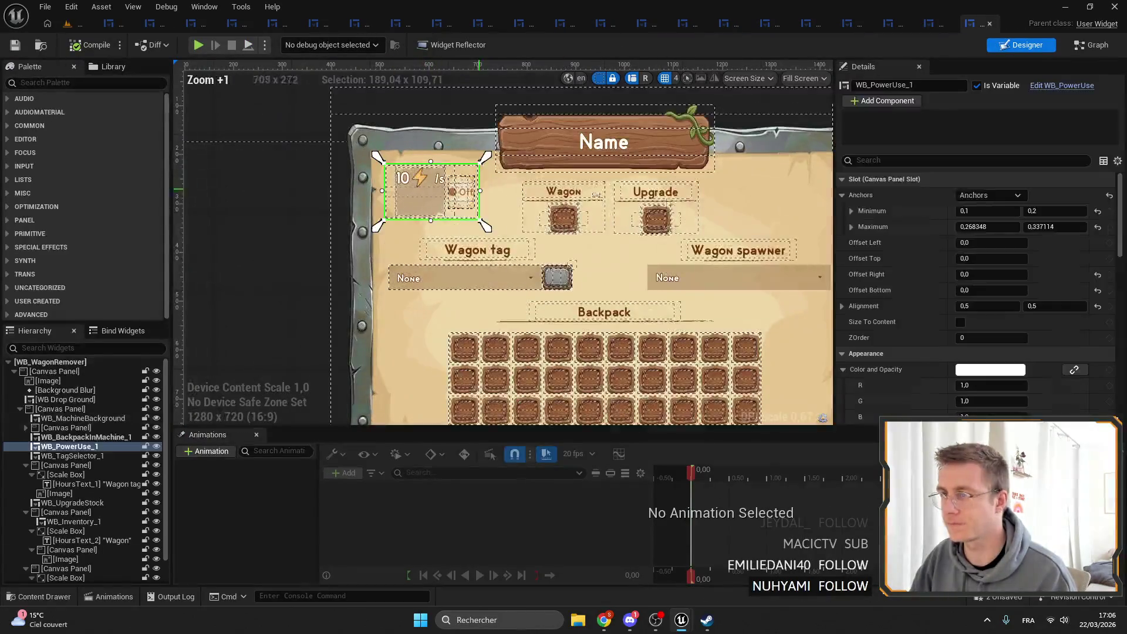
key("ctrl+z")
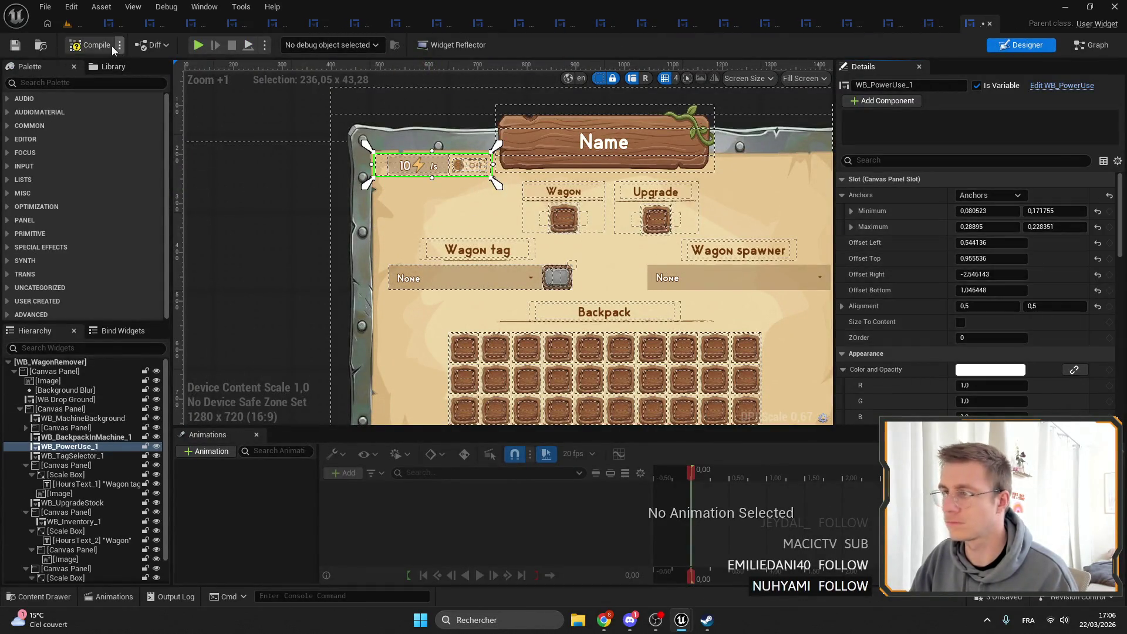
left_click(17, 46)
left_click(69, 24)
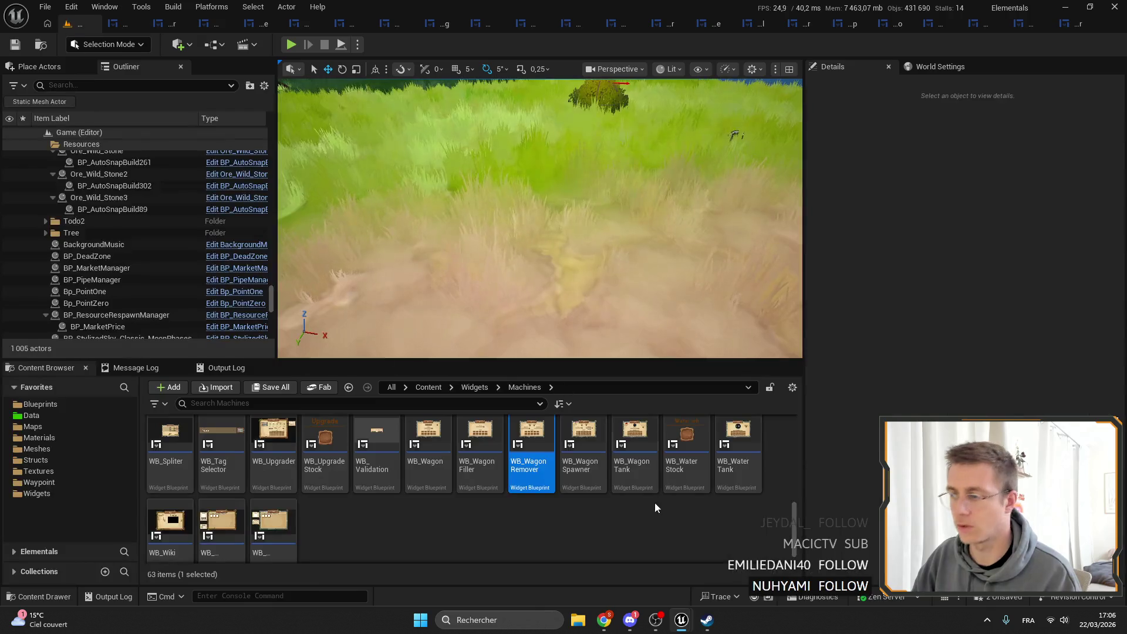
Paste the slot layout onto the Wagon Spawner's power-use widget and save it.
left_click(572, 436)
double_click(573, 436)
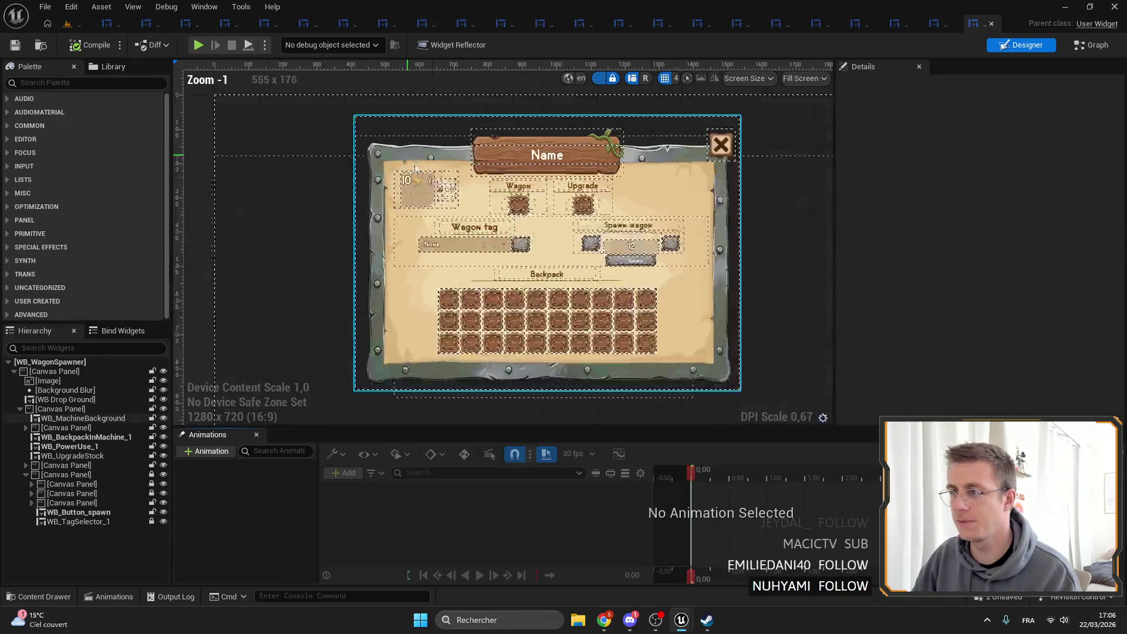
right_click(966, 178)
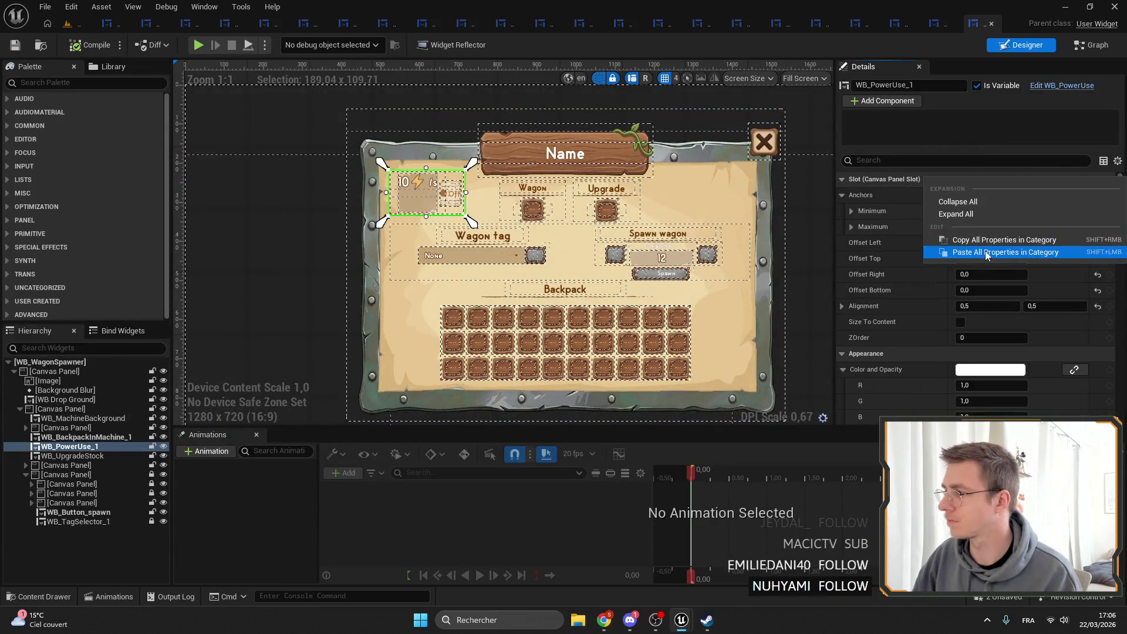
left_click(975, 251)
left_click(17, 47)
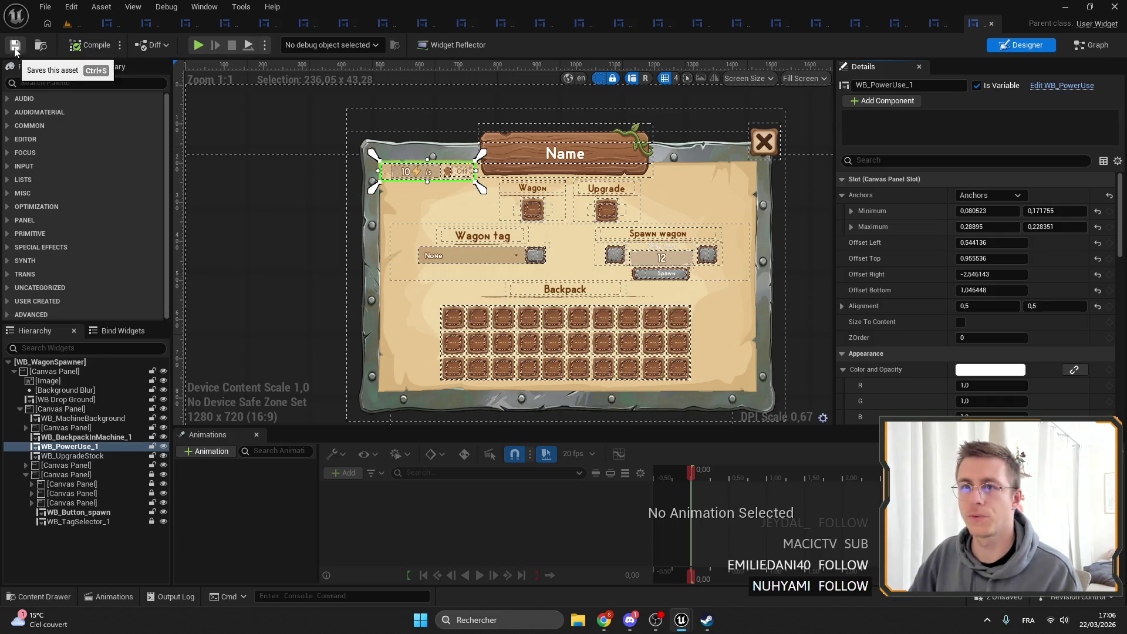
left_click(70, 23)
Apply the layout to the Wagon Tank's power-use widget and save it, then view Water Tank.
double_click(645, 438)
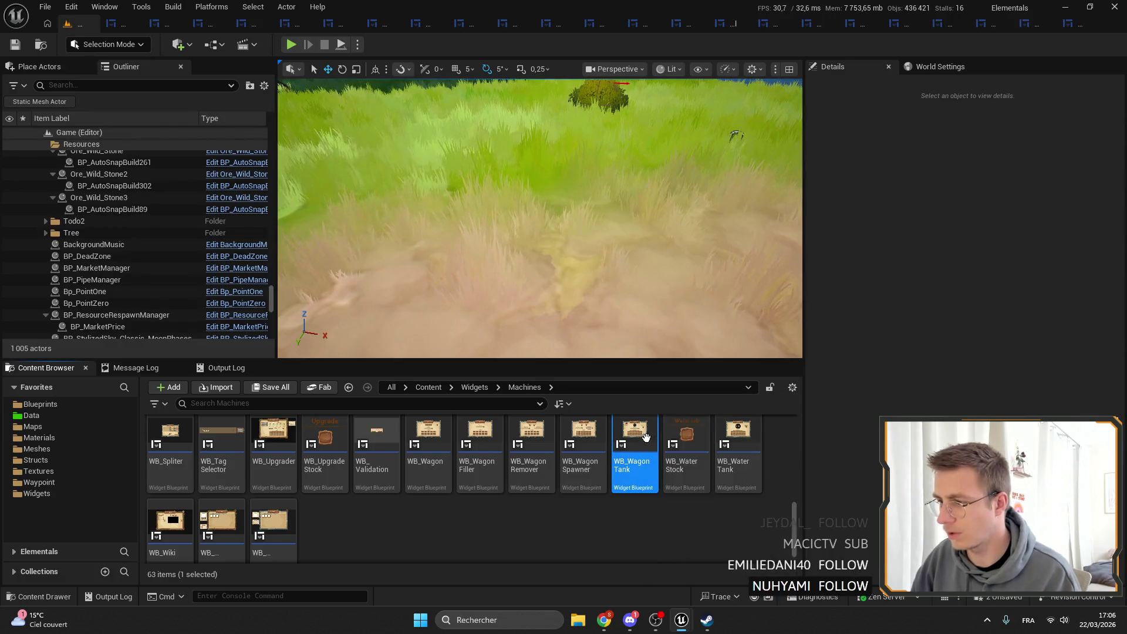
scroll(423, 200, "up", 5)
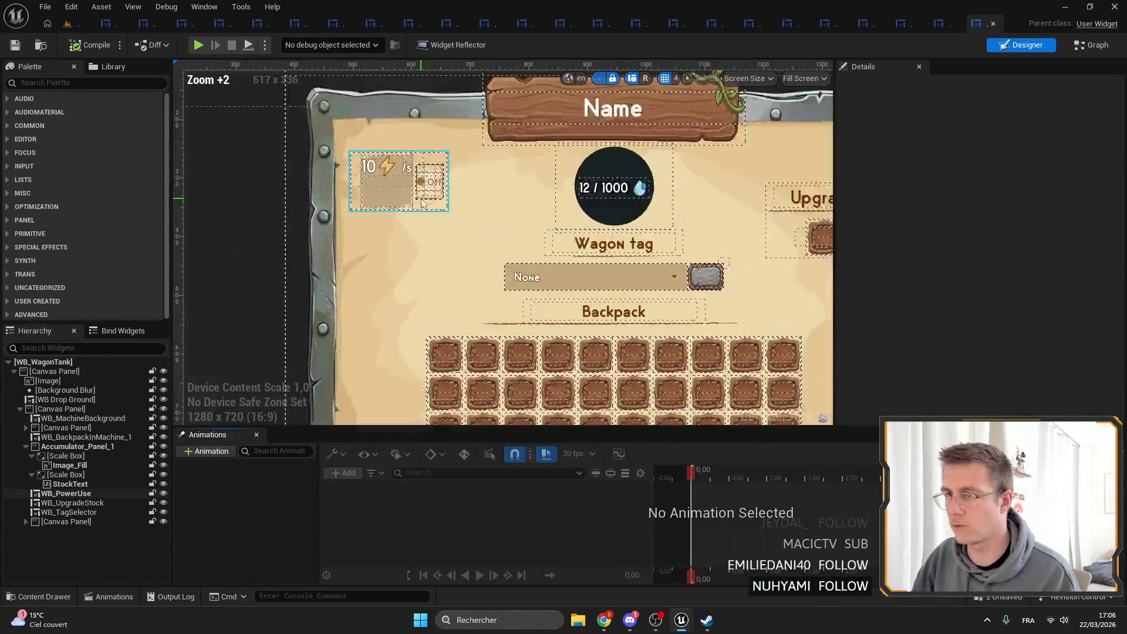
left_click(423, 200)
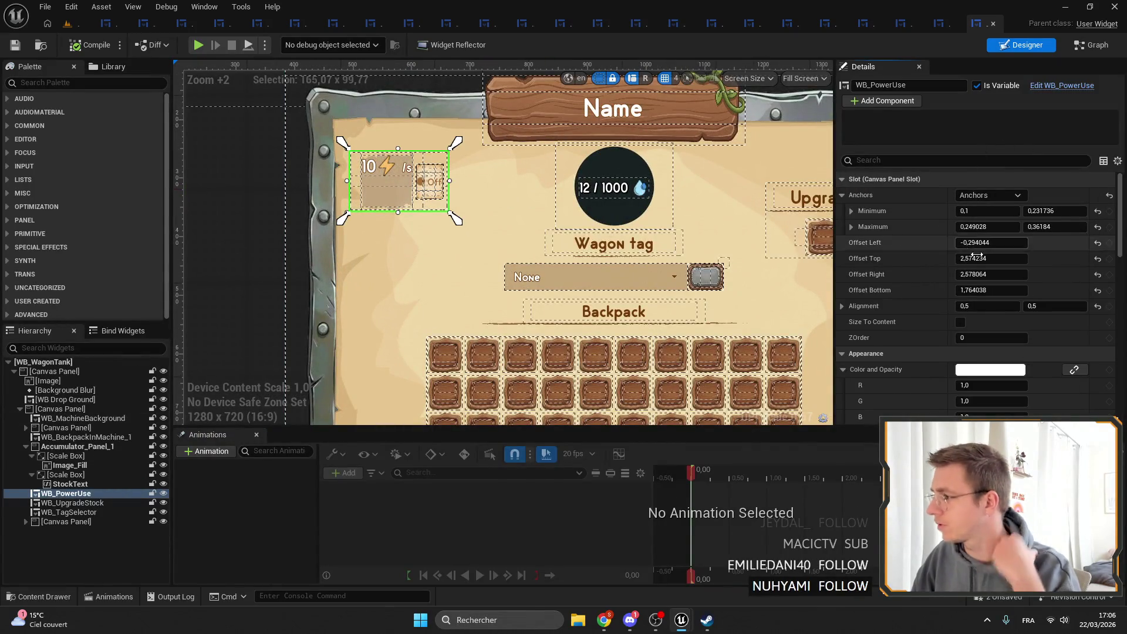
right_click(964, 185)
left_click(598, 115)
key("ctrl+z")
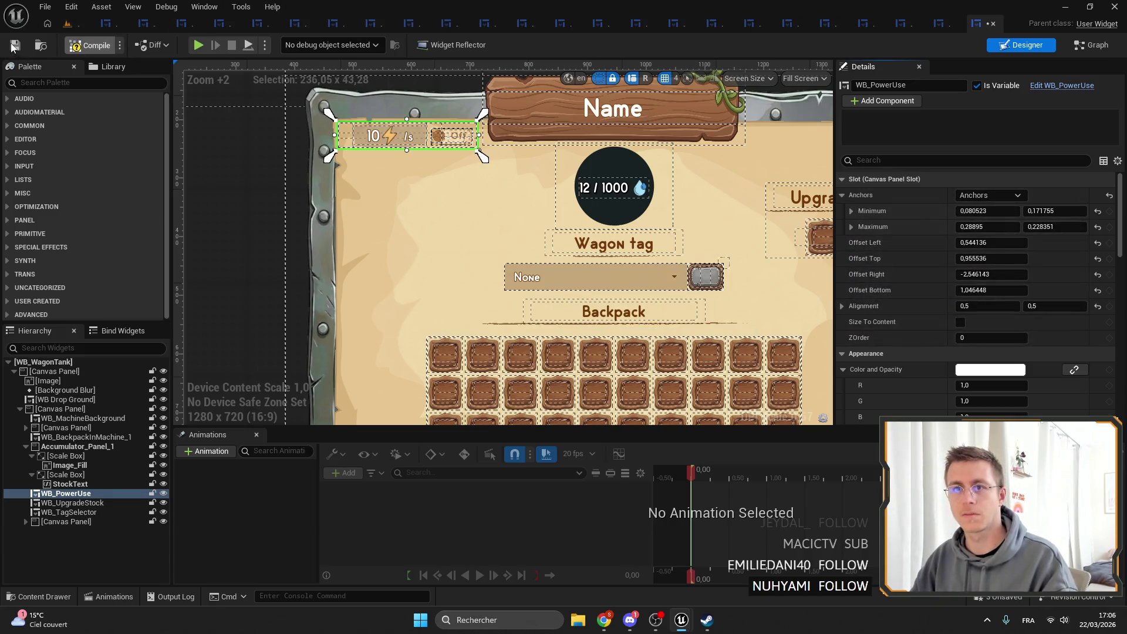
left_click(14, 46)
left_click(71, 7)
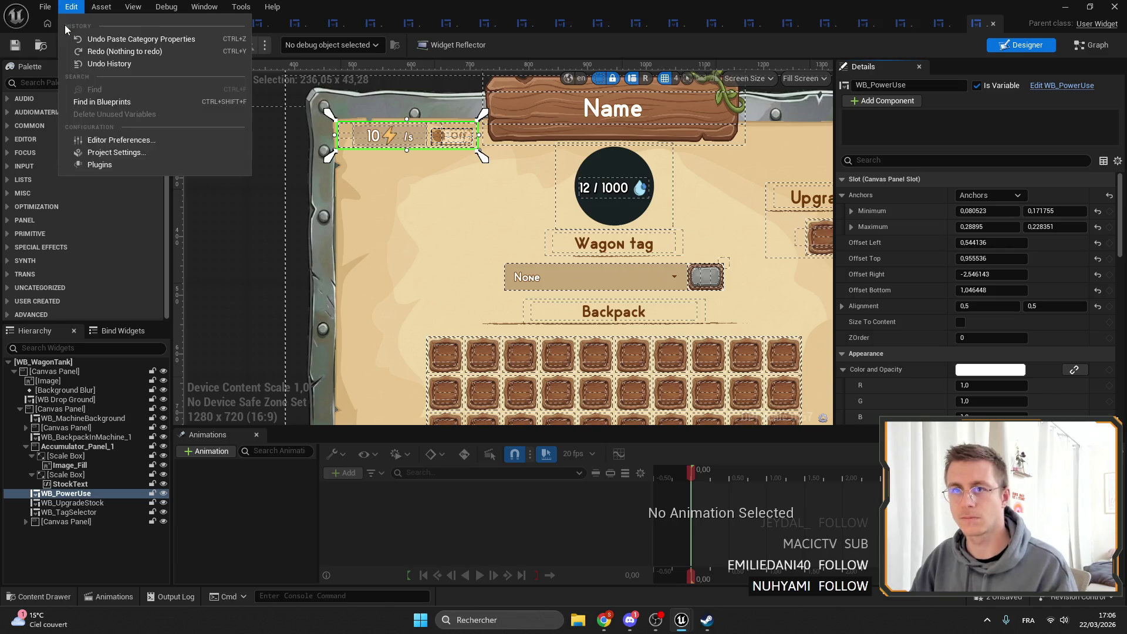
left_click(77, 7)
left_click(67, 24)
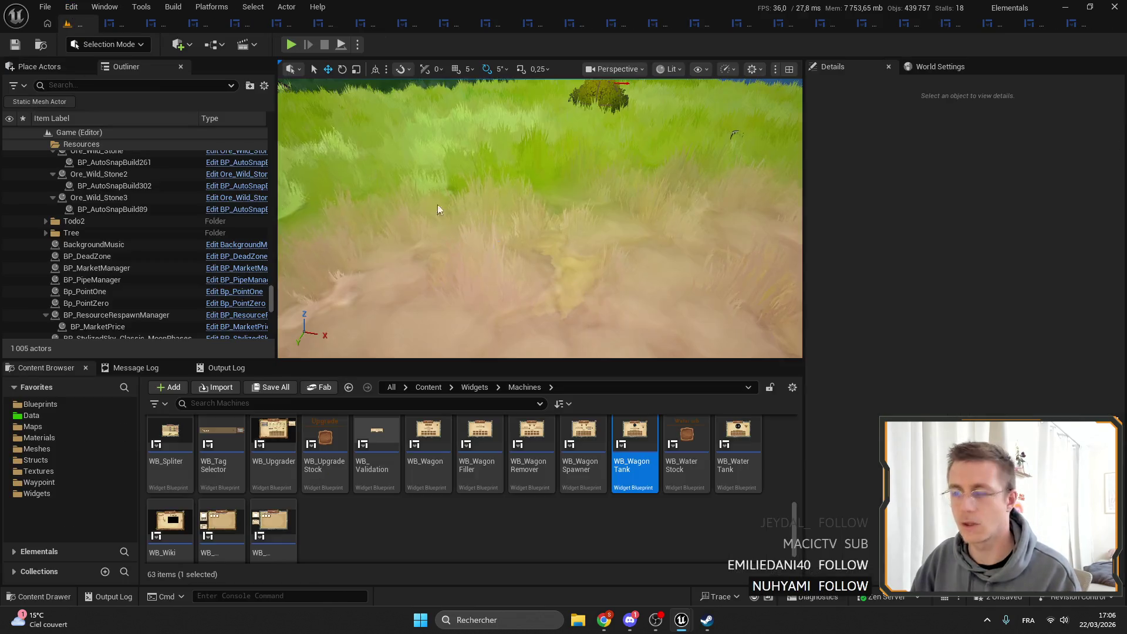
double_click(745, 445)
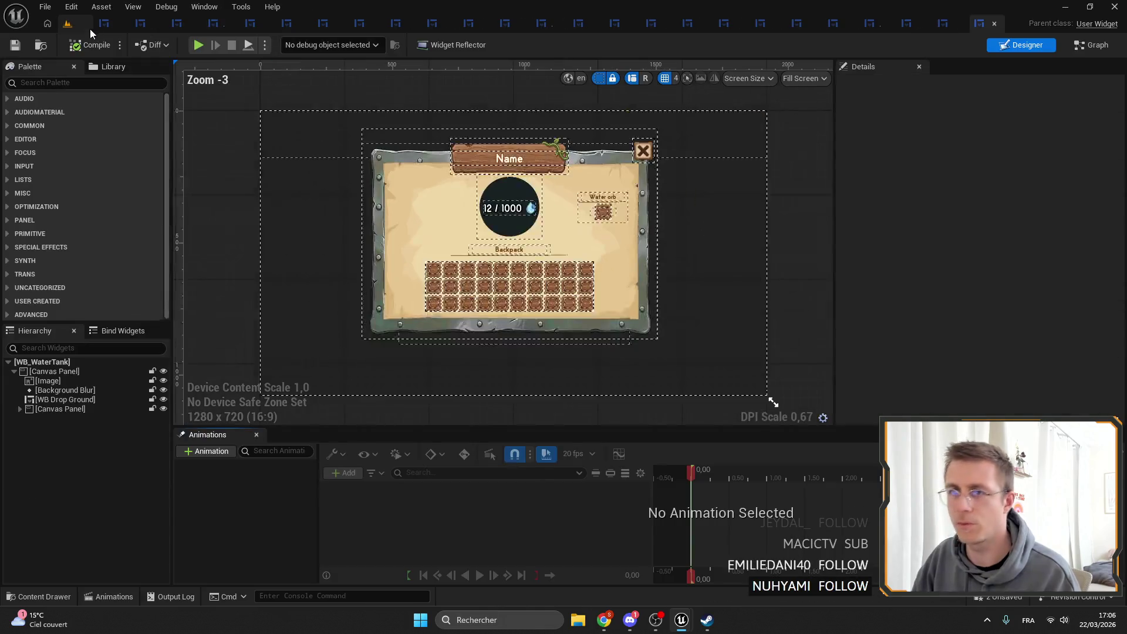
left_click(67, 23)
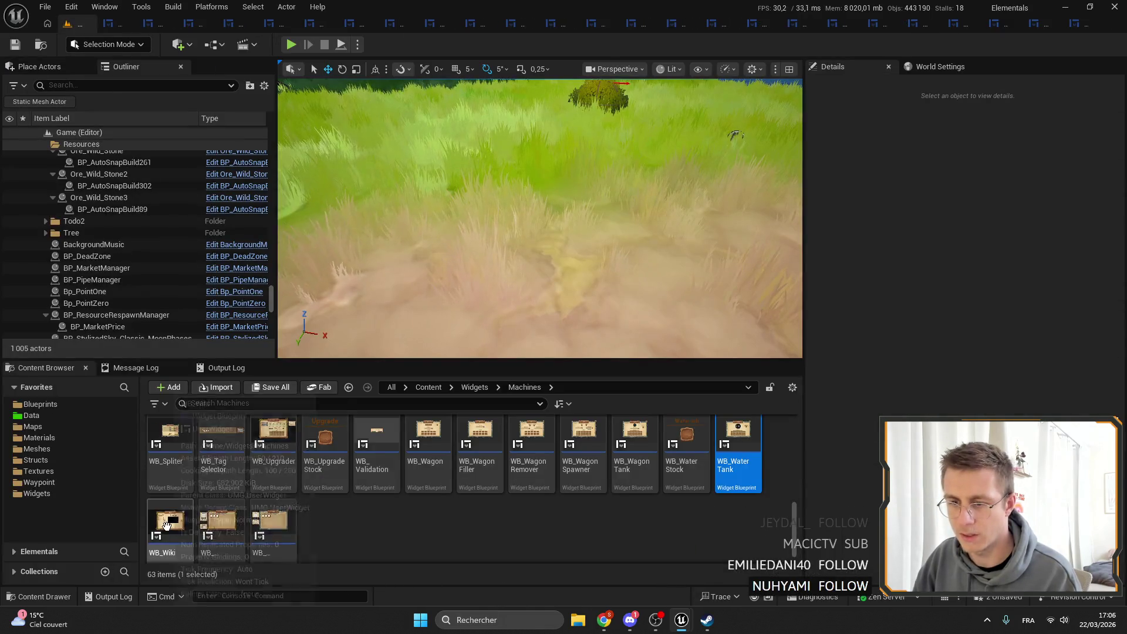
Open WB_WorkbenchAuto and select the power-use widget inside CanvasPanel_4 of the WidgetSwitcher.
double_click(273, 508)
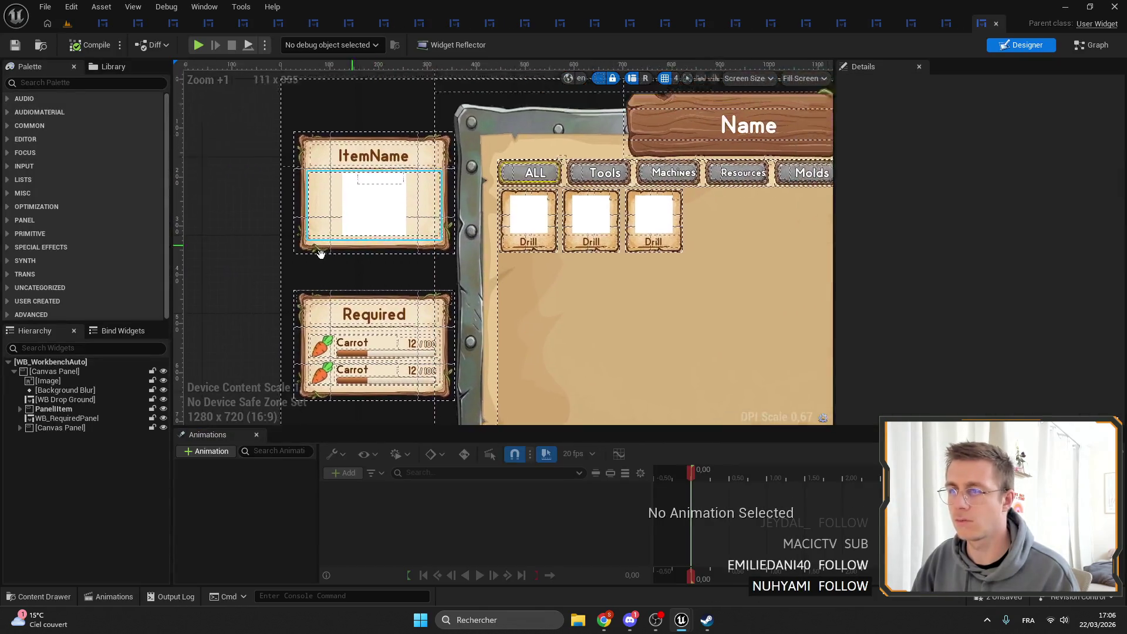
left_click(20, 427)
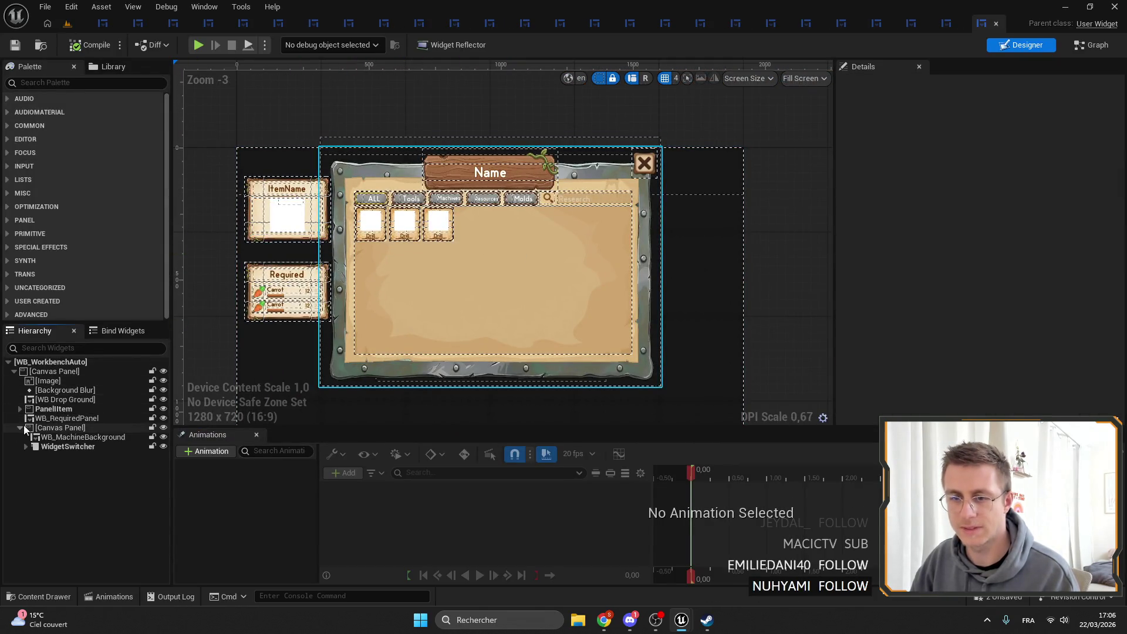
left_click(64, 446)
left_click(25, 446)
left_click(65, 457)
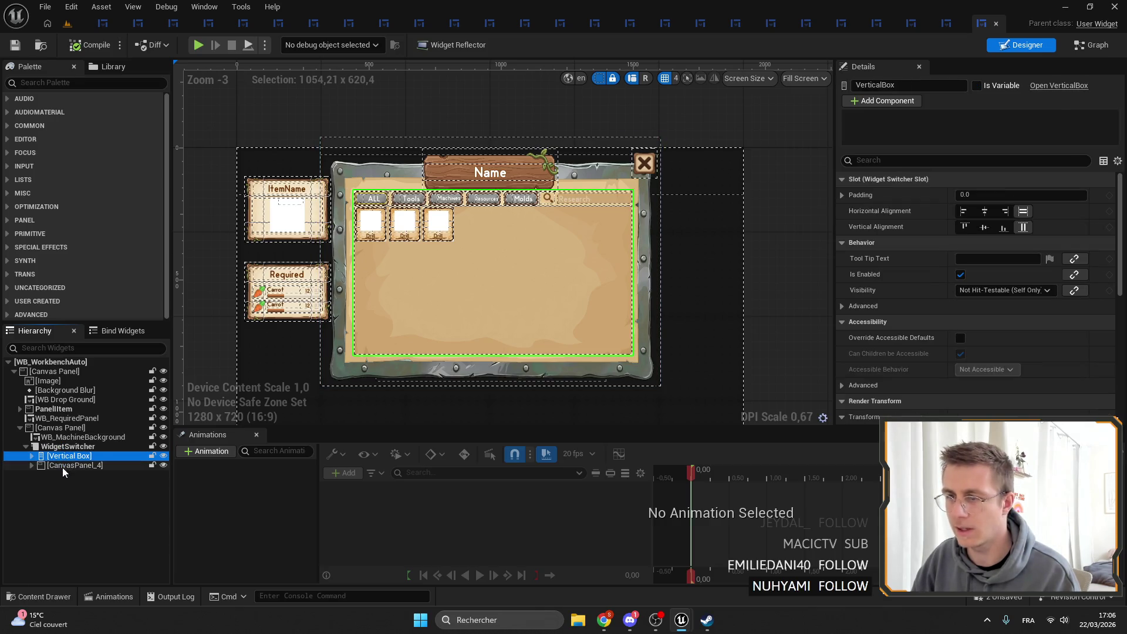
left_click(64, 465)
scroll(405, 235, "up", 4)
left_click(405, 234)
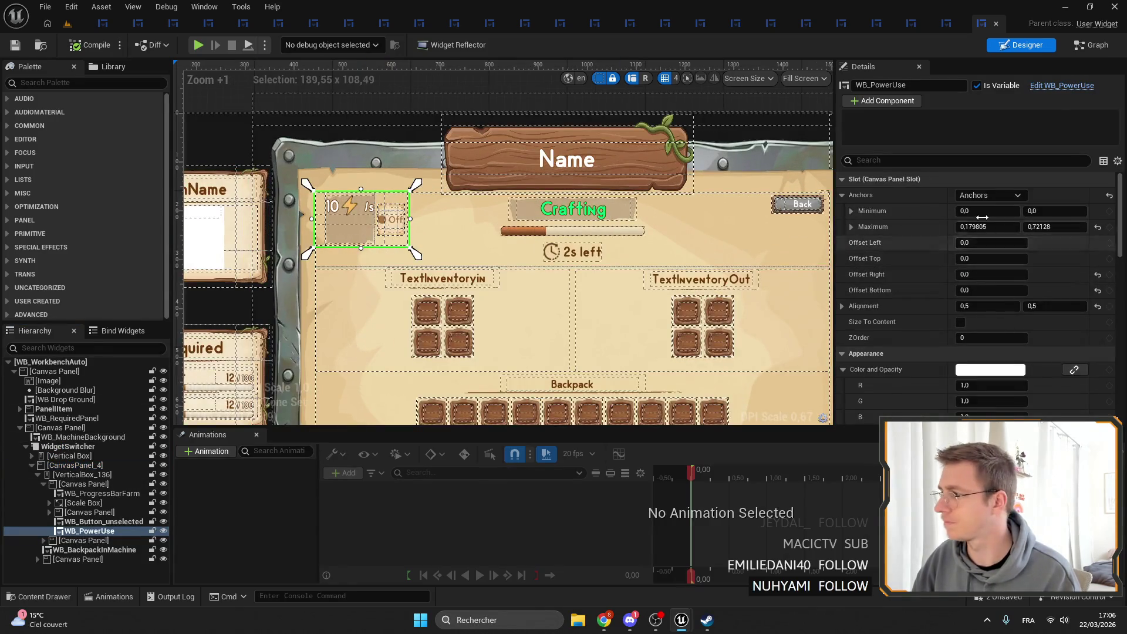
Paste the copied slot layout onto the power-use widget and fit its anchors to the top-left corner.
right_click(963, 182)
left_click(998, 259)
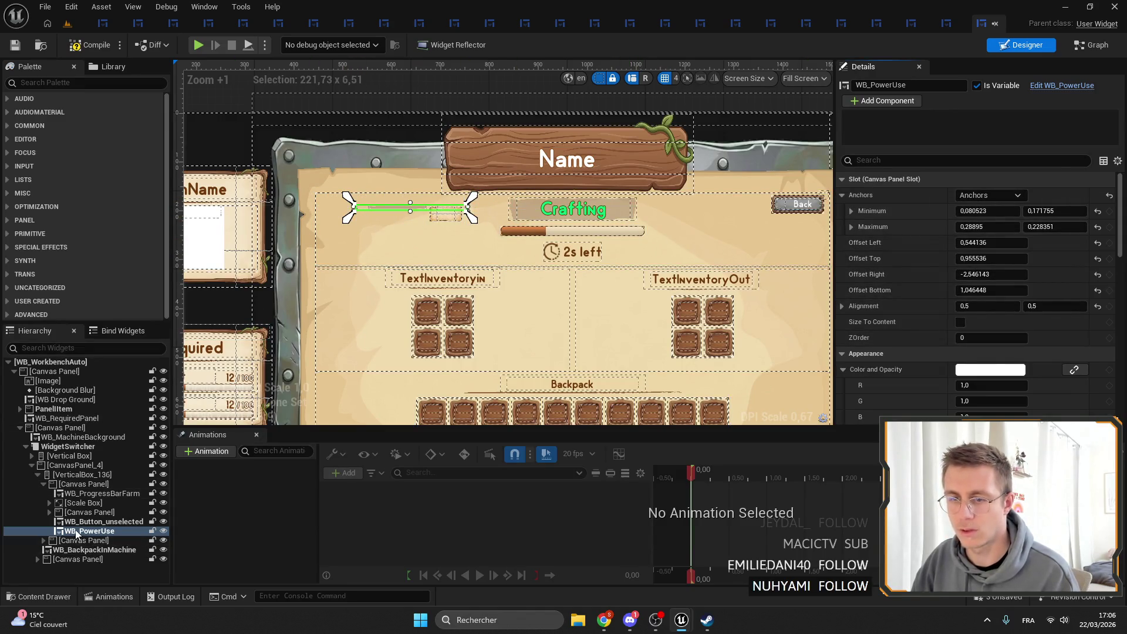
left_click_drag(350, 201, 311, 189)
mouse_move(470, 215)
left_mouse_down()
mouse_move(465, 230)
mouse_move(442, 225)
left_mouse_up()
type("0")
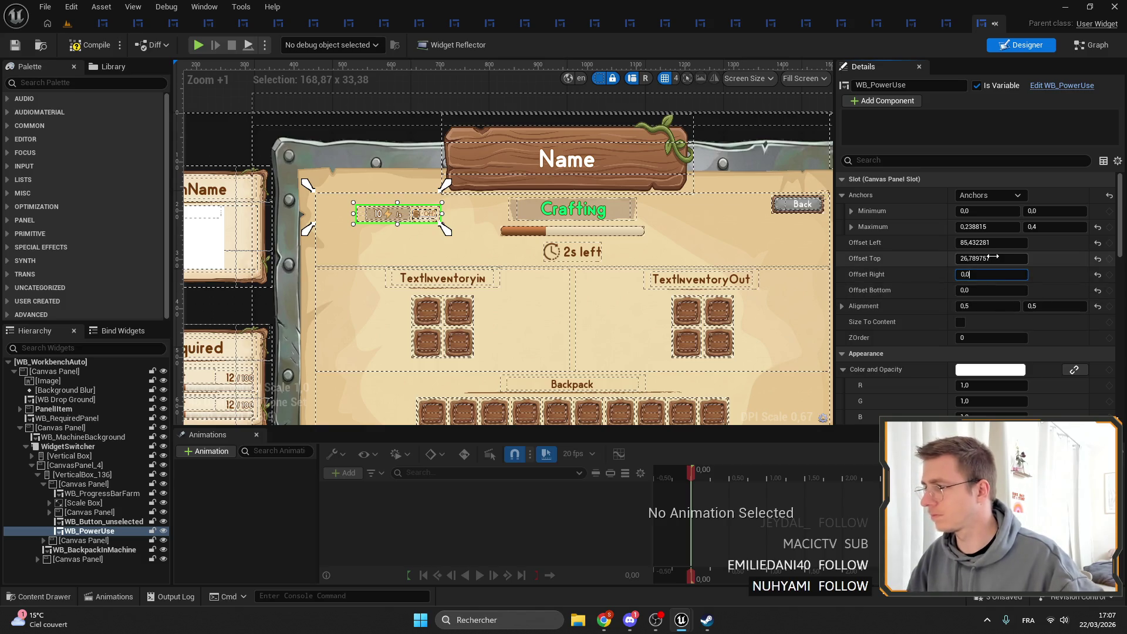
Set the power-use widget's top, right, bottom and left offsets all to 0.
left_click(992, 275)
type("0")
key("Return")
left_click(991, 259)
type("0")
key("Return")
key("Return")
left_click(310, 147)
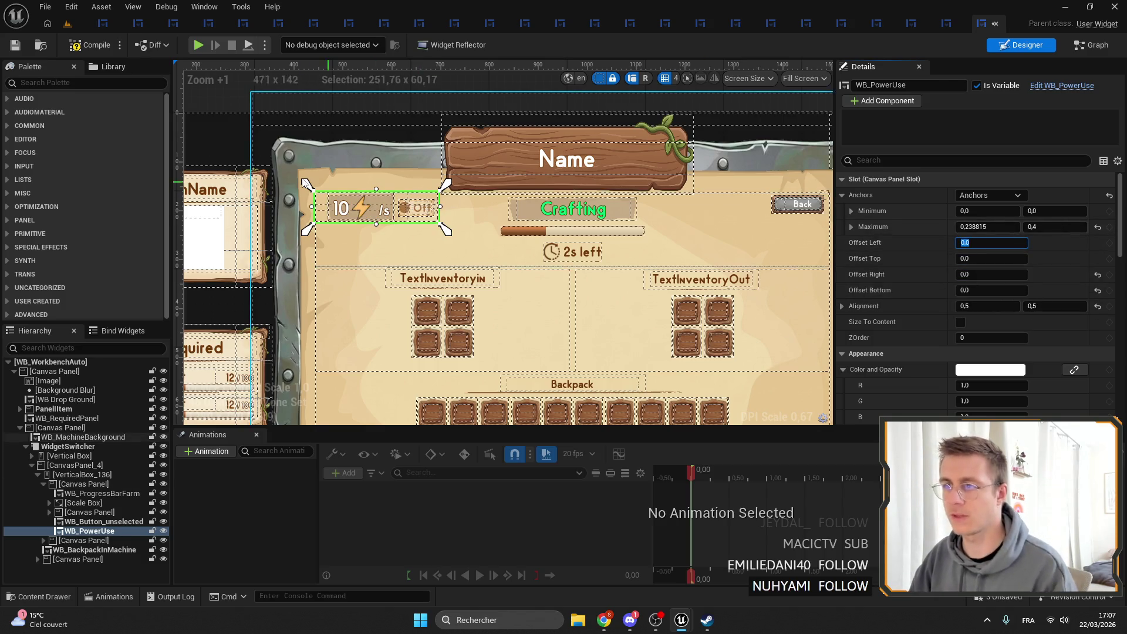
scroll(310, 147, "up", 5)
left_click(316, 246)
scroll(317, 246, "up", 3)
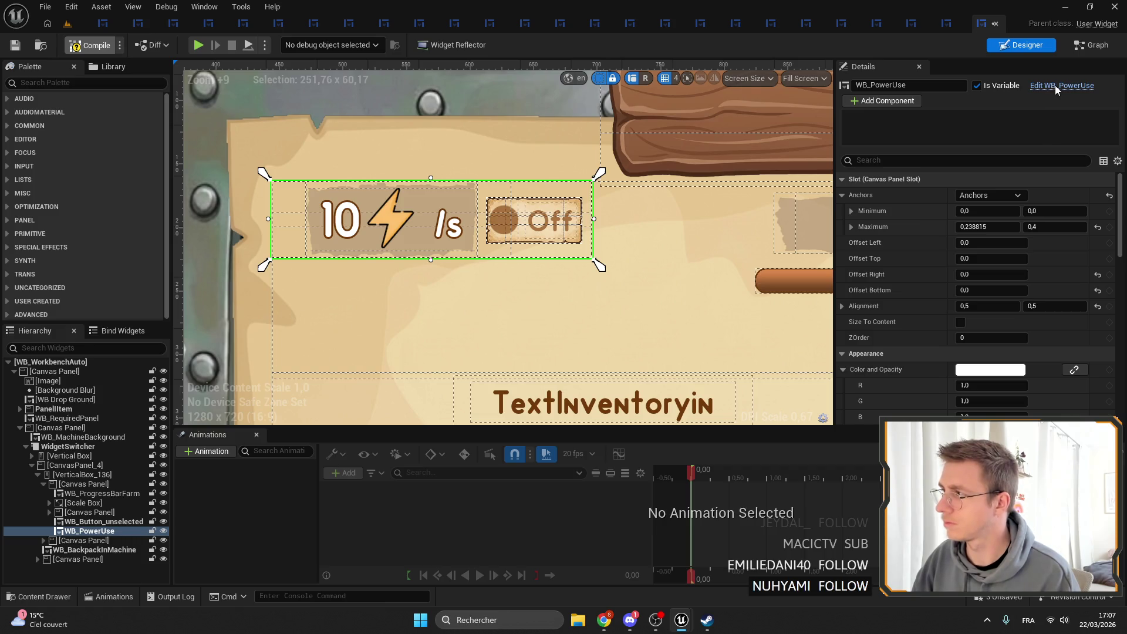
Save the workbench widget, then remove both empty Canvas Panels from WB_PowerUse's horizontal box.
key("ctrl+s")
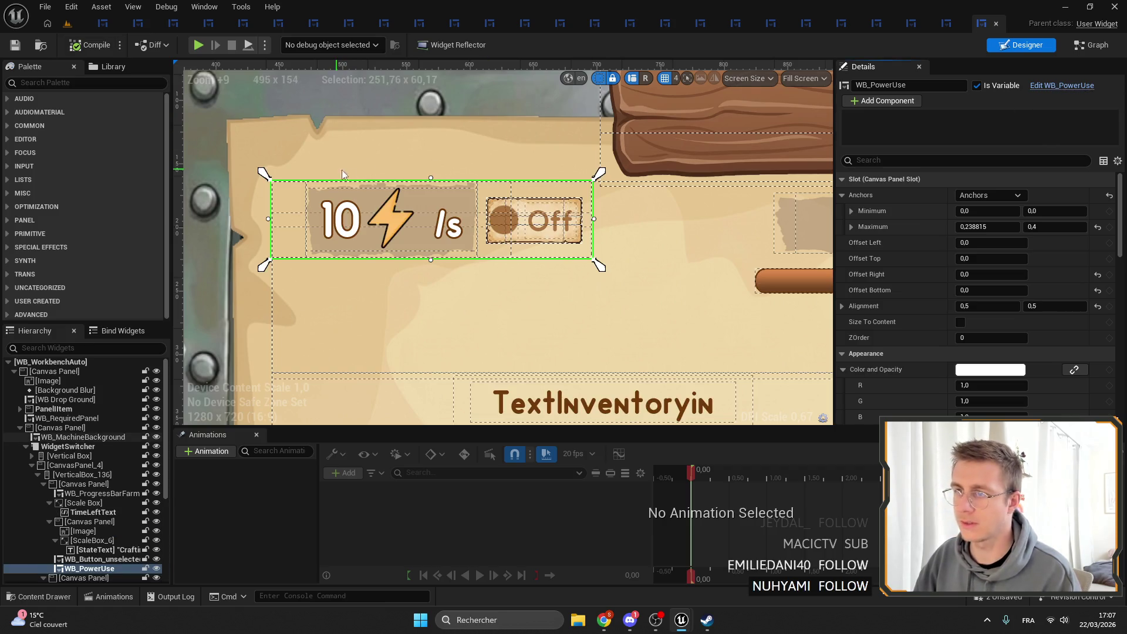
left_click(1062, 85)
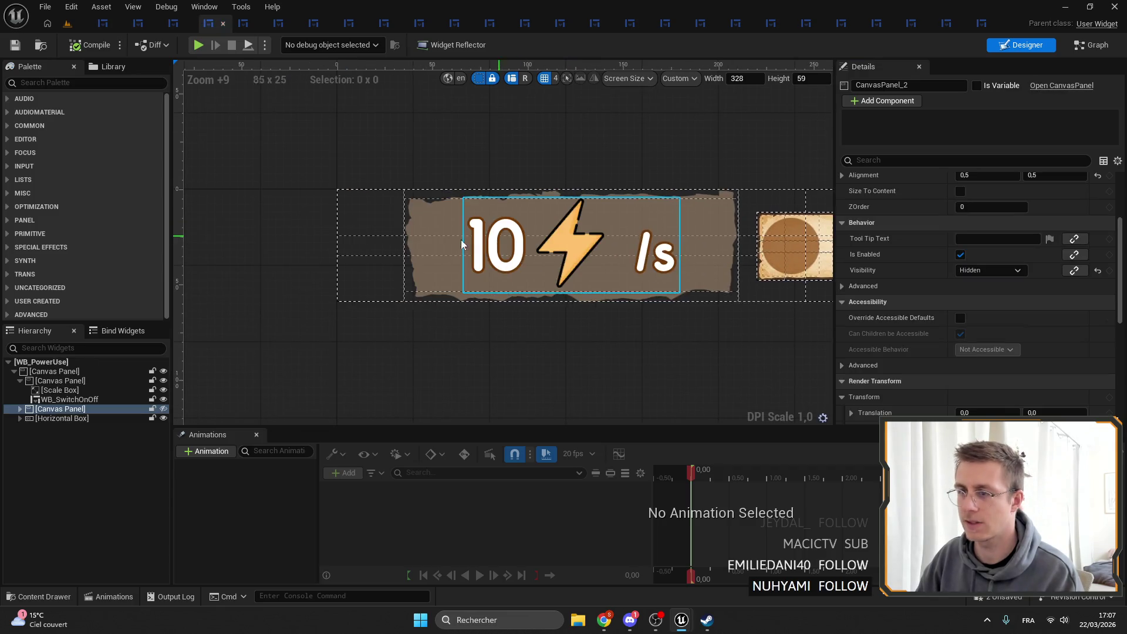
left_click(389, 238)
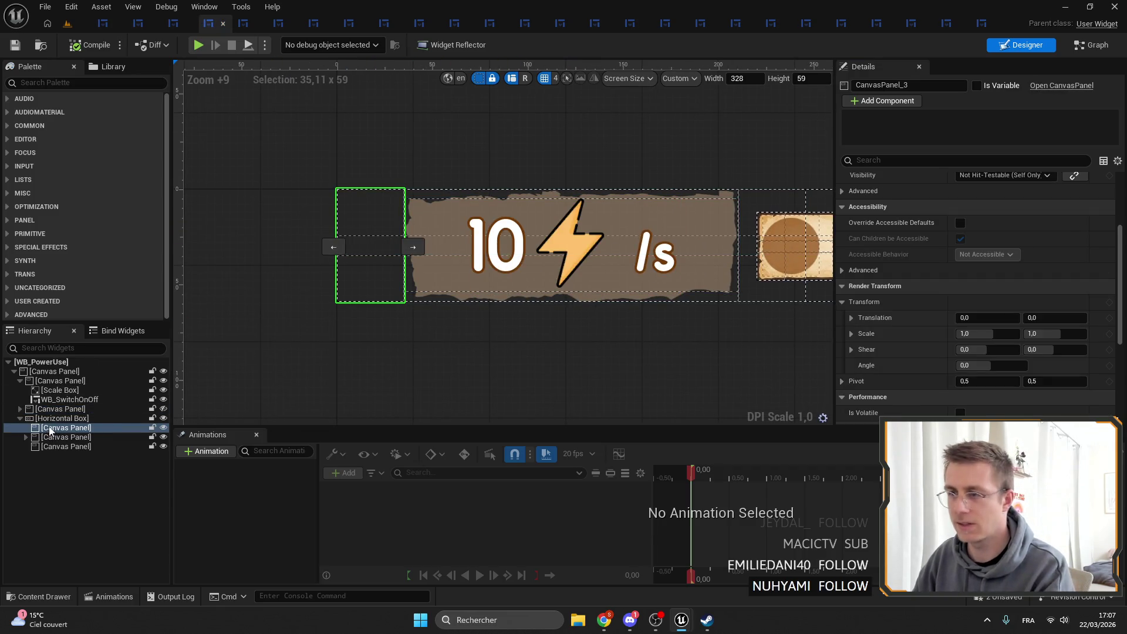
key("Delete")
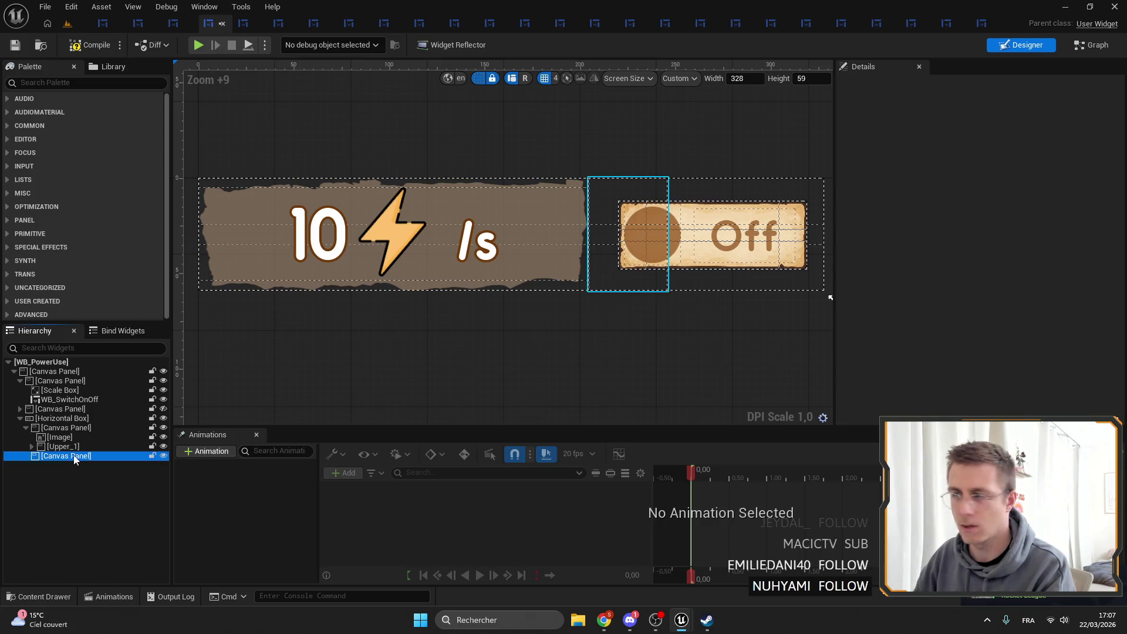
key("Delete")
Pull the banner box's right anchor to about 0.646 and set its Offset Right to 0.
left_click(69, 421)
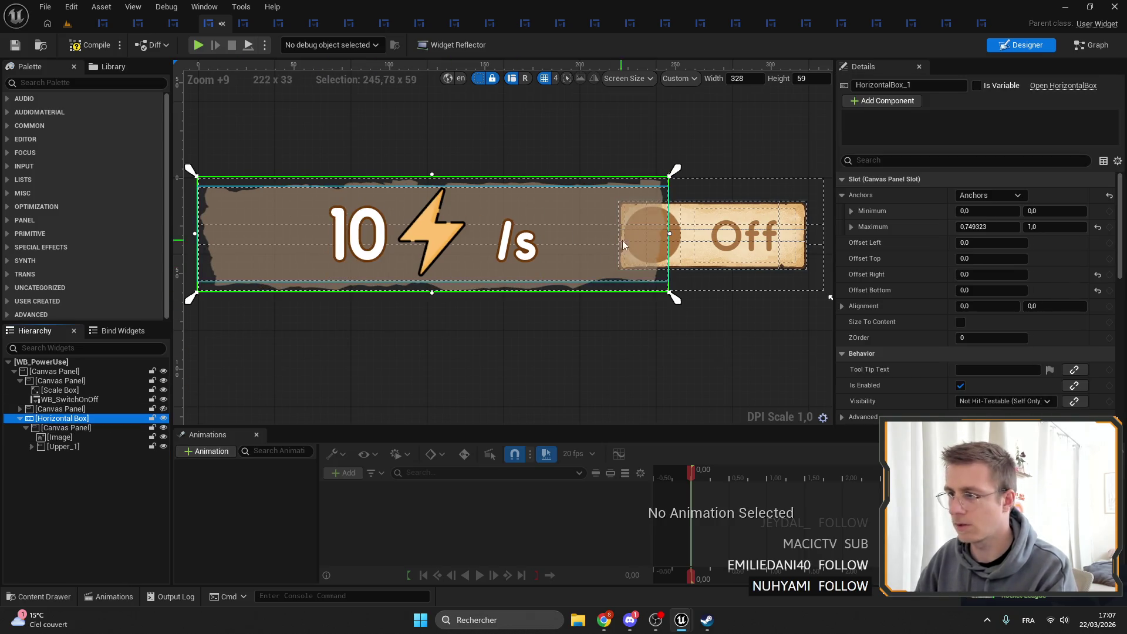
left_click_drag(670, 297, 613, 301)
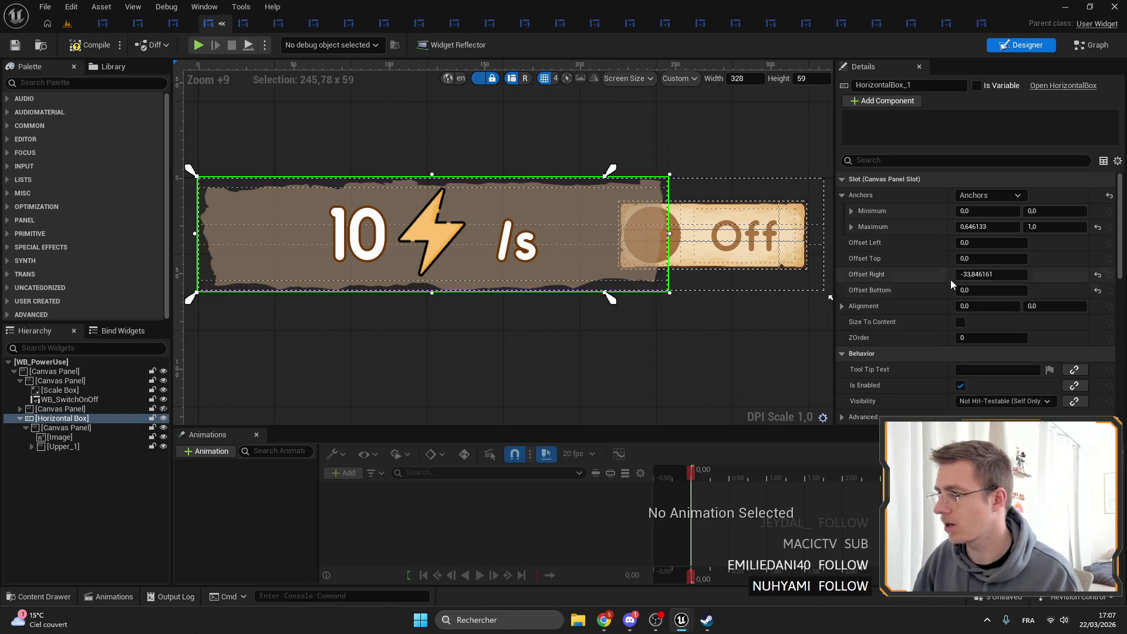
left_click_drag(963, 274, 998, 274)
left_click(1007, 276)
type("0")
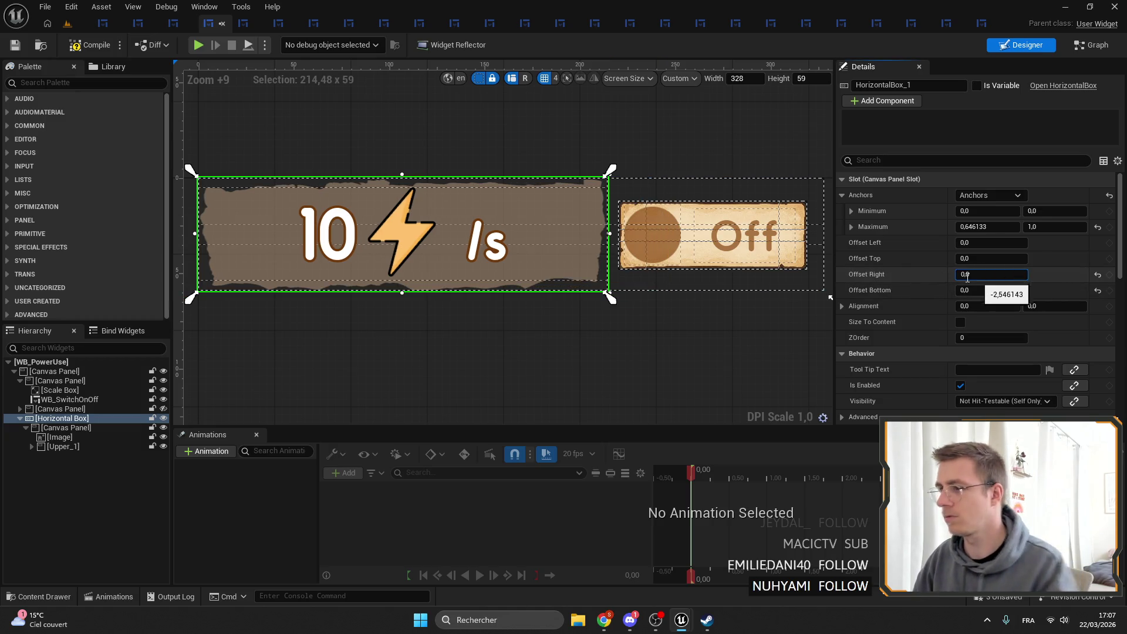
key("Return")
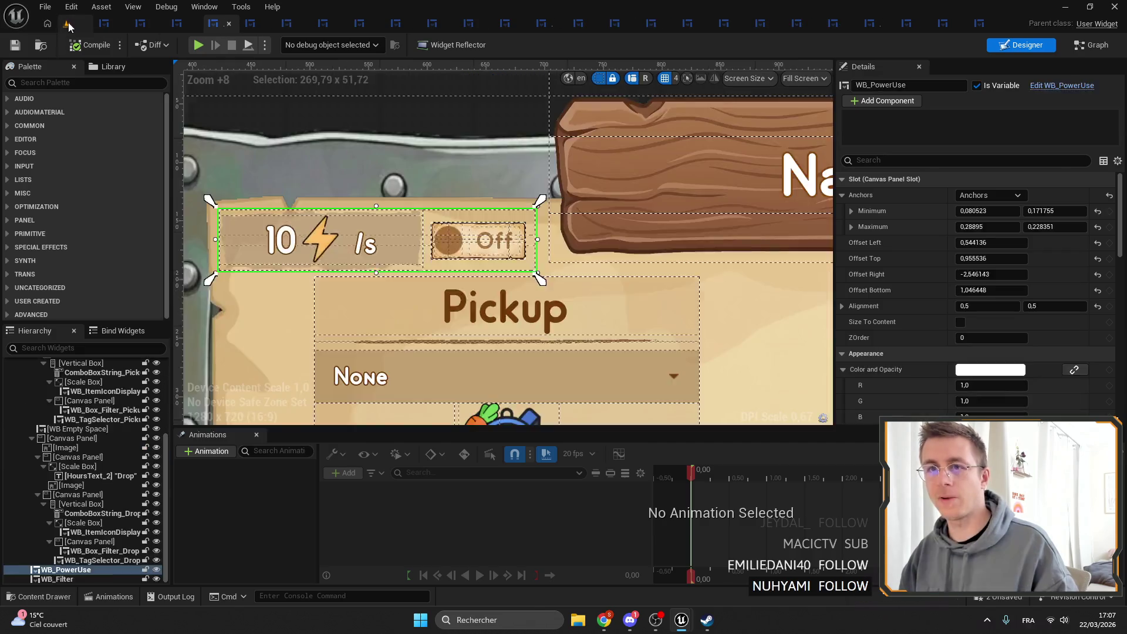
left_click(74, 26)
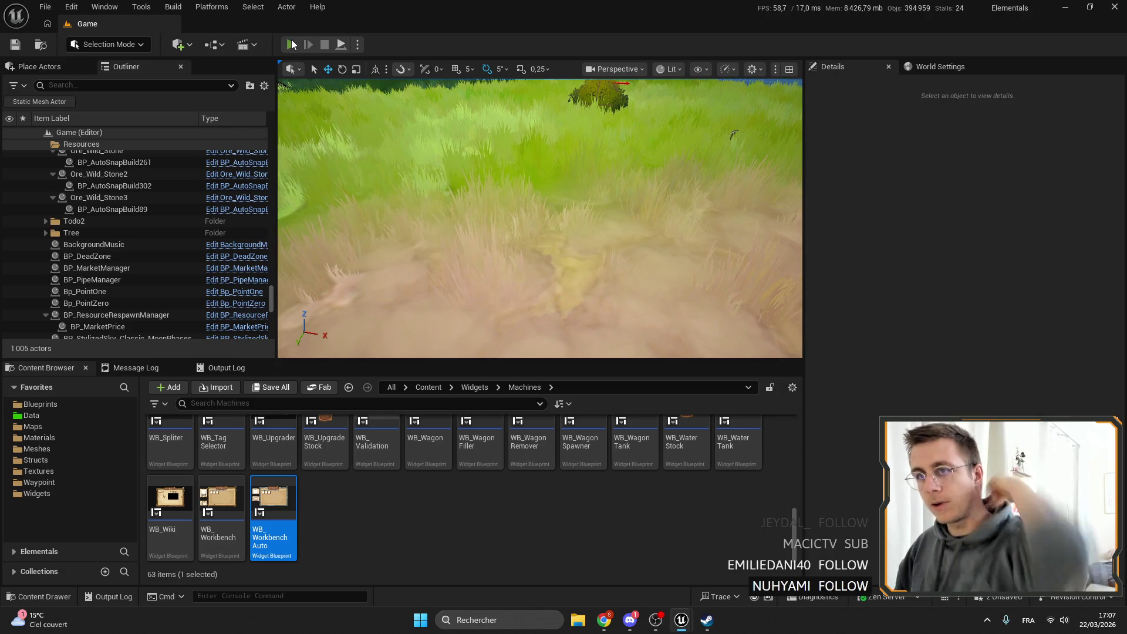
Start a Play-in-Editor session and check the Drill Tier2 window, windowed and fullscreen.
key("alt+p")
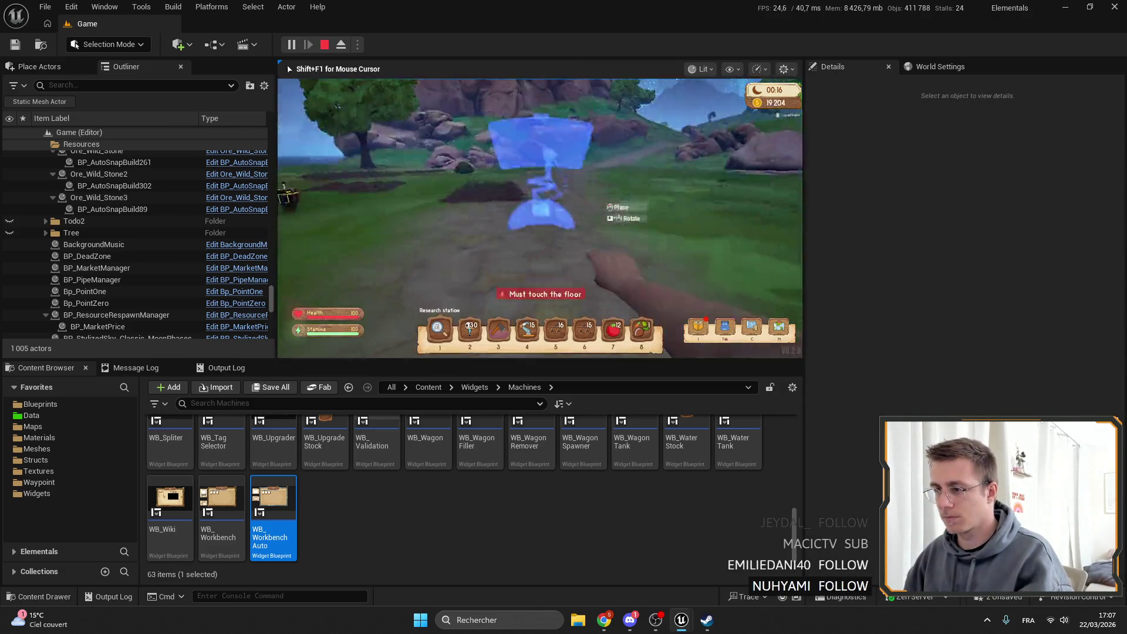
key("e")
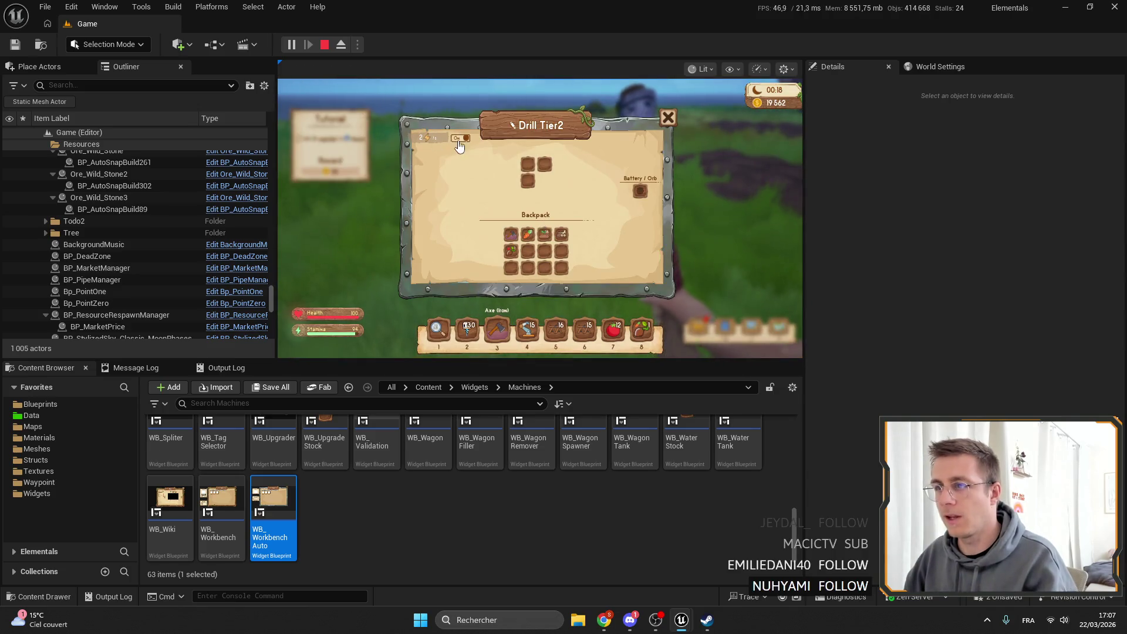
key("e")
key("F11")
key("e")
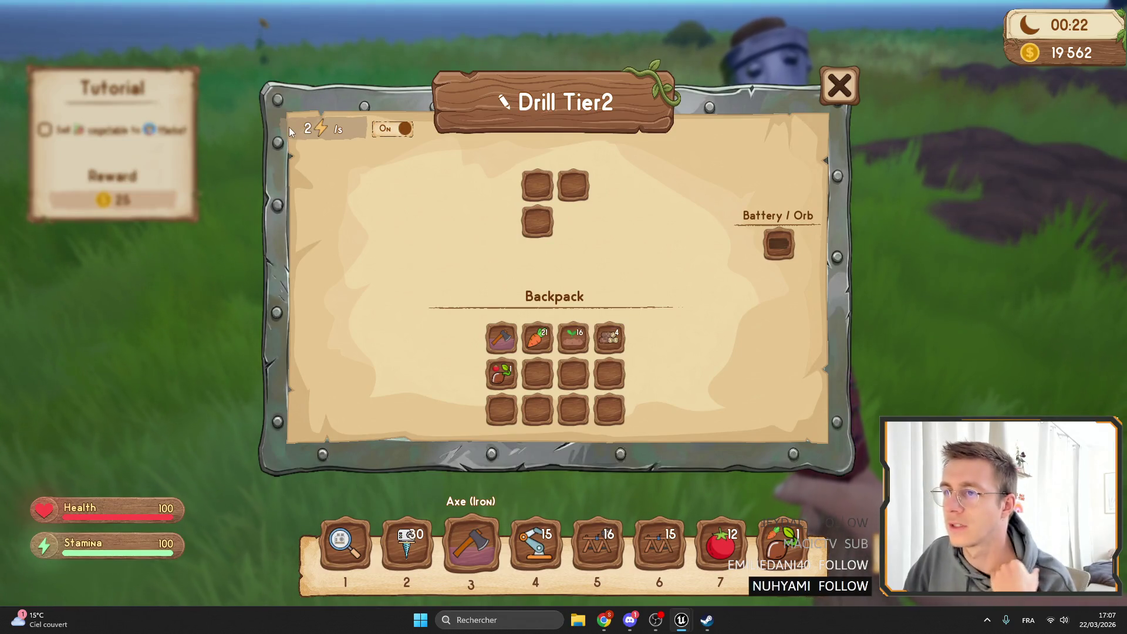
key("e")
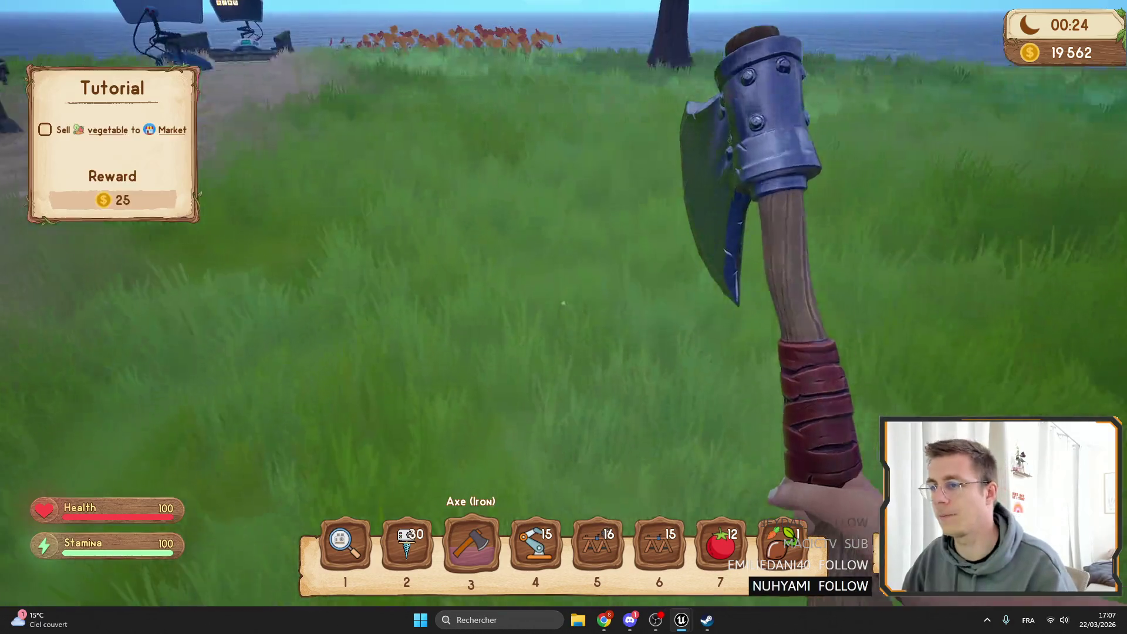
Check the Robotic arm Tier1 and Drill Tier2 windows, then leave fullscreen and stop playing.
key("w")
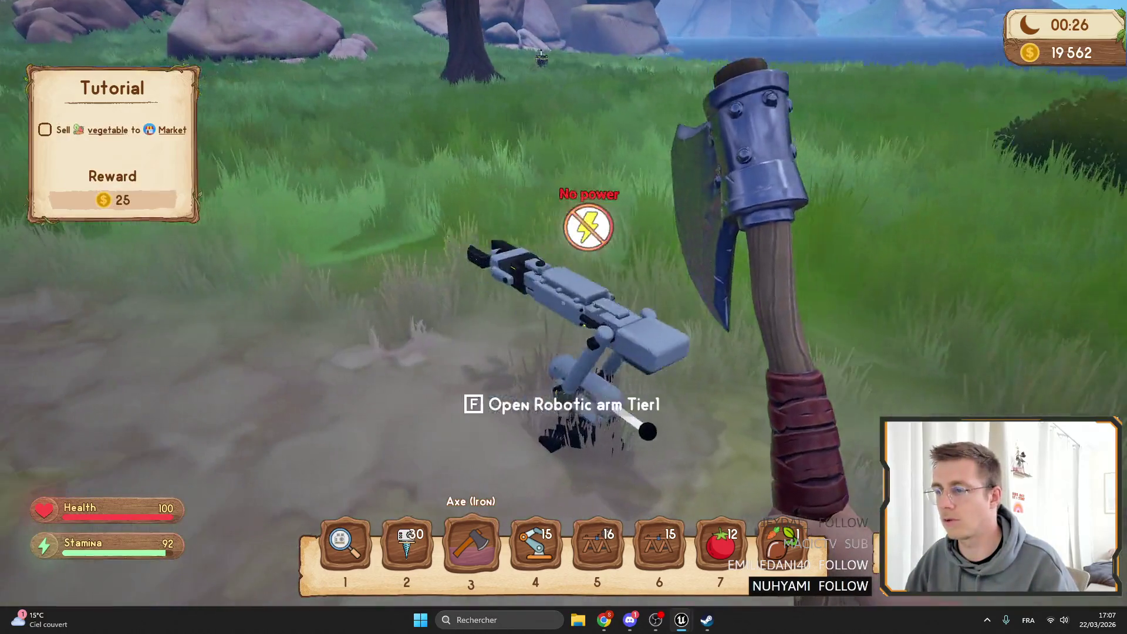
key("f")
key("e")
key("w")
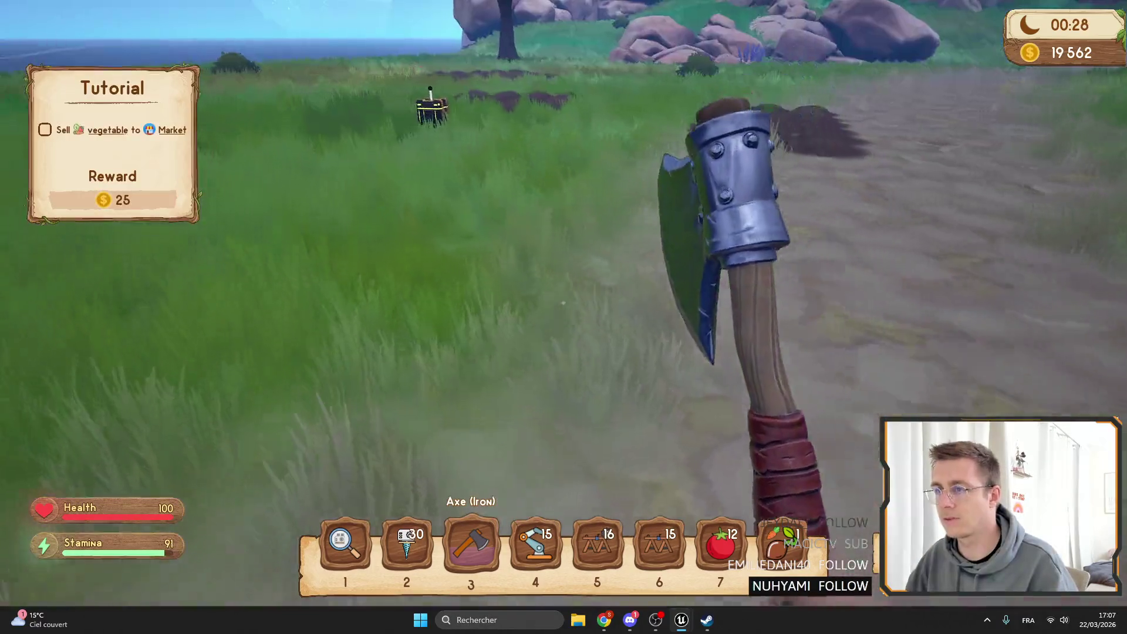
key("f")
key("e")
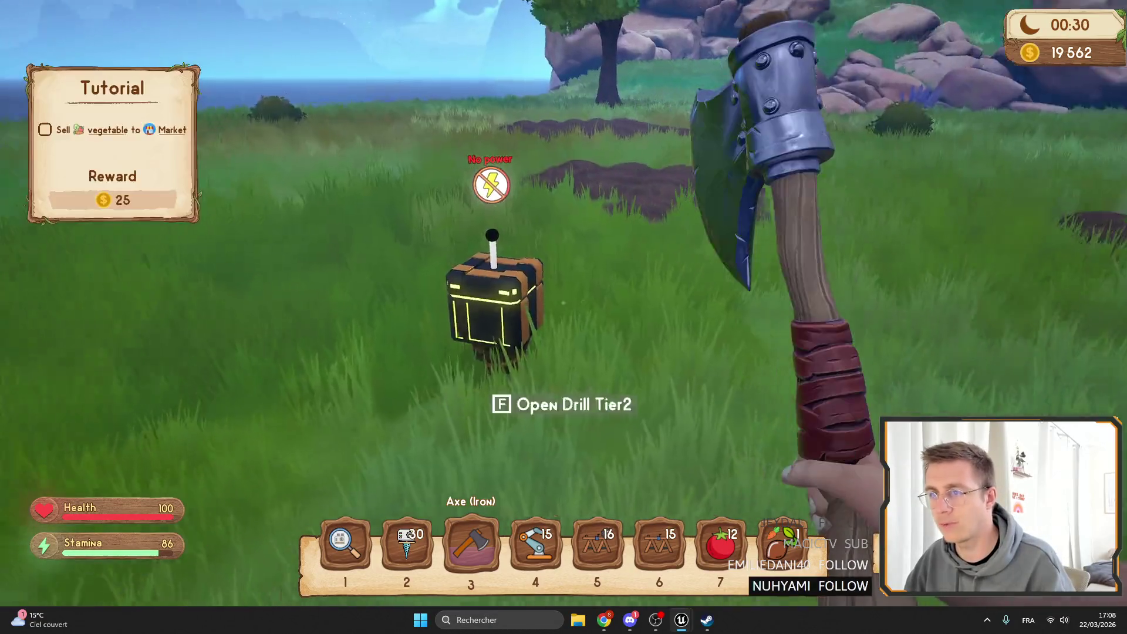
key("F11")
key("Escape")
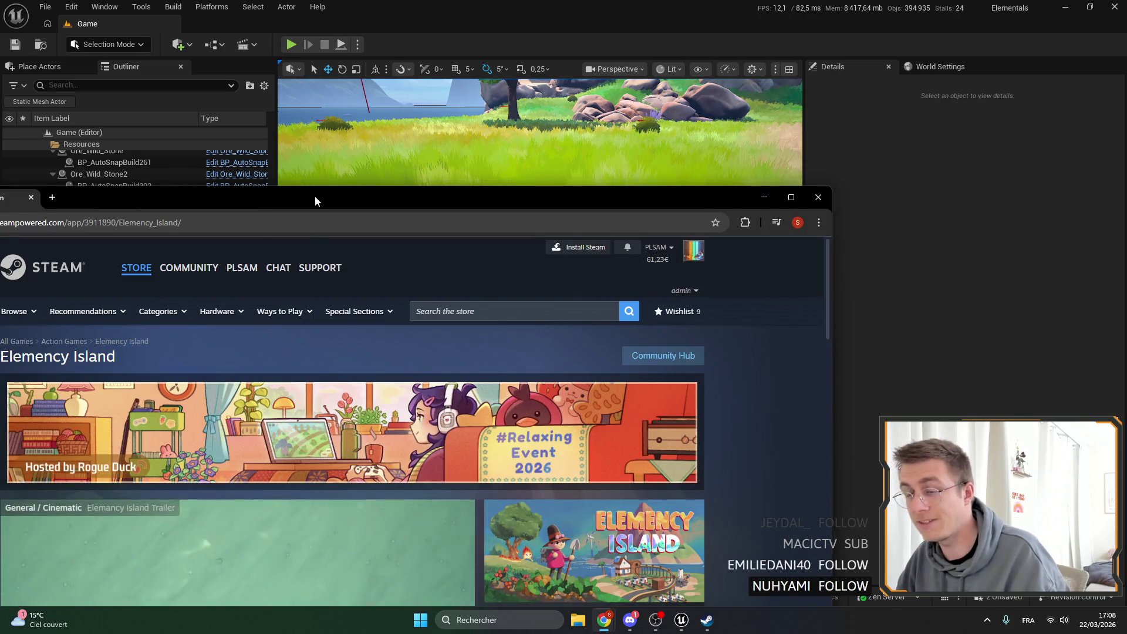
double_click(313, 196)
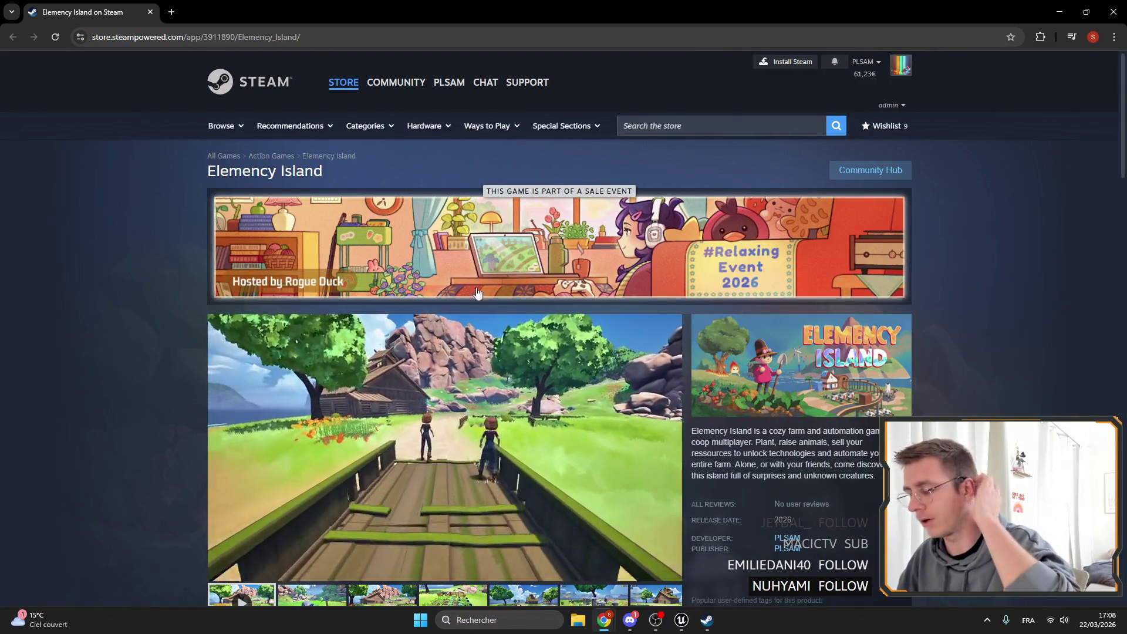
scroll(595, 307, "down", 5)
scroll(790, 262, "down", 3)
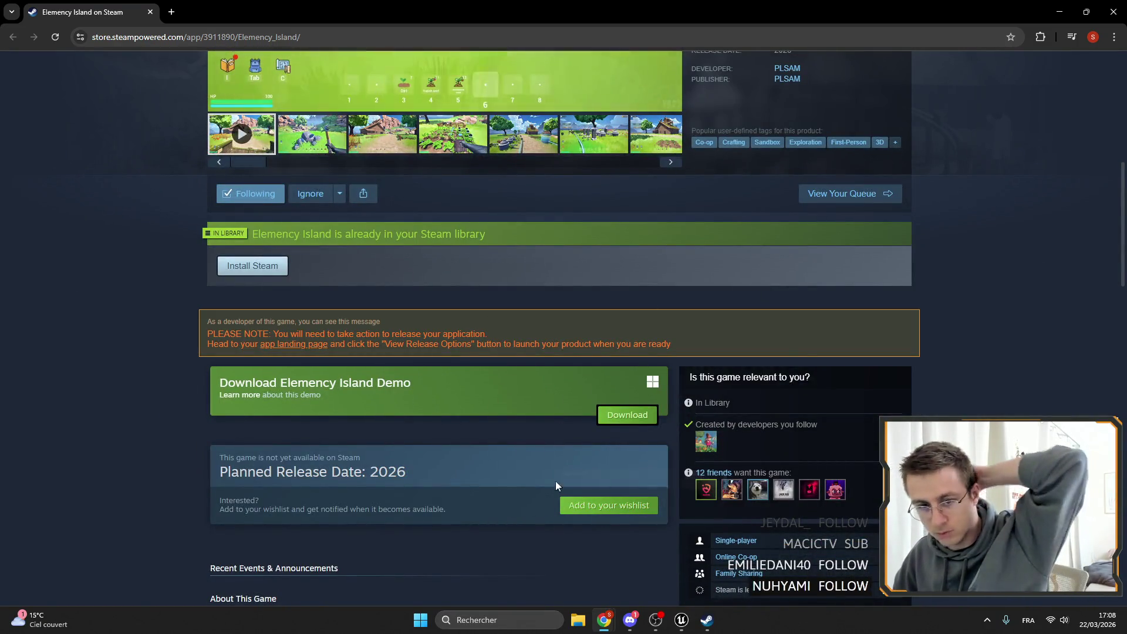
key("alt+Tab")
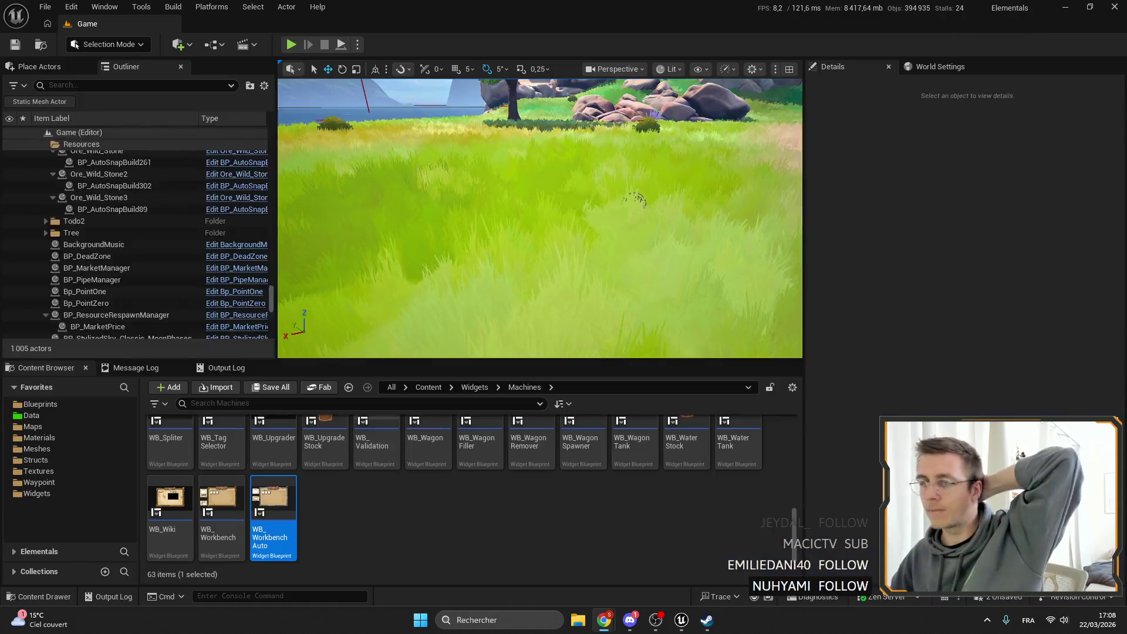